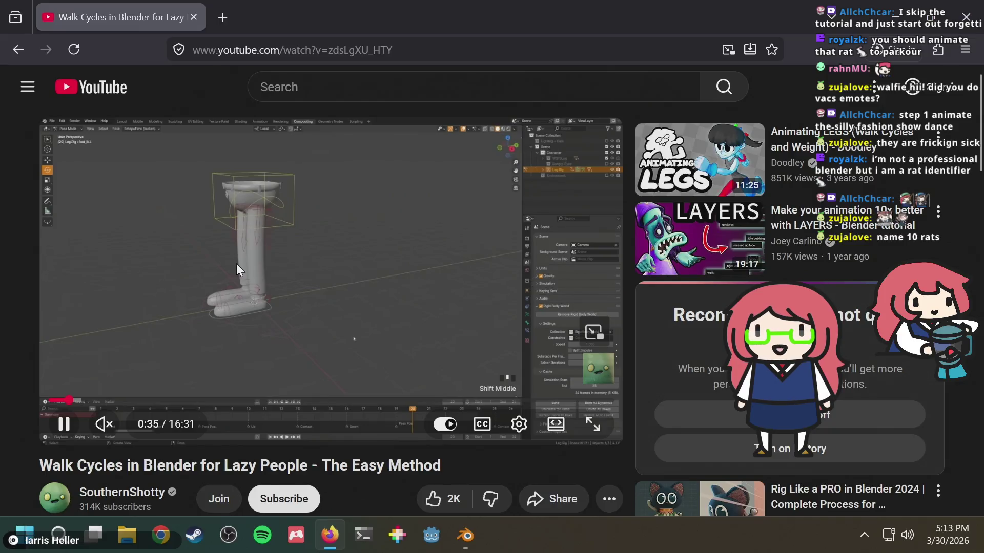
Turn on captions, widen to theater mode and pause the walk-cycle tutorial at 1:22.
left_click(482, 426)
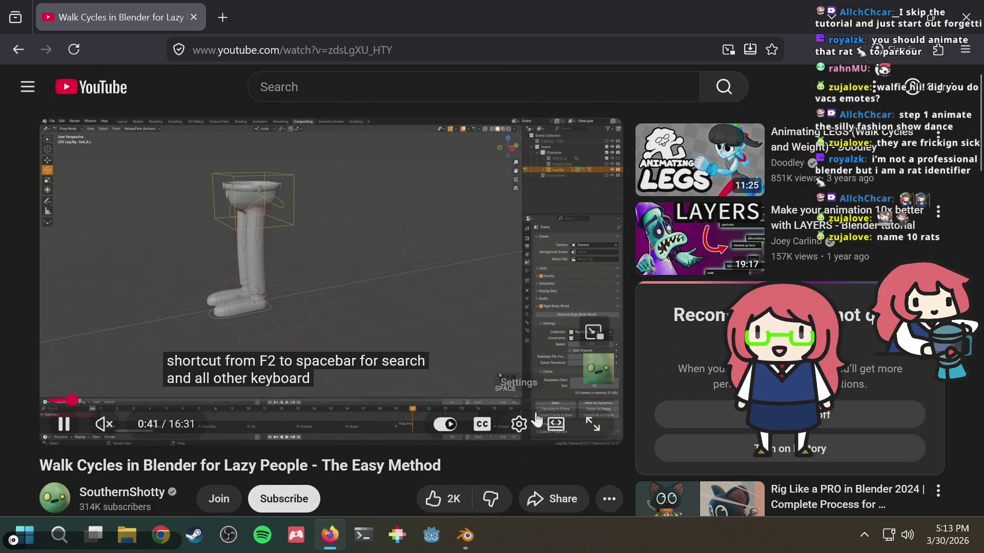
left_click(554, 425)
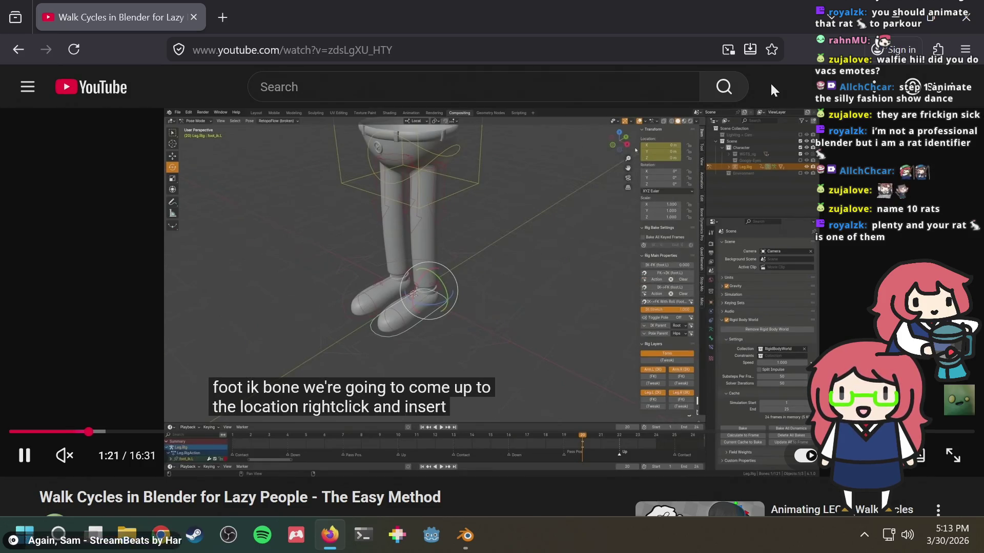
left_click(510, 348)
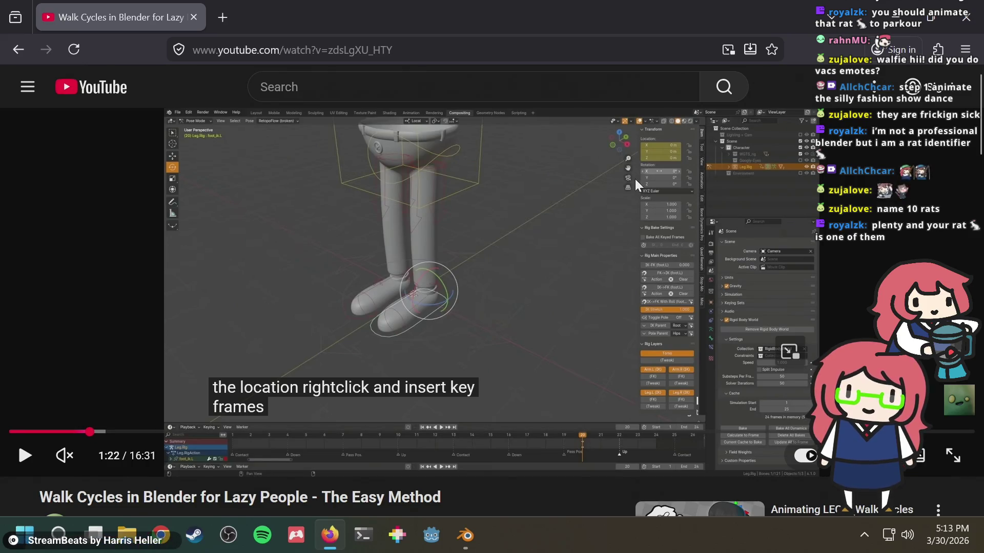
key("alt+Tab")
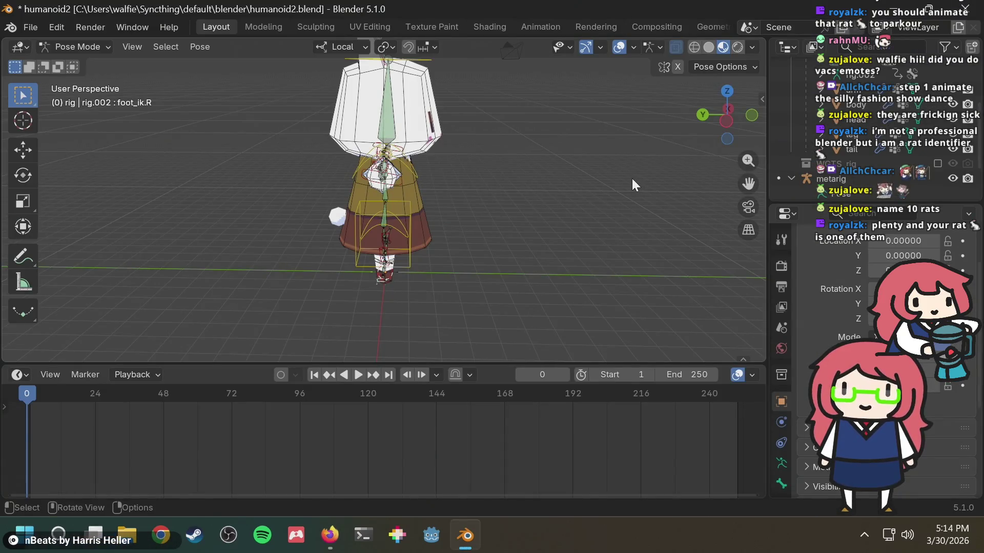
Orbit the character, then rewatch the tutorial's last five seconds up to 1:22.
middle_click_drag(566, 178, 615, 184)
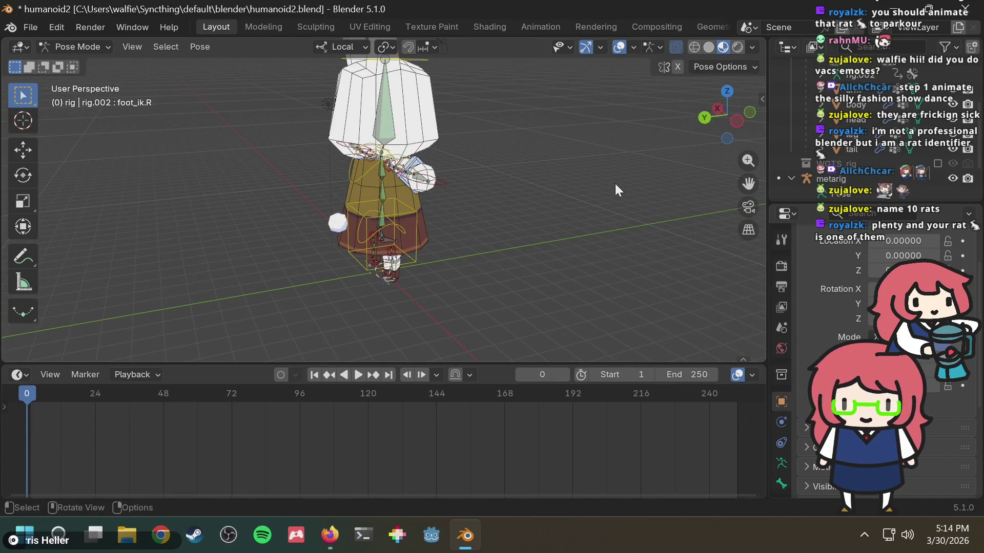
key("alt+Tab")
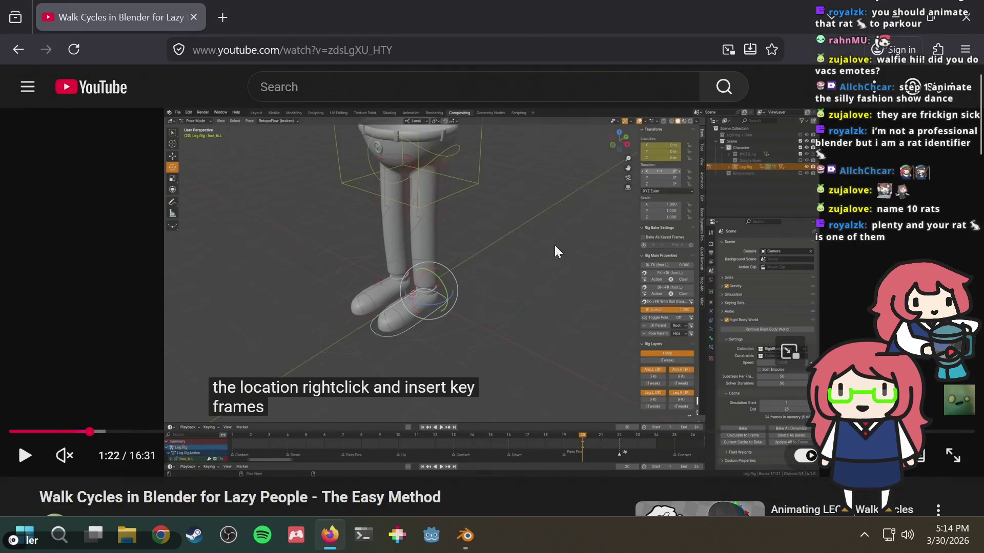
key("Left")
key("Right")
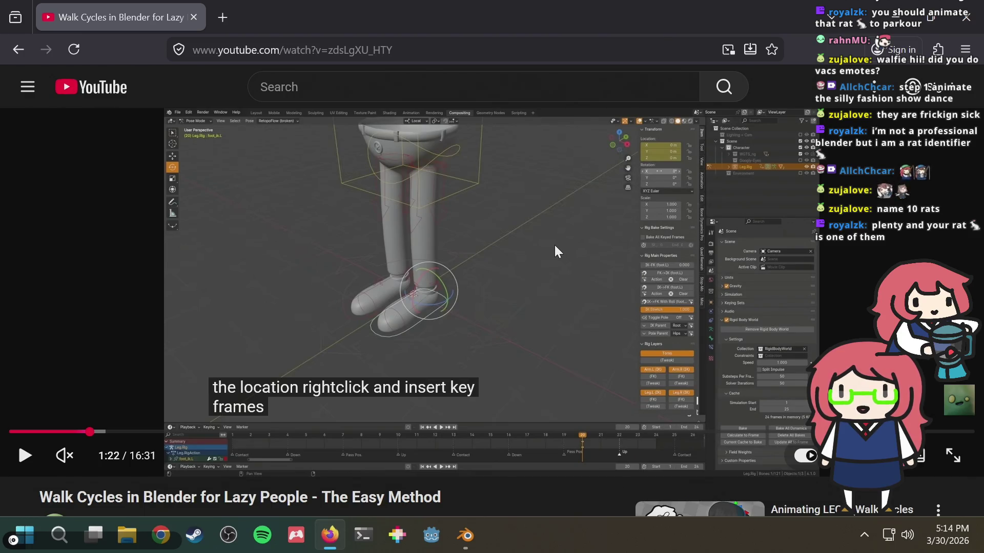
Zoom and orbit around the character's rig, then return to the tutorial.
key("alt+Tab")
scroll(407, 274, "up", 6)
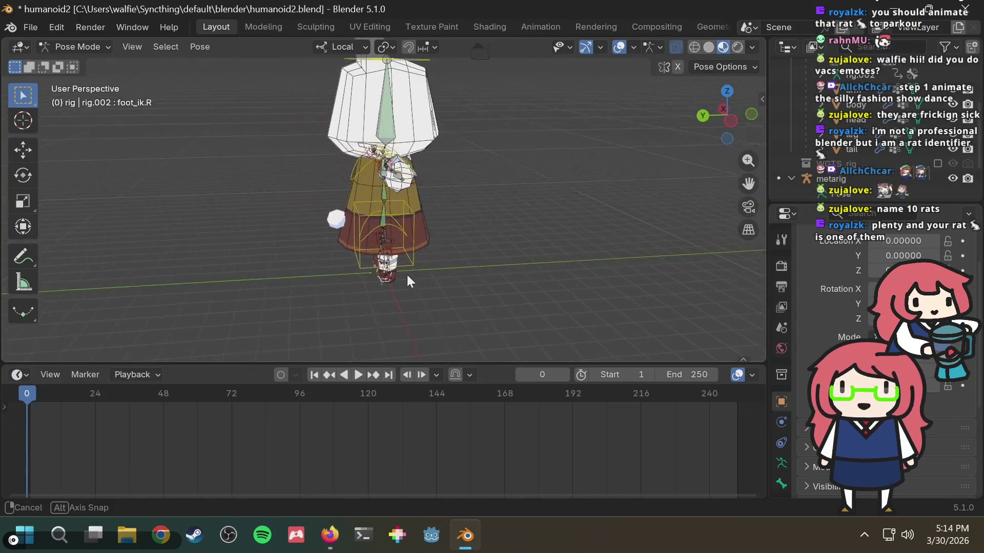
middle_click_drag(472, 289, 472, 250)
scroll(472, 250, "down", 2)
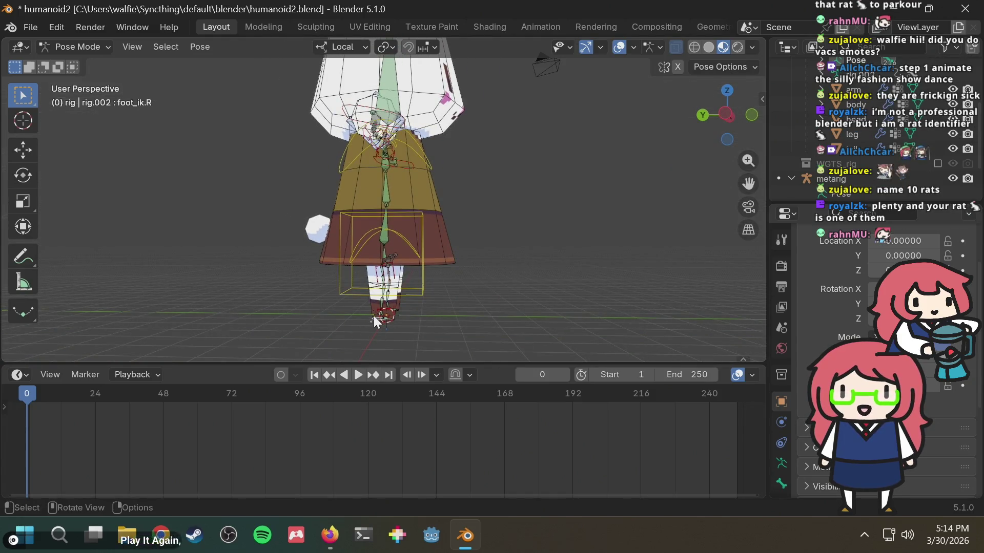
key("alt+Tab")
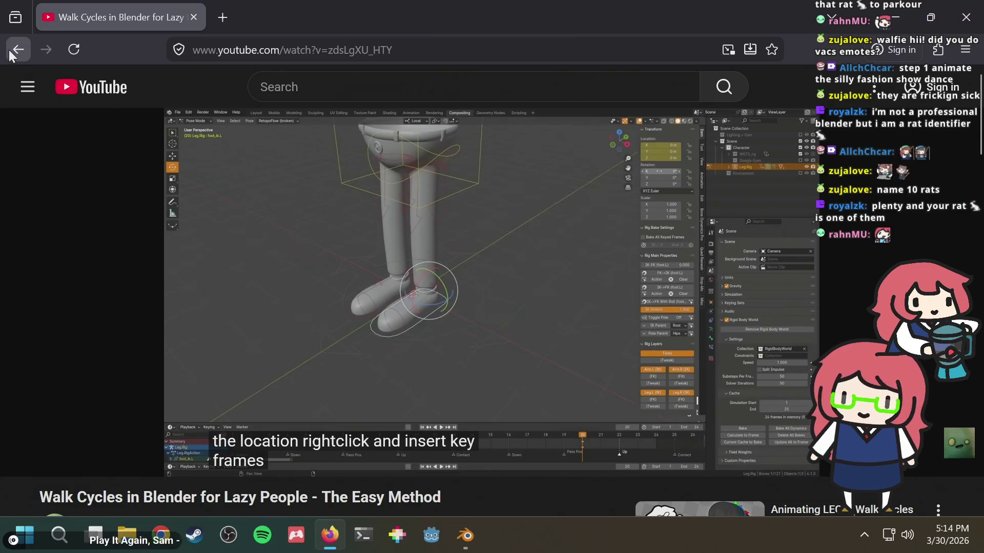
Search DuckDuckGo for 'blender animation tutorial' in a new tab.
left_click(226, 15)
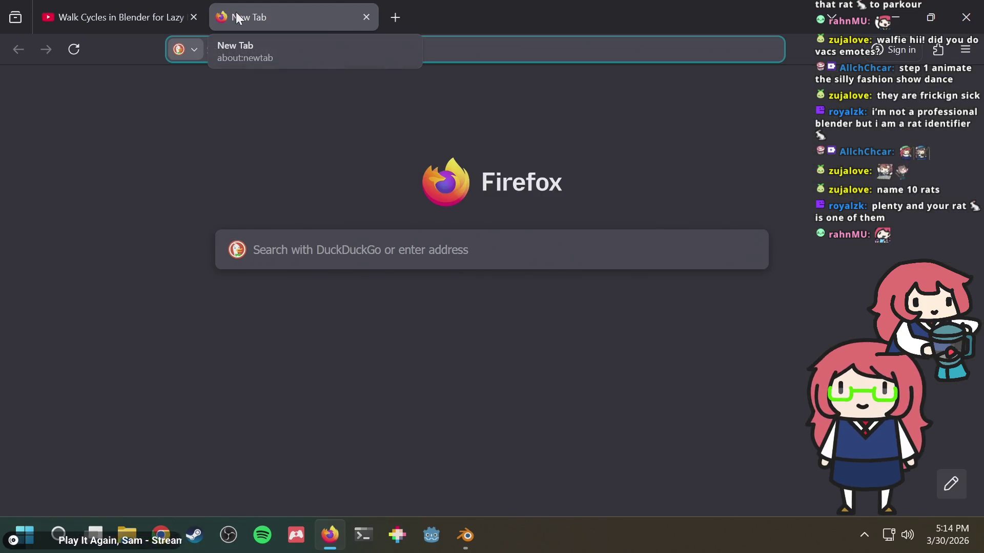
key("ctrl+Tab")
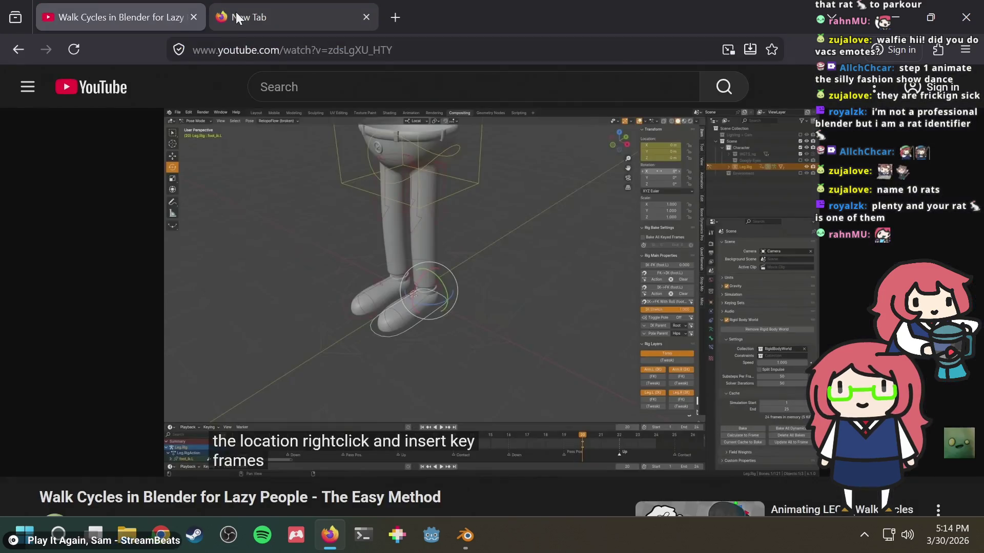
key("ctrl+Tab")
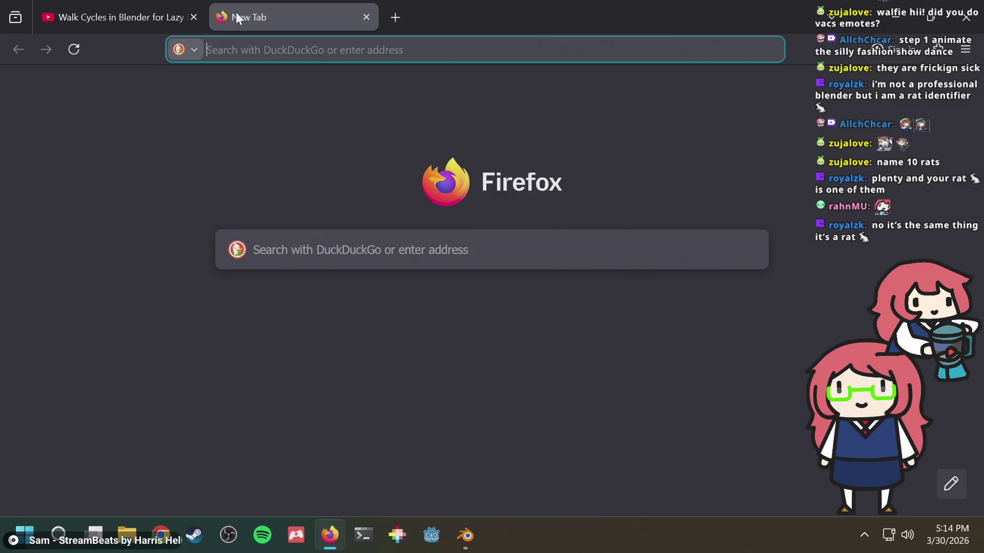
type("blender ")
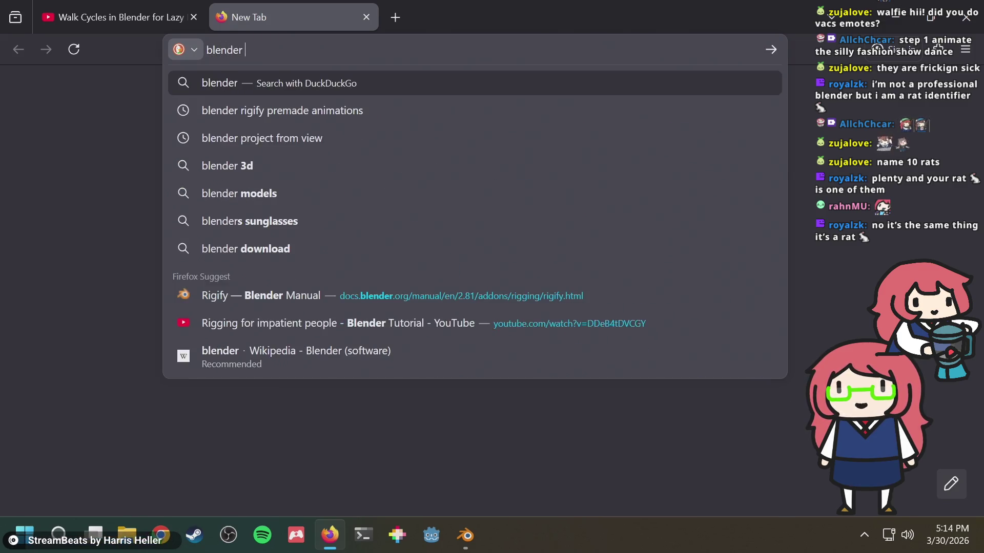
type("animation tutori")
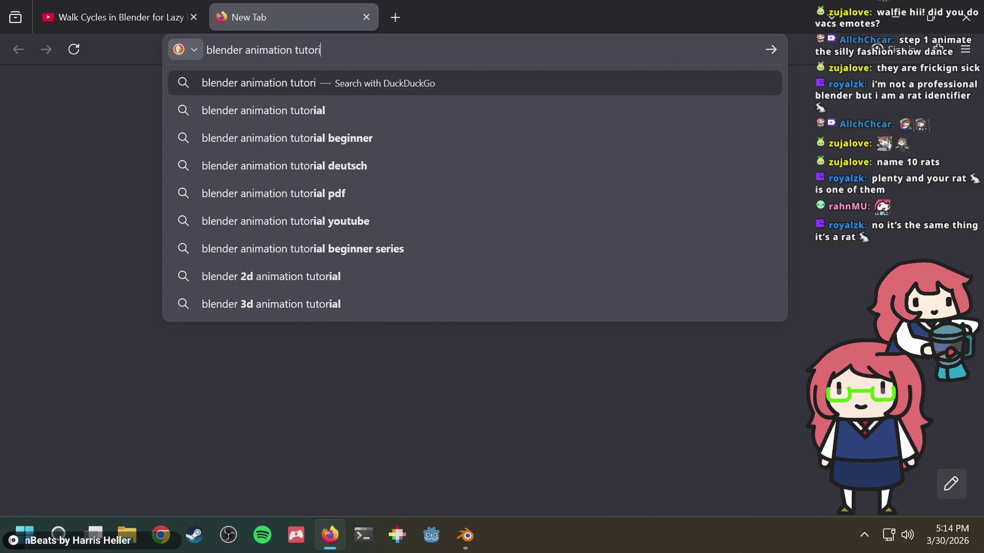
type("al")
key("Return")
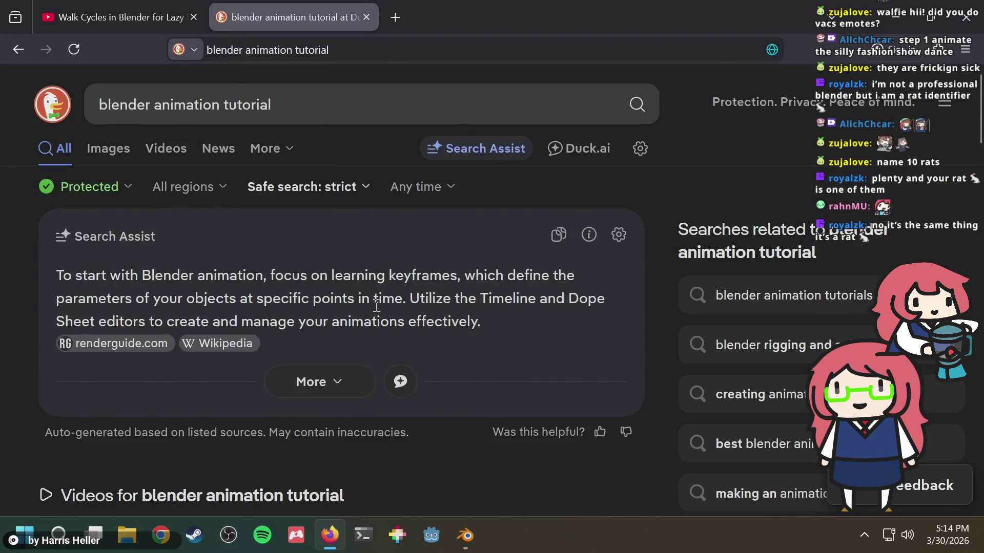
Open the arwall.co 'How to Animate in Blender' guide from the results.
scroll(428, 318, "down", 10)
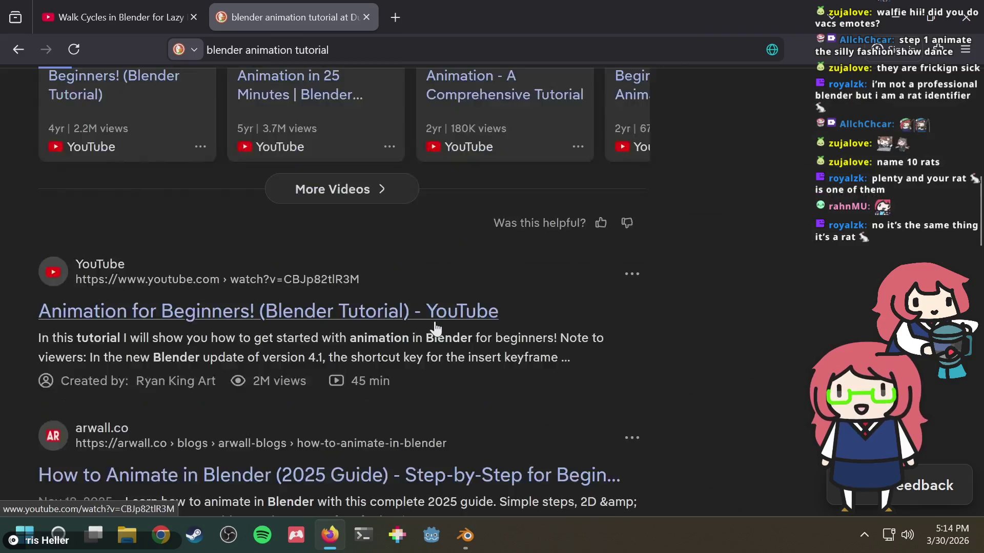
scroll(435, 328, "down", 2)
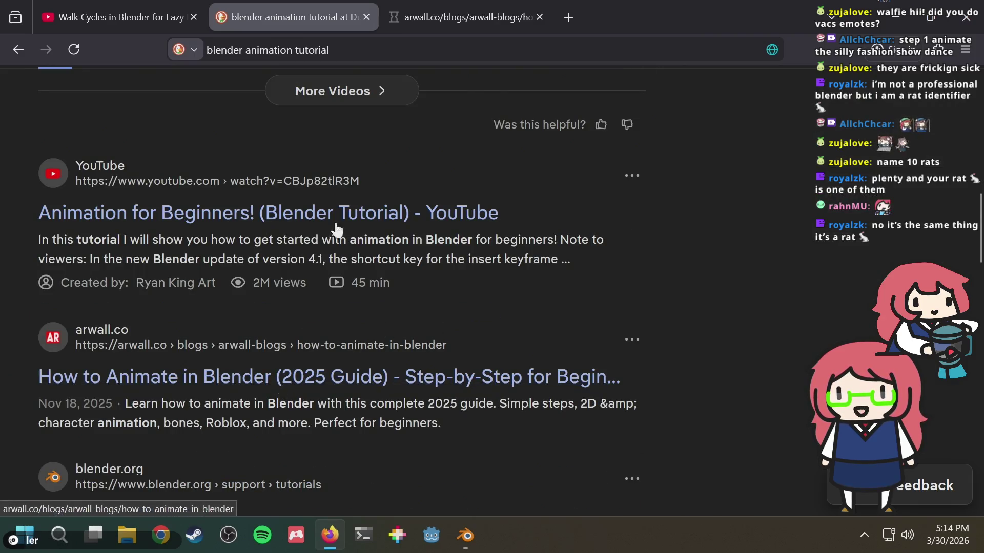
left_click(482, 5)
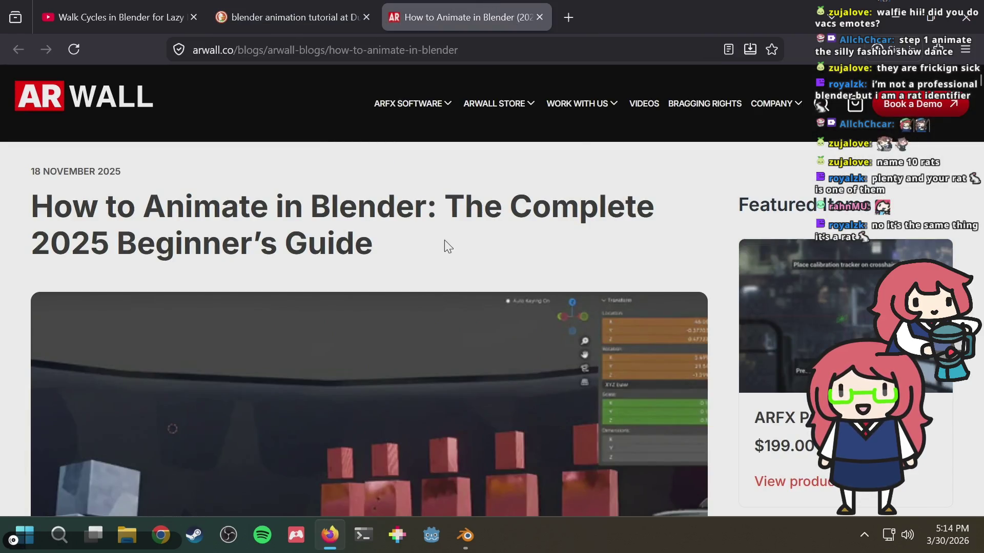
Scroll through the arwall article down to its keyframe steps.
scroll(444, 240, "down", 7)
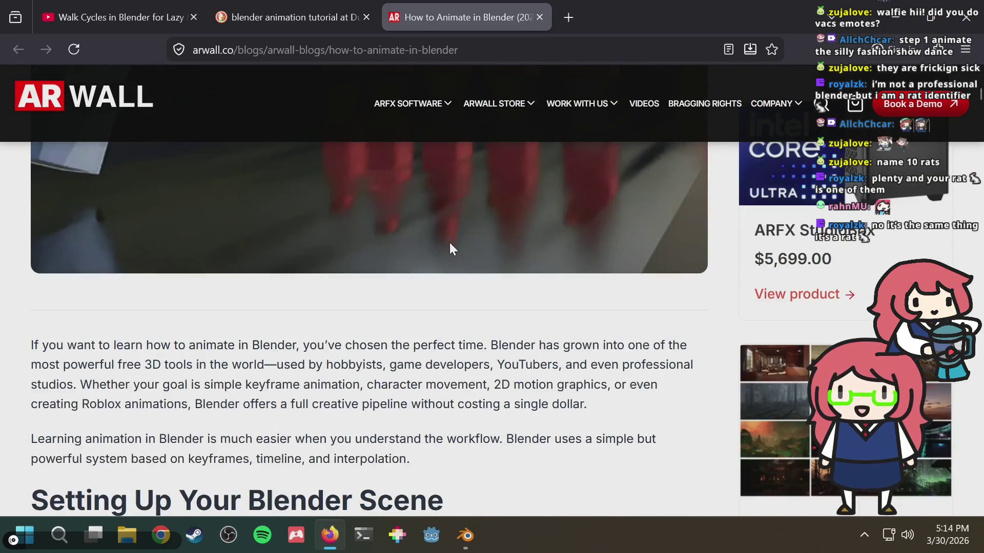
scroll(450, 243, "down", 5)
scroll(451, 246, "down", 3)
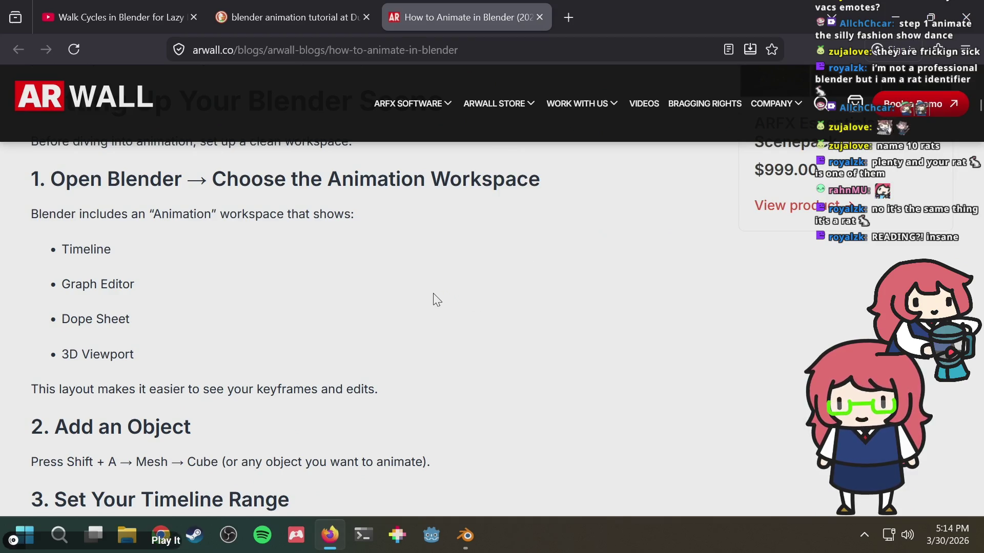
scroll(436, 300, "down", 3)
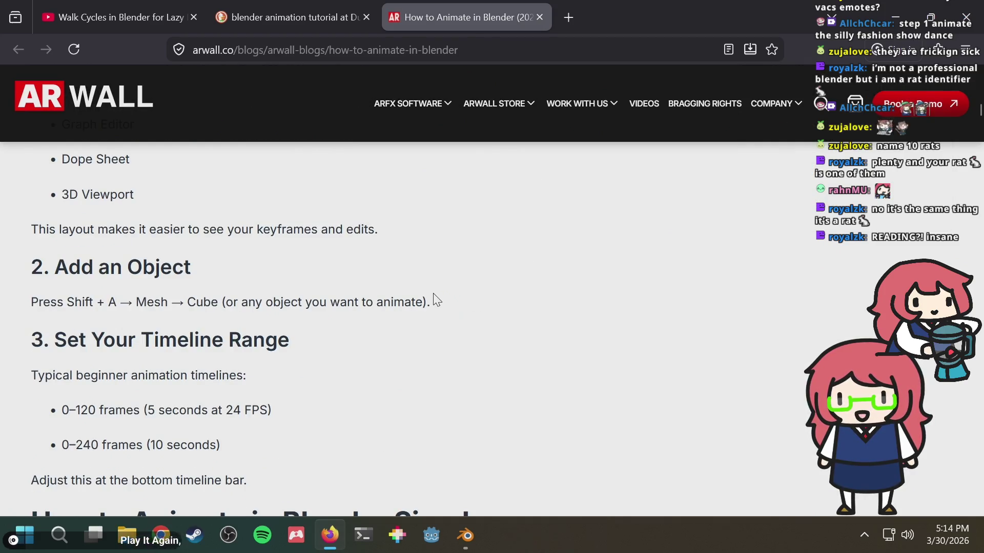
scroll(436, 299, "down", 2)
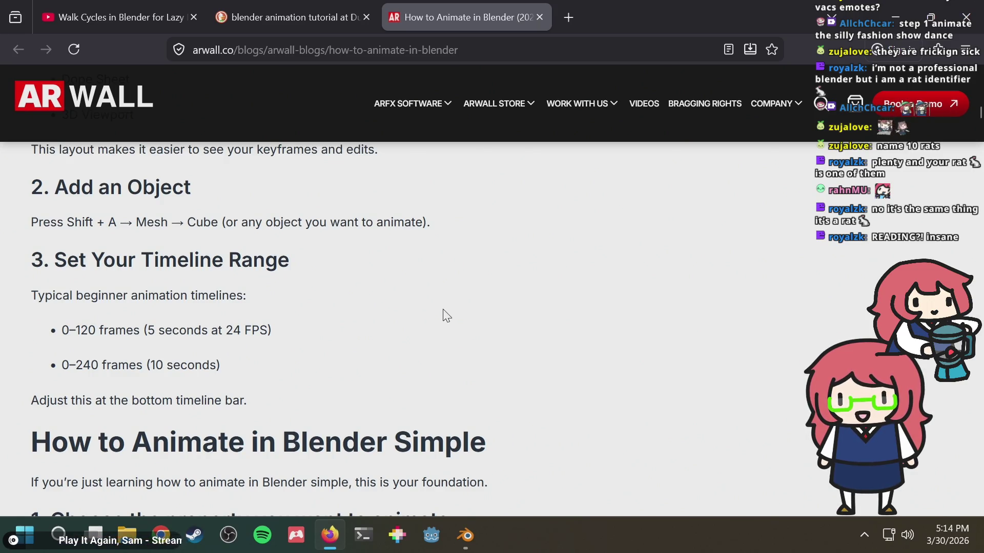
scroll(440, 314, "down", 8)
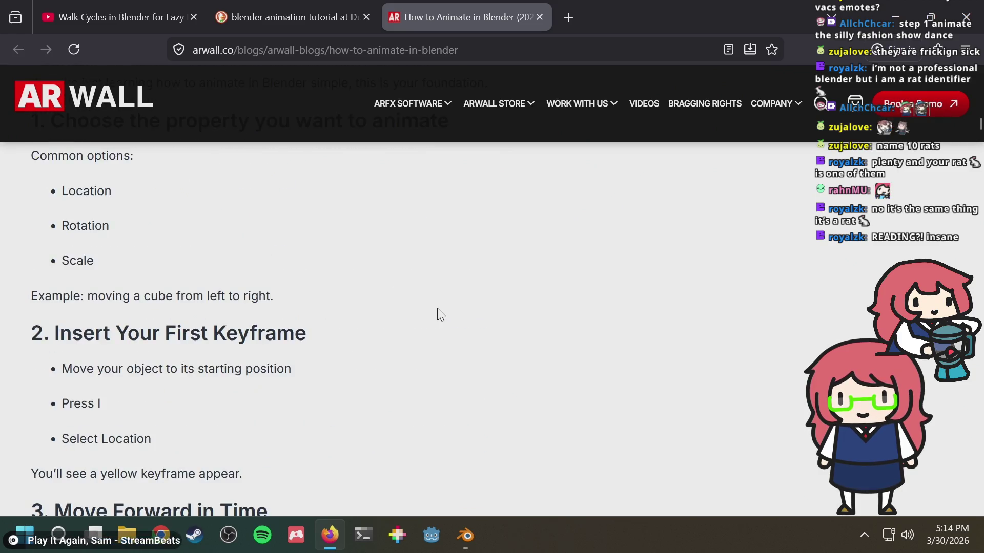
scroll(441, 314, "up", 3)
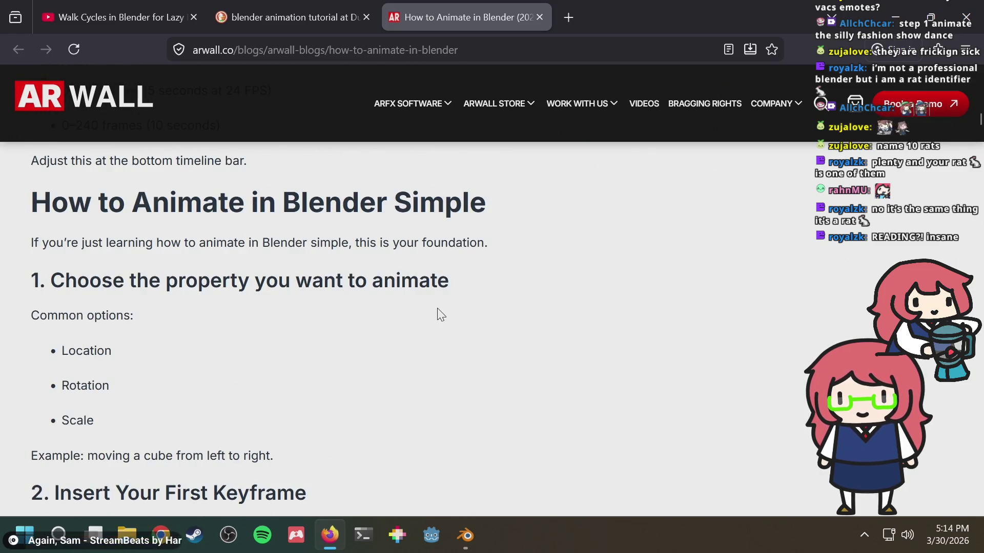
scroll(440, 314, "down", 2)
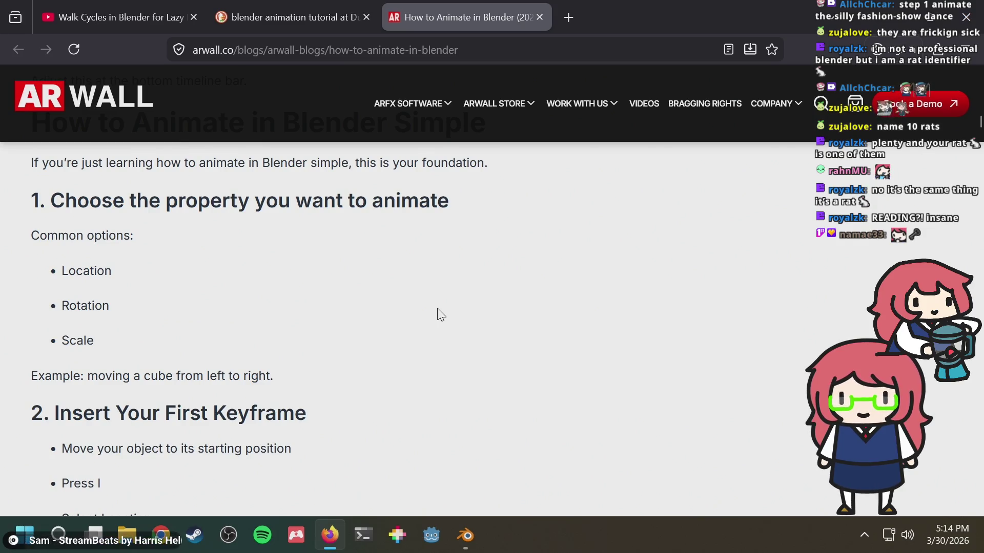
scroll(441, 314, "down", 2)
scroll(441, 314, "down", 2)
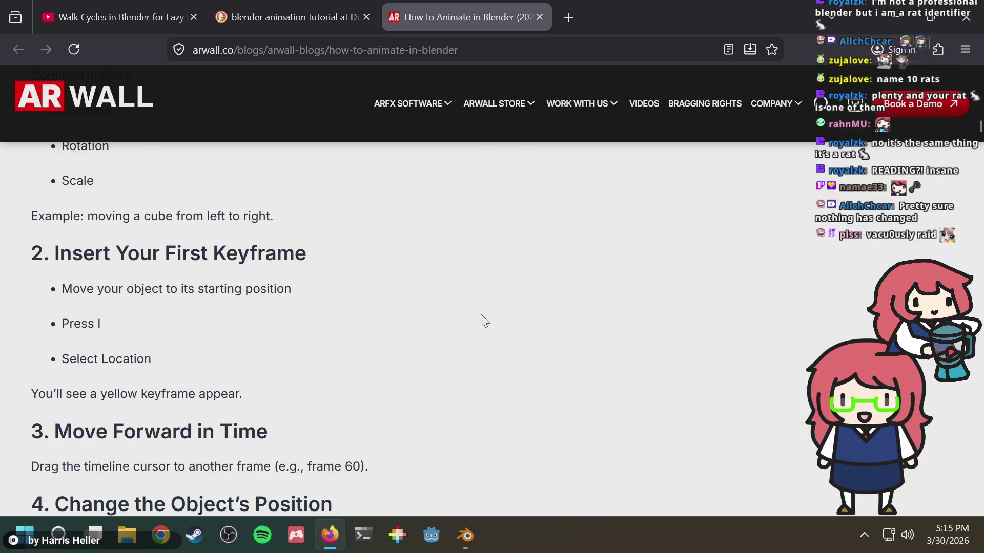
scroll(484, 321, "down", 2)
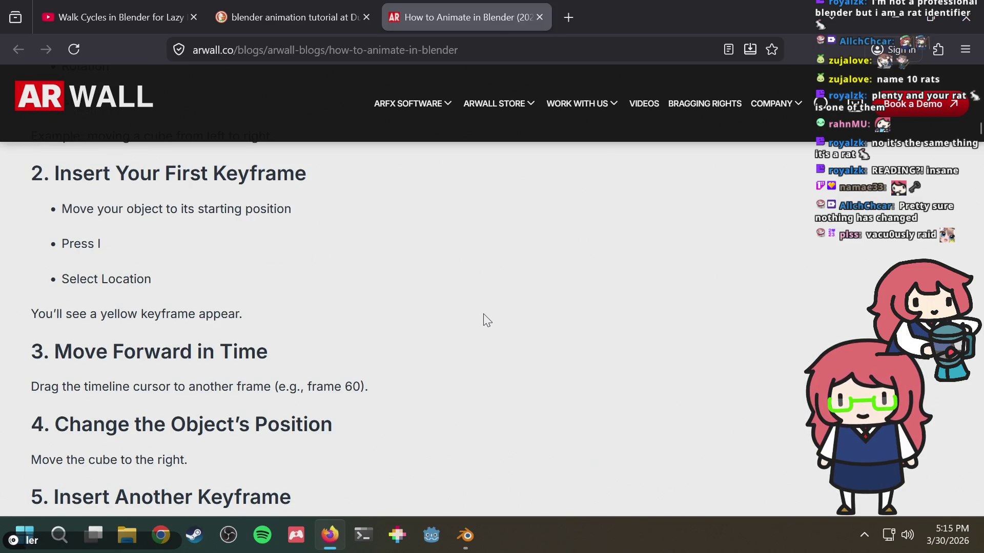
scroll(485, 321, "down", 2)
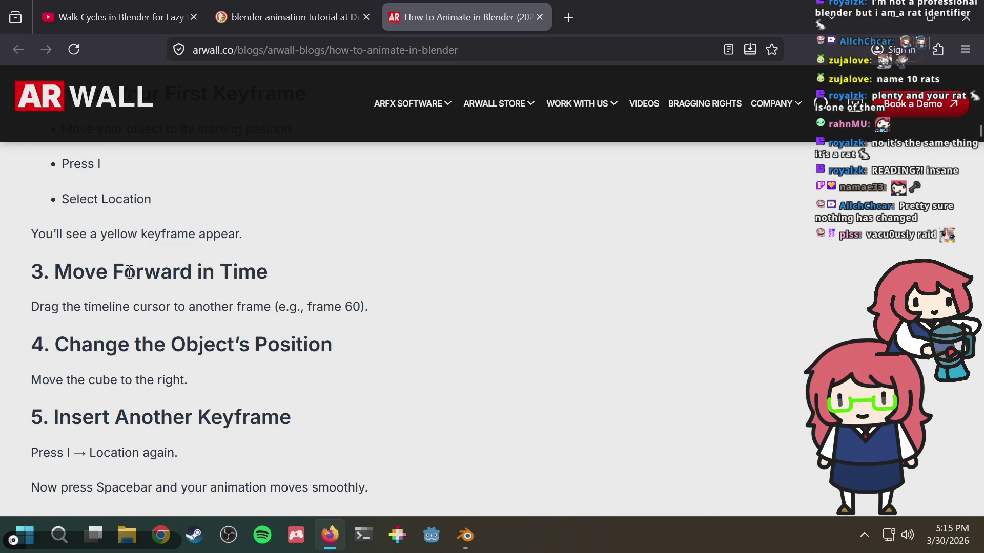
Highlight the 'Move Forward in Time' heading, then return to Blender.
left_click_drag(129, 273, 230, 274)
left_click(296, 273)
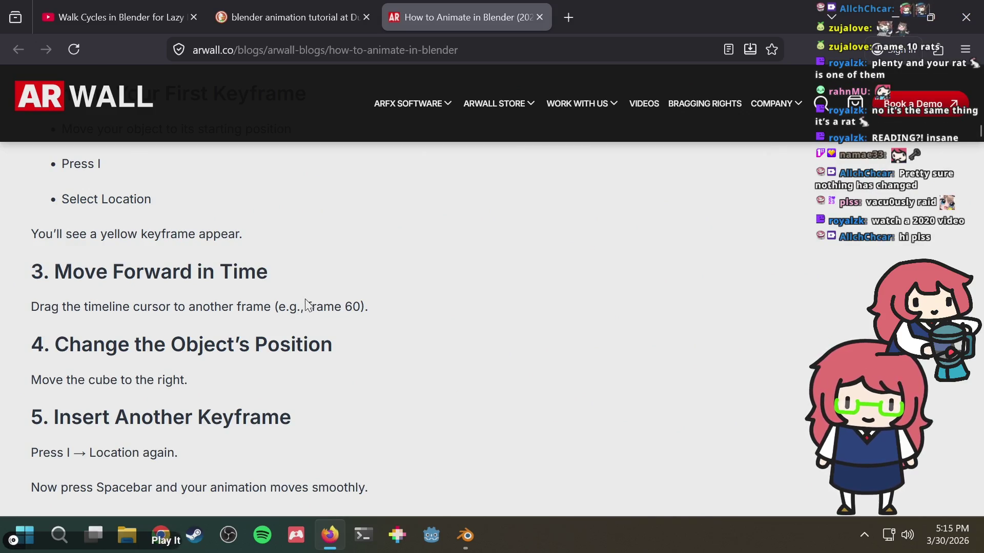
key("alt+Tab")
key("alt+Tab")
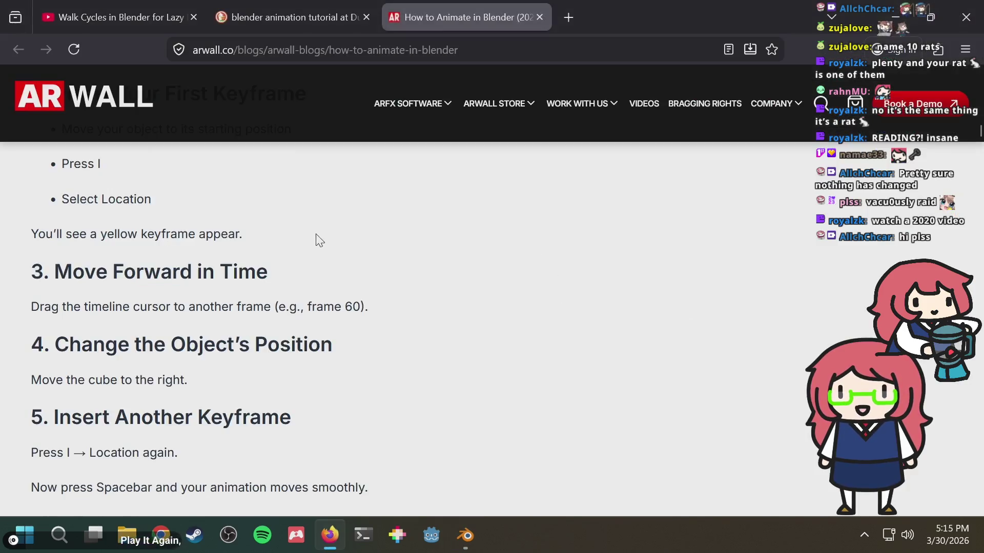
scroll(327, 255, "up", 2)
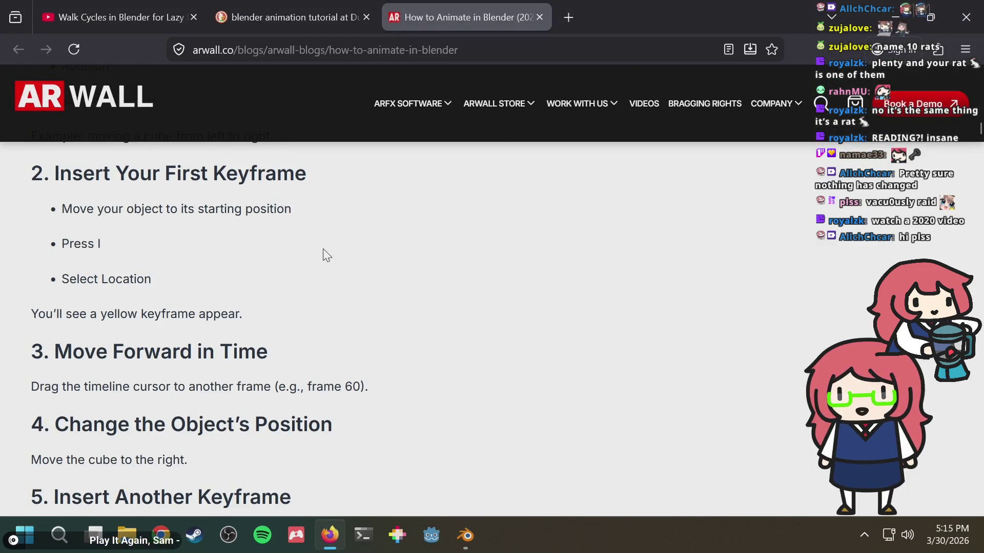
key("alt+Tab")
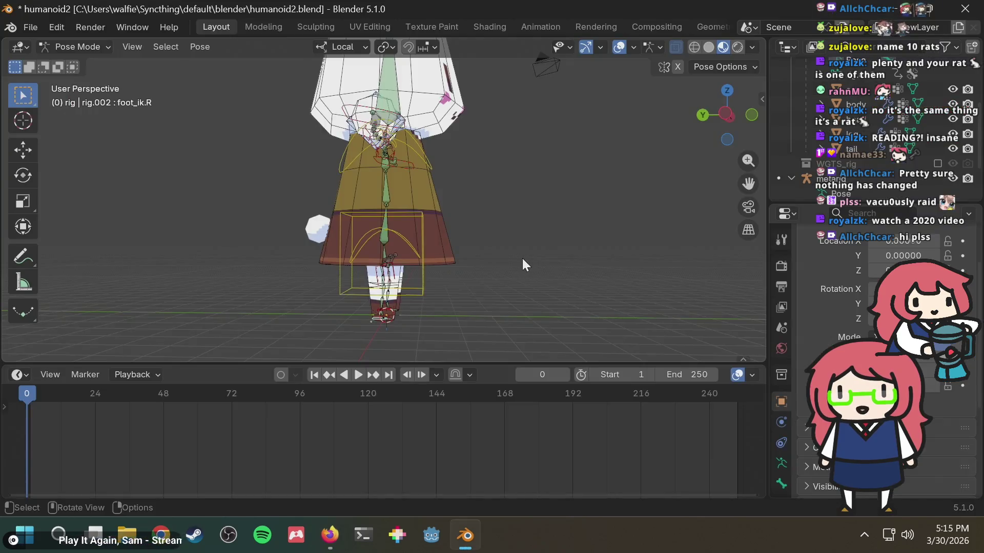
middle_click_drag(522, 259, 362, 288)
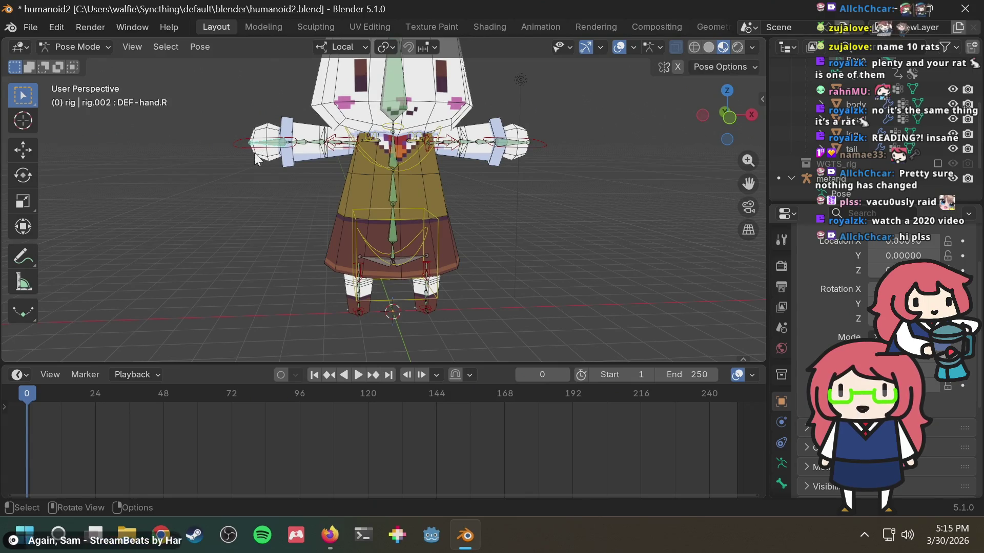
key("g")
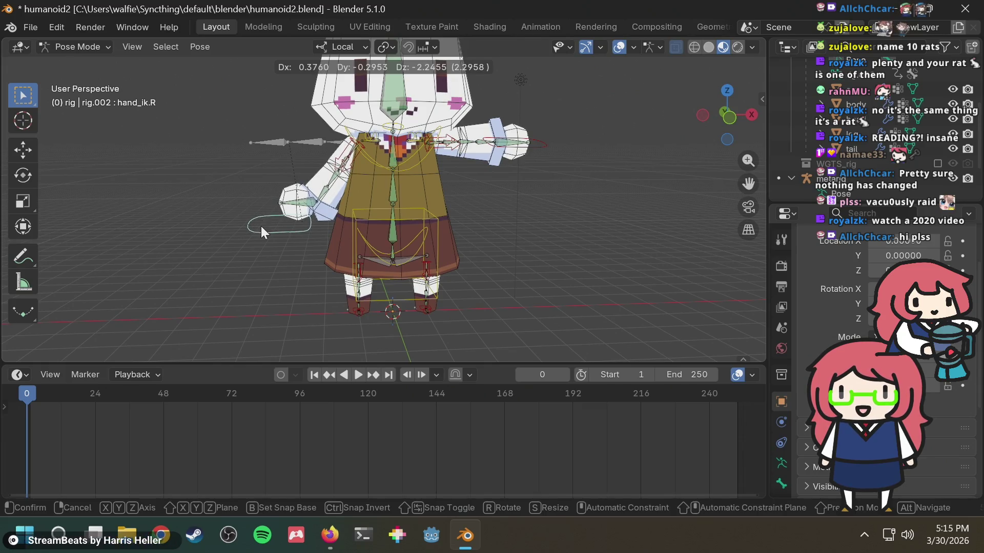
key("Escape")
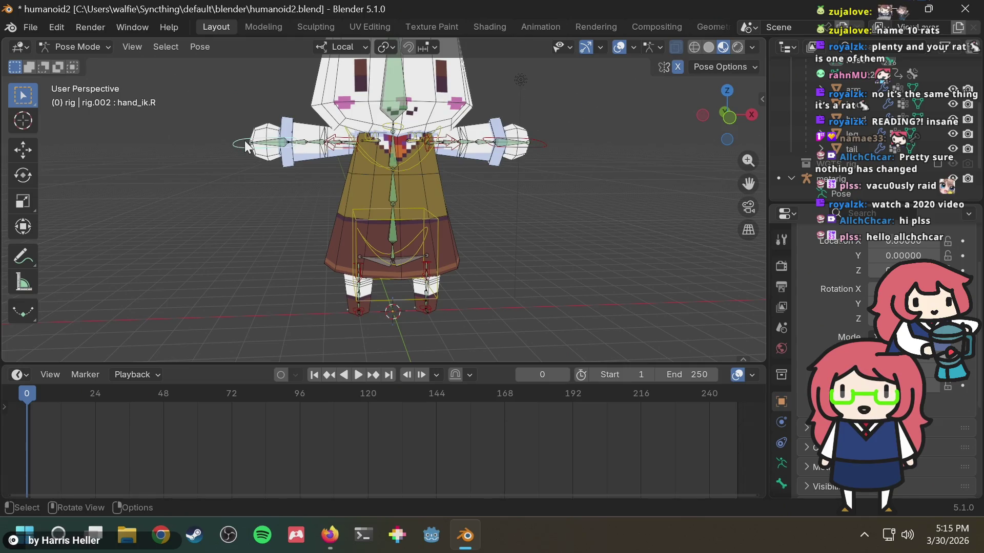
key("g")
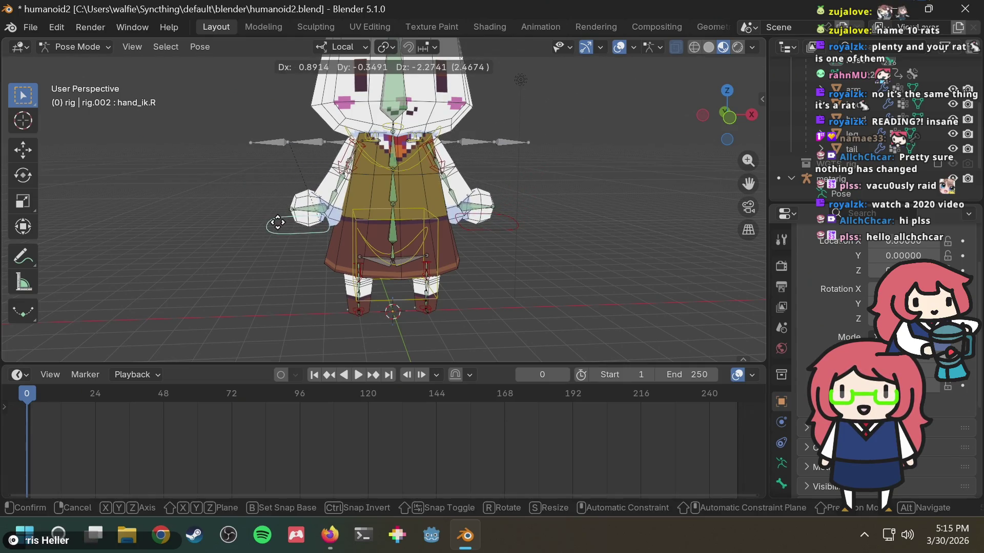
left_click(278, 222)
mouse_move(356, 219)
middle_mouse_down()
mouse_move(484, 258)
mouse_move(480, 229)
mouse_move(372, 228)
mouse_move(492, 222)
mouse_move(487, 193)
mouse_move(469, 186)
mouse_move(484, 192)
mouse_move(463, 208)
mouse_move(469, 232)
mouse_move(490, 217)
mouse_move(423, 185)
mouse_move(466, 193)
mouse_move(509, 224)
mouse_move(620, 261)
middle_mouse_up()
scroll(459, 191, "up", 3)
scroll(424, 185, "down", 2)
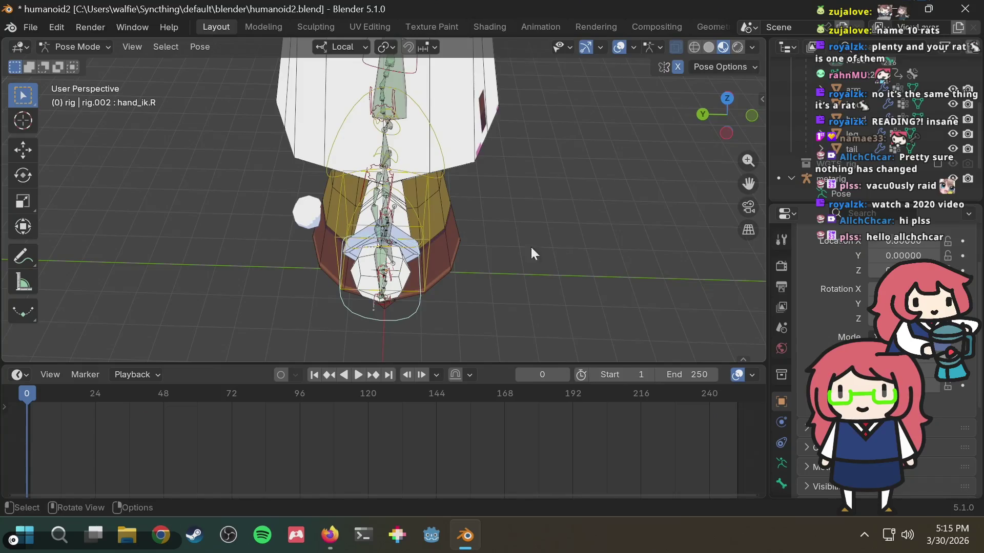
middle_click_drag(396, 280, 405, 274)
key("g")
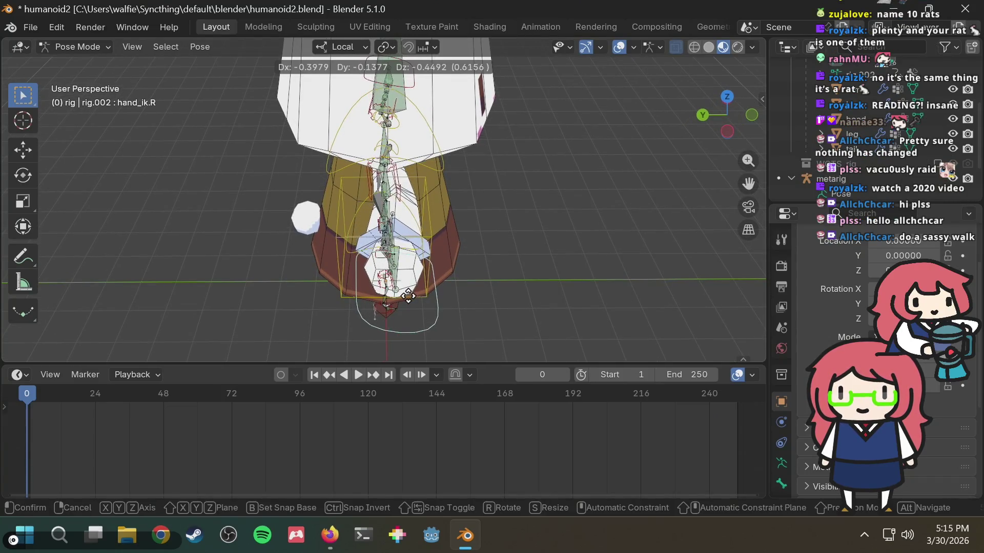
left_click(470, 250)
mouse_move(470, 250)
middle_mouse_down()
mouse_move(326, 180)
mouse_move(280, 177)
mouse_move(302, 202)
middle_mouse_up()
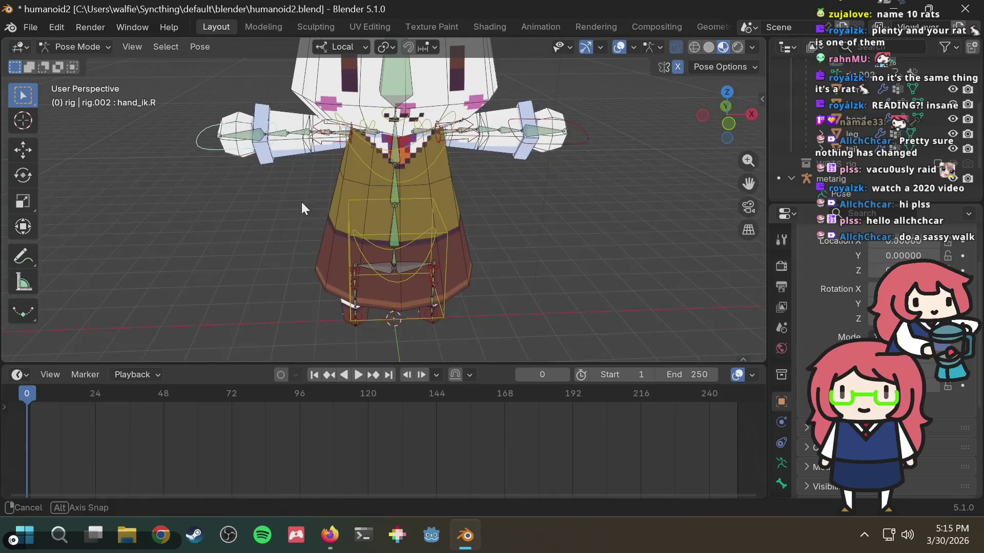
key("g")
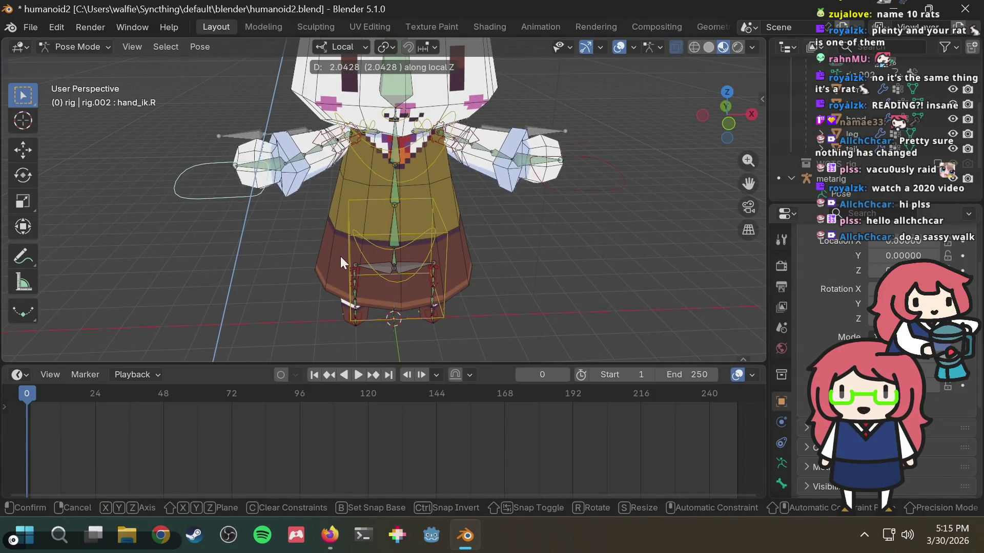
right_click(340, 256)
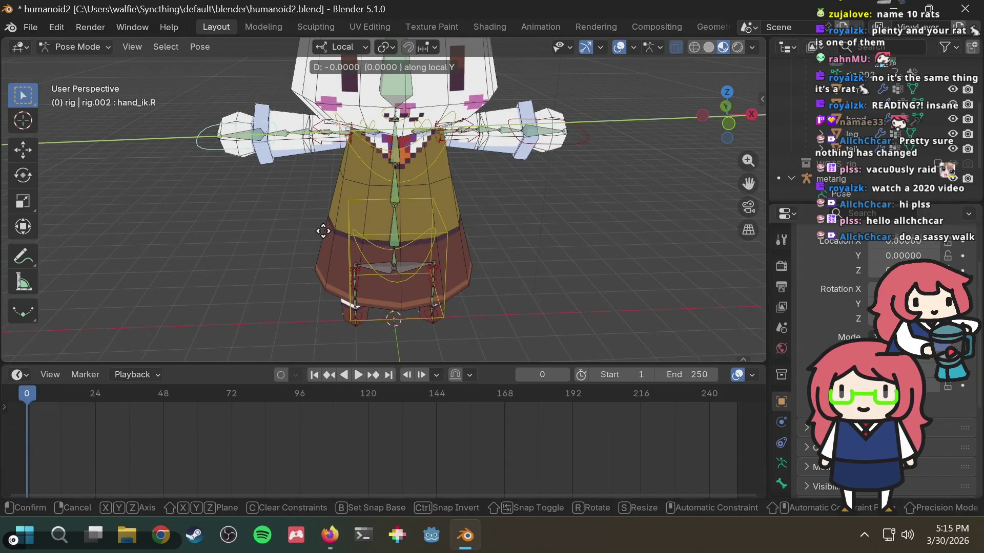
right_click(352, 296)
key("g")
key("x")
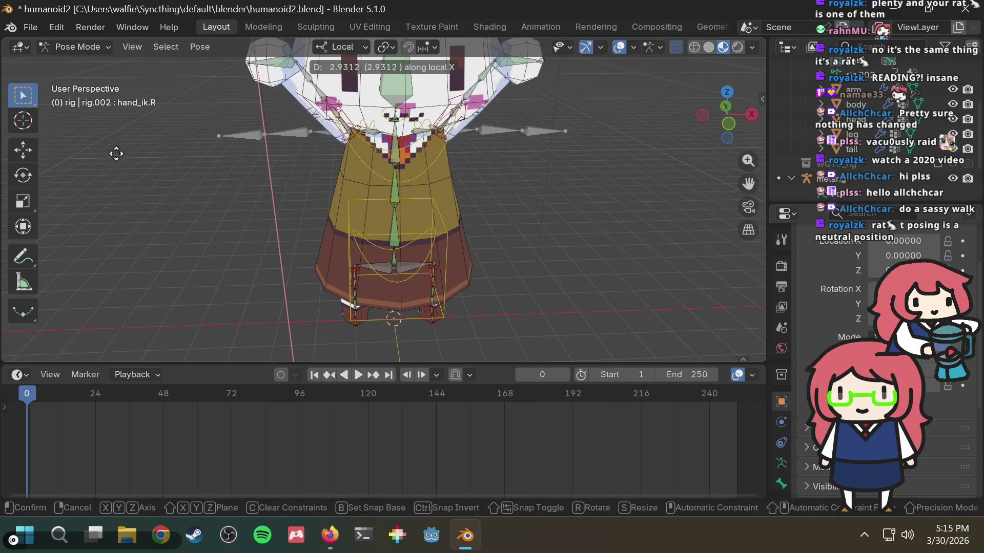
left_click(735, 192)
scroll(525, 183, "down", 4)
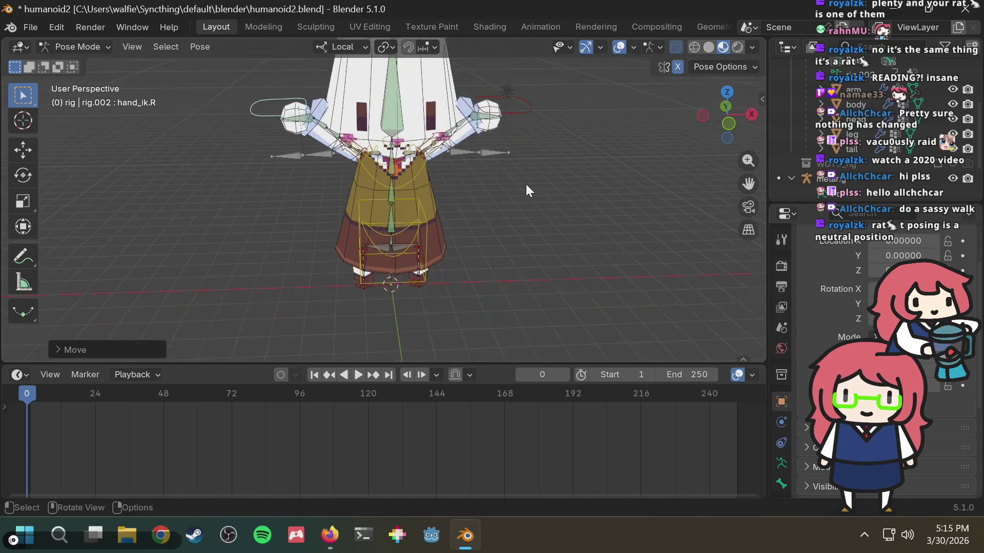
key("ctrl+z")
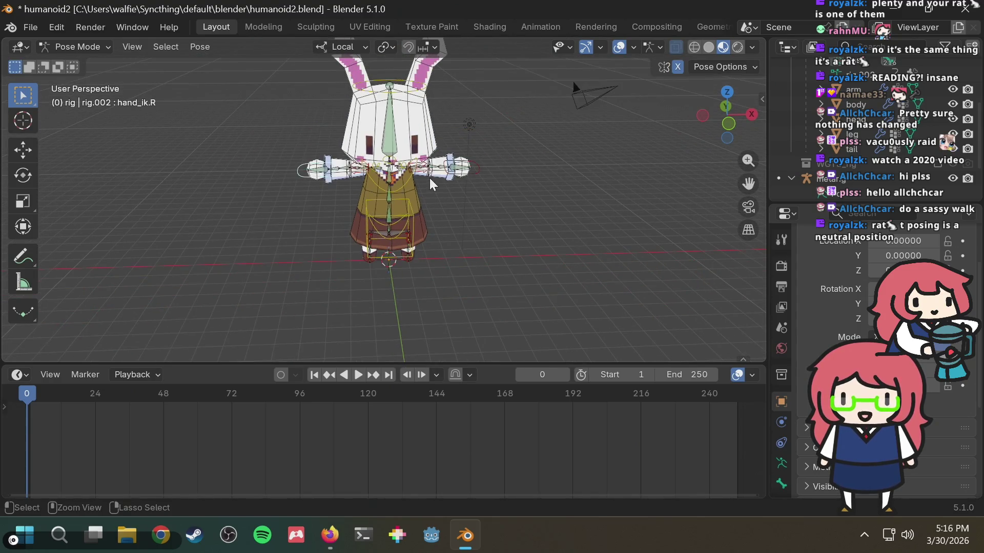
mouse_move(429, 177)
middle_mouse_down()
mouse_move(442, 189)
mouse_move(435, 194)
middle_mouse_up()
scroll(382, 207, "up", 2)
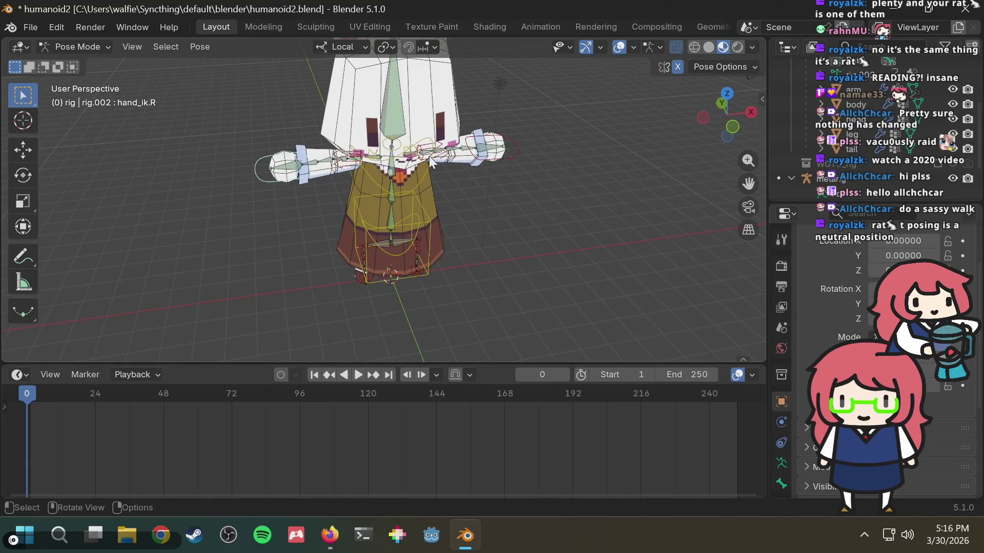
scroll(388, 173, "down", 2)
key("g")
key("x")
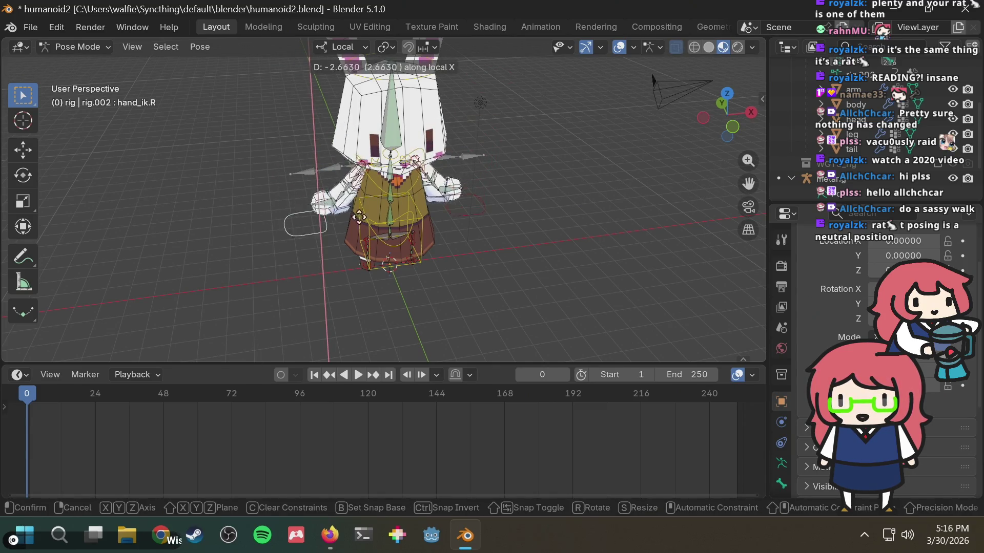
left_click(389, 225)
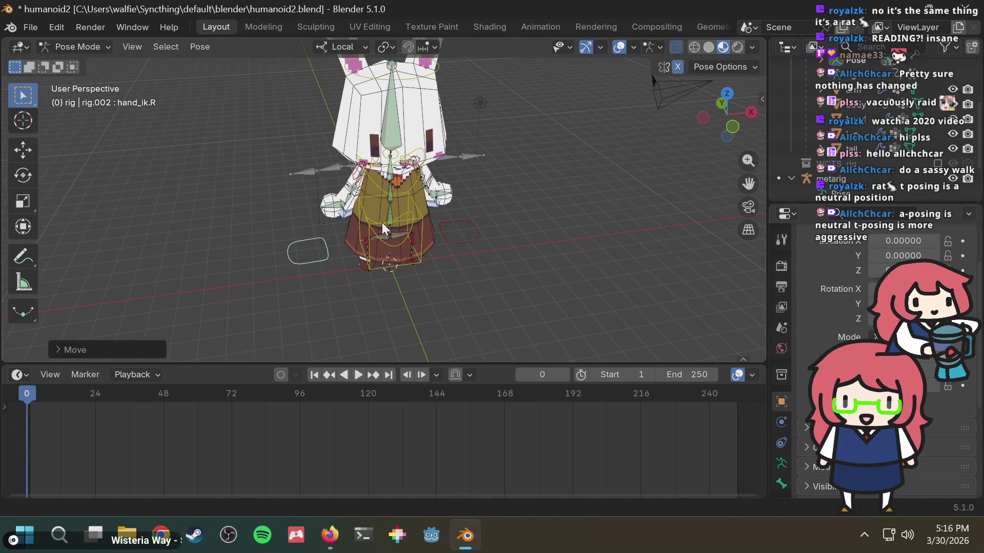
mouse_move(383, 222)
middle_mouse_down()
mouse_move(561, 201)
mouse_move(472, 236)
mouse_move(599, 230)
mouse_move(451, 246)
middle_mouse_up()
scroll(429, 223, "up", 2)
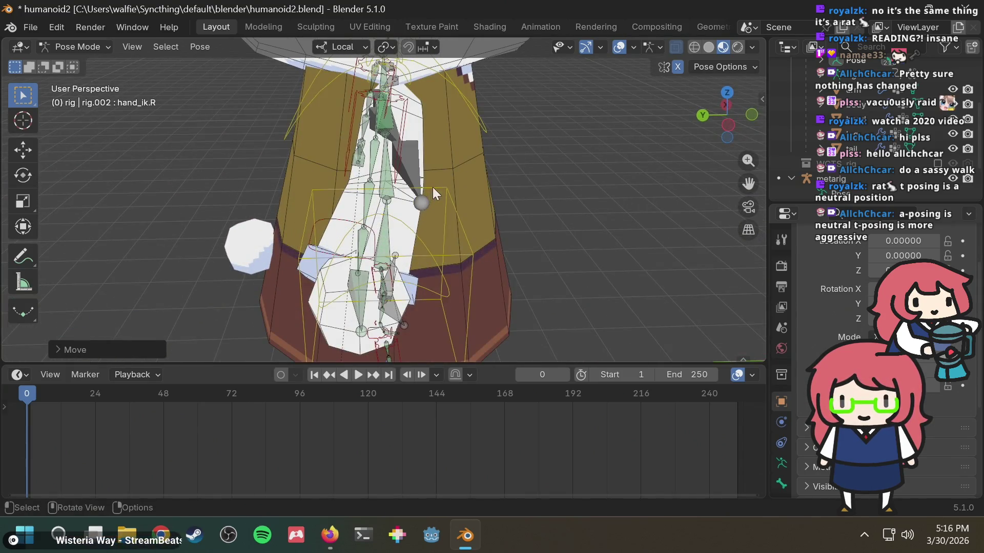
scroll(461, 185, "up", 1)
mouse_move(472, 183)
middle_mouse_down()
mouse_move(459, 177)
mouse_move(479, 175)
mouse_move(410, 177)
middle_mouse_up()
key("g")
right_click(362, 154)
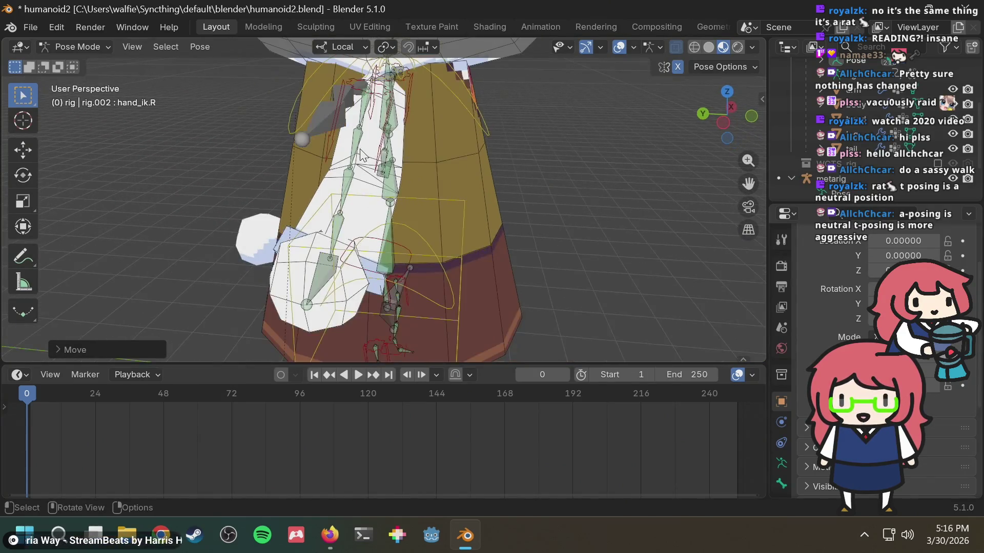
mouse_move(361, 155)
middle_mouse_down()
mouse_move(376, 157)
mouse_move(385, 183)
mouse_move(492, 225)
mouse_move(588, 281)
mouse_move(578, 307)
mouse_move(445, 287)
mouse_move(366, 154)
mouse_move(402, 154)
mouse_move(442, 191)
mouse_move(410, 211)
mouse_move(466, 222)
mouse_move(447, 197)
mouse_move(404, 201)
middle_mouse_up()
scroll(403, 152, "down", 4)
key("g")
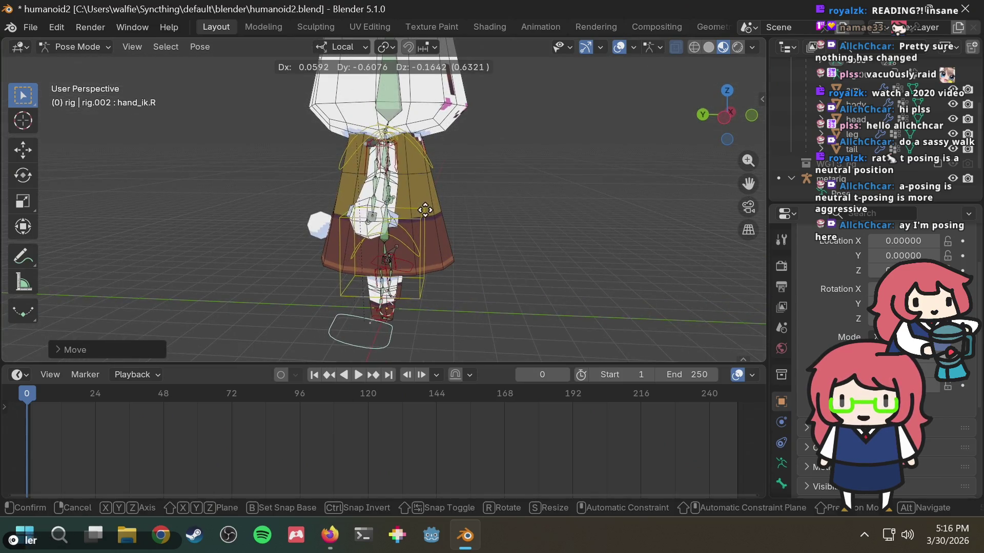
right_click(499, 203)
mouse_move(504, 195)
middle_mouse_down()
mouse_move(344, 214)
mouse_move(262, 266)
middle_mouse_up()
key("ctrl+z")
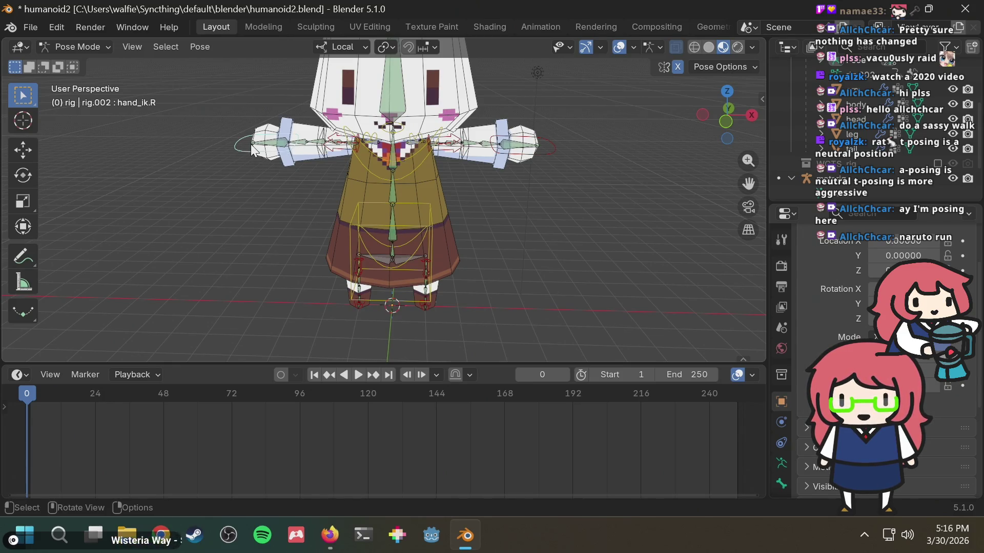
Cancel a trial arm move and recentre the character in front orthographic view.
key("g")
key("Escape")
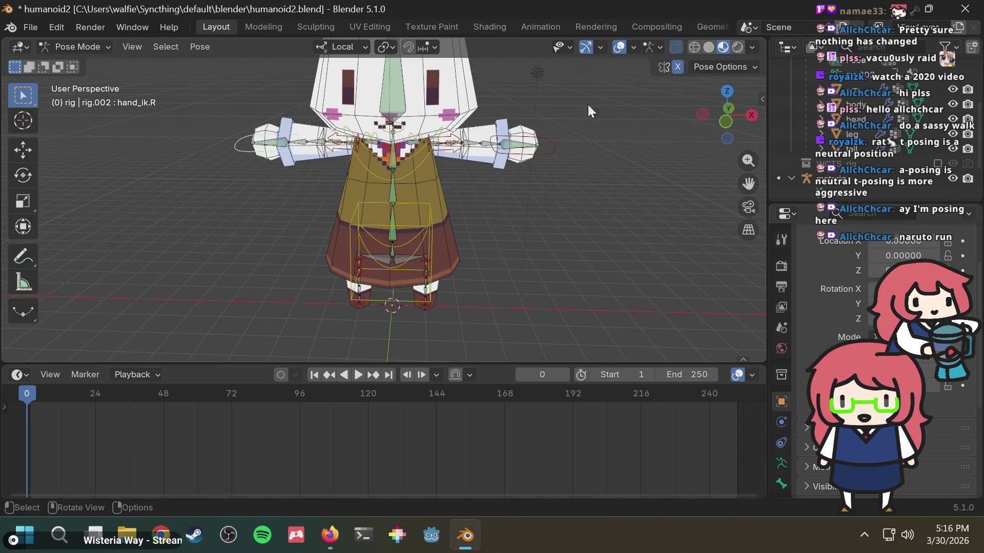
left_click(729, 119)
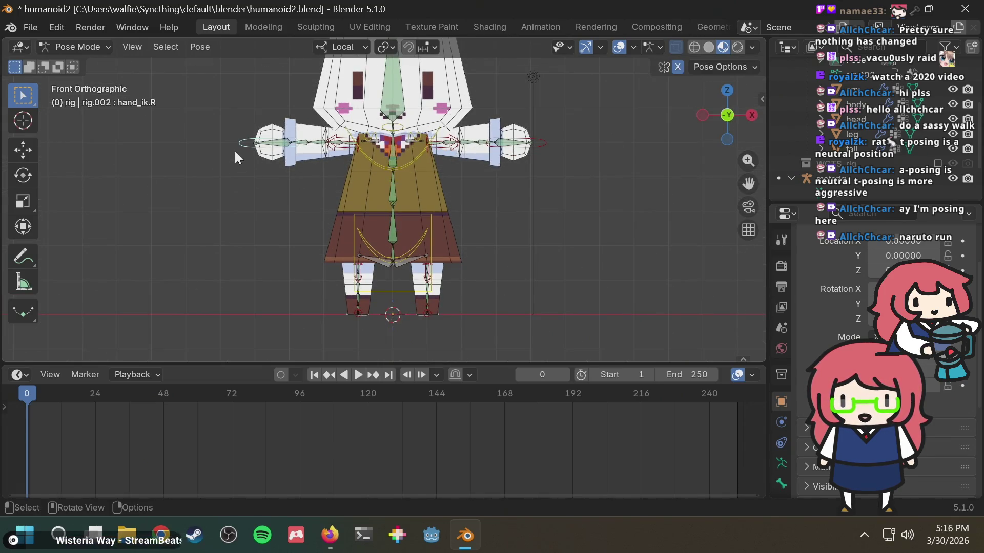
middle_click_drag(484, 166, 495, 211, "shift")
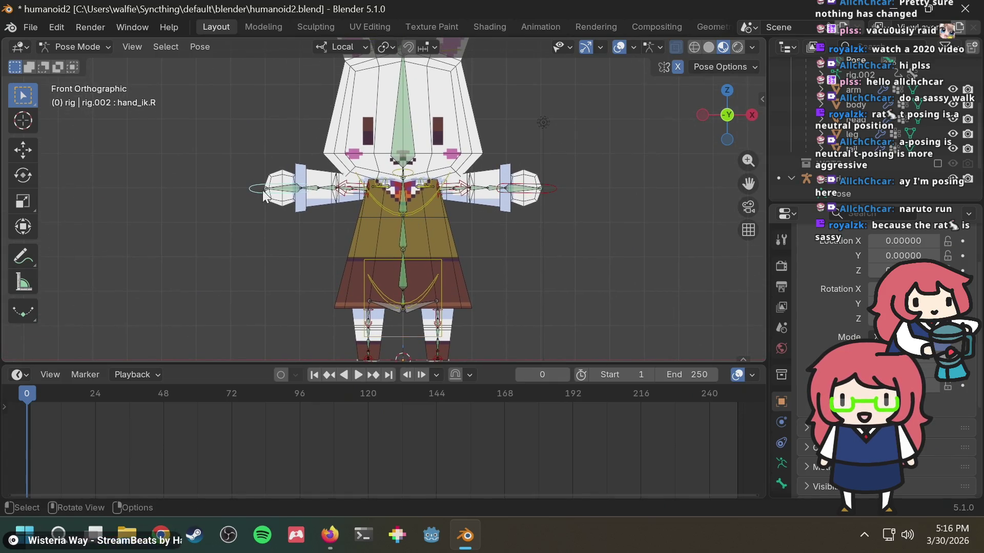
Move both hand IK controls down, then view the arms in top orthographic.
key("g")
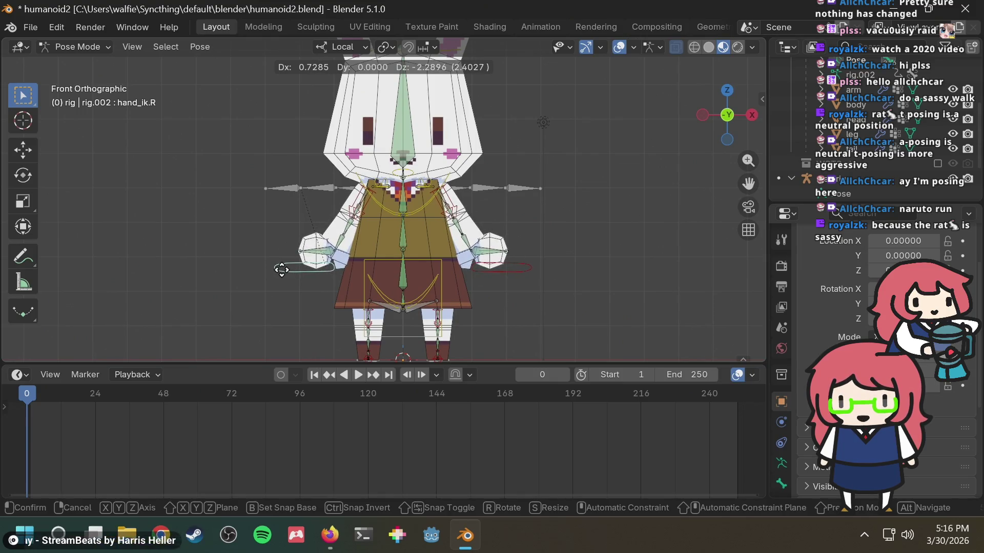
left_click(281, 269)
mouse_move(281, 270)
middle_mouse_down()
mouse_move(496, 290)
mouse_move(410, 288)
mouse_move(348, 205)
mouse_move(473, 268)
mouse_move(555, 278)
mouse_move(355, 140)
mouse_move(423, 180)
middle_mouse_up()
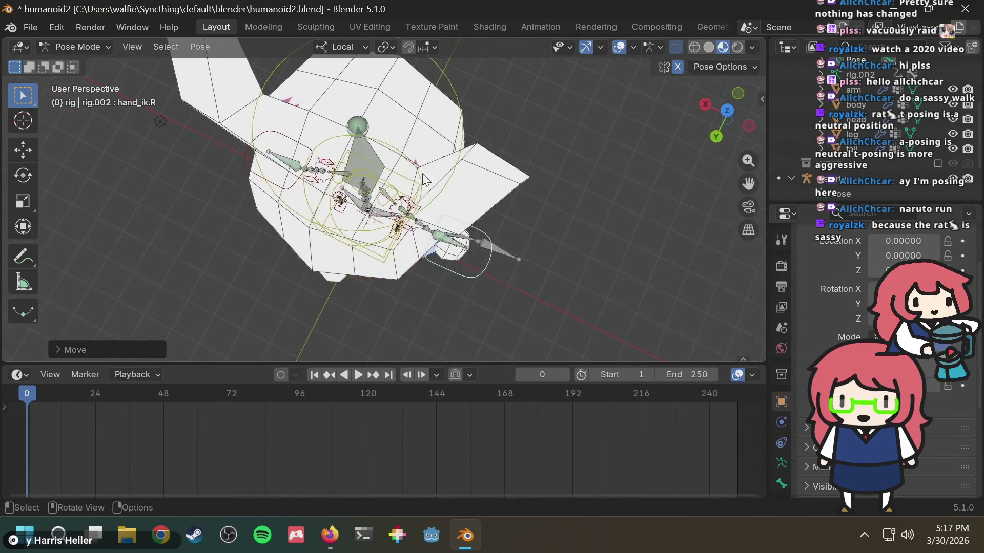
scroll(423, 179, "up", 5)
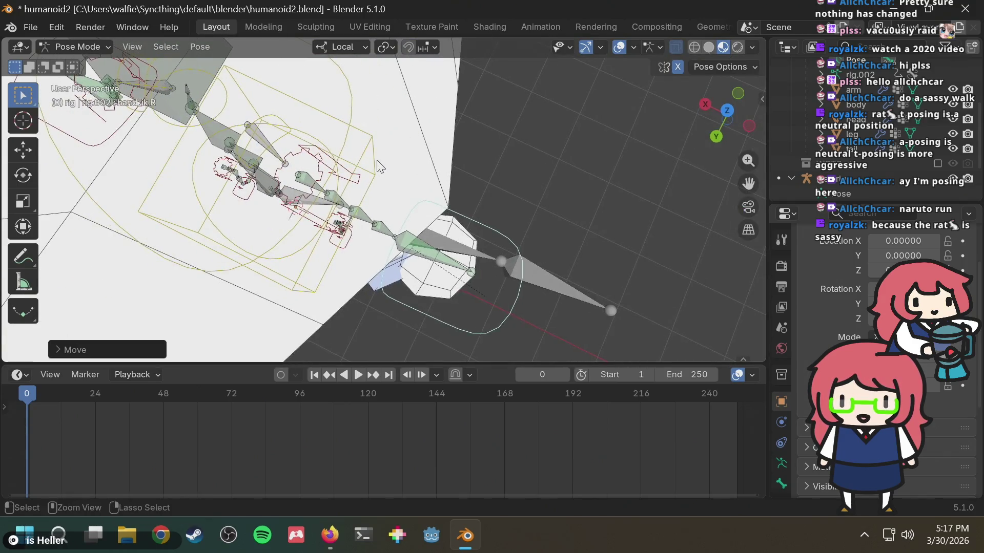
left_click(379, 164)
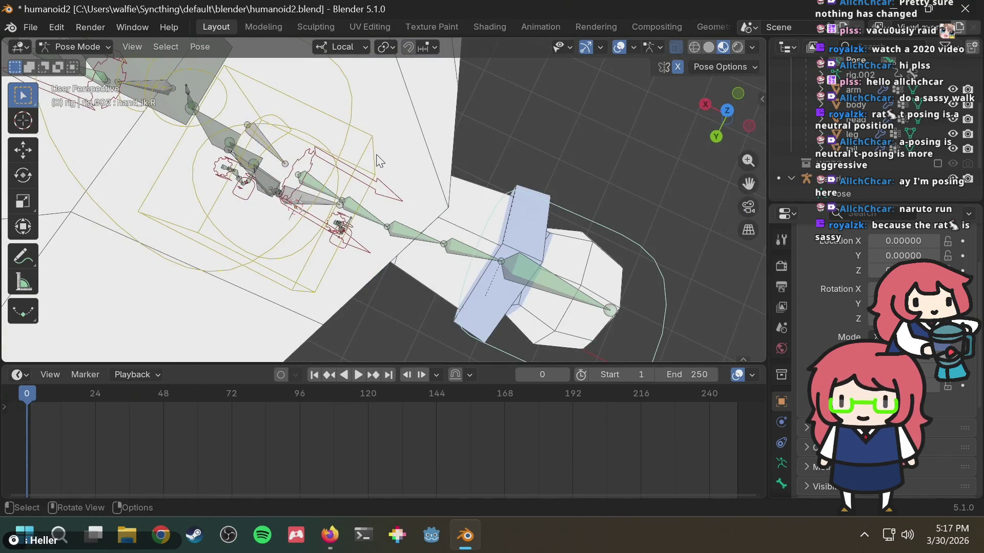
left_click(727, 112)
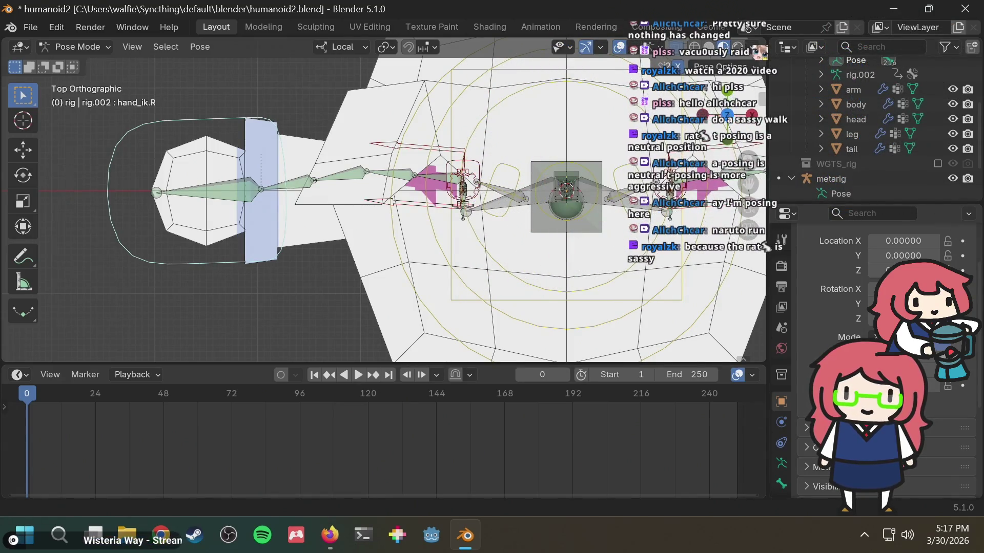
Select the metarig in the Outliner and orbit from top view into perspective.
scroll(883, 146, "down", 3)
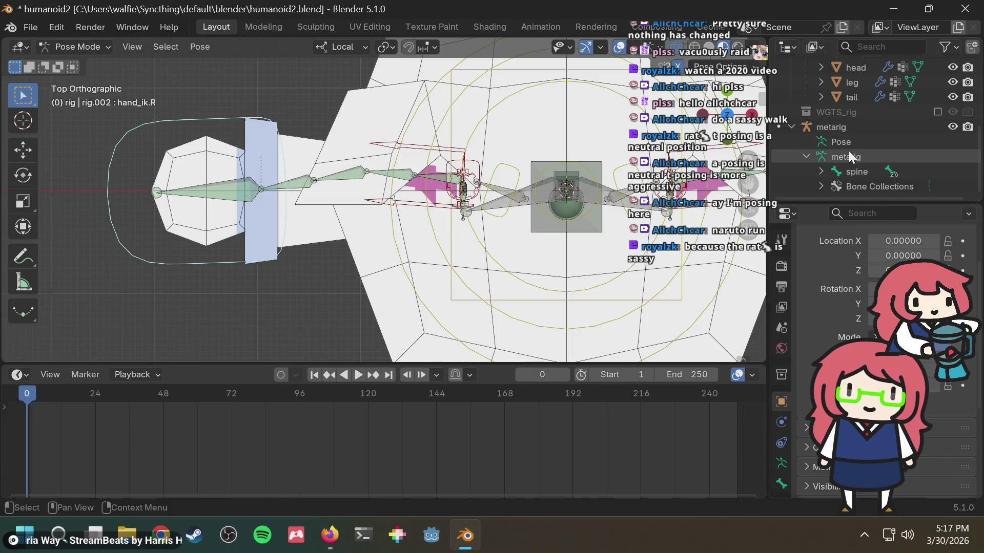
left_click(843, 127)
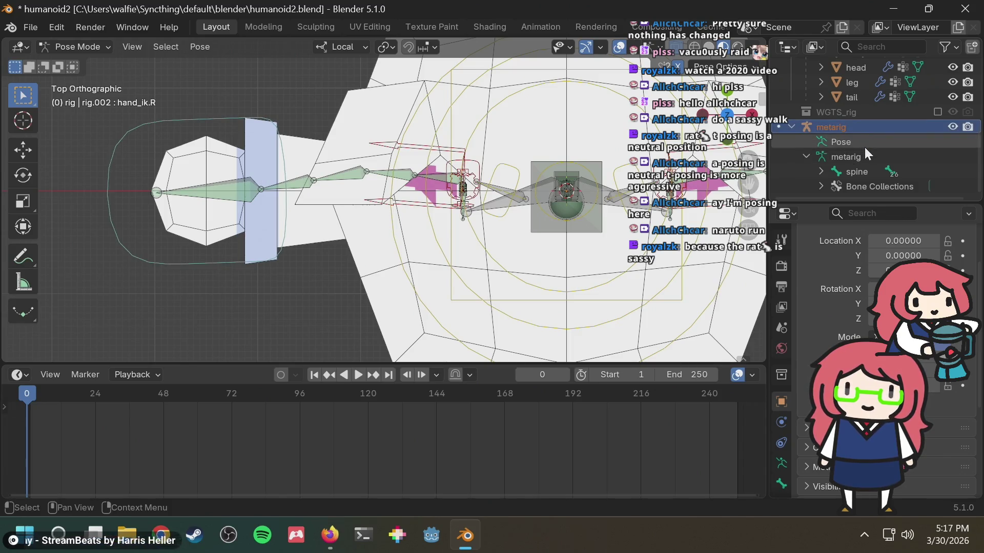
mouse_move(361, 213)
middle_mouse_down()
mouse_move(334, 204)
mouse_move(346, 195)
mouse_move(360, 208)
middle_mouse_up()
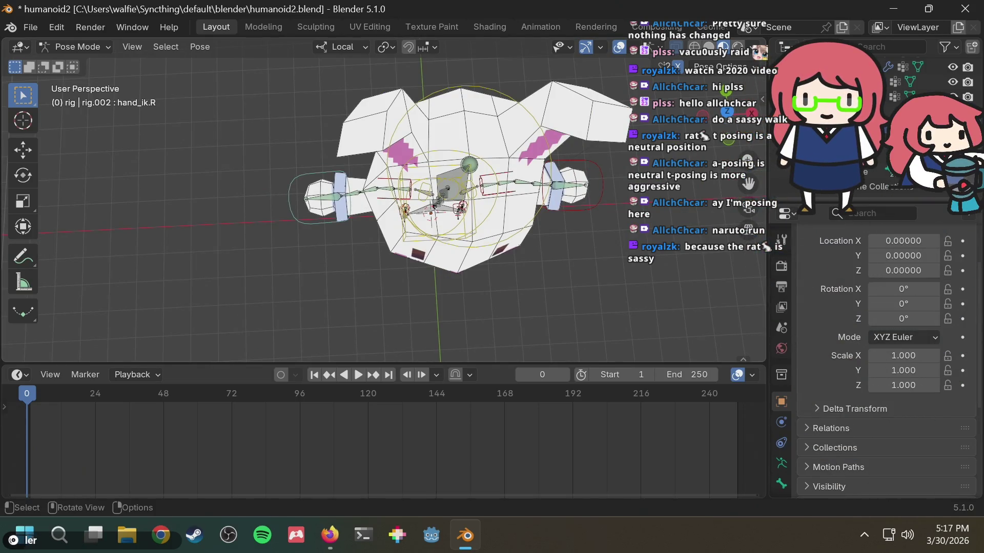
Show the armature's Object Data properties and orbit around the arm and hand.
left_click(779, 465)
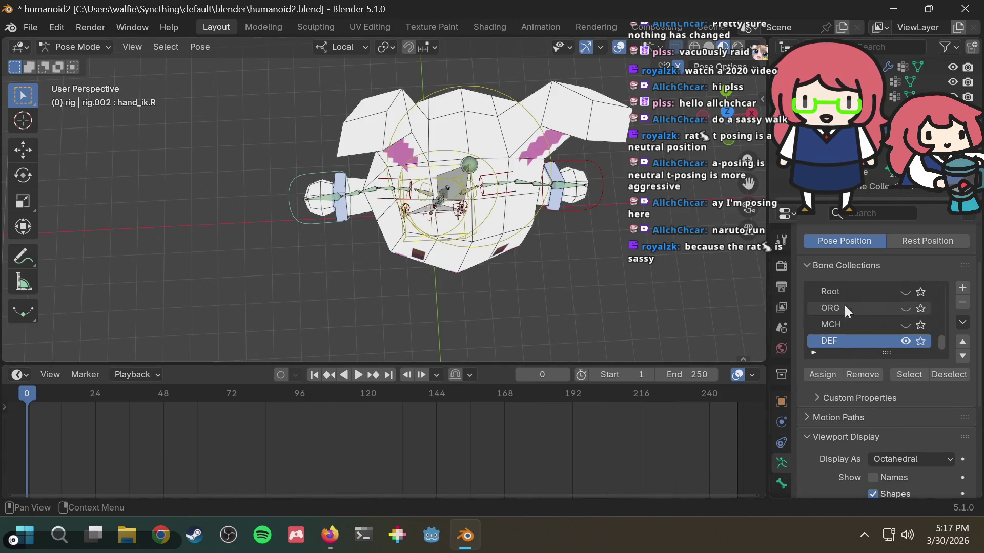
scroll(341, 188, "up", 8)
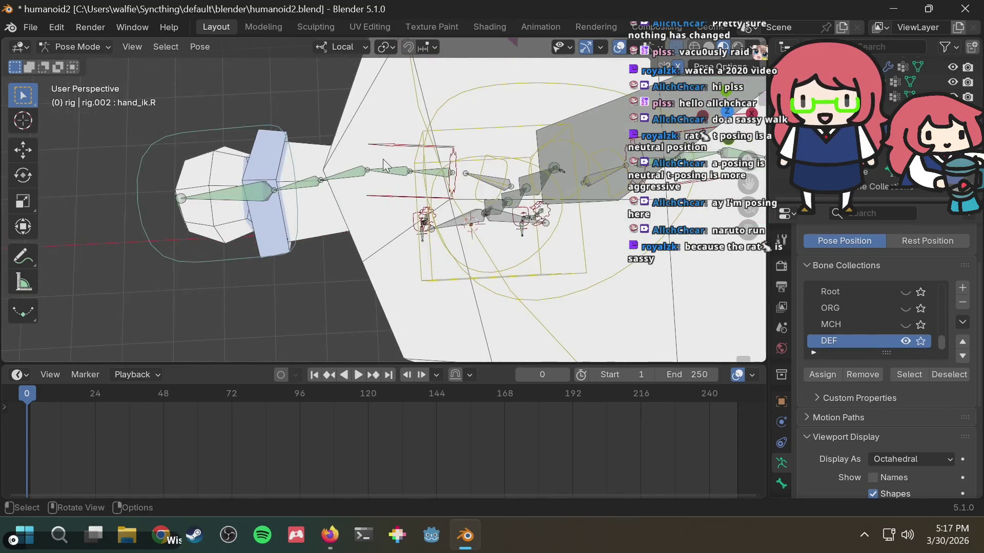
mouse_move(383, 159)
middle_mouse_down()
mouse_move(382, 182)
mouse_move(380, 165)
middle_mouse_up()
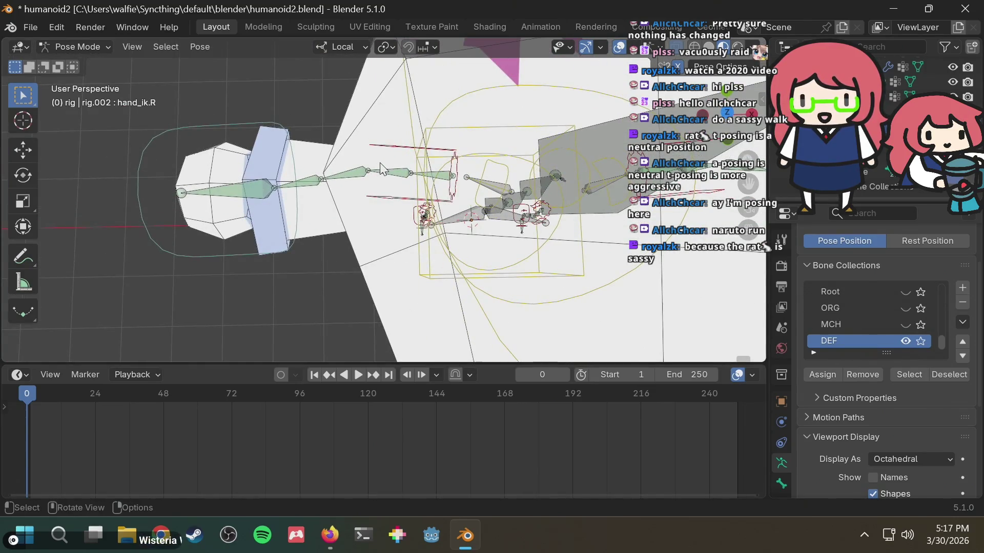
scroll(381, 163, "up", 2)
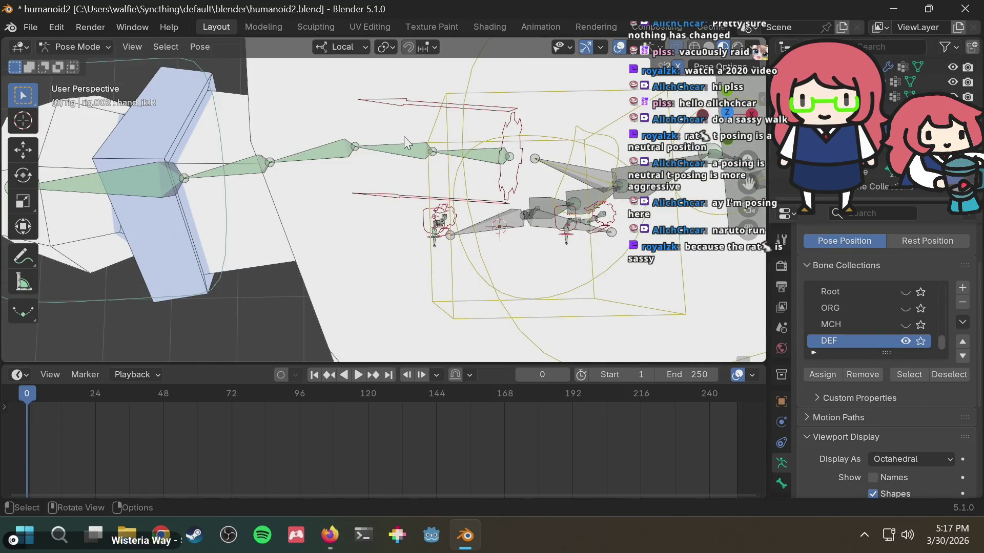
middle_click_drag(404, 136, 404, 152)
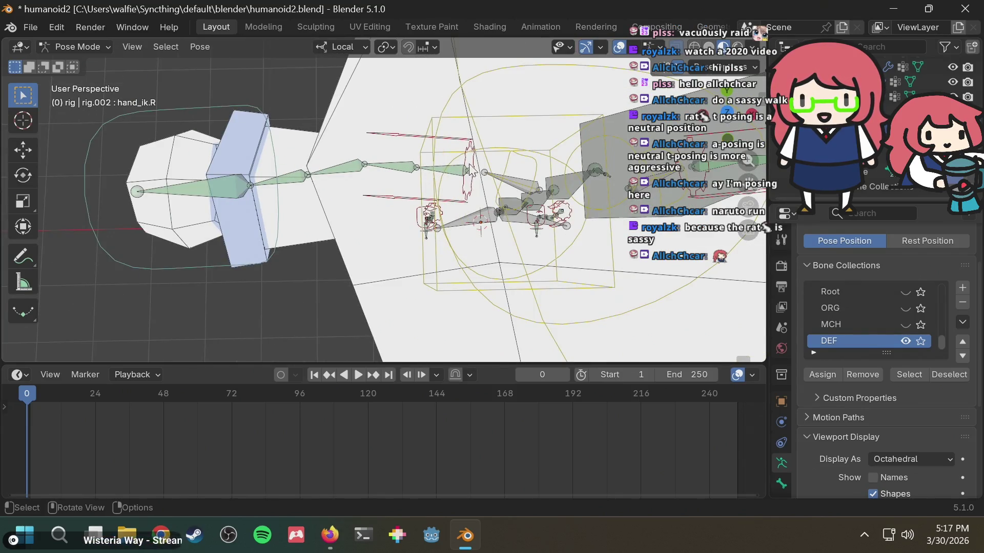
mouse_move(489, 173)
middle_mouse_down()
mouse_move(496, 167)
mouse_move(451, 195)
middle_mouse_up()
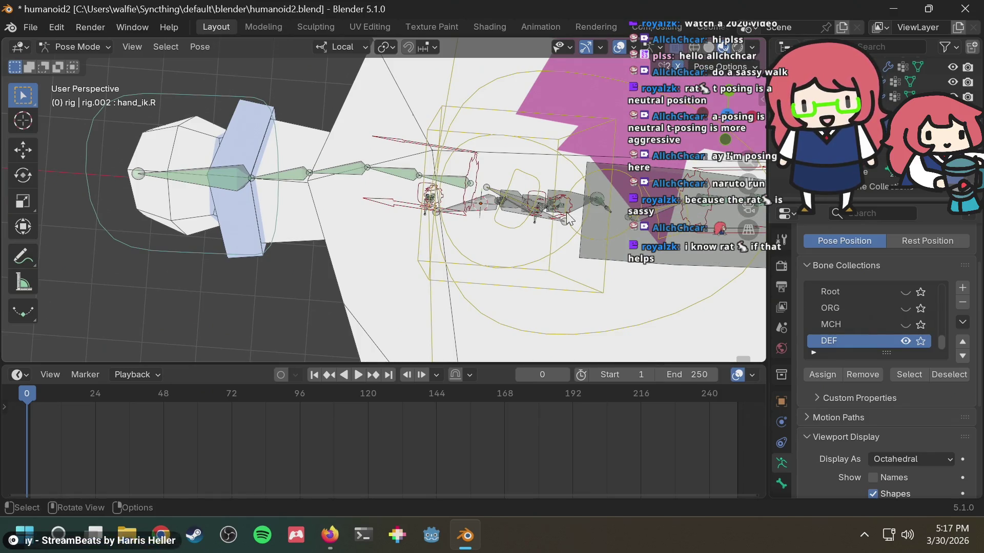
Orbit and zoom to a frontal view of the whole bunny figure.
mouse_move(306, 186)
middle_mouse_down()
mouse_move(476, 133)
mouse_move(505, 81)
mouse_move(484, 63)
mouse_move(376, 81)
mouse_move(119, 177)
middle_mouse_up()
mouse_move(187, 260)
middle_mouse_down()
mouse_move(227, 222)
mouse_move(352, 215)
middle_mouse_up()
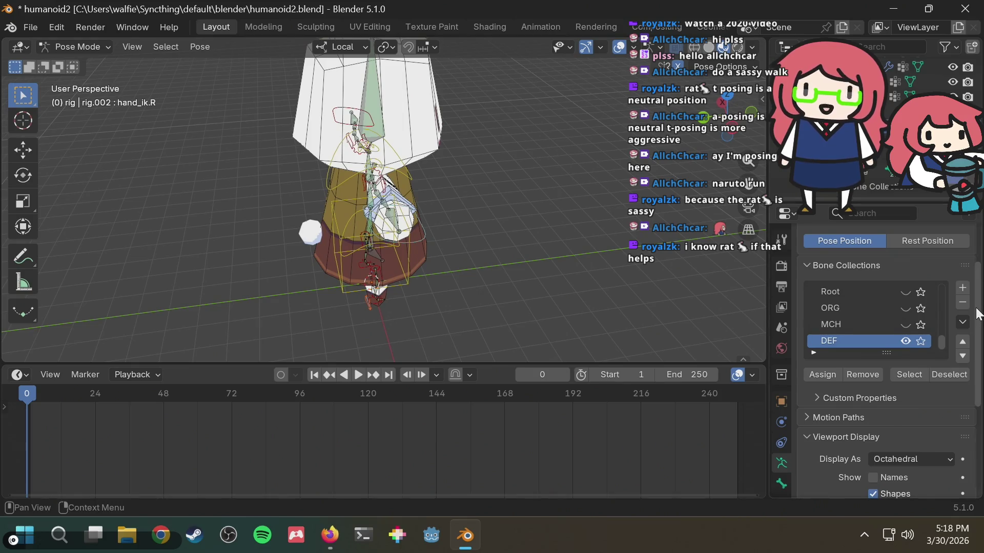
scroll(978, 316, "down", 7)
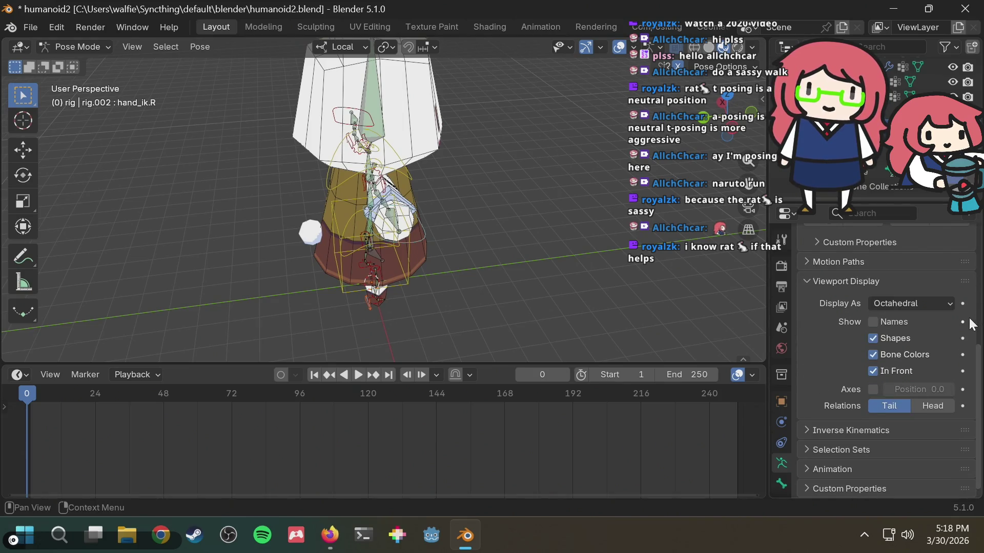
scroll(969, 326, "up", 10)
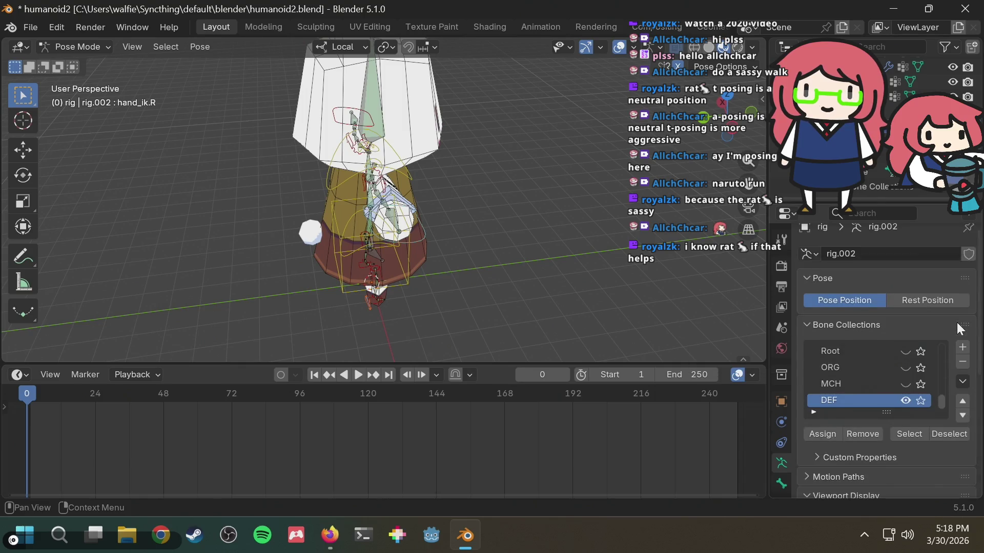
scroll(979, 348, "down", 4)
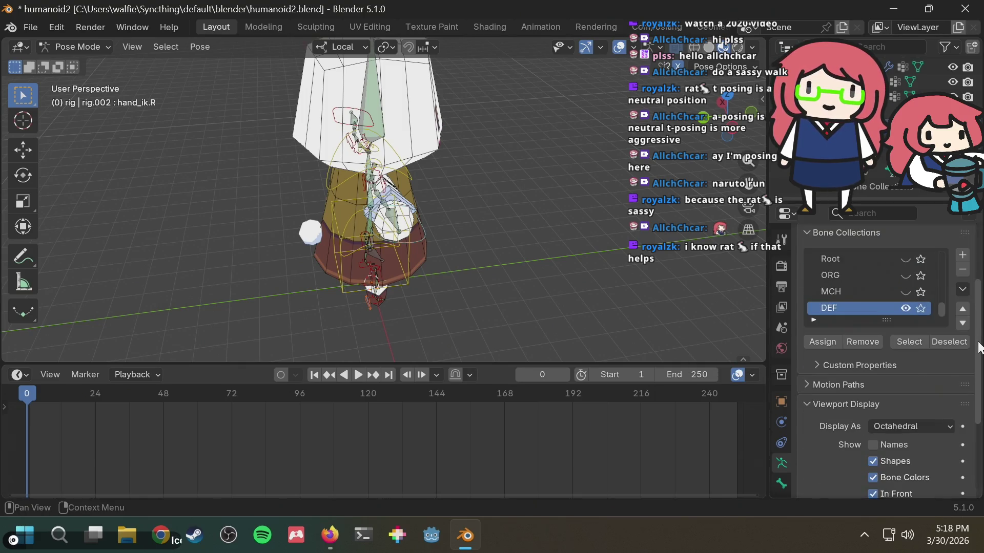
scroll(979, 348, "down", 4)
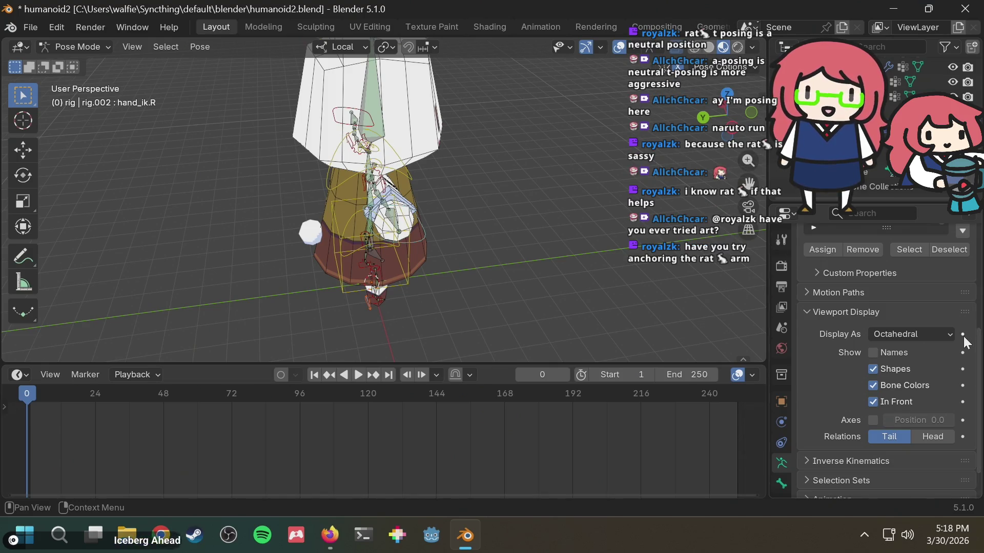
mouse_move(476, 280)
middle_mouse_down()
mouse_move(445, 254)
mouse_move(440, 224)
middle_mouse_up()
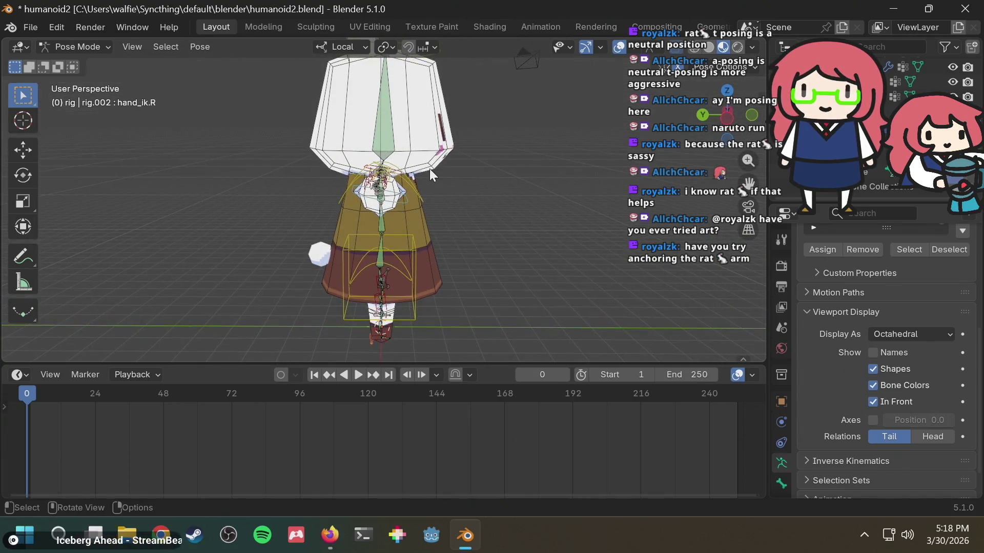
Select DEF-hand.R, cancel a trial scale, and orbit around the right arm.
left_click(388, 196)
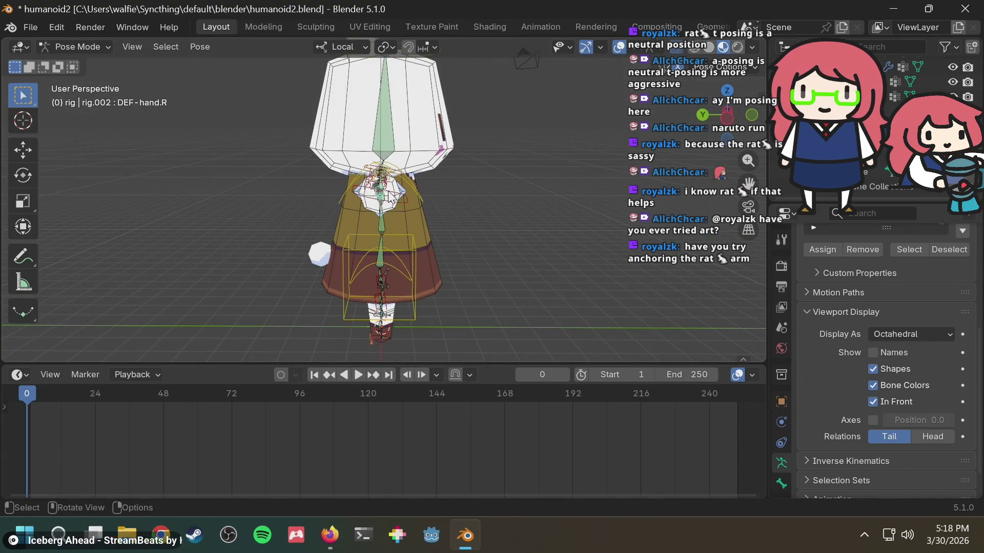
key("s")
key("Escape")
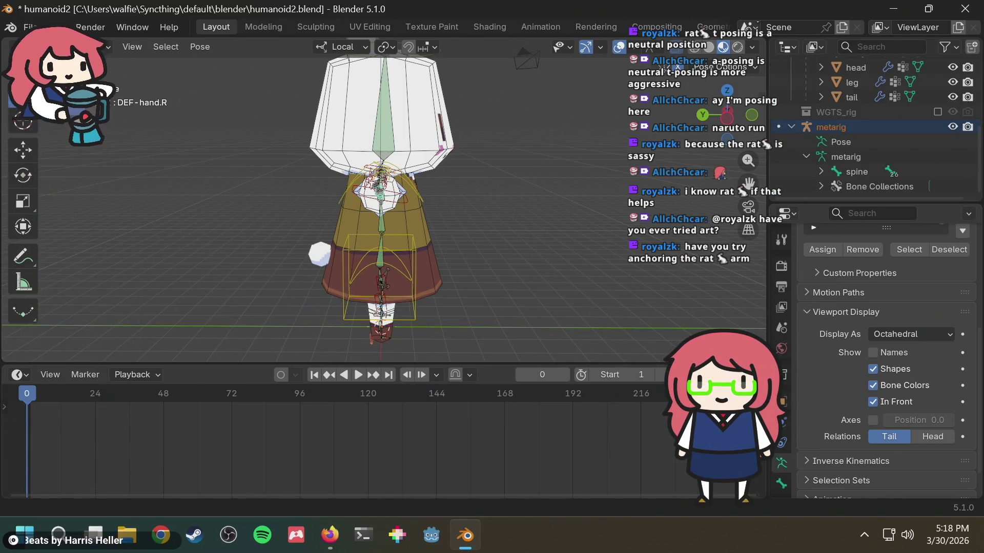
scroll(888, 137, "up", 4)
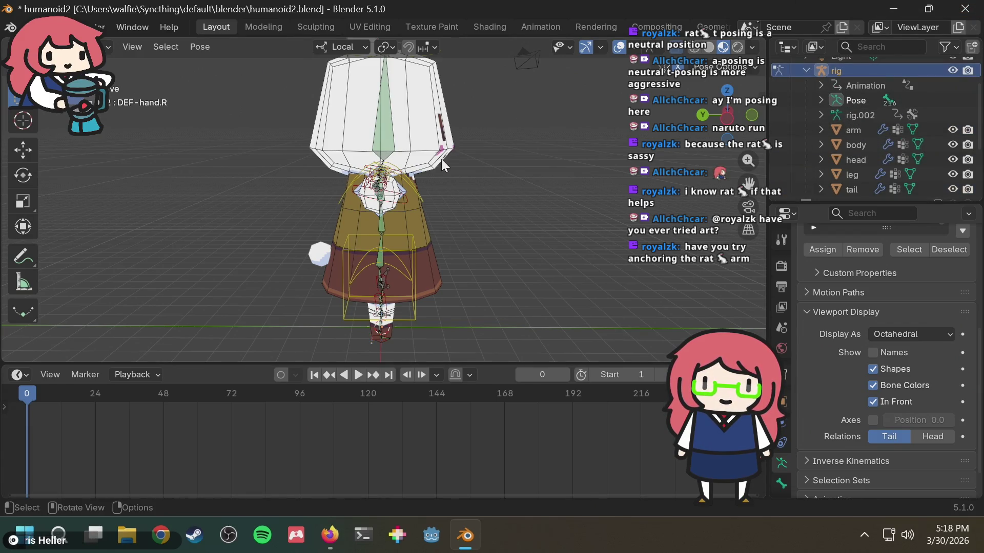
mouse_move(441, 159)
middle_mouse_down()
mouse_move(444, 219)
mouse_move(397, 225)
mouse_move(405, 278)
mouse_move(383, 257)
middle_mouse_up()
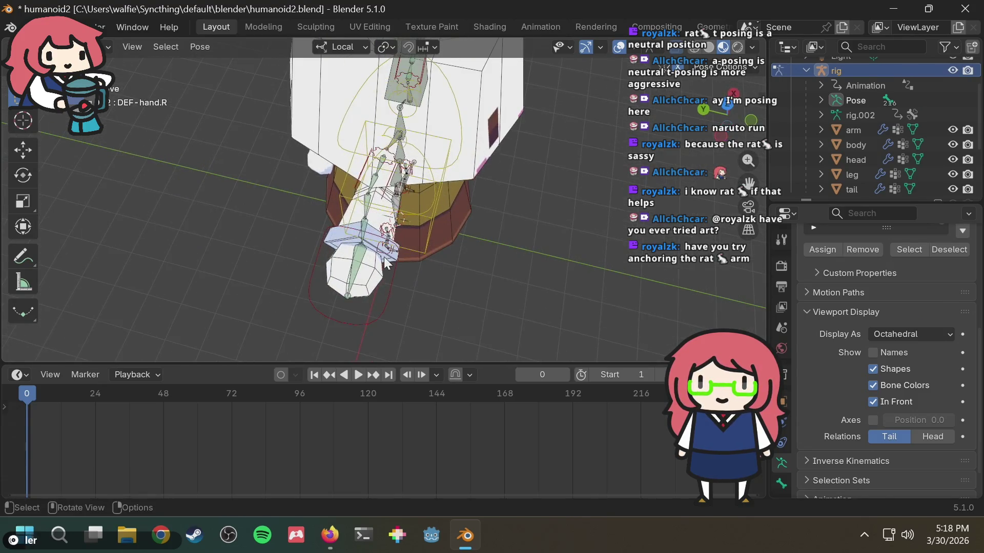
mouse_move(383, 306)
middle_mouse_down()
mouse_move(438, 174)
mouse_move(442, 197)
mouse_move(429, 188)
mouse_move(447, 215)
middle_mouse_up()
mouse_move(445, 151)
middle_mouse_down()
mouse_move(285, 213)
mouse_move(304, 165)
mouse_move(455, 182)
mouse_move(468, 244)
middle_mouse_up()
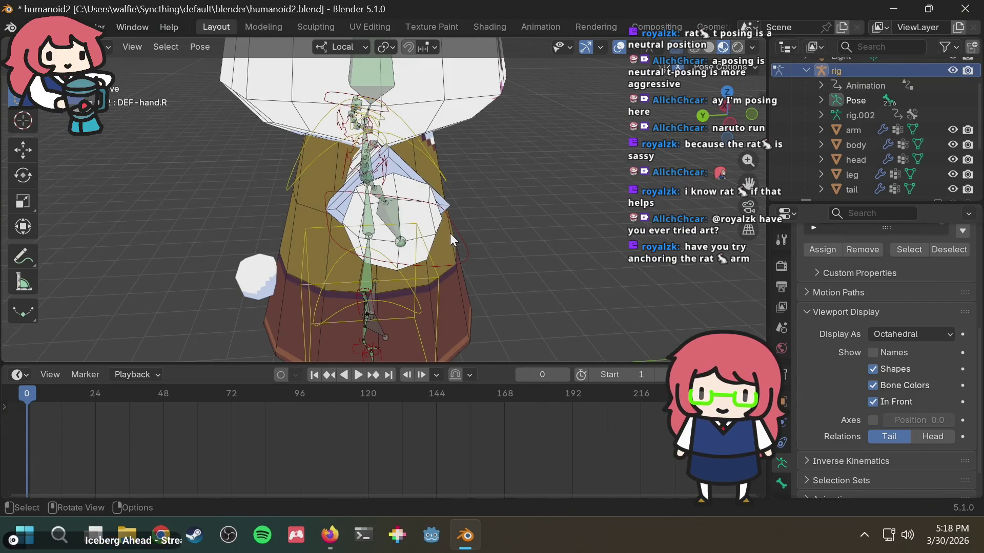
Rotate the hand_ik.R control and orbit around the rig to check the pose.
left_click(455, 238)
key("r")
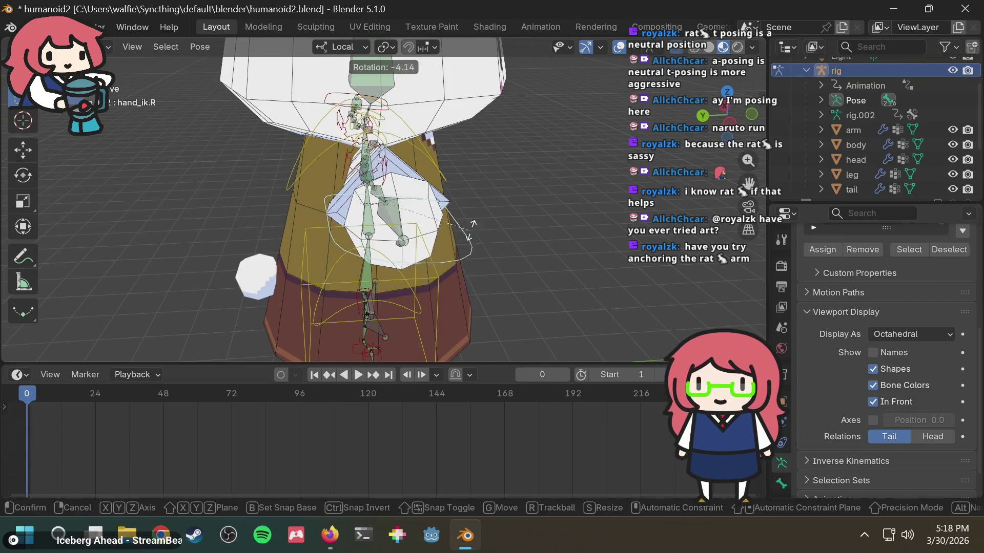
left_click(478, 220)
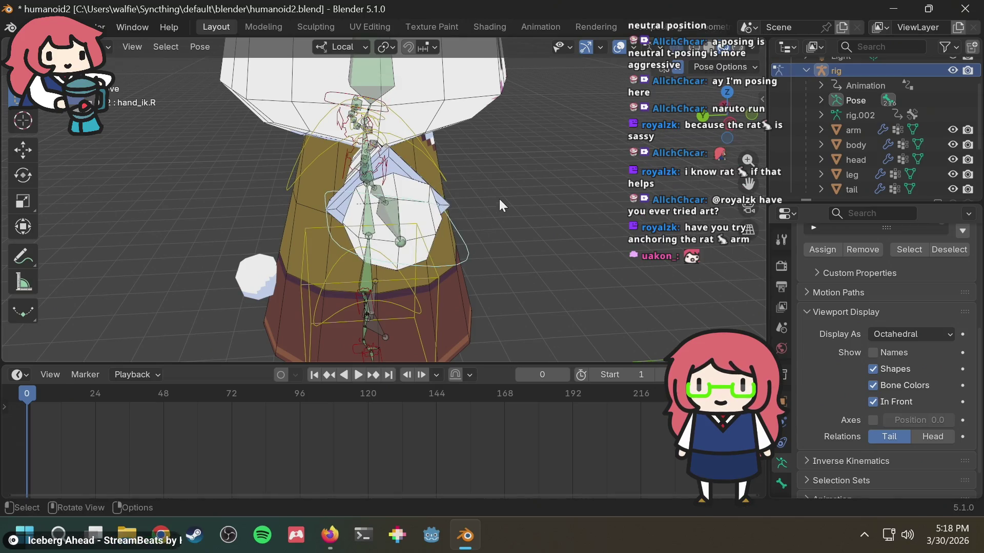
middle_click_drag(499, 199, 489, 229)
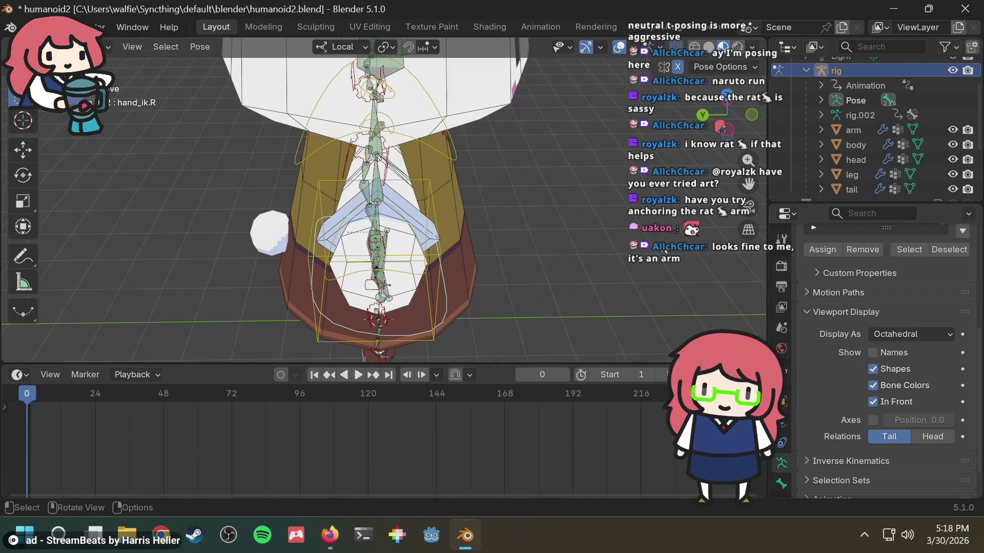
mouse_move(665, 249)
middle_mouse_down()
mouse_move(614, 230)
mouse_move(613, 193)
middle_mouse_up()
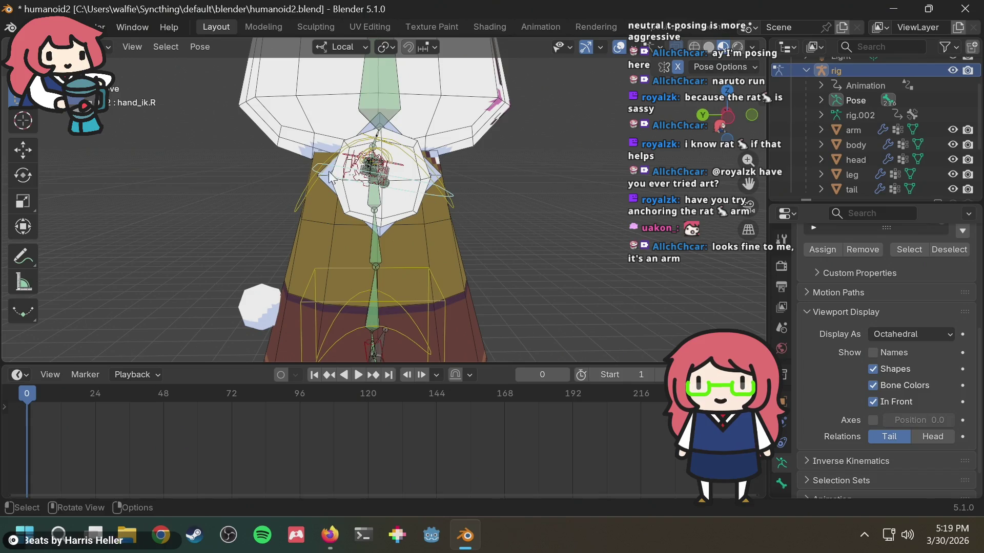
mouse_move(323, 174)
middle_mouse_down()
mouse_move(544, 194)
mouse_move(359, 196)
mouse_move(319, 246)
mouse_move(338, 289)
mouse_move(310, 351)
mouse_move(373, 303)
mouse_move(424, 235)
mouse_move(426, 268)
mouse_move(405, 241)
middle_mouse_up()
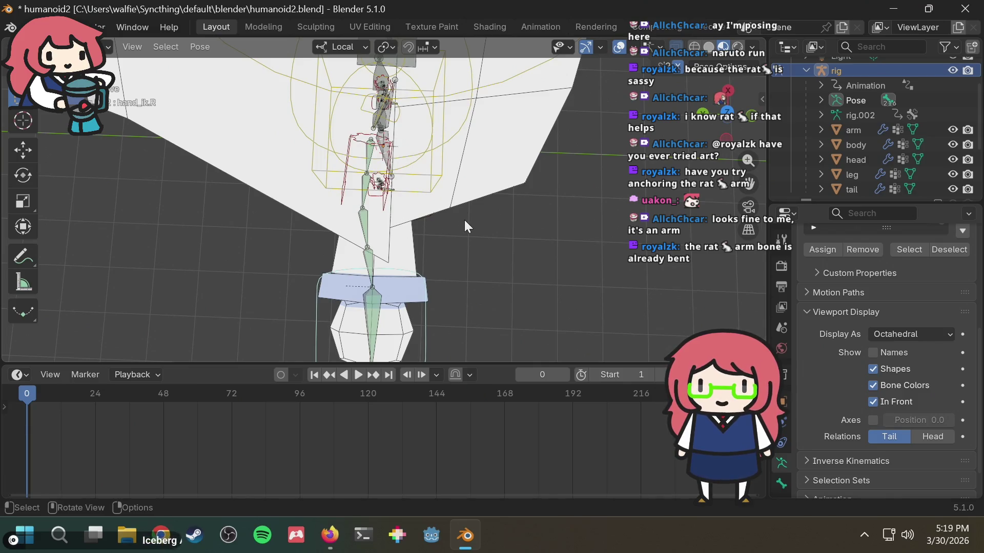
middle_click_drag(464, 220, 469, 161)
Try moving the hand IK control, cancel, and view the rig from top and side.
key("g")
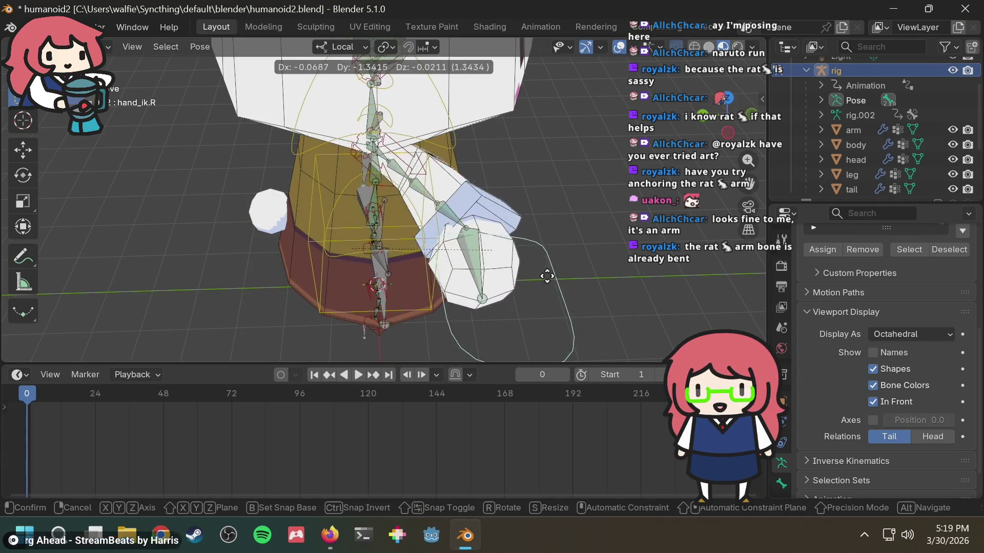
key("Escape")
mouse_move(452, 229)
middle_mouse_down()
mouse_move(442, 302)
mouse_move(403, 224)
middle_mouse_up()
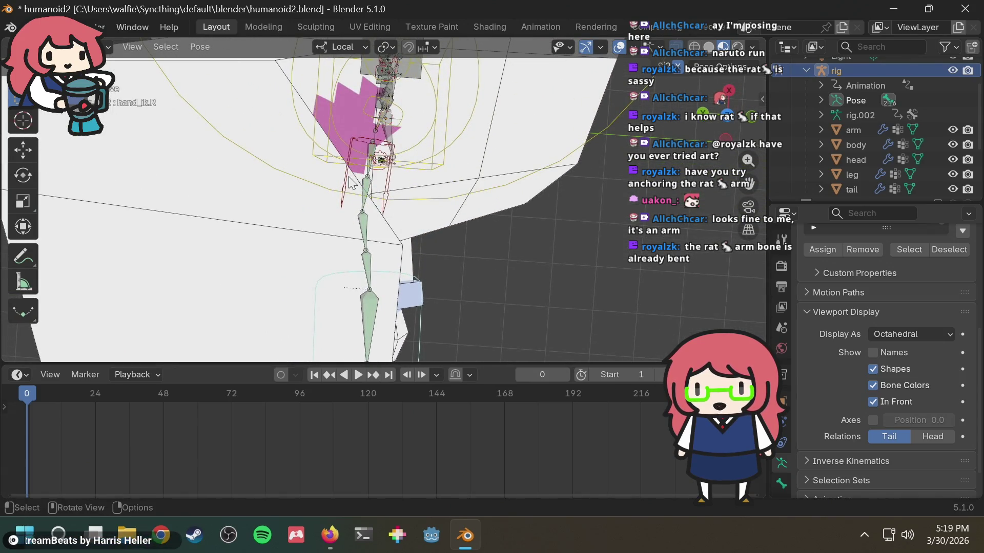
scroll(926, 152, "down", 3)
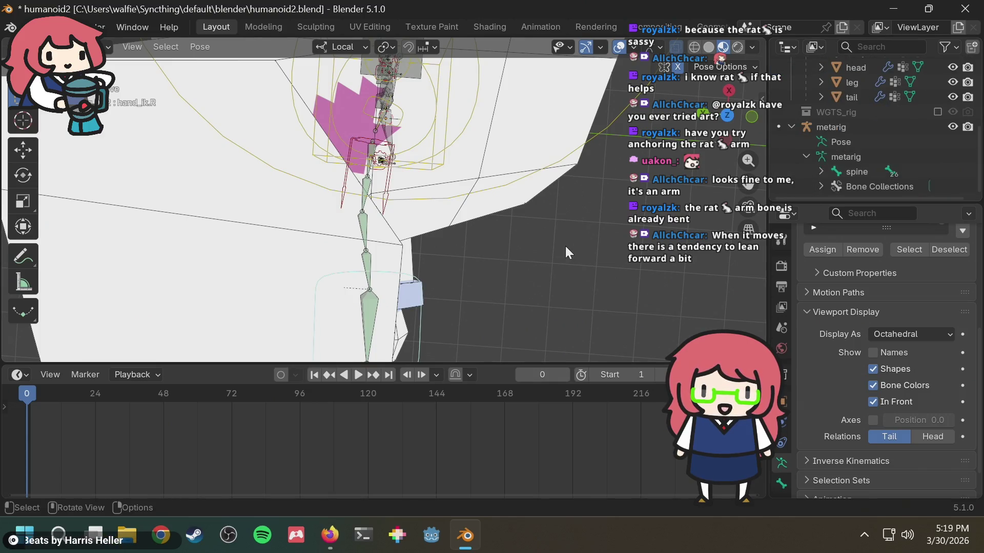
mouse_move(565, 248)
middle_mouse_down()
mouse_move(572, 186)
mouse_move(522, 196)
mouse_move(543, 195)
mouse_move(542, 177)
mouse_move(532, 183)
mouse_move(534, 226)
mouse_move(527, 215)
middle_mouse_up()
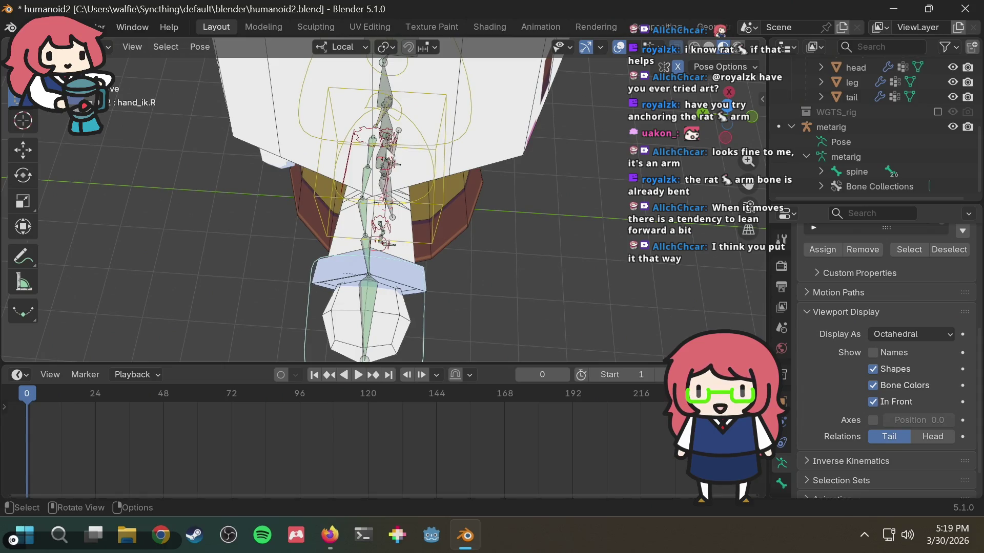
middle_click_drag(464, 219, 407, 234)
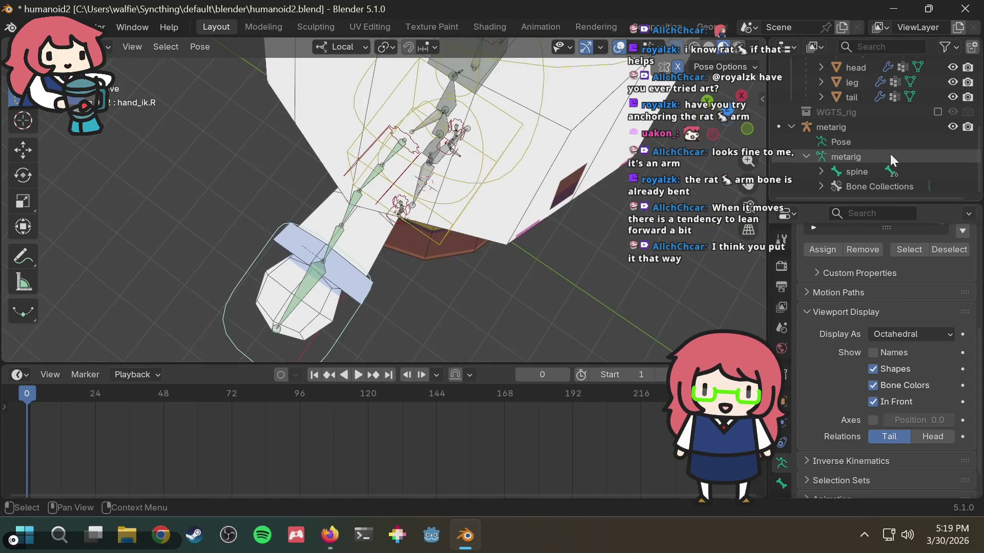
Select the metarig data and hide the generated rig in the viewport.
left_click(856, 162)
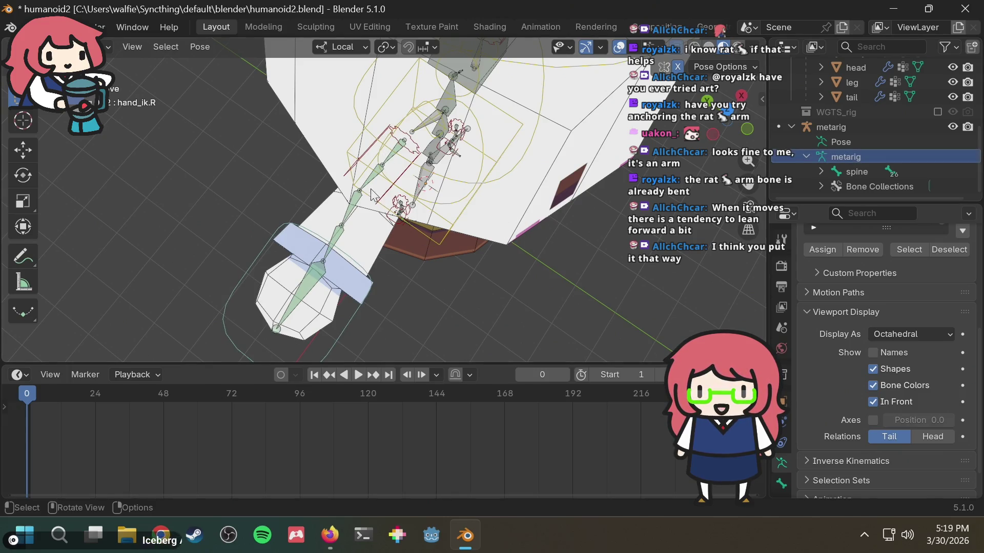
scroll(860, 155, "up", 2)
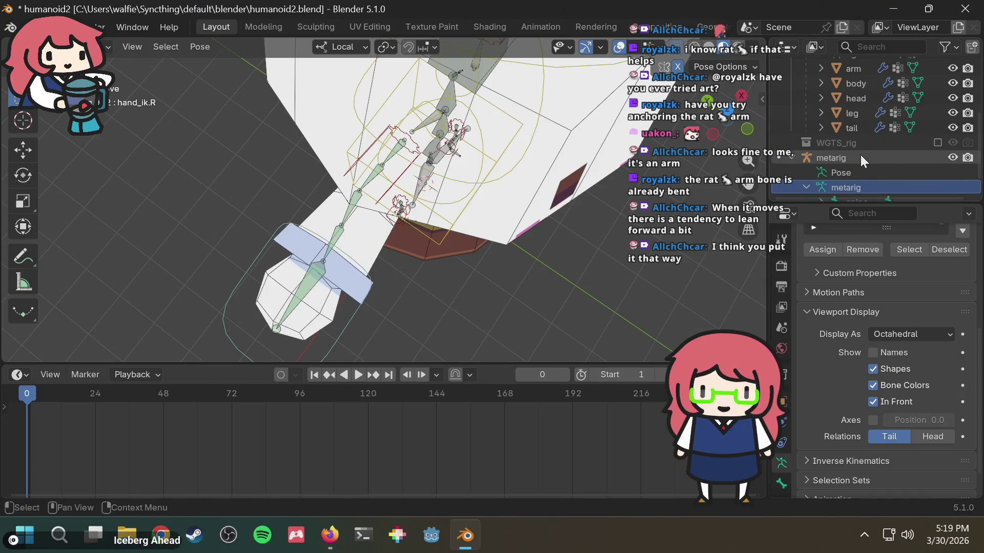
scroll(860, 154, "up", 4)
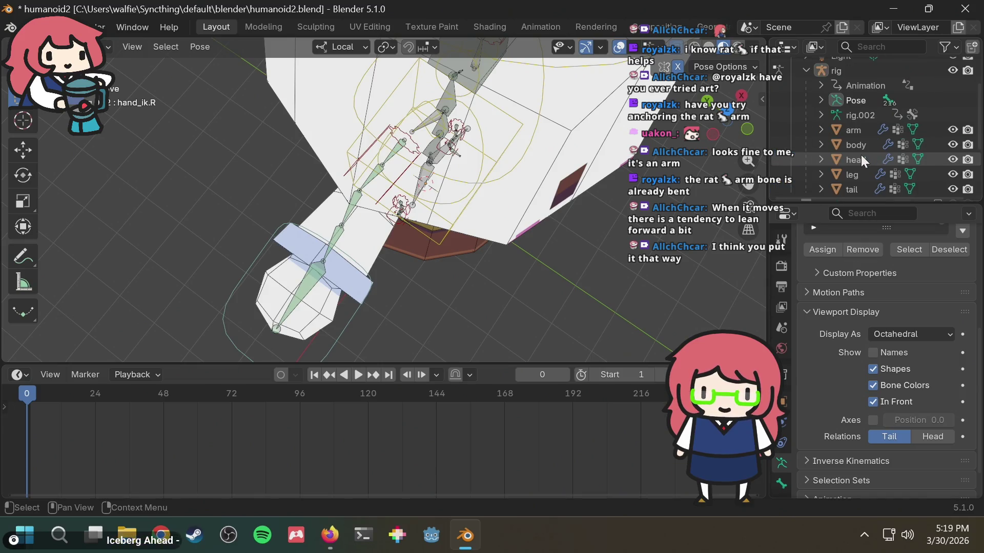
left_click(954, 69)
scroll(948, 82, "down", 6)
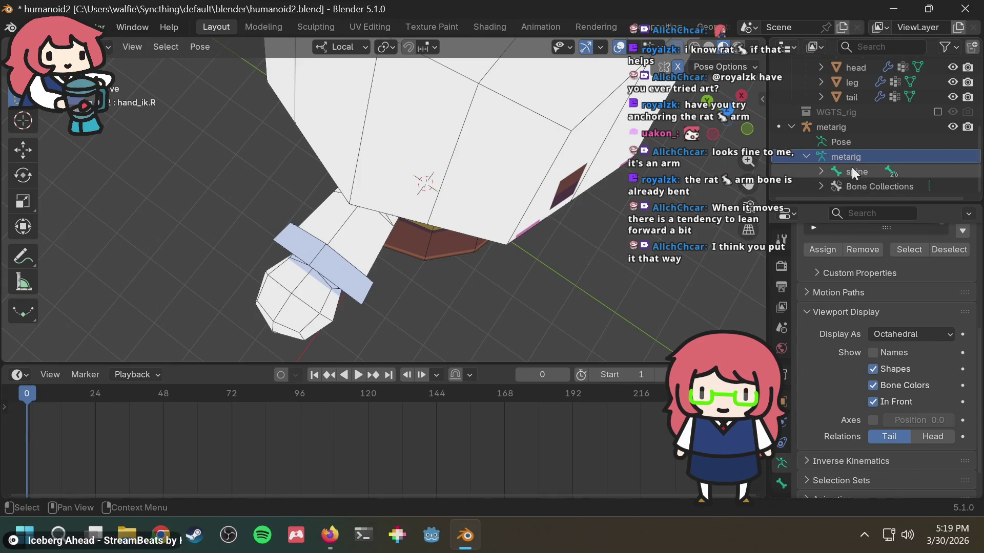
scroll(834, 397, "down", 2)
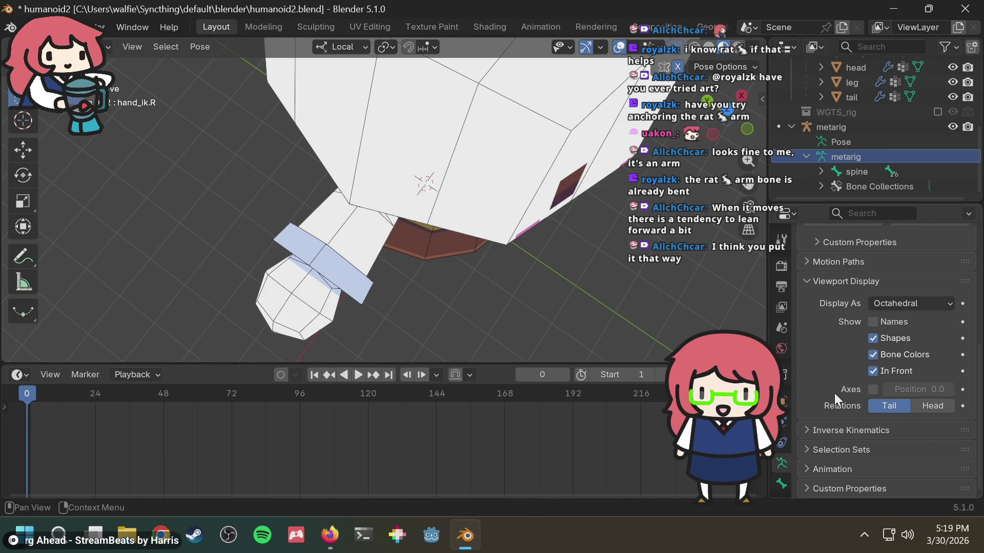
Switch to Object Mode, make metarig active and scroll to its Rigify panel.
key("Tab")
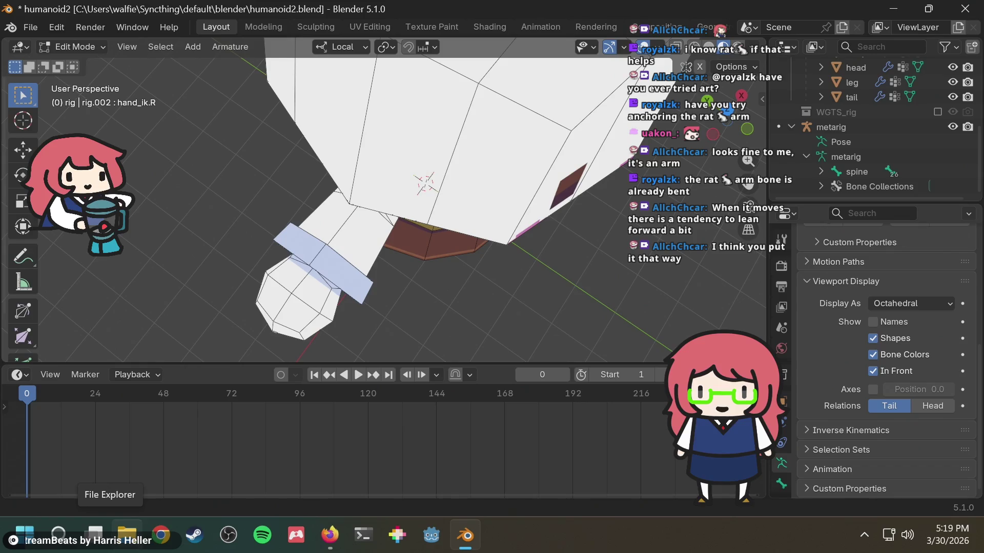
left_click(100, 48)
left_click(94, 58)
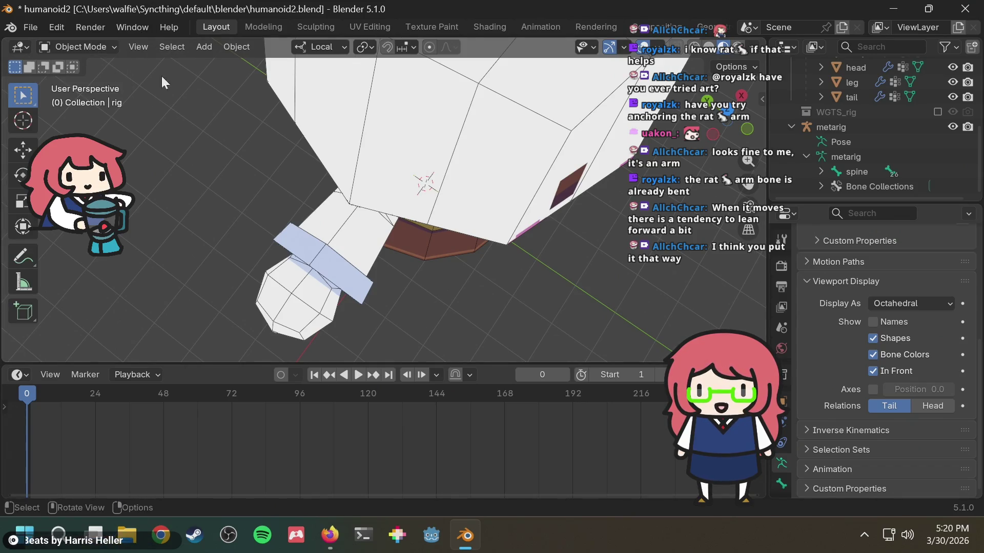
left_click(859, 124)
scroll(891, 333, "down", 3)
scroll(889, 366, "down", 3)
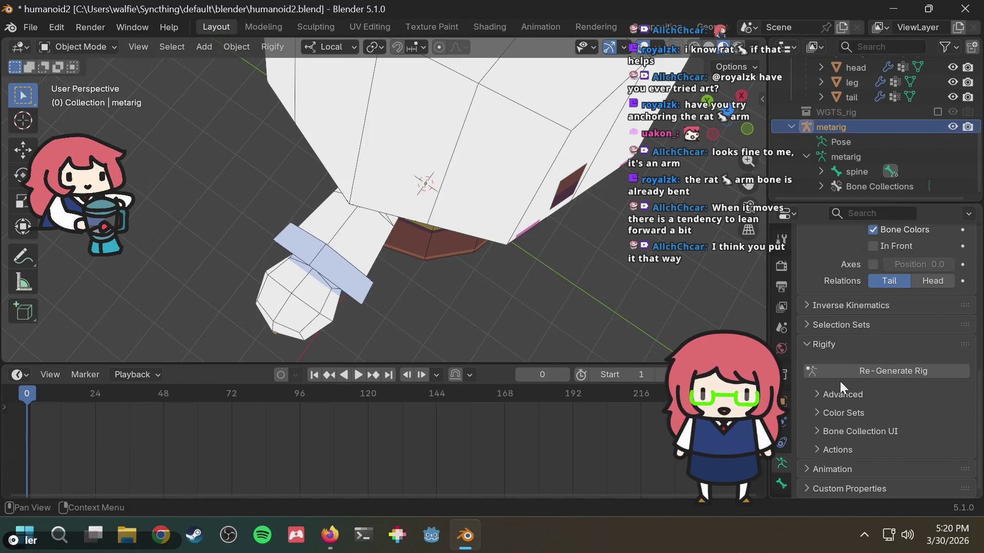
Enable In Front so the metarig's bones draw over the mesh.
scroll(840, 381, "up", 4)
left_click(883, 339)
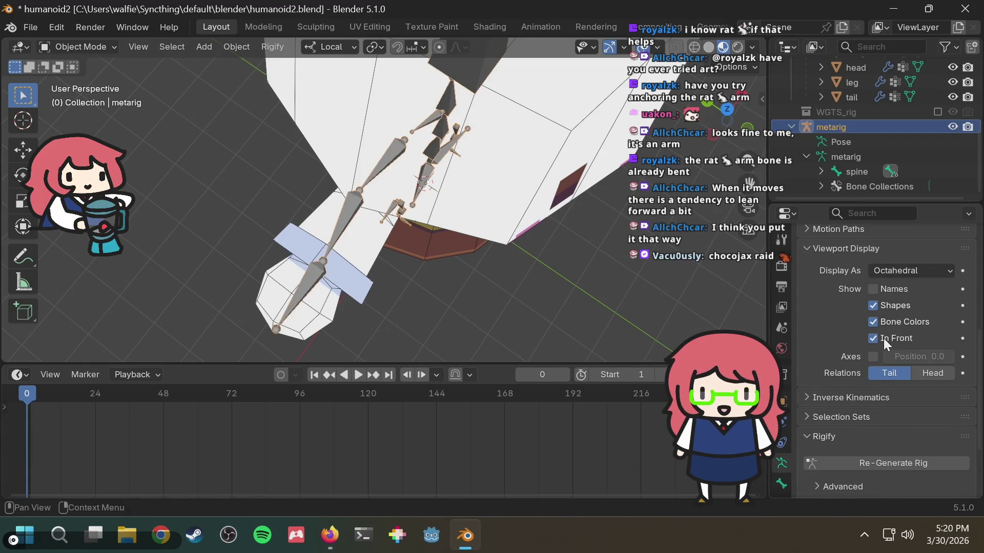
middle_click_drag(386, 299, 451, 305)
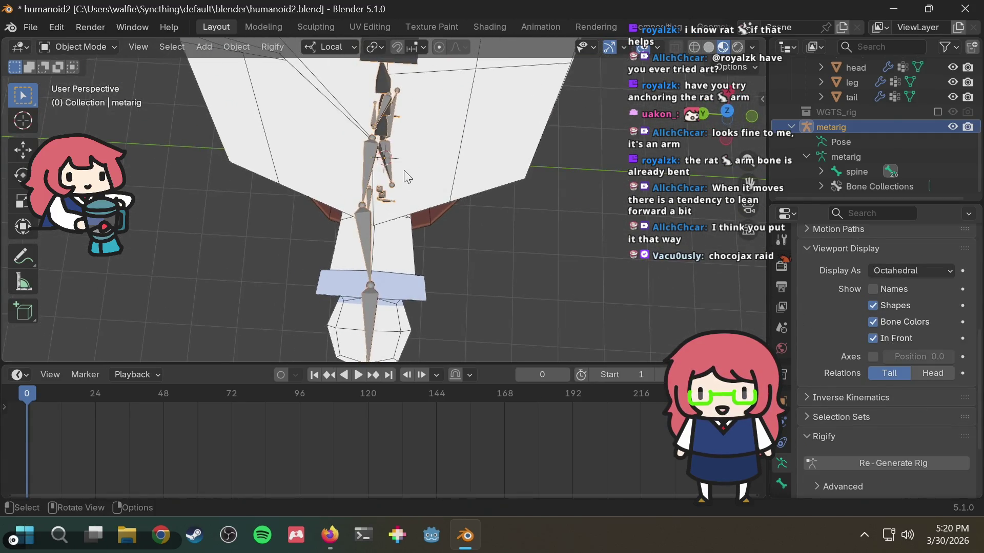
scroll(404, 177, "up", 1)
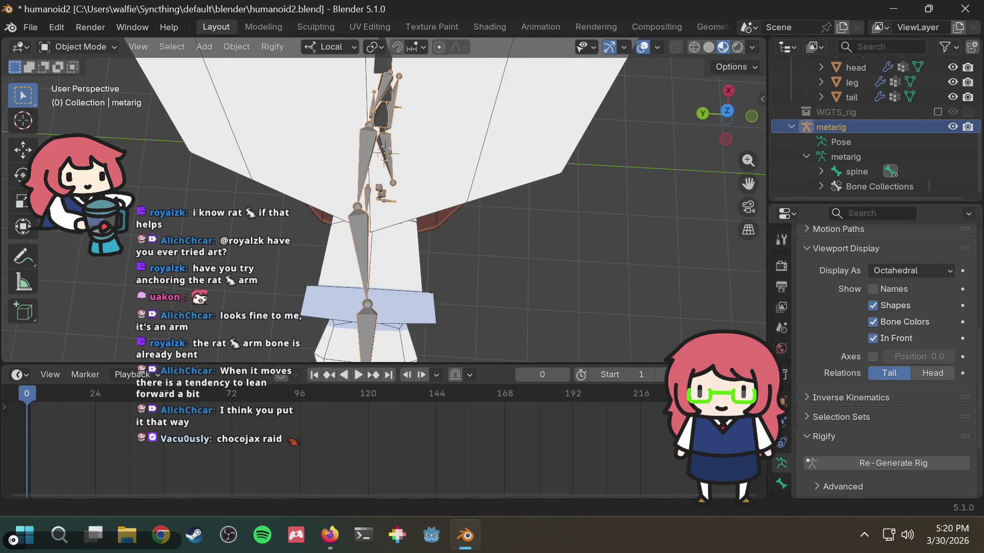
Switch to Top Orthographic and zoom in on the rig's arm bones.
left_click(728, 112)
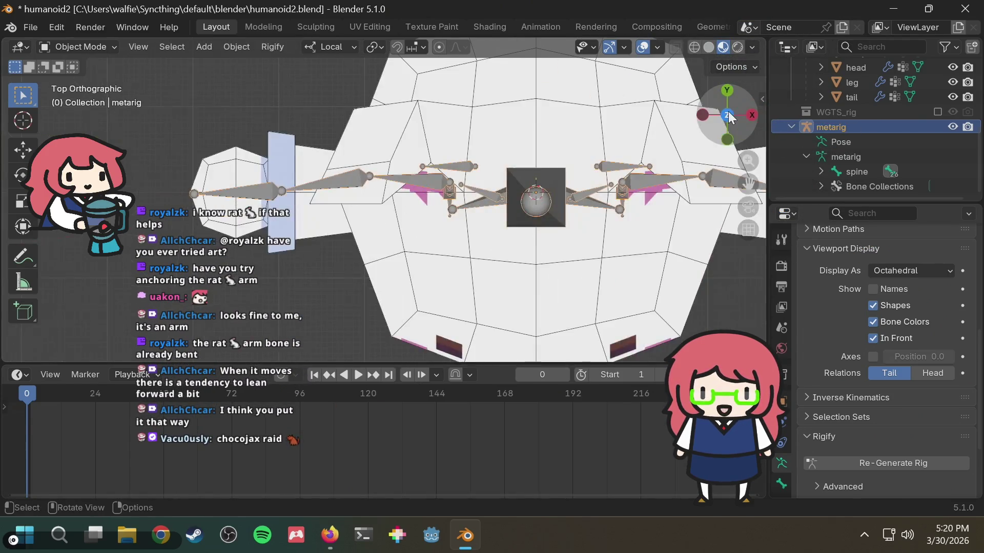
scroll(505, 186, "down", 1)
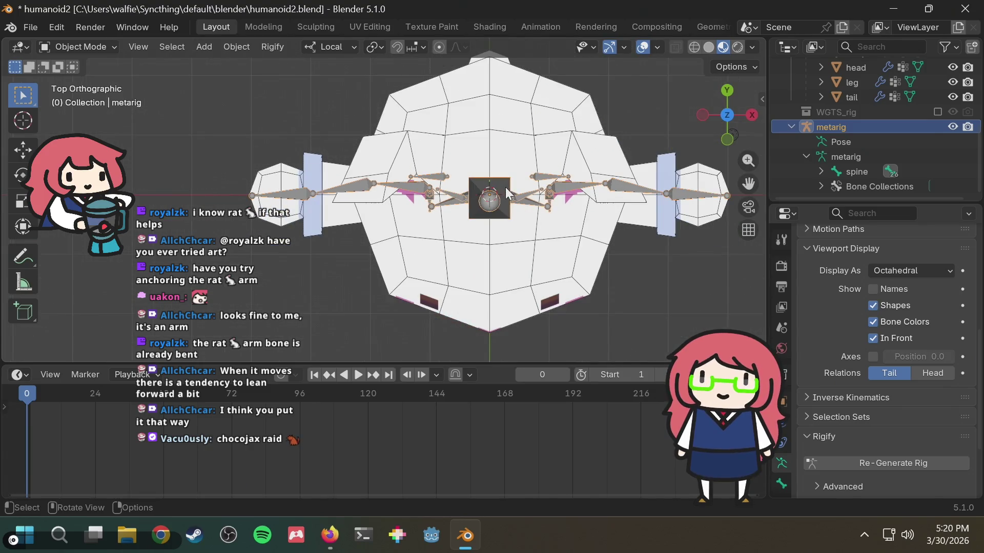
scroll(505, 186, "down", 1)
scroll(422, 216, "up", 4)
scroll(421, 216, "down", 1)
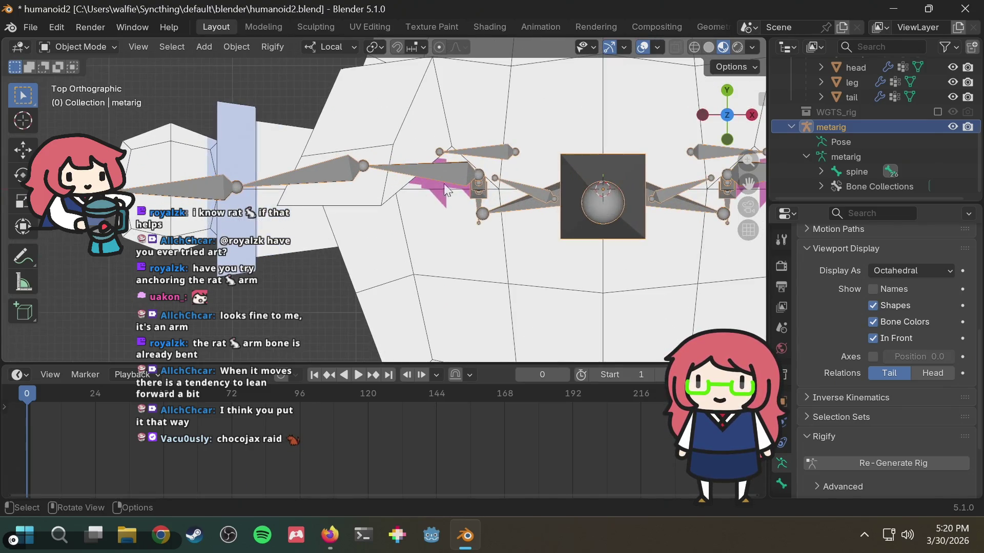
scroll(443, 183, "down", 1)
mouse_move(450, 183)
middle_mouse_down("ctrl")
mouse_move(514, 211)
mouse_move(509, 235)
middle_mouse_up("ctrl")
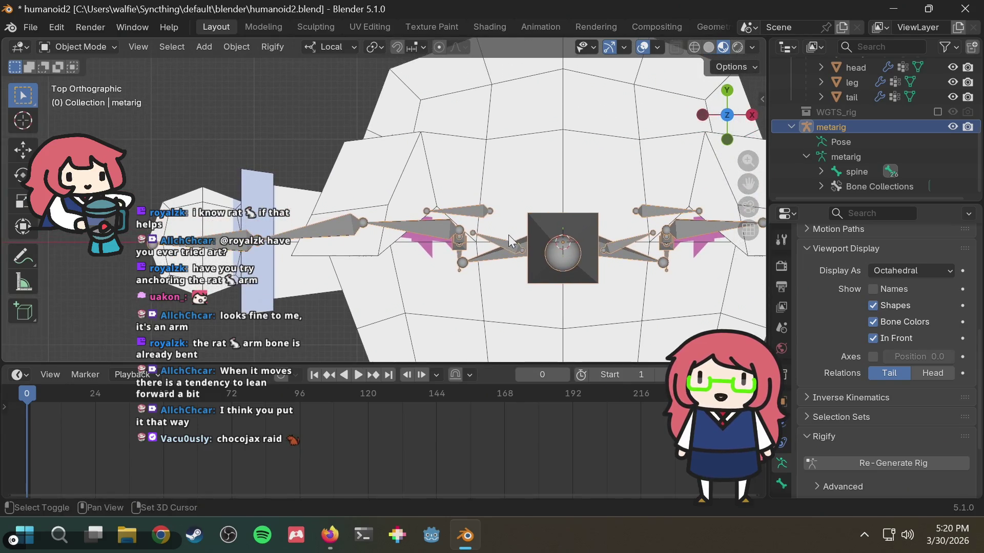
Zoom and orbit to check bone alignment, then return to top view.
scroll(536, 210, "down", 2)
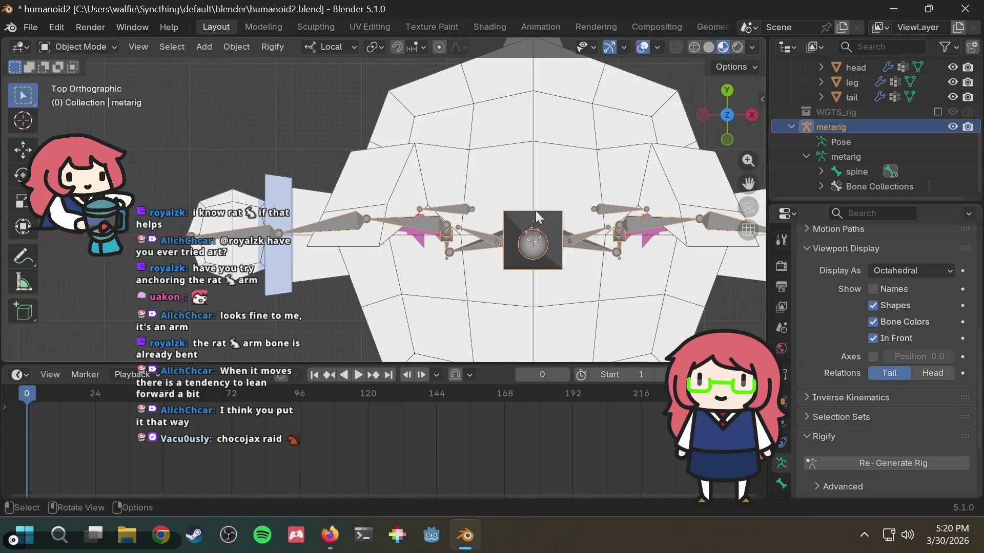
scroll(497, 225, "up", 2)
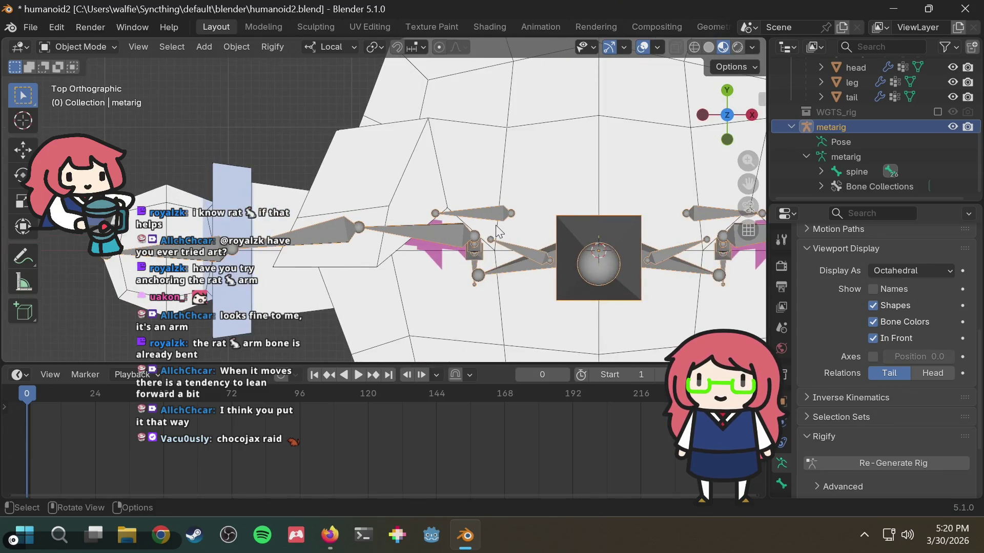
scroll(495, 225, "down", 1)
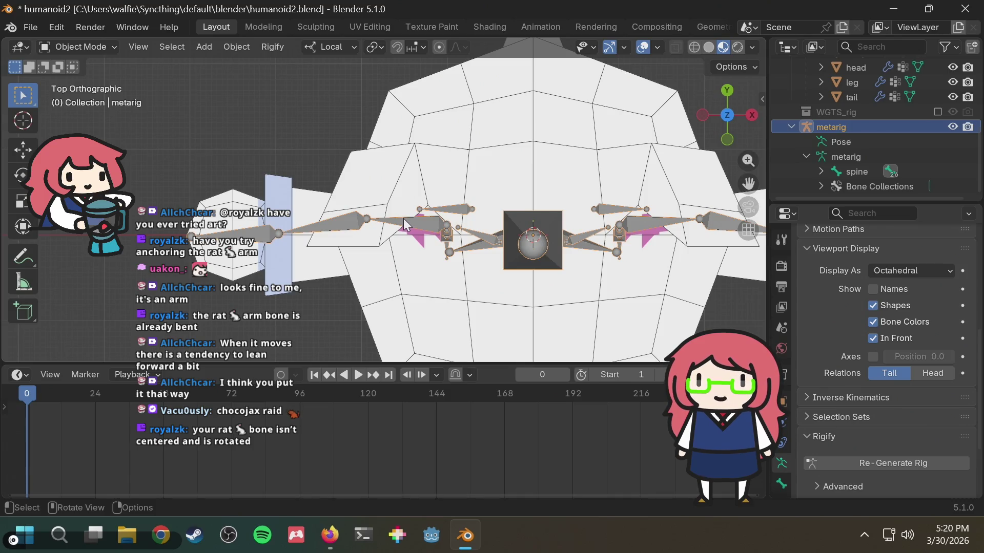
scroll(404, 218, "up", 2)
scroll(404, 218, "down", 4)
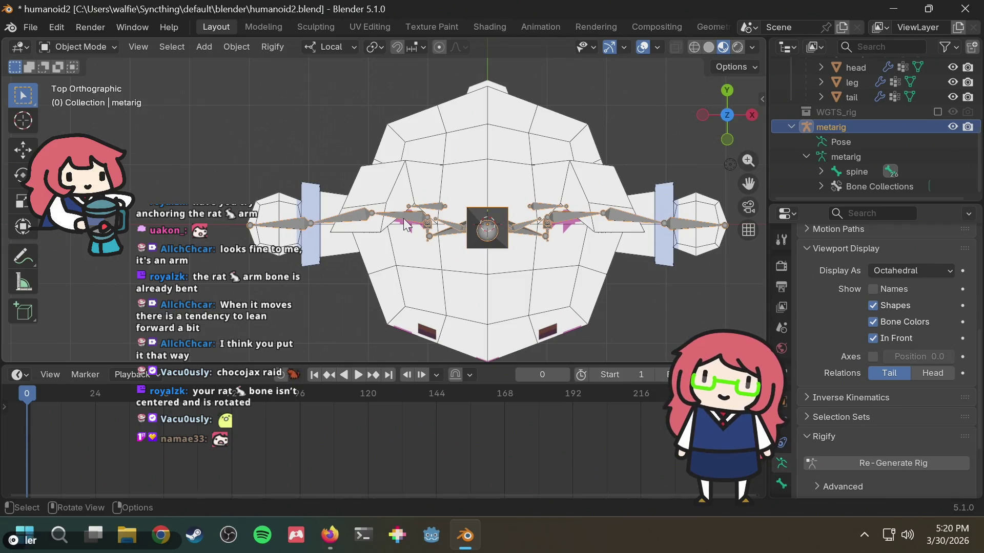
scroll(401, 219, "up", 4)
mouse_move(400, 220)
middle_mouse_down()
mouse_move(560, 231)
mouse_move(548, 252)
mouse_move(533, 237)
middle_mouse_up()
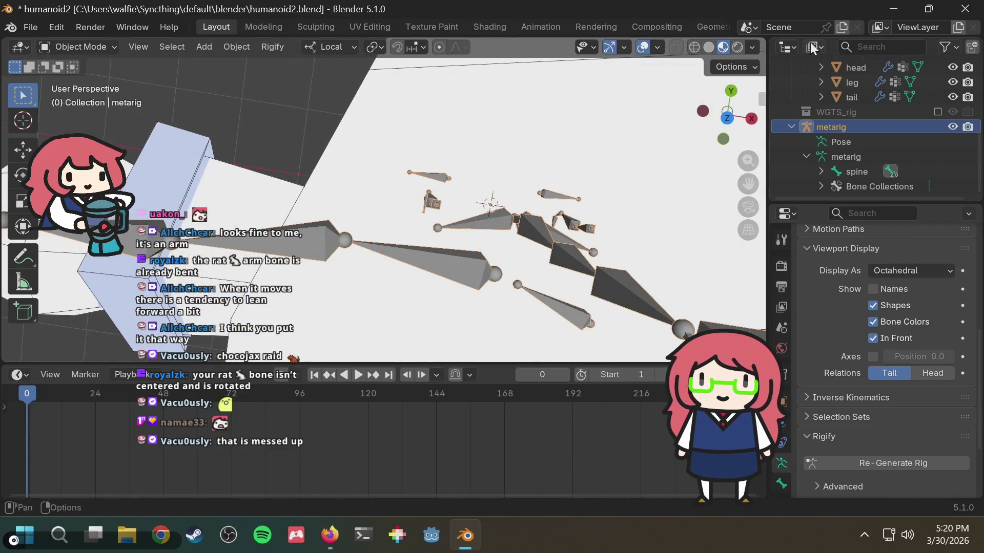
left_click(727, 117)
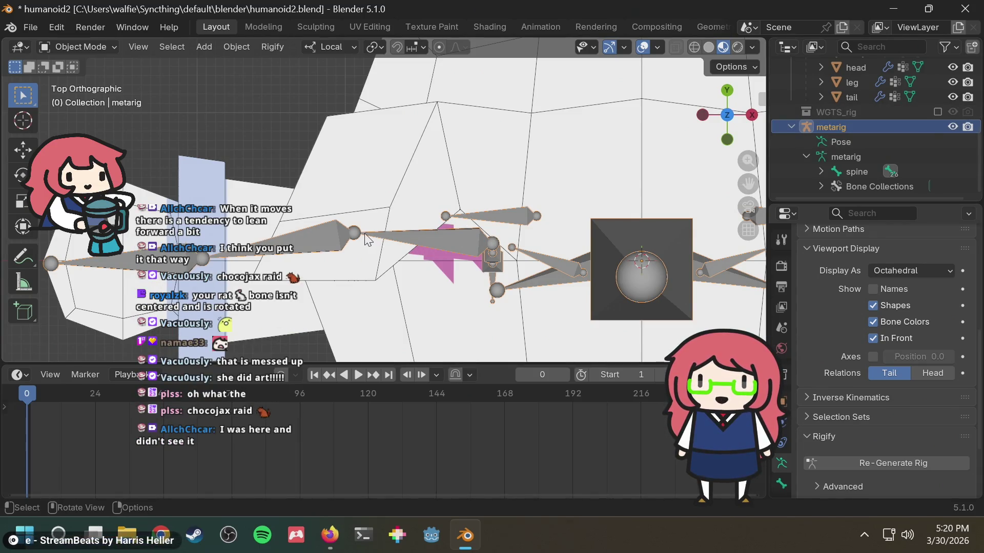
Enter Edit Mode on the metarig and move the upper_arm.R joint into the arm mesh.
key("Tab")
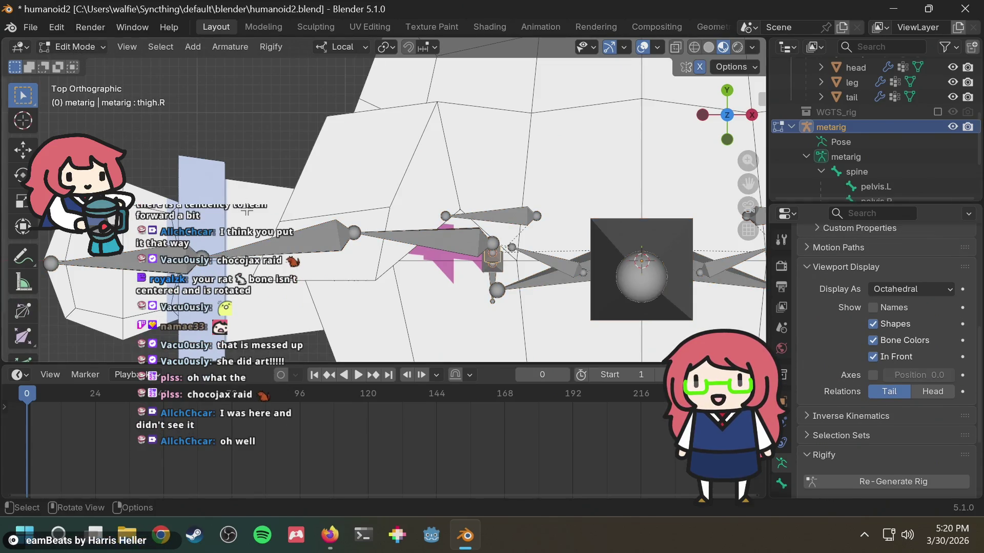
left_click(354, 234)
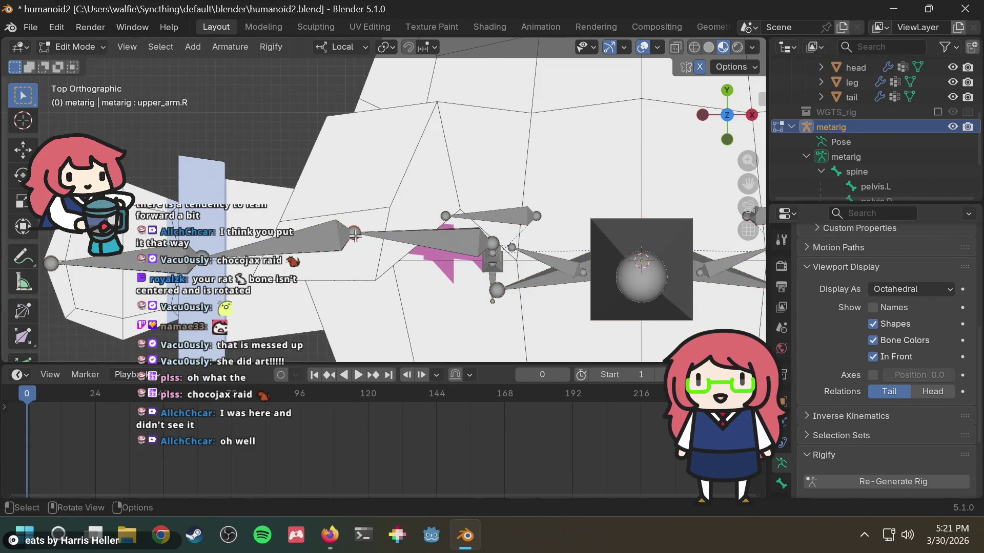
key("g")
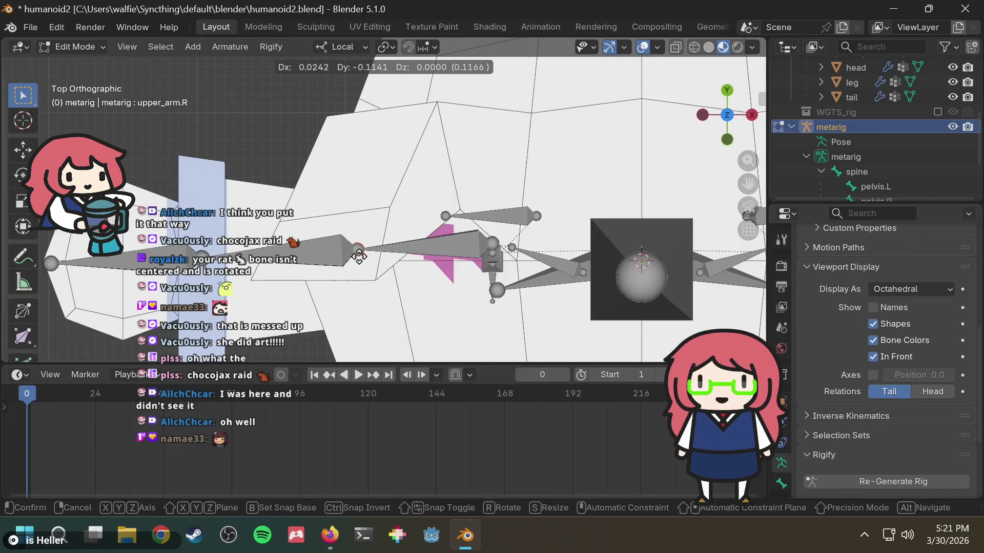
left_click(358, 260)
left_click(727, 116)
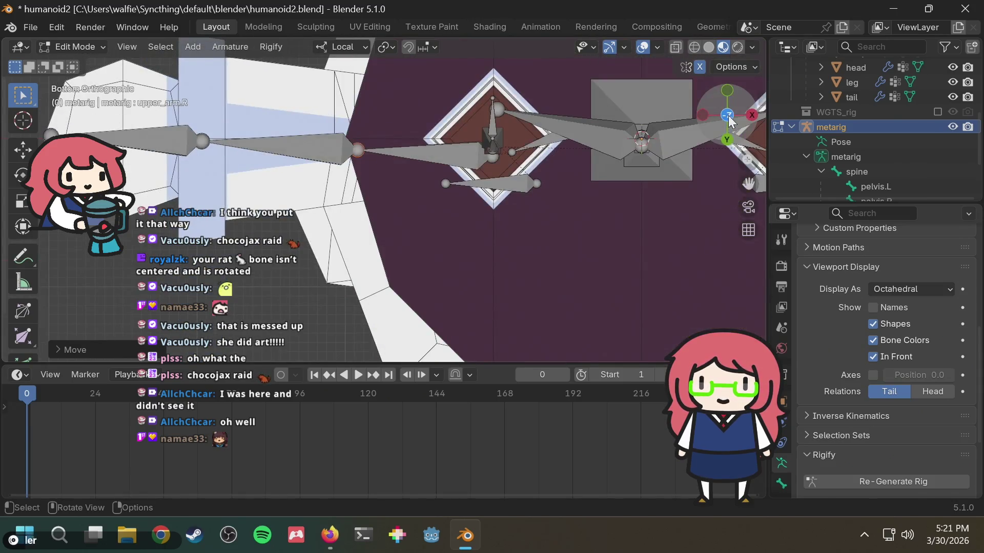
left_click(727, 116)
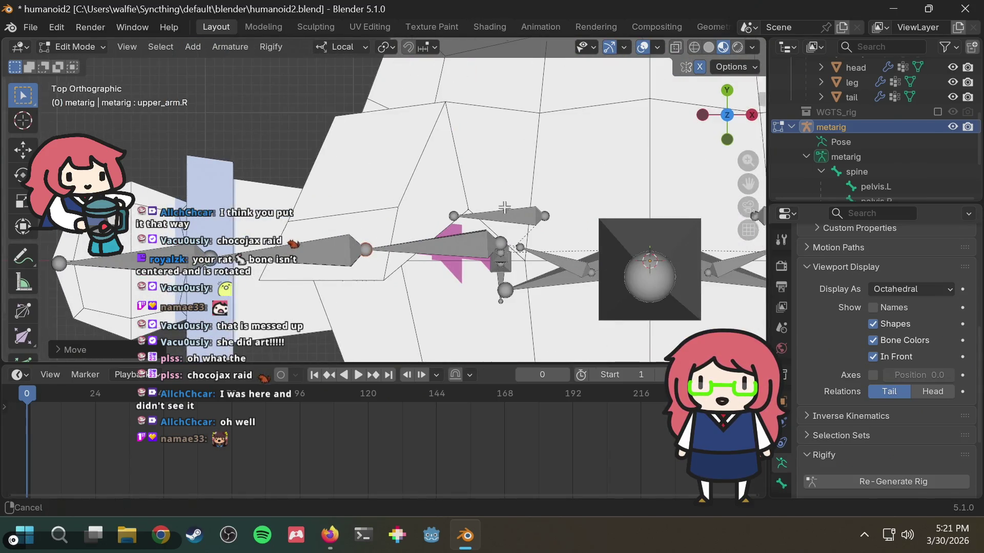
scroll(606, 177, "up", 4)
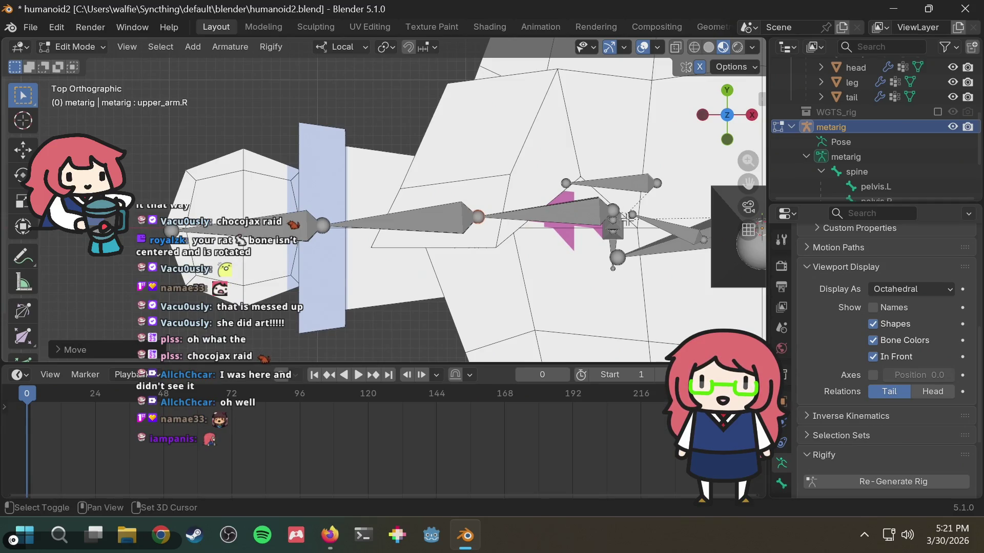
middle_click_drag(628, 219, 501, 205, "shift")
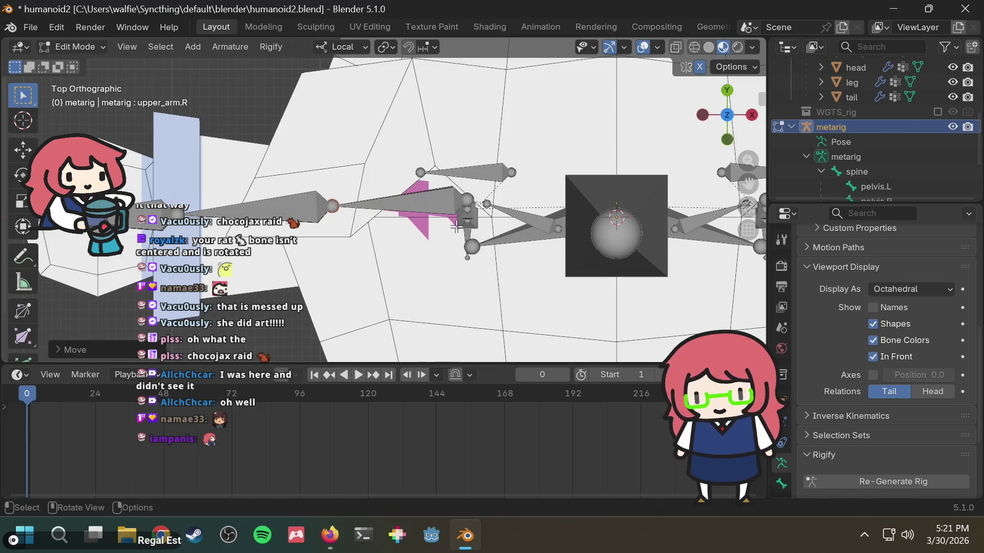
Reposition the shoulder.R joint and readjust the upper_arm.R joint inside the right arm.
left_click(486, 203)
key("g")
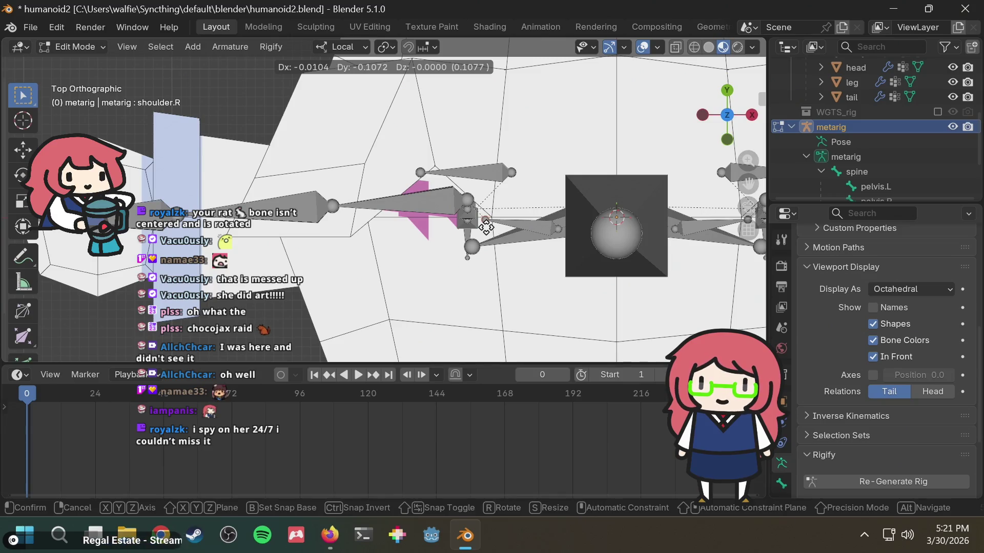
left_click(486, 227)
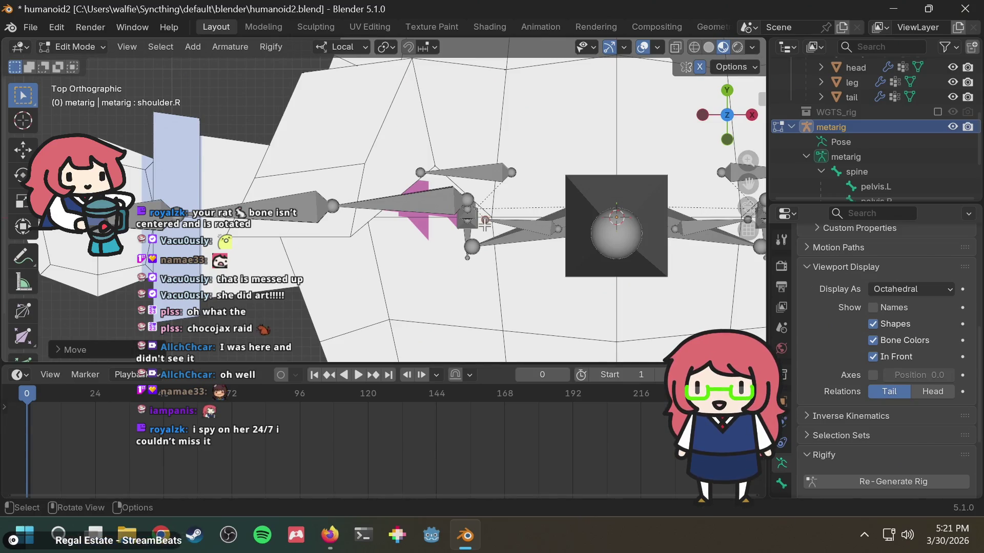
left_click(467, 200)
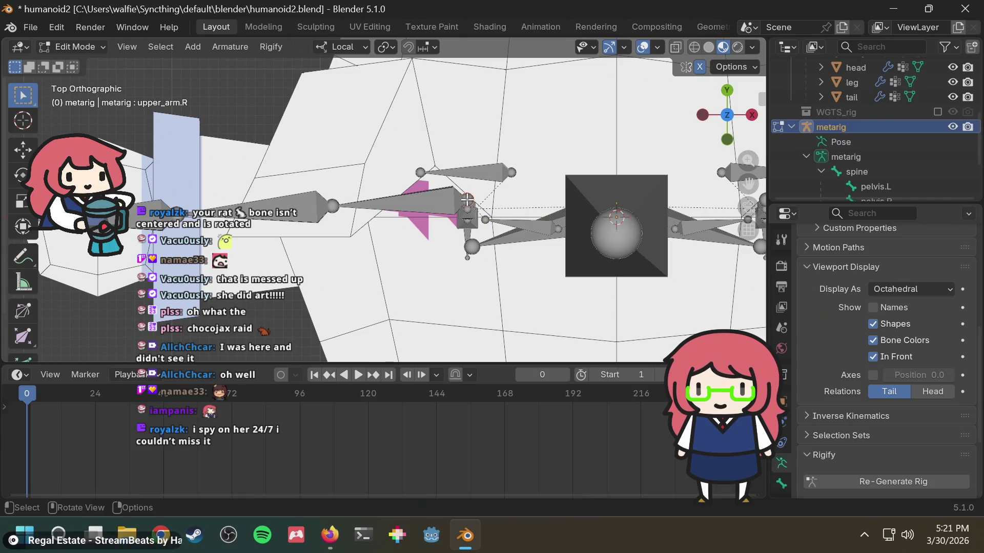
key("g")
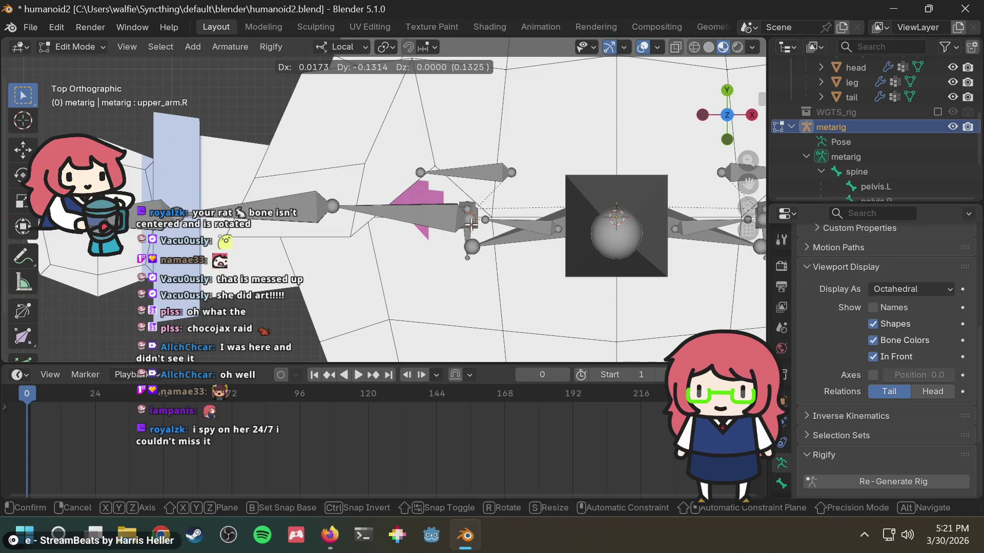
left_click(470, 223)
Move the joint at the end of the right arm bone and orbit to check alignment.
scroll(589, 230, "down", 5)
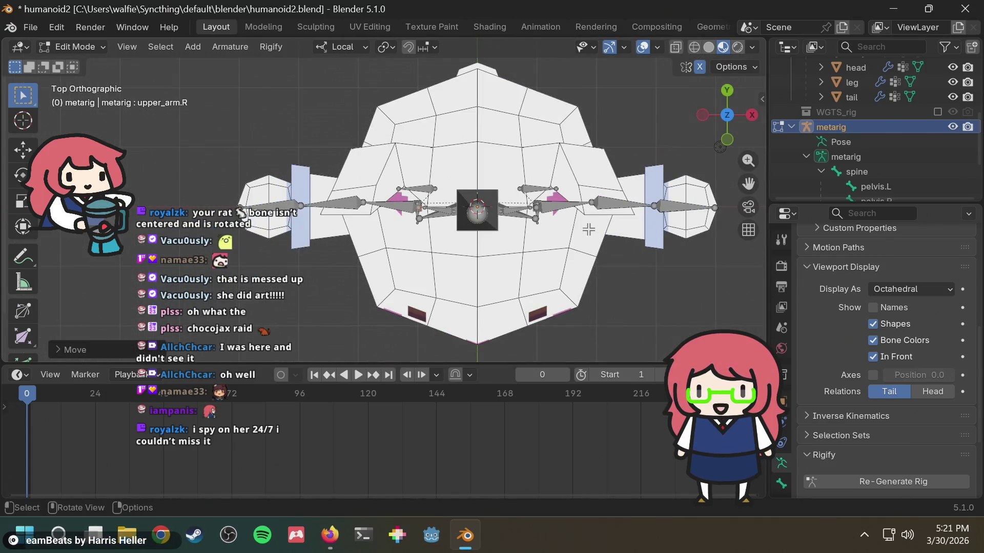
scroll(555, 231, "up", 4)
middle_click_drag(507, 242, 666, 224, "shift")
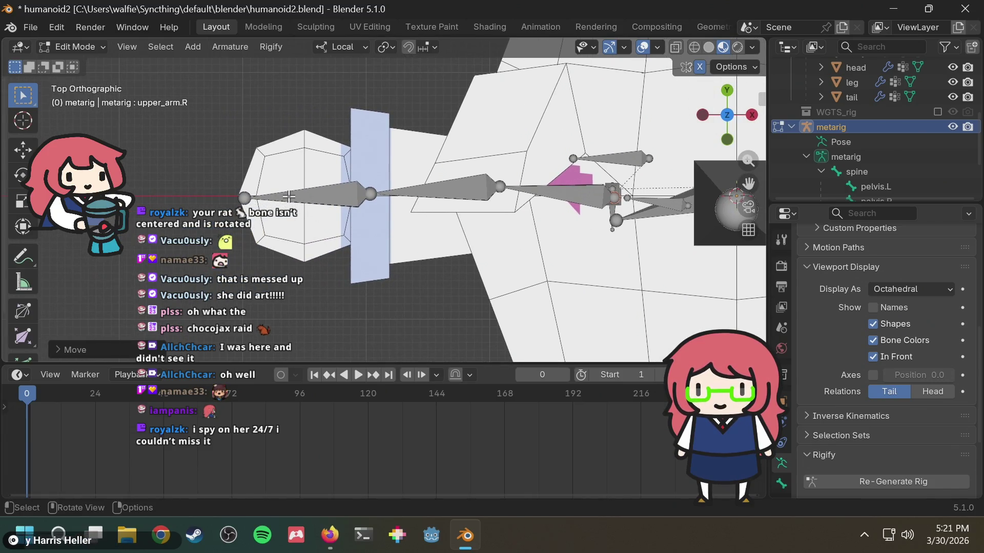
left_click(501, 188)
key("g")
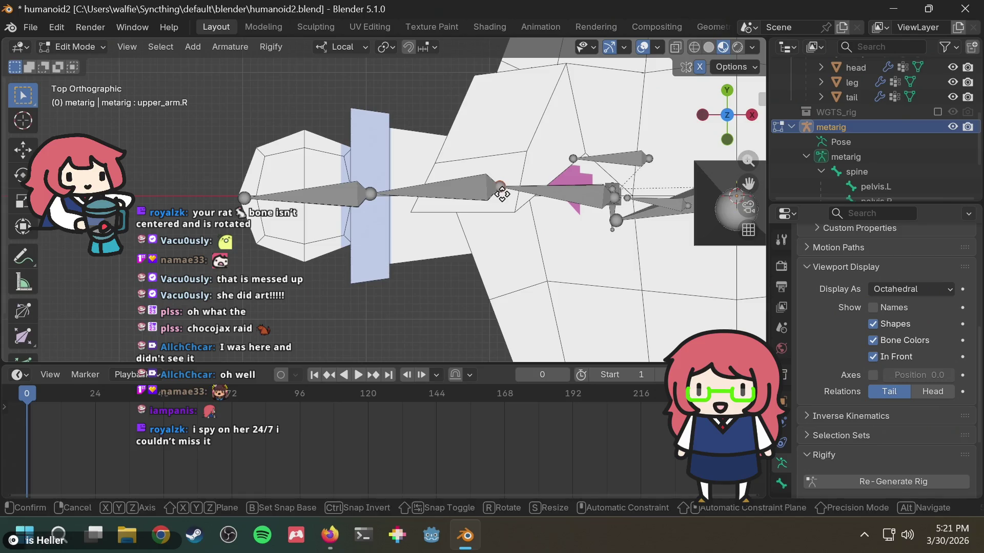
left_click(502, 196)
middle_click_drag(568, 214, 590, 215)
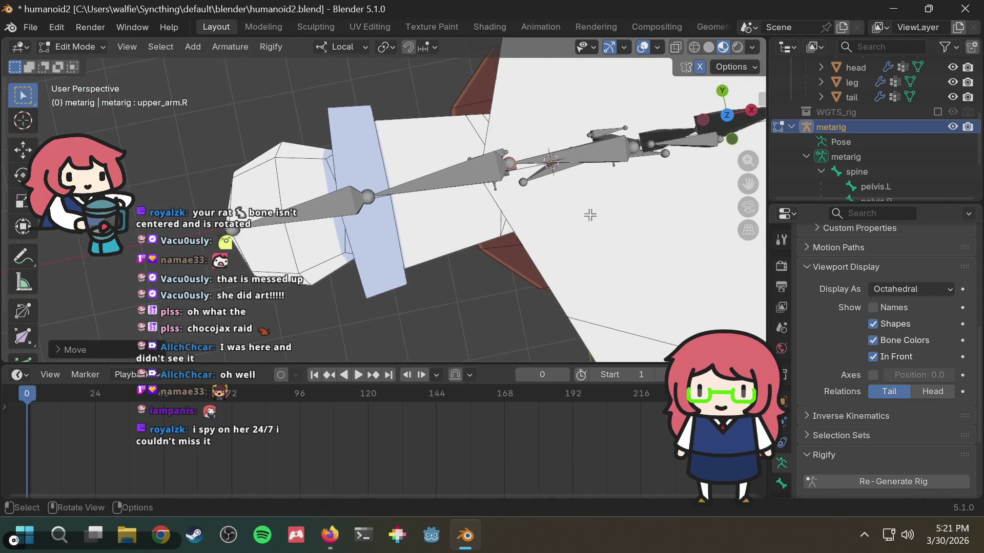
From the top-down view, move the selected right arm bone end into place.
left_click(729, 117)
mouse_move(622, 194)
middle_mouse_down("shift")
mouse_move(490, 208)
mouse_move(500, 195)
mouse_move(504, 117)
mouse_move(533, 169)
middle_mouse_up("shift")
middle_click_drag(305, 159, 398, 171, "shift")
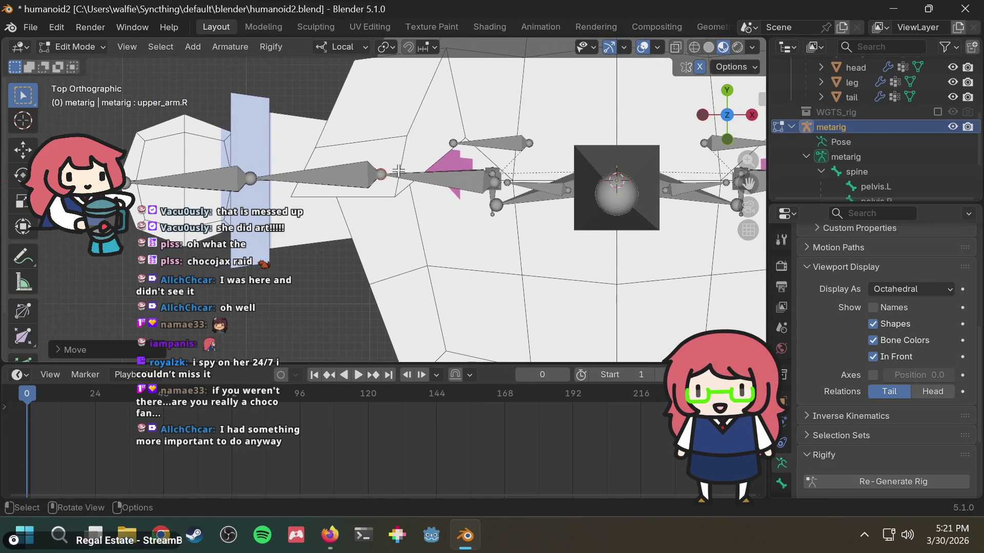
key("g")
left_click(493, 177)
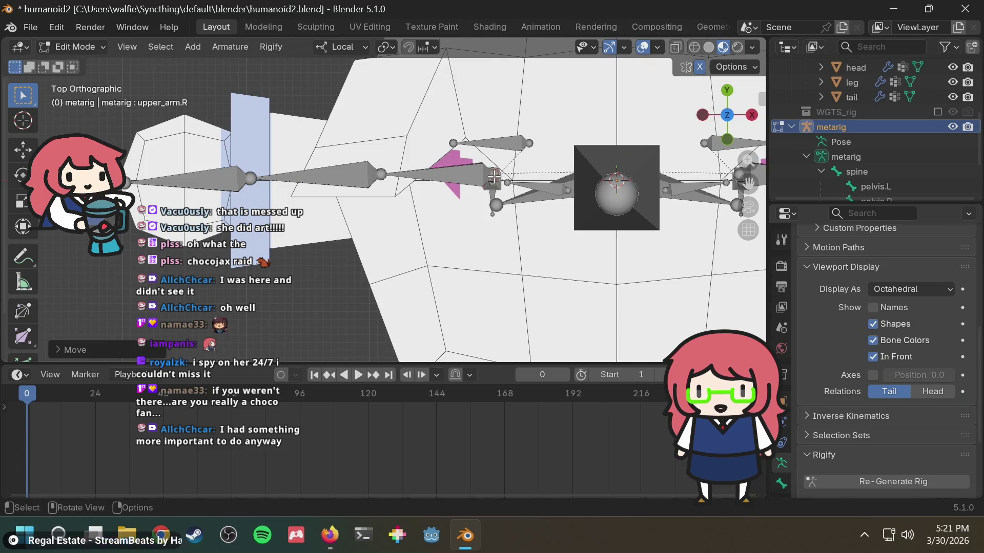
Realign the shoulder.R bone end and the upper_arm.R joint with the arm mesh.
left_click(569, 188)
key("g")
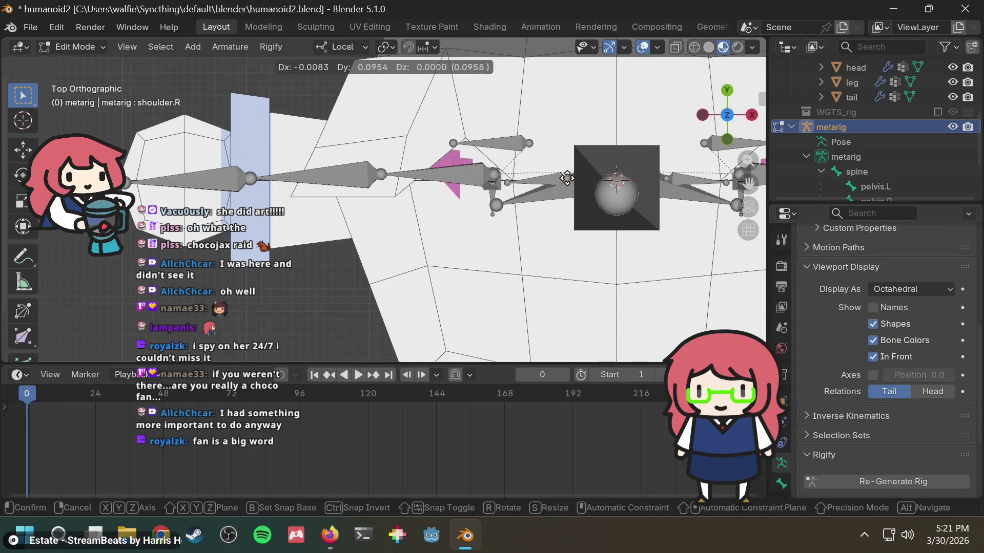
left_click(567, 175)
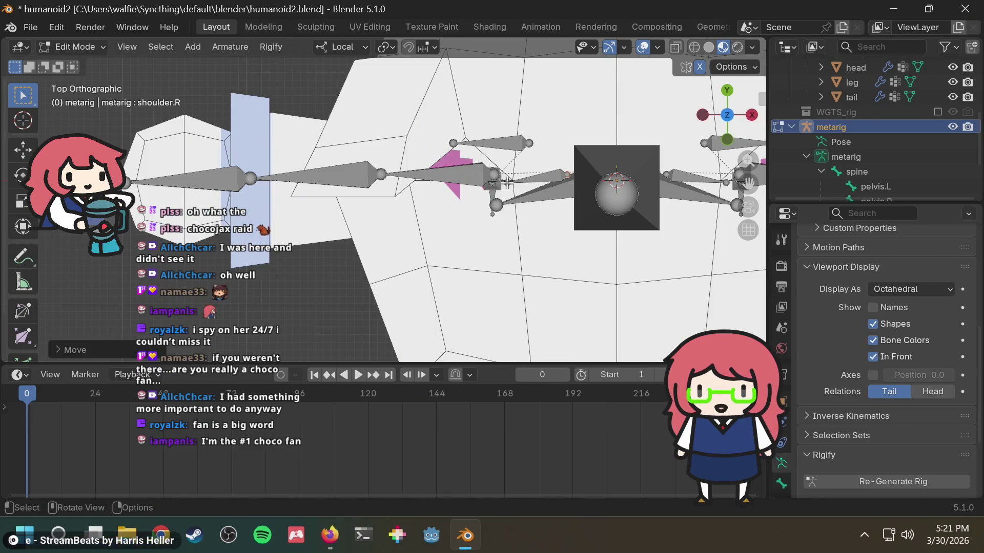
key("g")
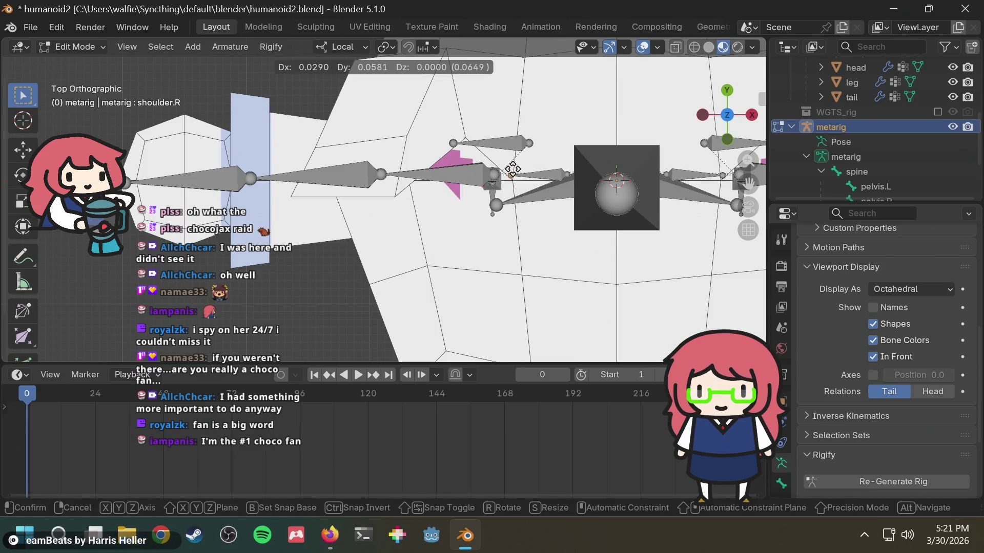
left_click(513, 174)
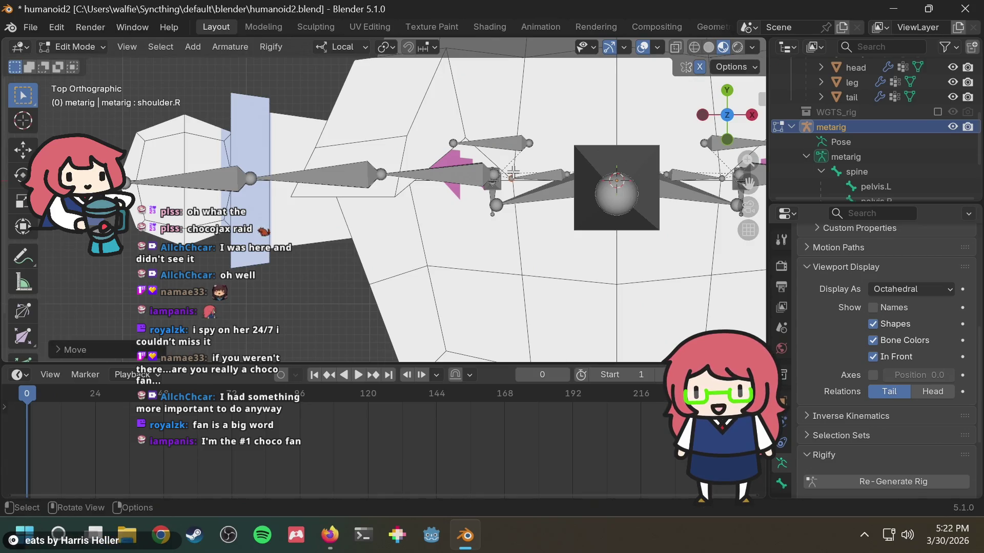
left_click(492, 176)
key("g")
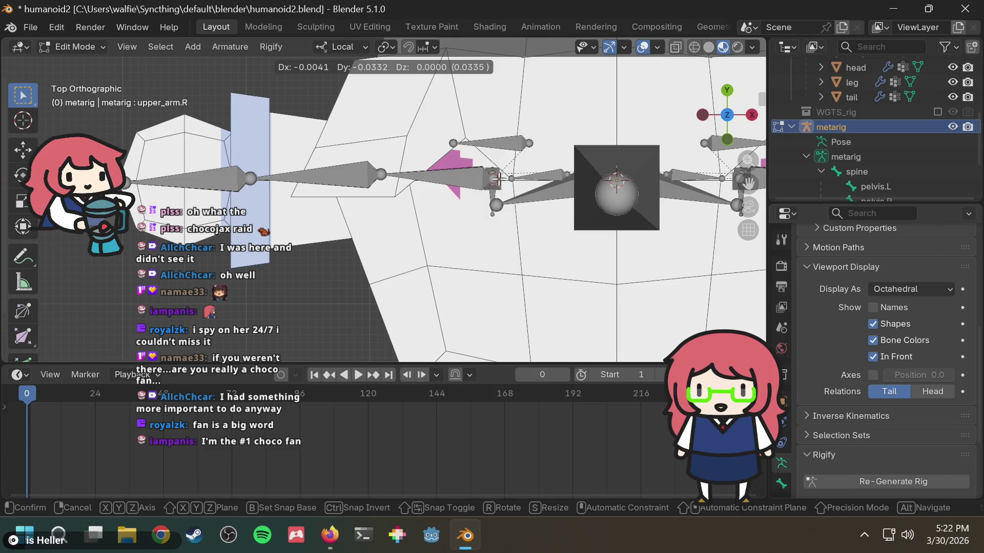
left_click(496, 179)
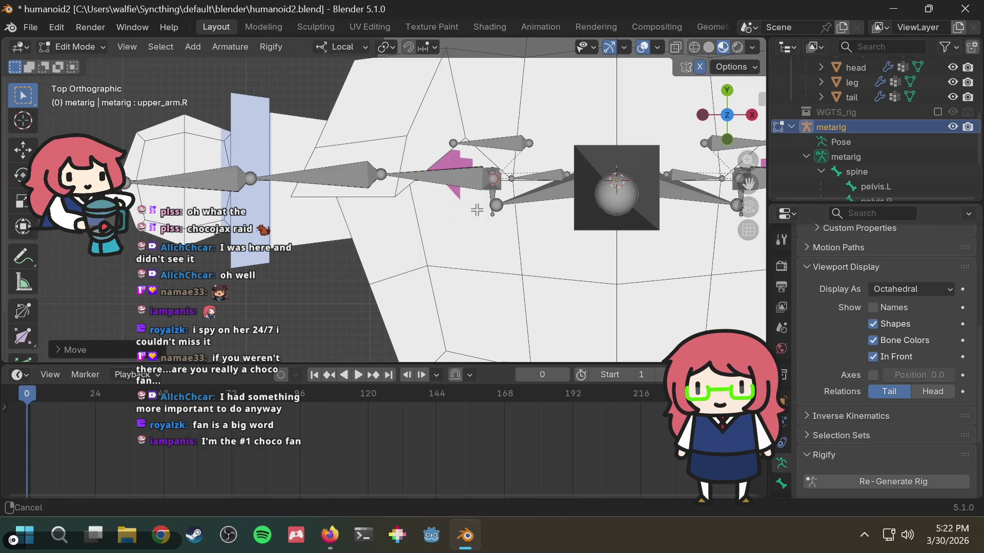
Inspect the rig in perspective, then move the pelvis.R joint into place.
middle_click_drag(476, 210, 517, 204, "shift")
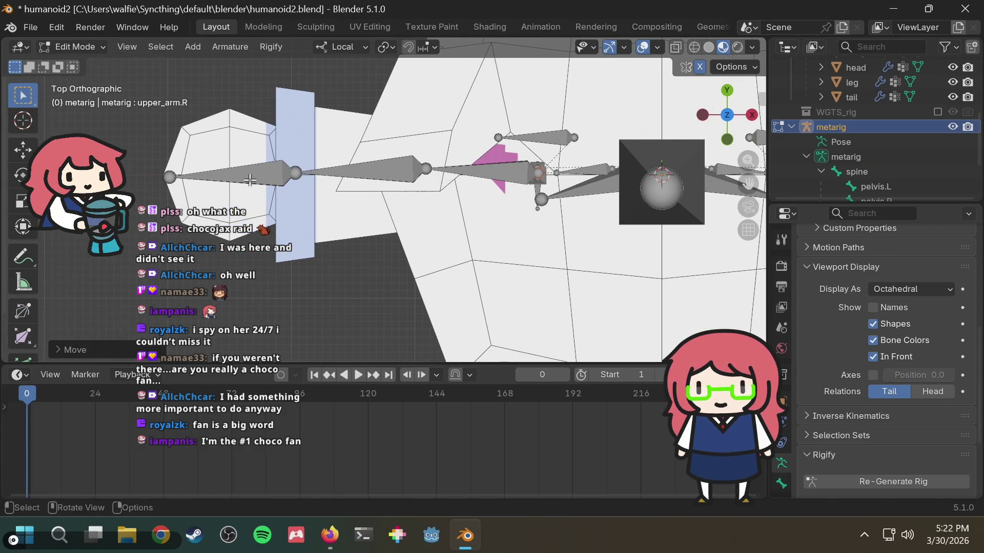
middle_click_drag(661, 201, 405, 210, "shift")
middle_click_drag(335, 199, 408, 154, "shift")
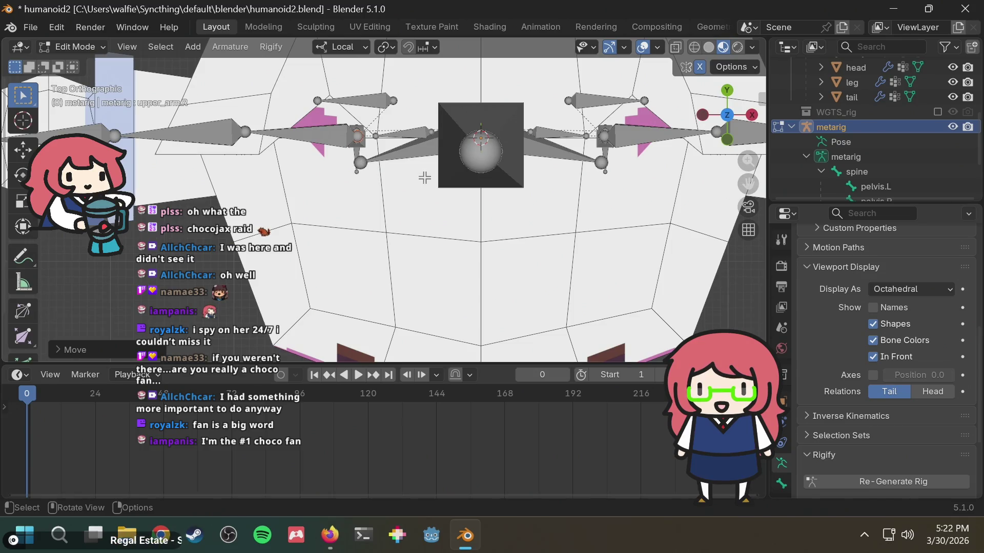
mouse_move(410, 172)
middle_mouse_down()
mouse_move(432, 307)
mouse_move(434, 150)
mouse_move(420, 142)
mouse_move(491, 289)
mouse_move(505, 294)
middle_mouse_up()
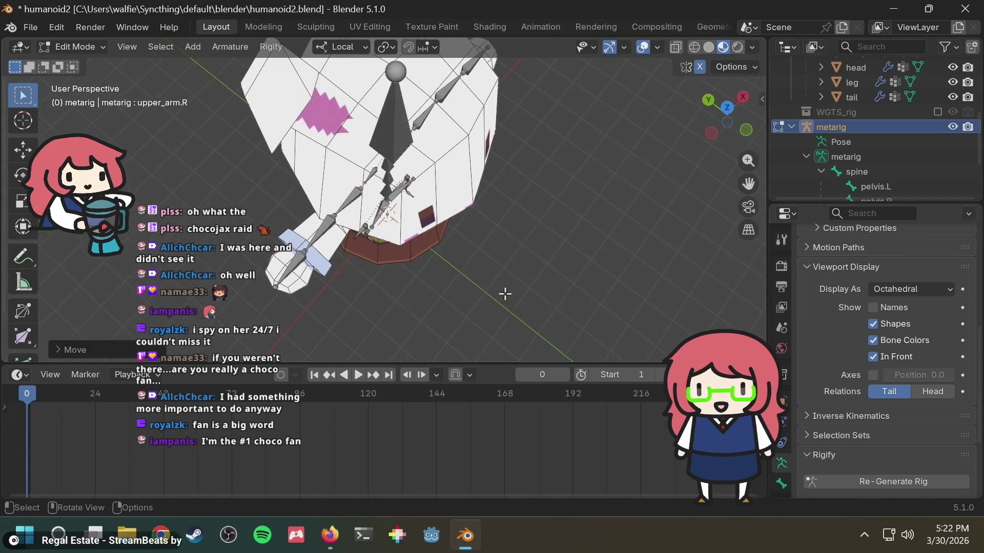
left_click(728, 107)
scroll(385, 183, "up", 2)
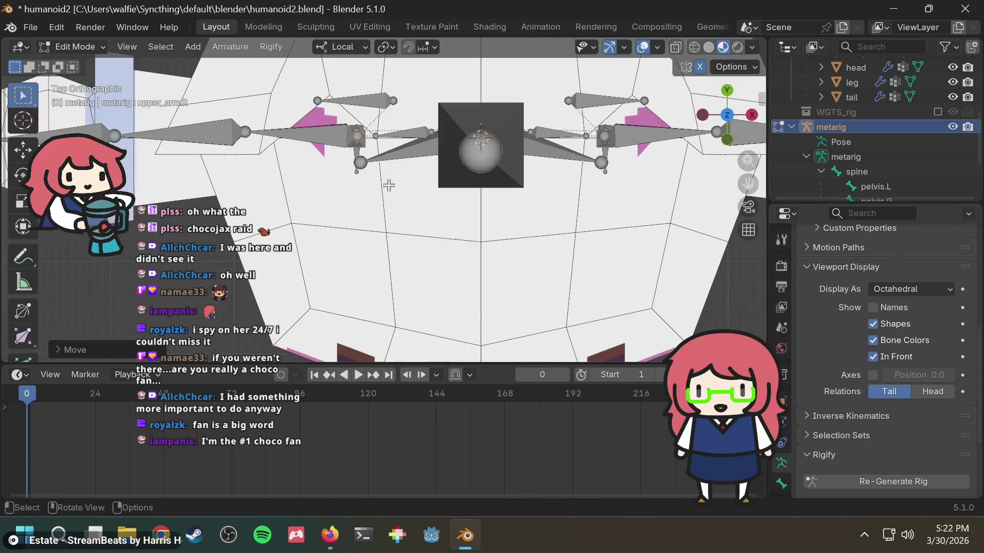
left_click(361, 164)
key("g")
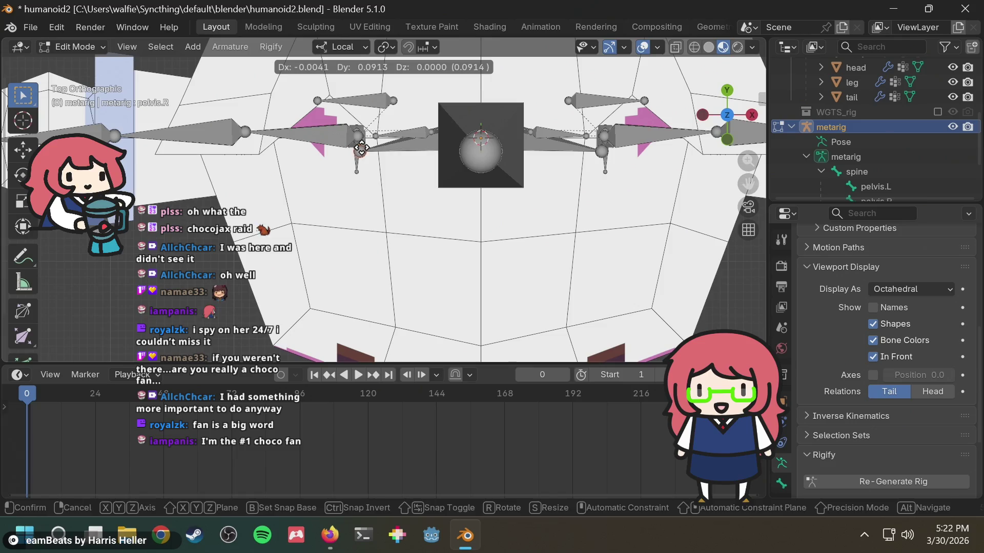
left_click(362, 154)
Orbit and view the model from below and above to check the realigned joints.
middle_click_drag(367, 209, 378, 215)
scroll(378, 215, "down", 6)
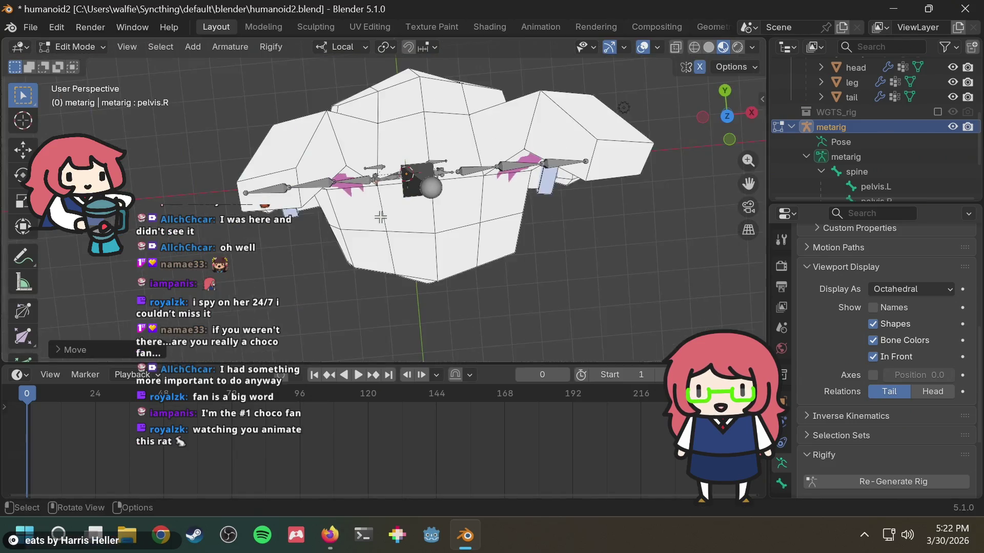
scroll(476, 172, "up", 3)
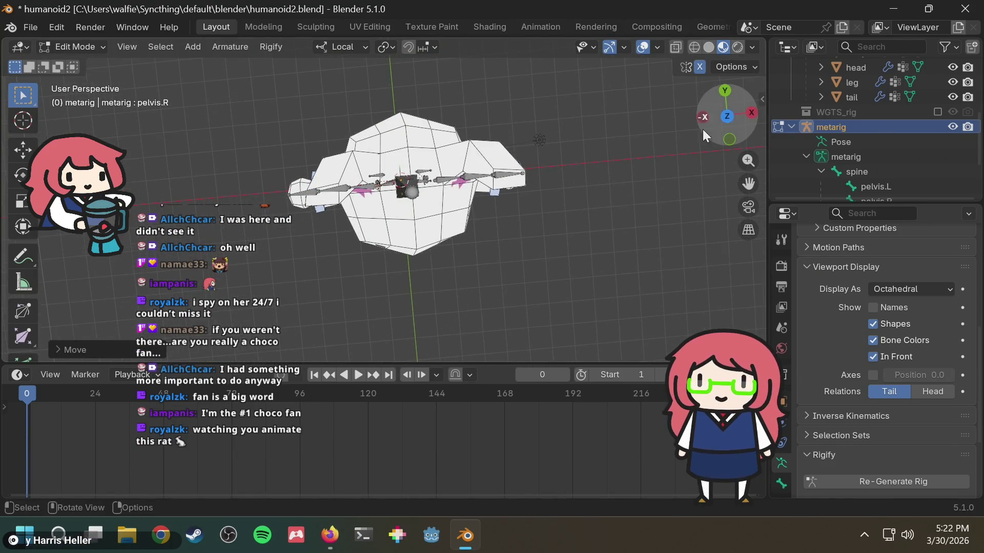
left_click(727, 114)
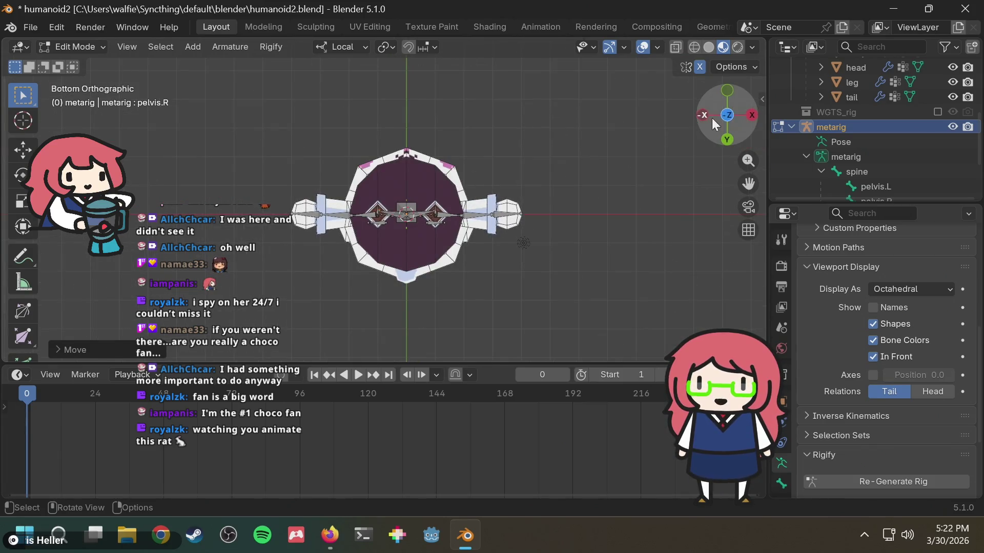
left_click(730, 114)
mouse_move(506, 184)
middle_mouse_down()
mouse_move(536, 193)
mouse_move(558, 169)
mouse_move(369, 204)
mouse_move(534, 105)
mouse_move(566, 97)
mouse_move(503, 151)
mouse_move(433, 155)
middle_mouse_up()
scroll(369, 203, "up", 4)
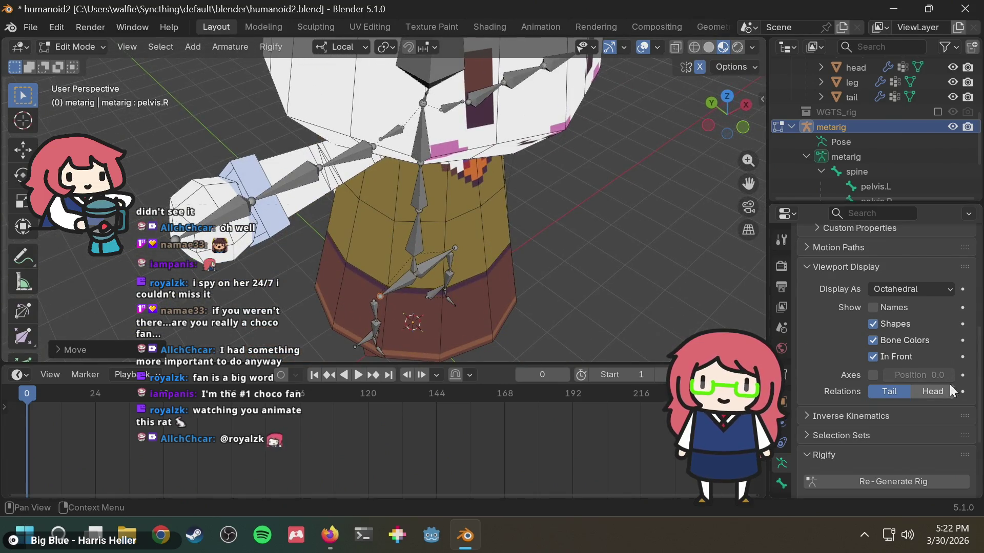
scroll(922, 410, "down", 5)
Re-generate the Rigify rig from the edited metarig and orbit around the result.
left_click(890, 365)
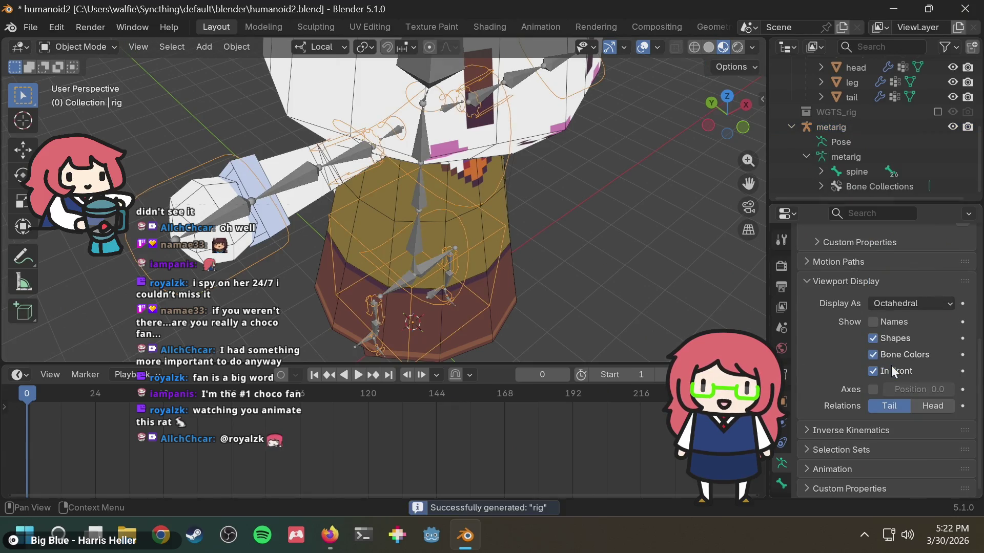
mouse_move(434, 247)
middle_mouse_down()
mouse_move(356, 265)
mouse_move(536, 193)
middle_mouse_up()
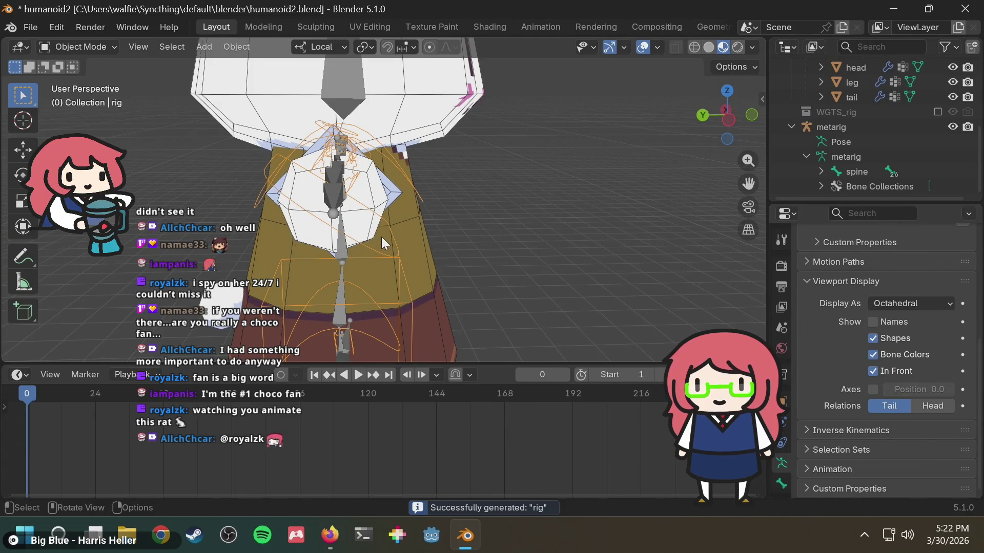
mouse_move(453, 207)
middle_mouse_down()
mouse_move(343, 197)
mouse_move(473, 186)
mouse_move(488, 215)
mouse_move(467, 266)
mouse_move(458, 219)
mouse_move(541, 266)
mouse_move(451, 228)
middle_mouse_up()
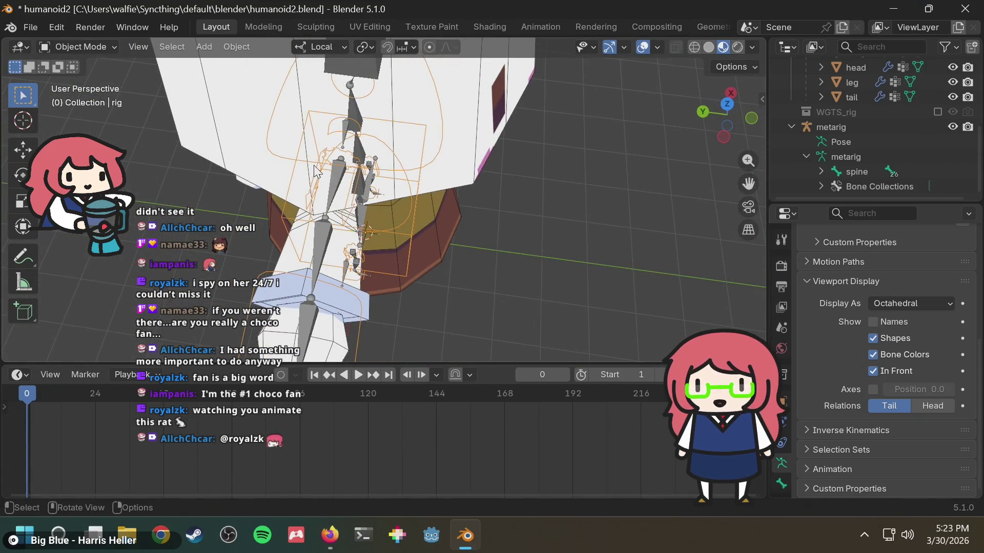
scroll(871, 114, "up", 4)
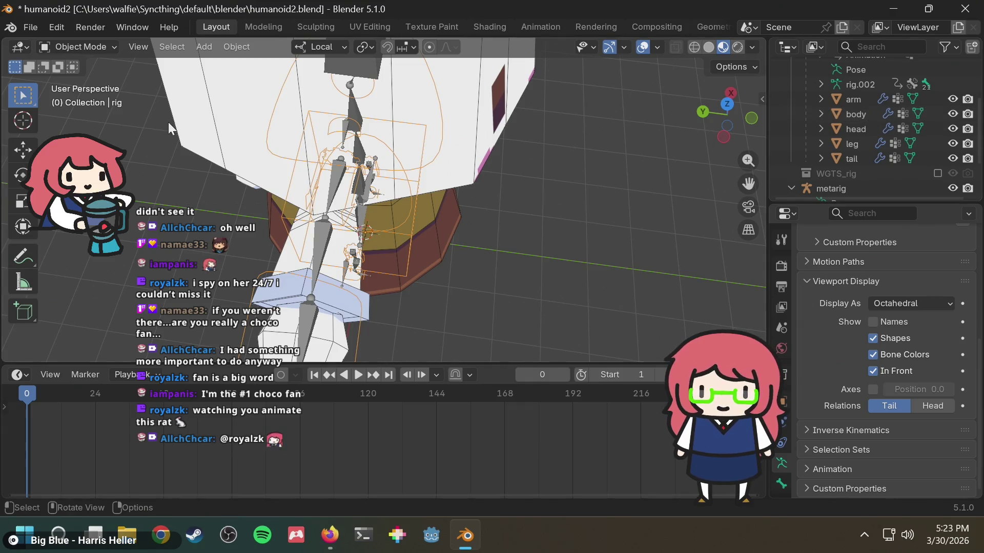
scroll(871, 113, "up", 5)
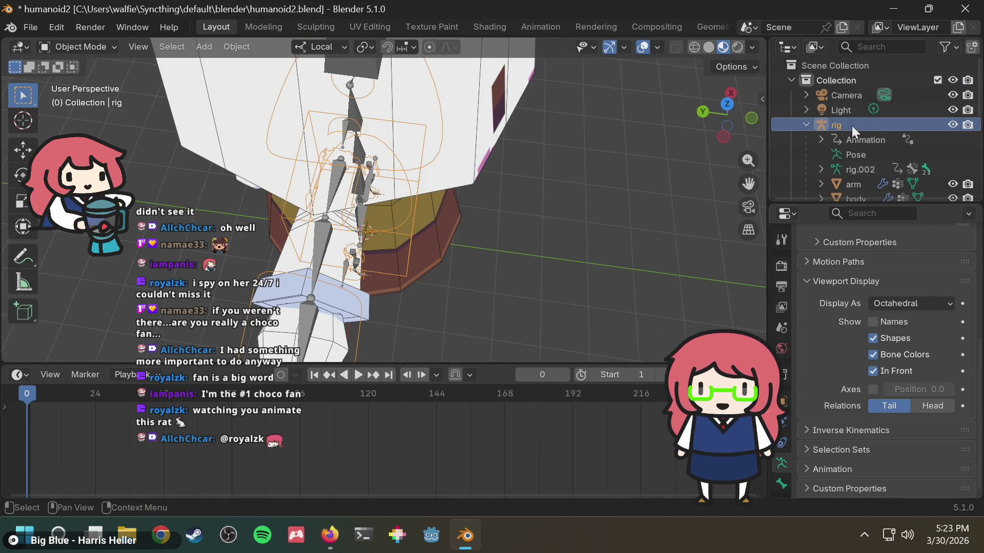
Switch the generated rig into Pose Mode.
left_click(69, 46)
left_click(84, 91)
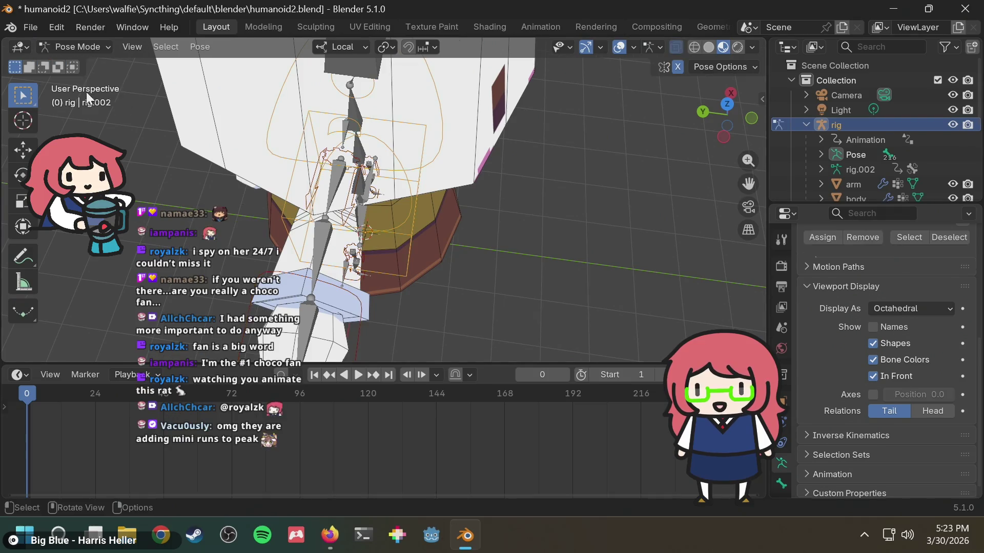
mouse_move(410, 231)
middle_mouse_down()
mouse_move(463, 234)
mouse_move(451, 168)
mouse_move(496, 237)
mouse_move(549, 217)
mouse_move(367, 255)
middle_mouse_up()
scroll(452, 171, "up", 4)
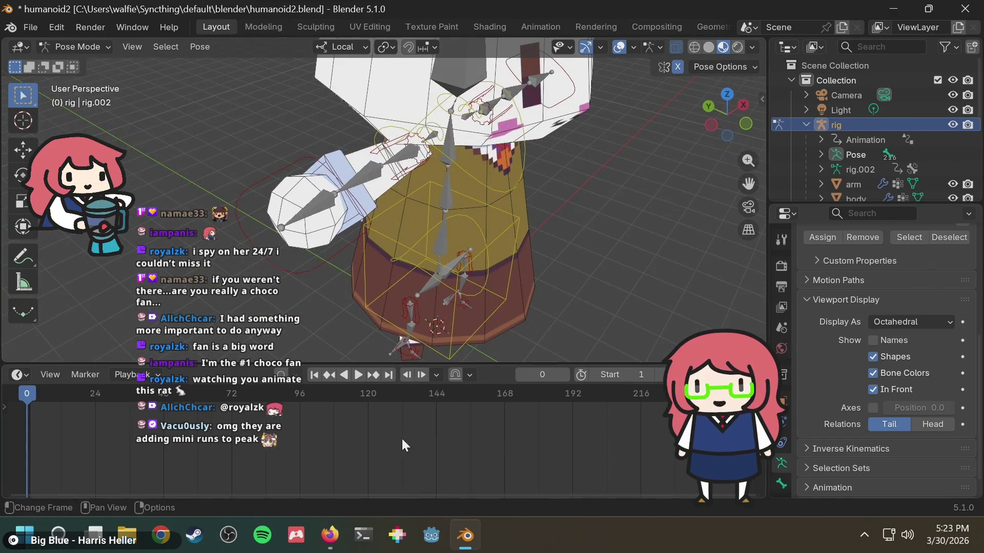
Search 'peak patch notes' in a new Firefox tab and open the PEAK Patch 1.10.a news page.
left_click(340, 535)
left_click(566, 16)
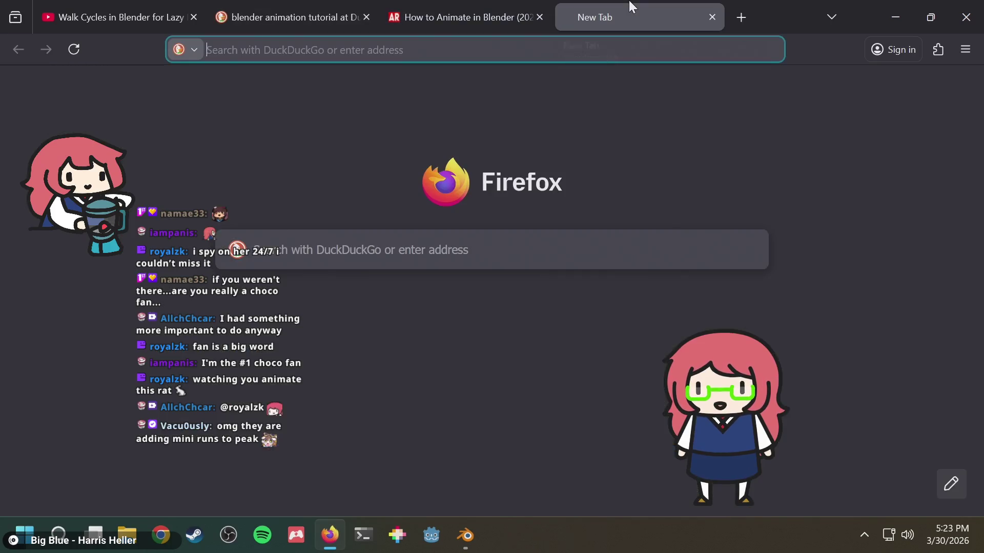
type("peak patch notes")
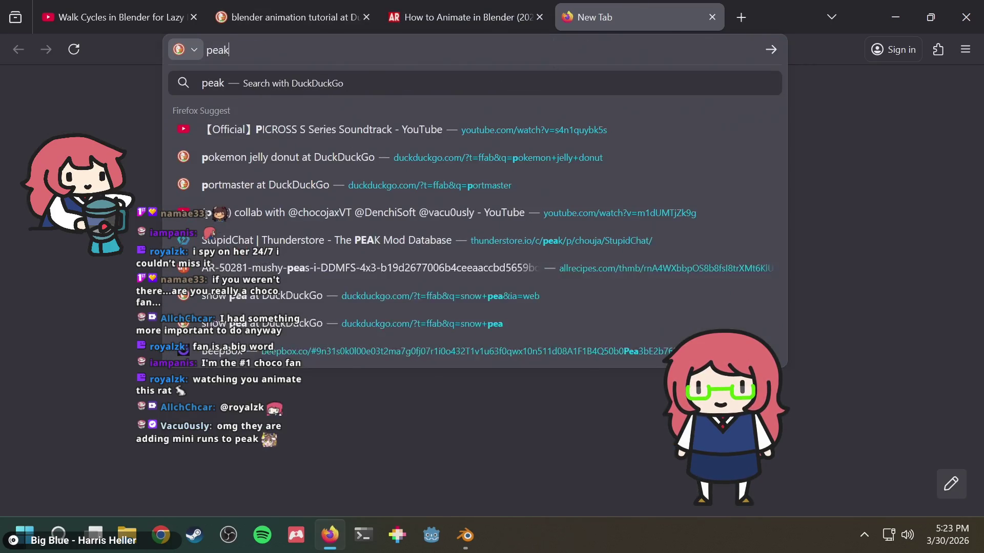
key("Return")
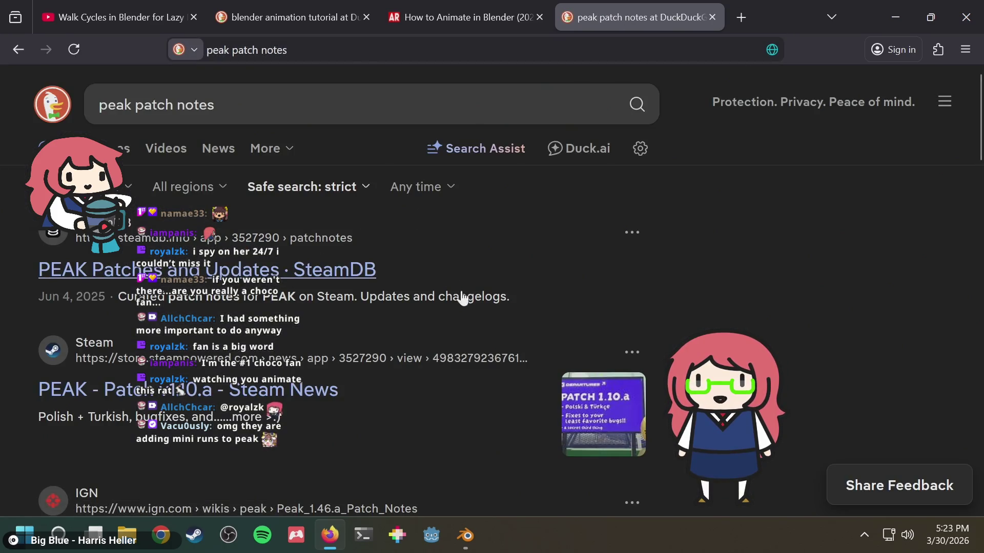
left_click(228, 391)
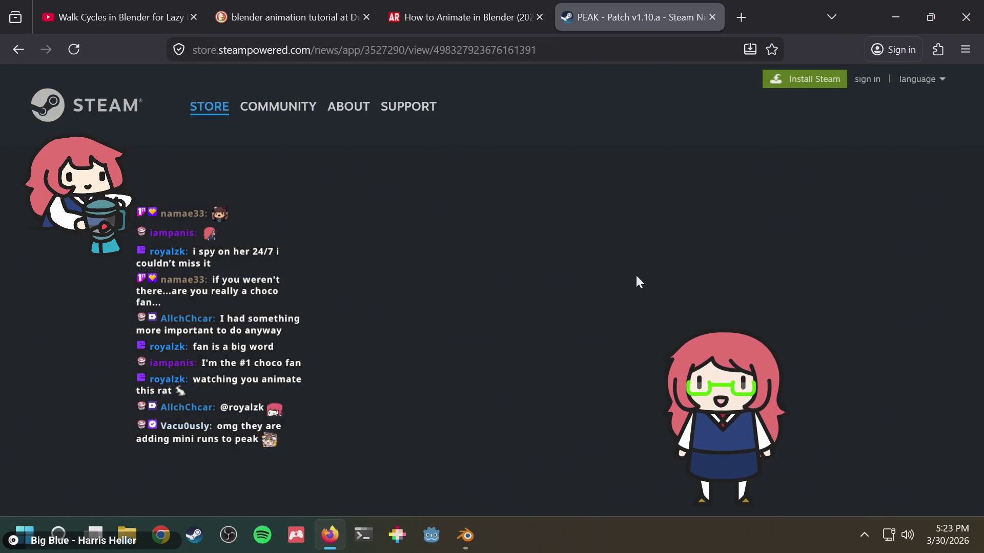
Scroll through the patch notes and open PEAK's Steam store page from the game panel.
scroll(311, 285, "down", 3)
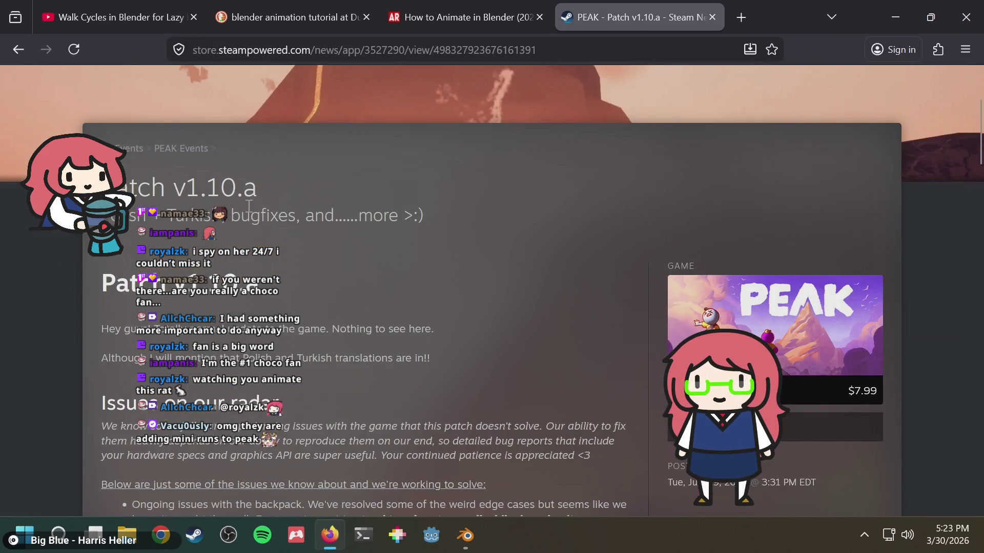
scroll(736, 209, "down", 3)
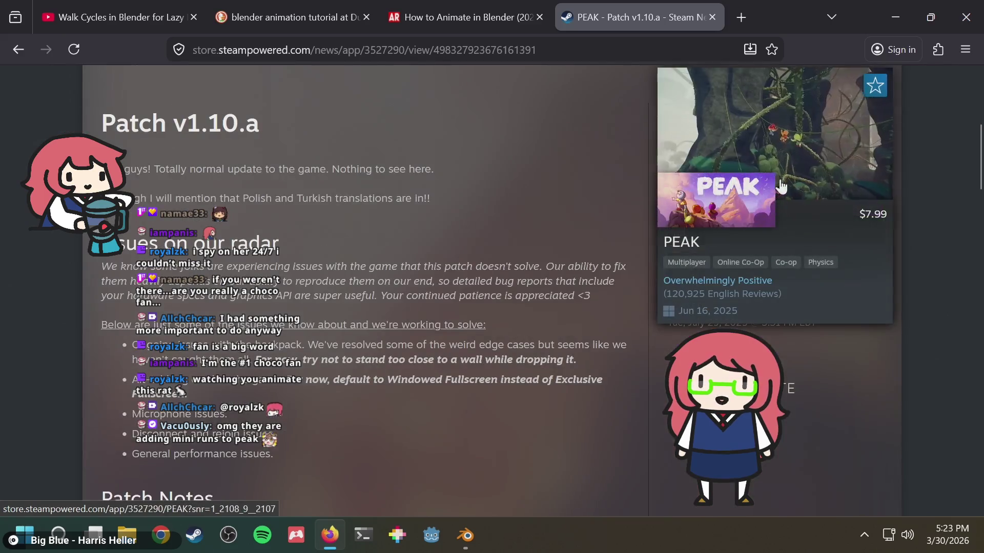
mouse_move(803, 114)
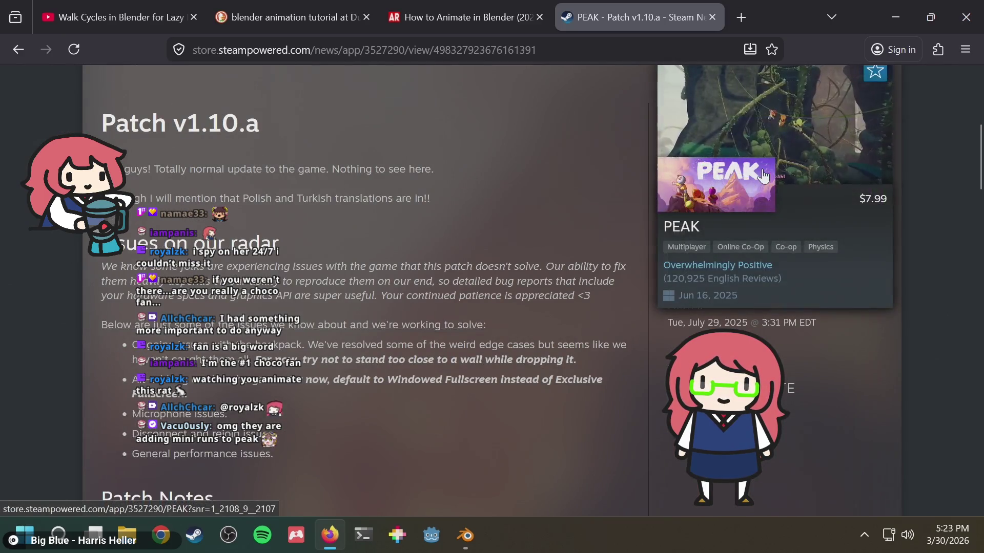
scroll(454, 326, "up", 6)
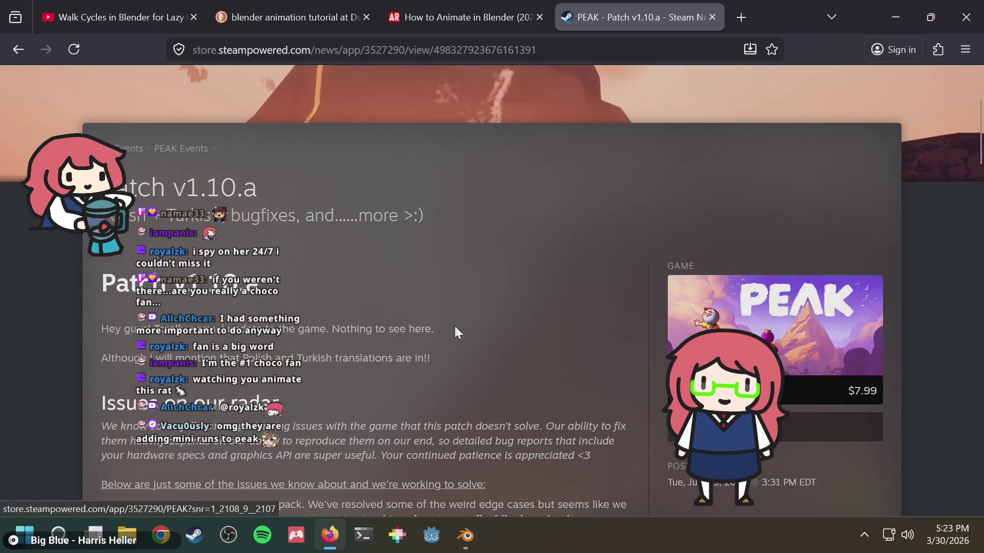
scroll(806, 423, "down", 5)
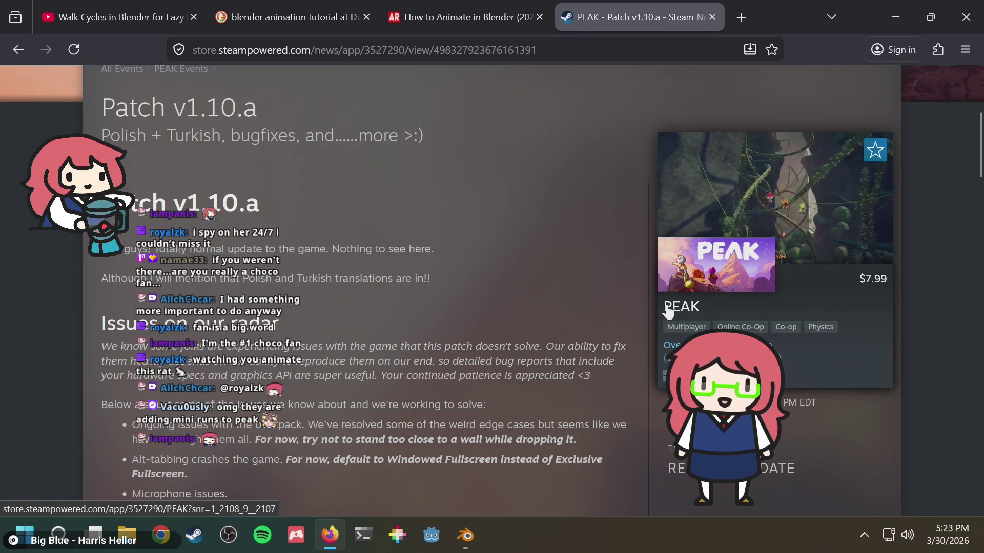
left_click(674, 308)
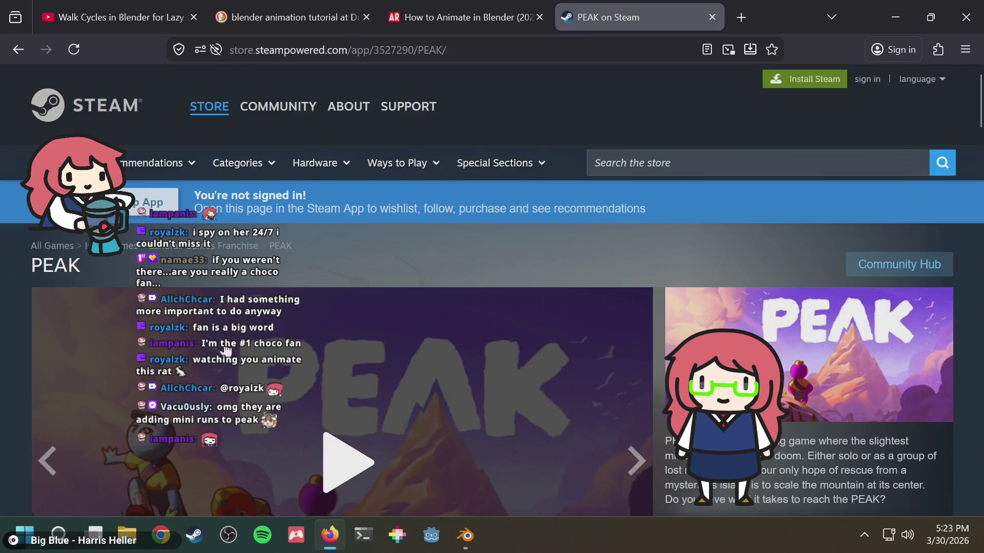
Scroll PEAK's store page, then load the pasted link to THE PLAY IT YOUR WAY UPDATE post.
scroll(486, 269, "down", 5)
scroll(653, 290, "down", 3)
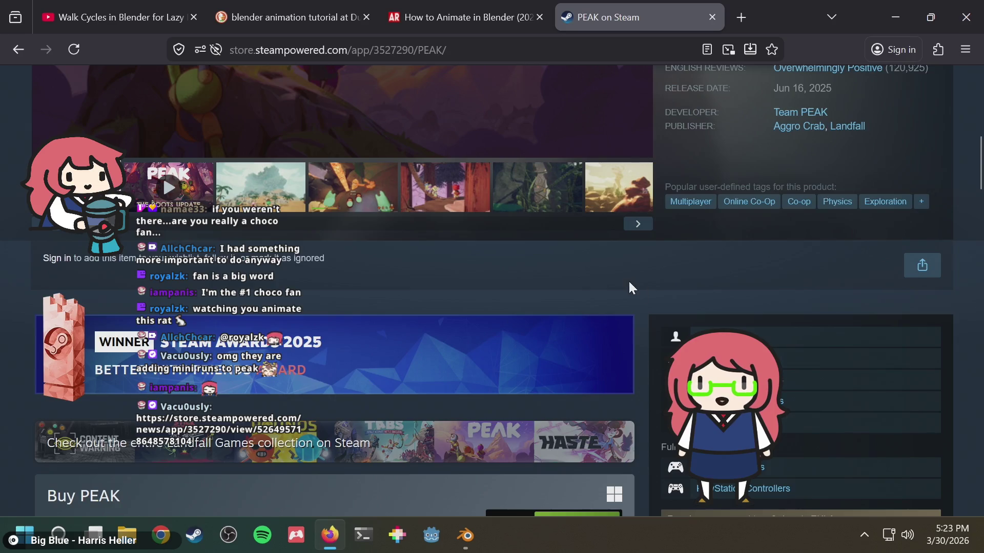
scroll(628, 279, "down", 3)
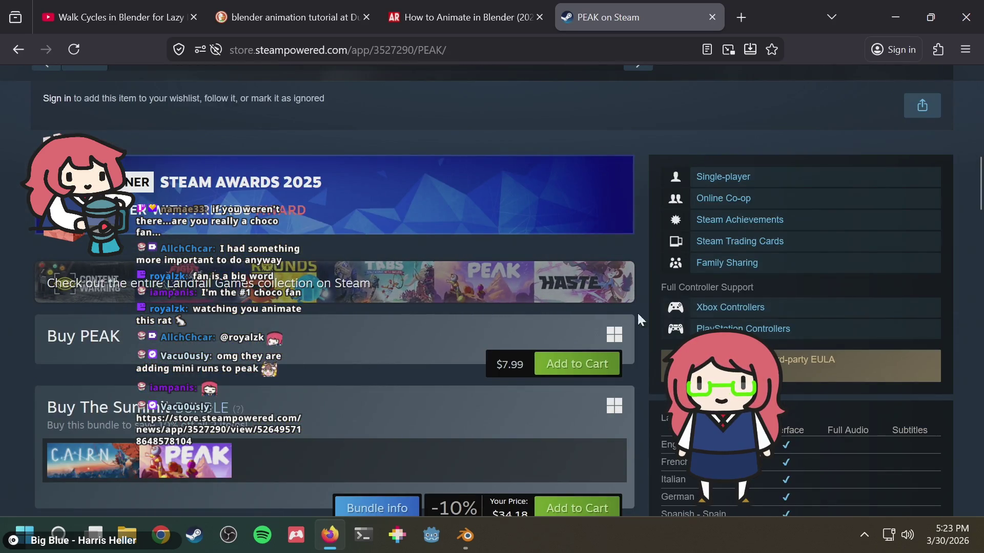
scroll(651, 313, "down", 2)
scroll(650, 303, "down", 7)
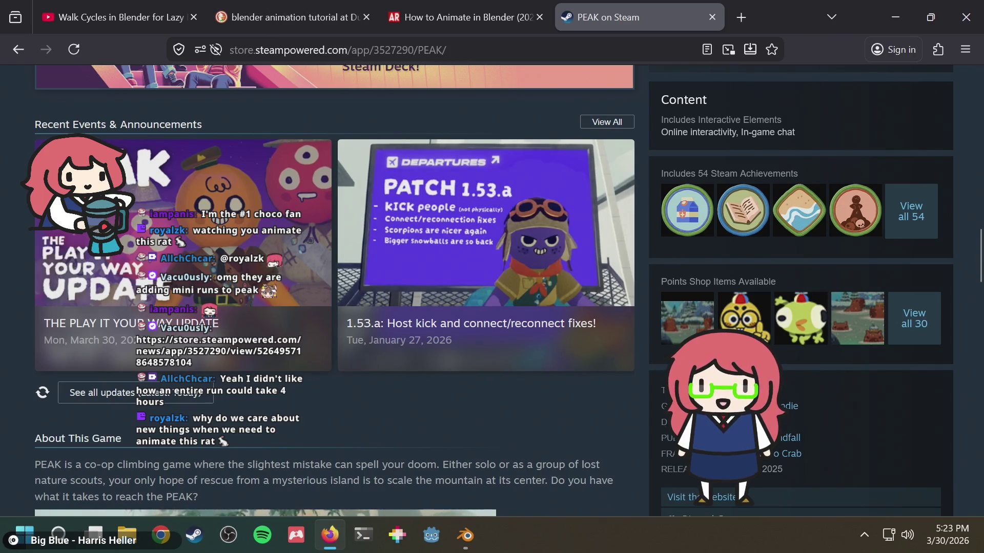
left_click(518, 51)
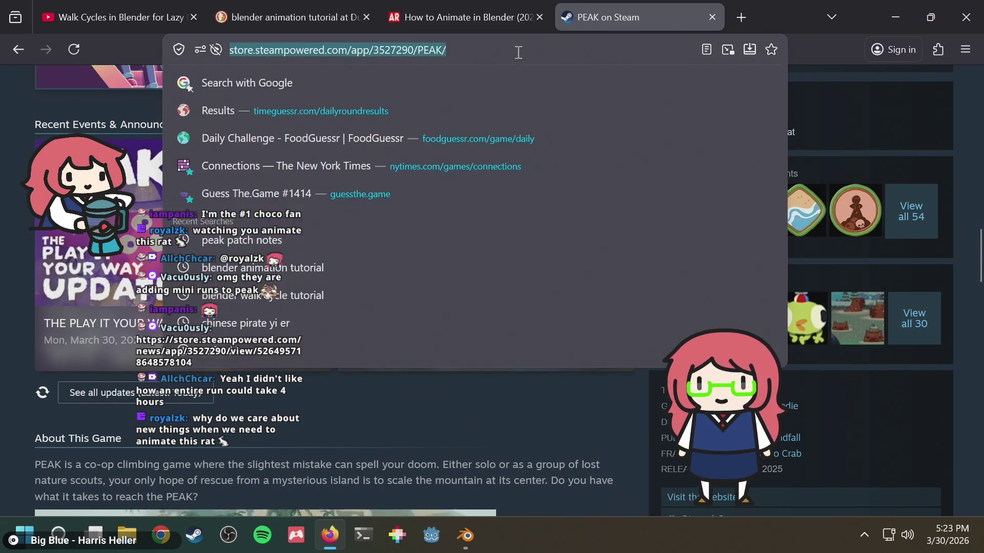
key("ctrl+v")
key("Return")
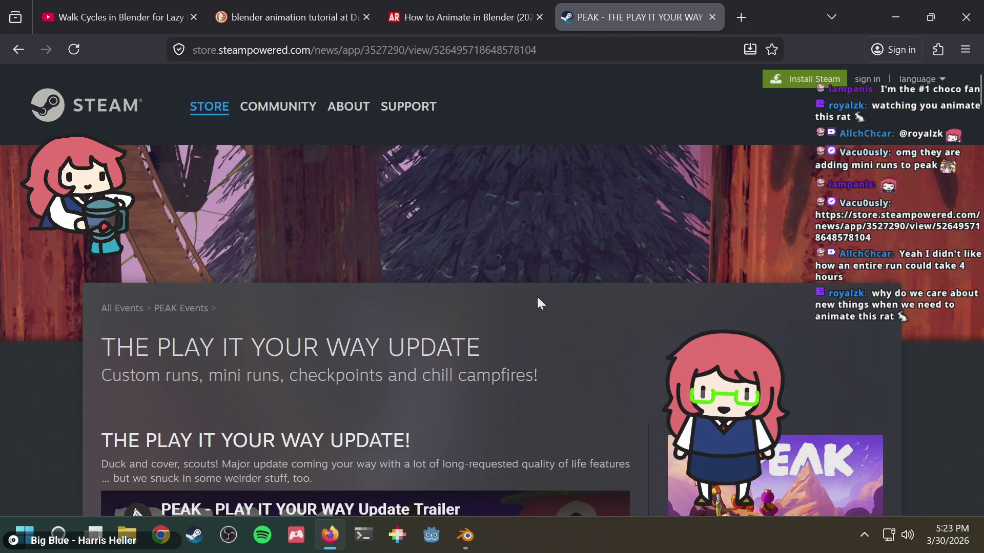
scroll(537, 295, "down", 5)
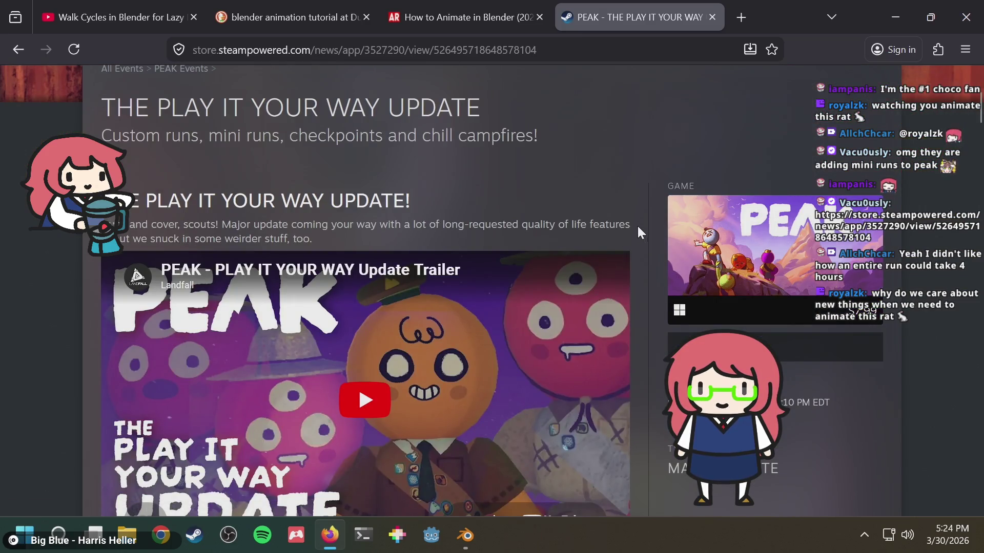
scroll(636, 226, "down", 2)
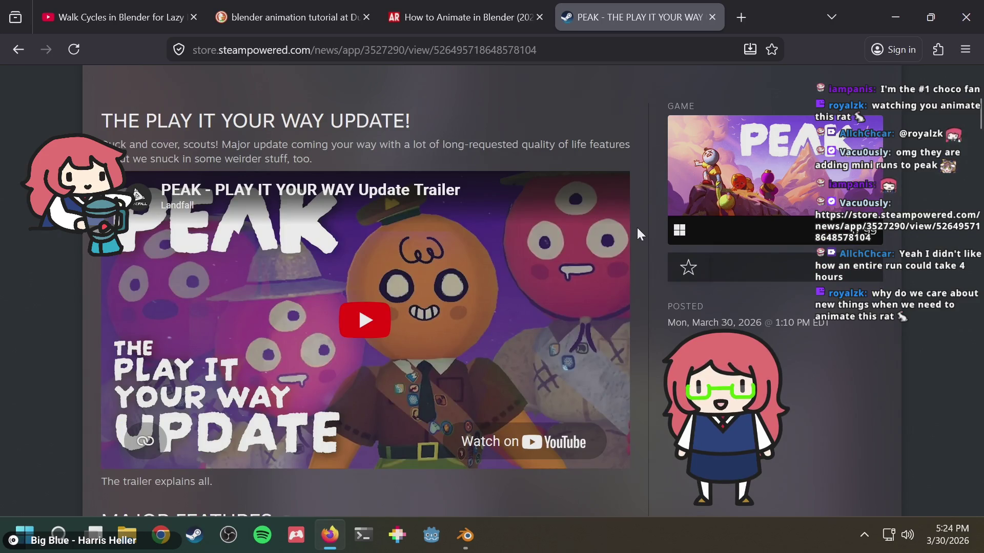
scroll(637, 233, "down", 8)
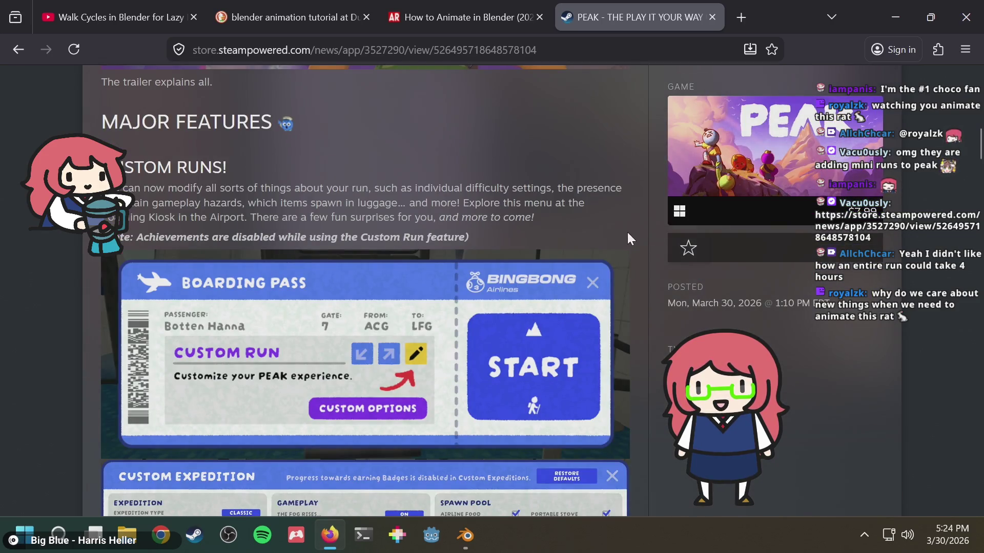
scroll(393, 345, "down", 5)
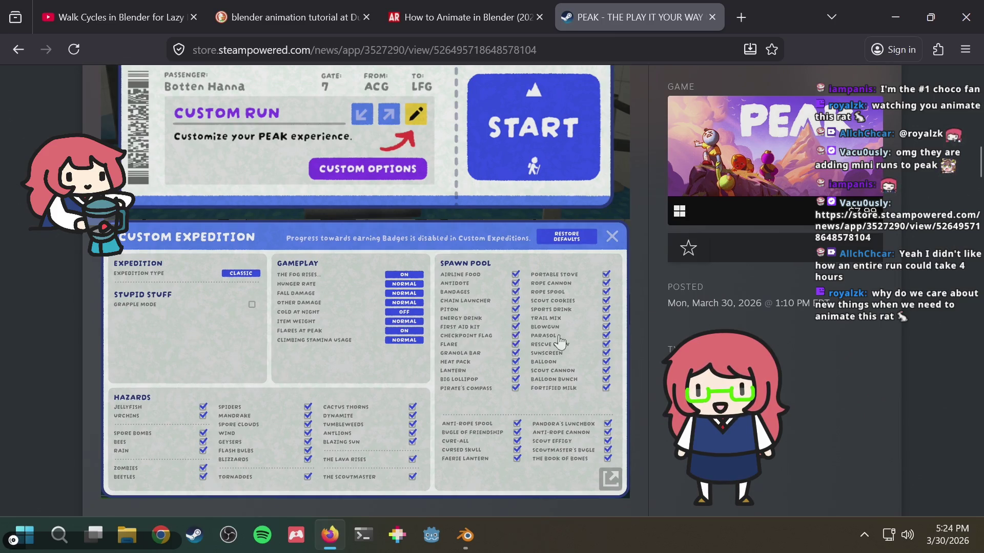
scroll(661, 333, "down", 4)
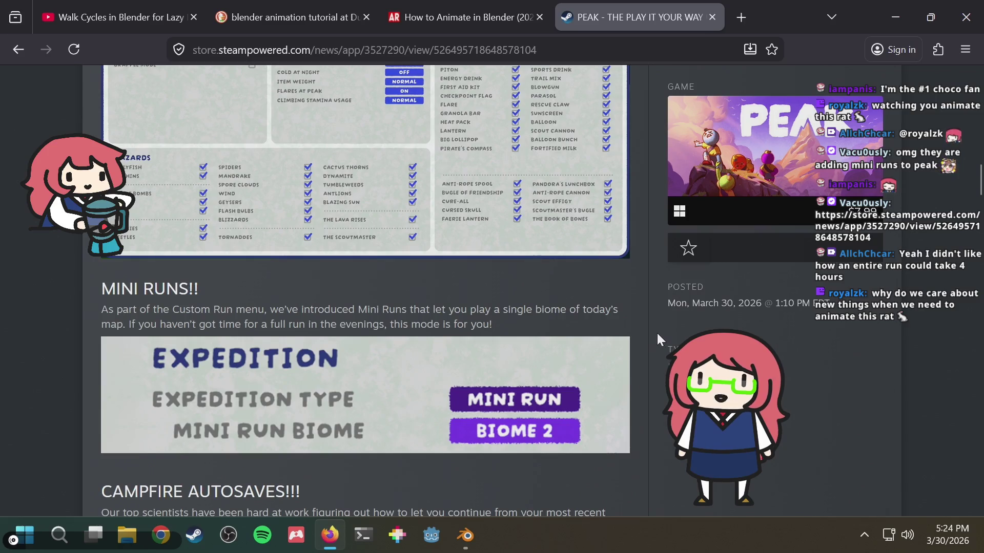
scroll(656, 331, "down", 2)
scroll(649, 334, "down", 1)
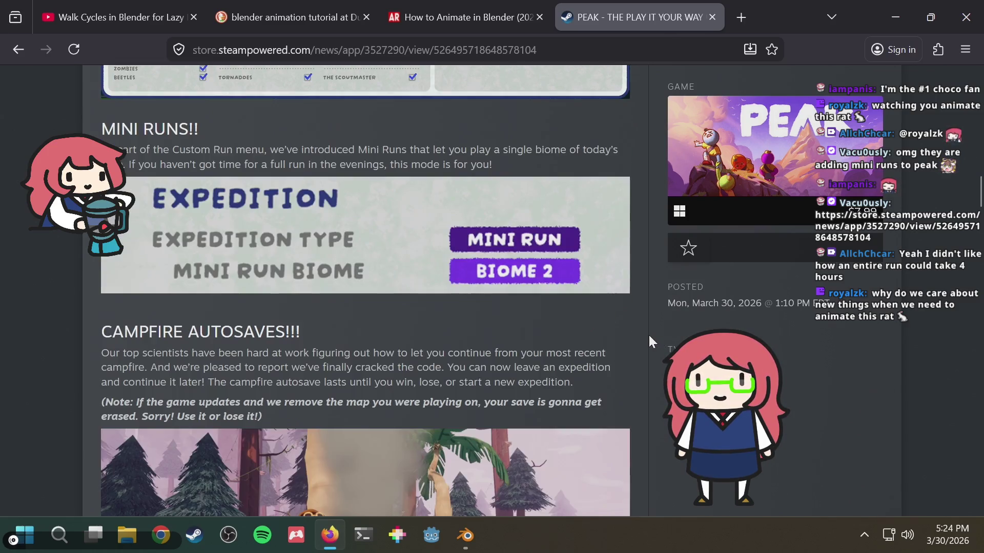
scroll(648, 336, "down", 1)
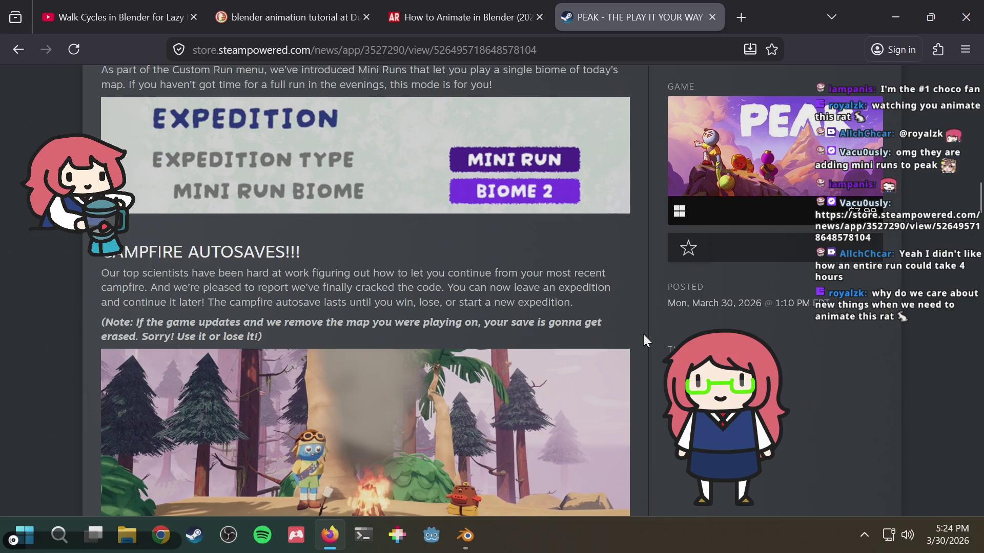
scroll(644, 340, "down", 2)
scroll(644, 340, "down", 1)
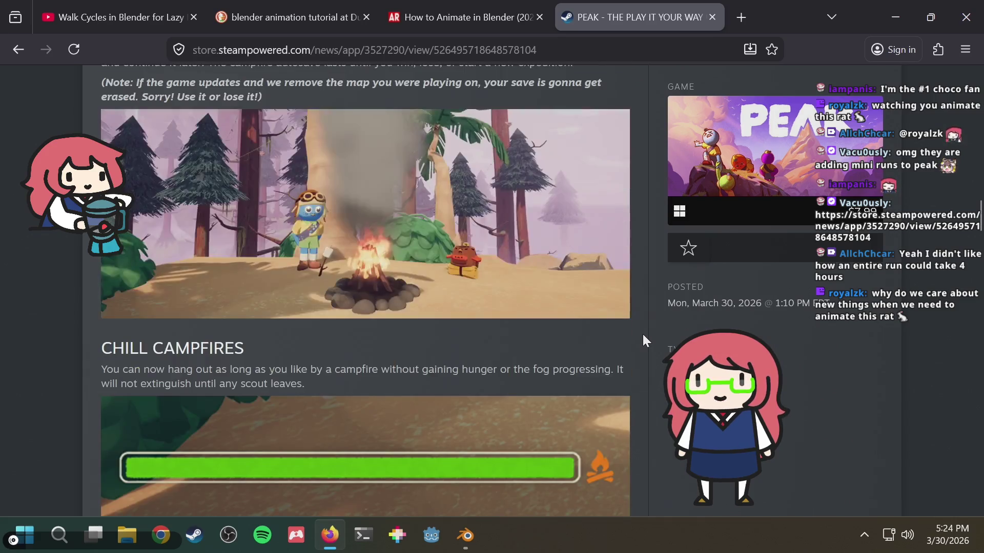
left_click_drag(210, 374, 389, 381)
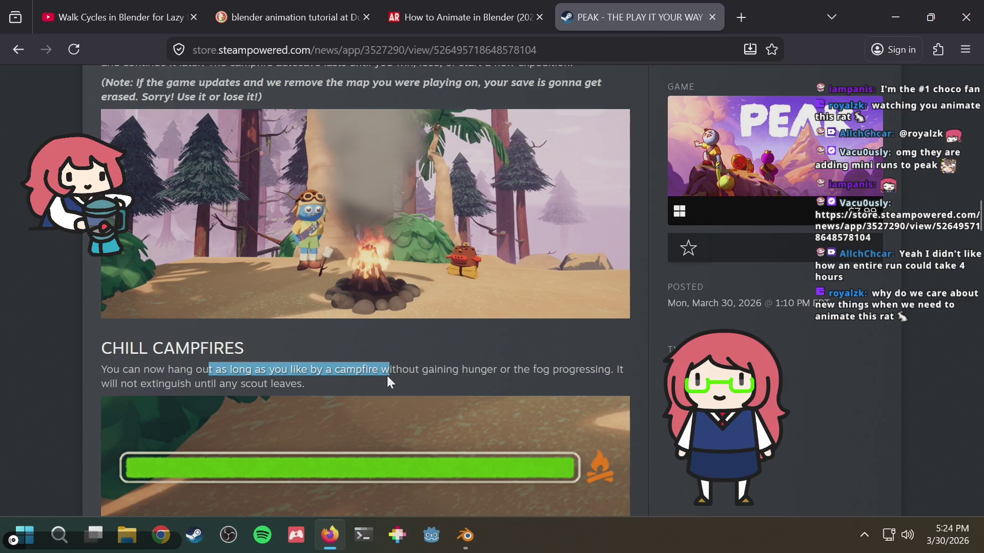
left_click(387, 377)
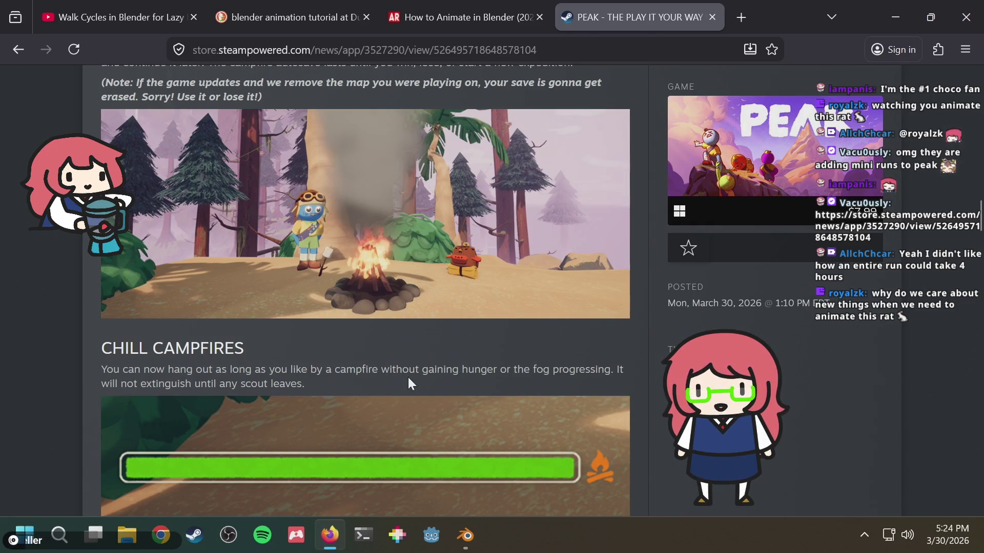
scroll(410, 383, "down", 5)
scroll(640, 358, "up", 5)
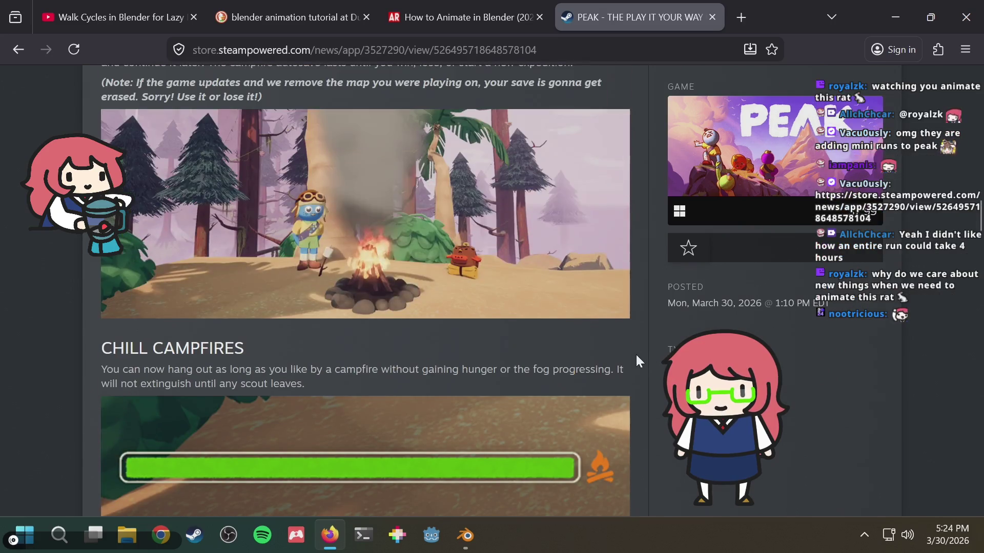
left_click_drag(494, 369, 510, 384)
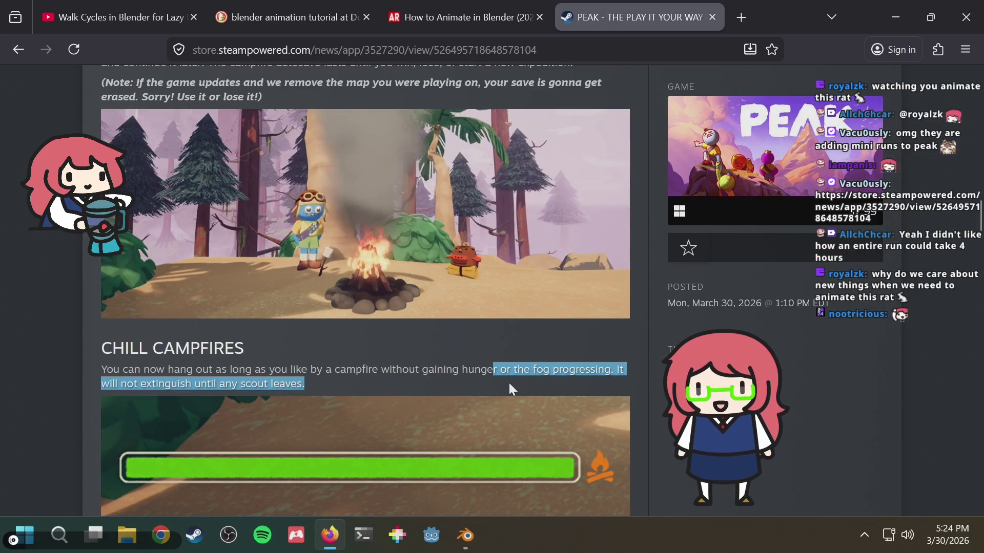
left_click(508, 383)
Scroll down the update post past the merch and Fortnite sections.
scroll(628, 395, "down", 5)
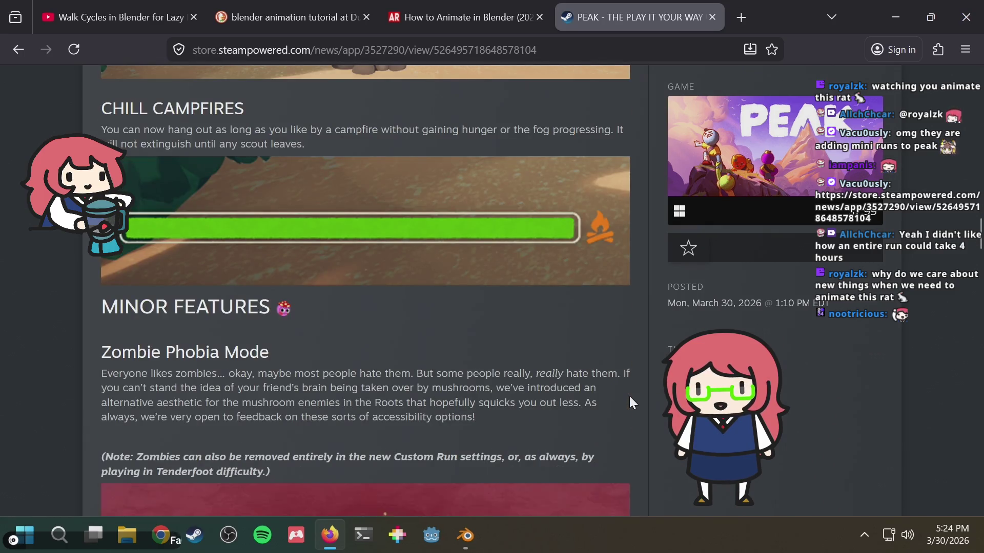
scroll(409, 359, "down", 3)
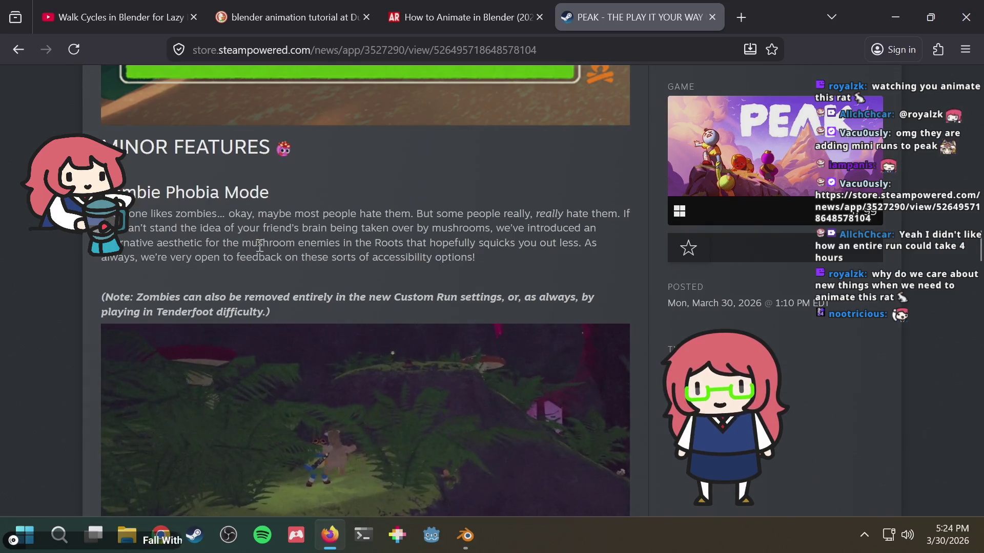
scroll(260, 246, "down", 2)
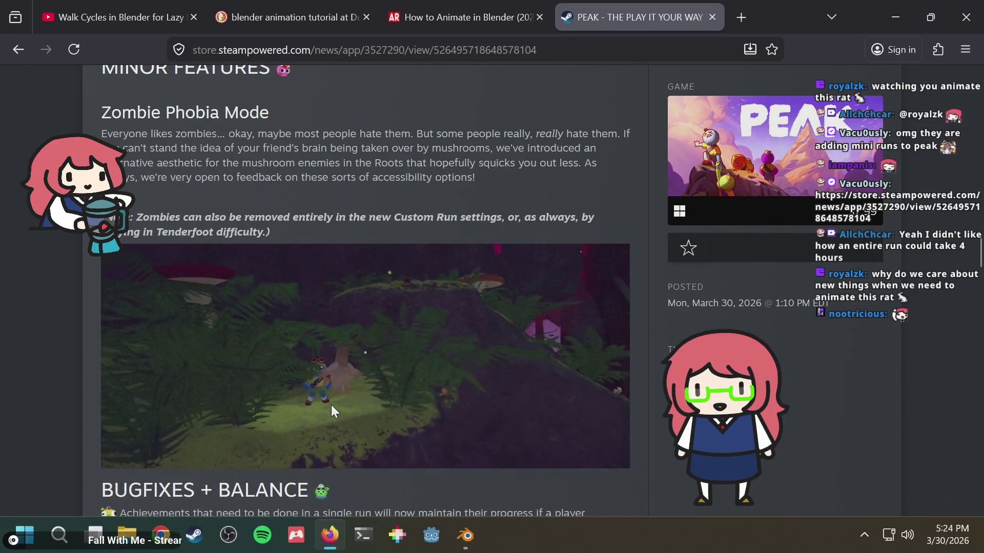
scroll(330, 405, "up", 2)
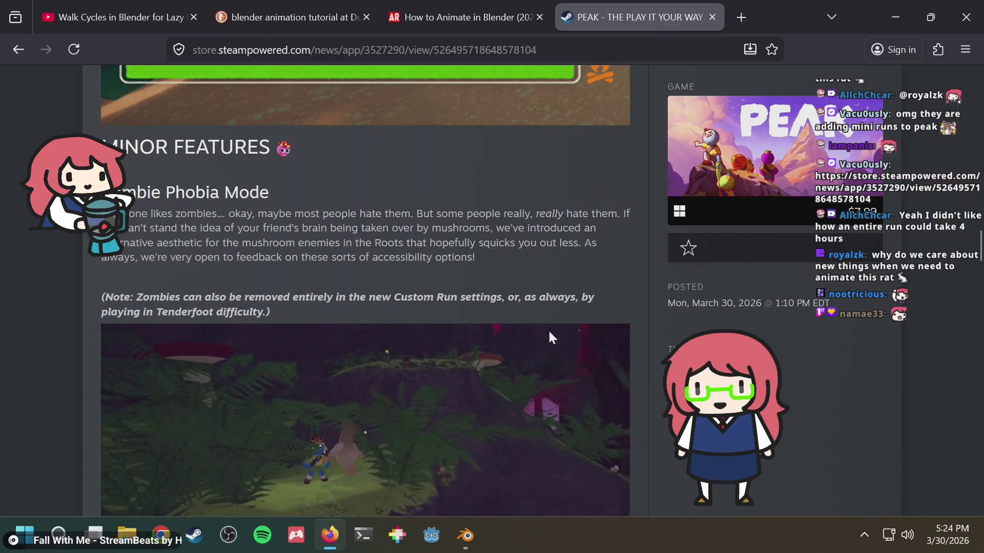
scroll(549, 332, "down", 10)
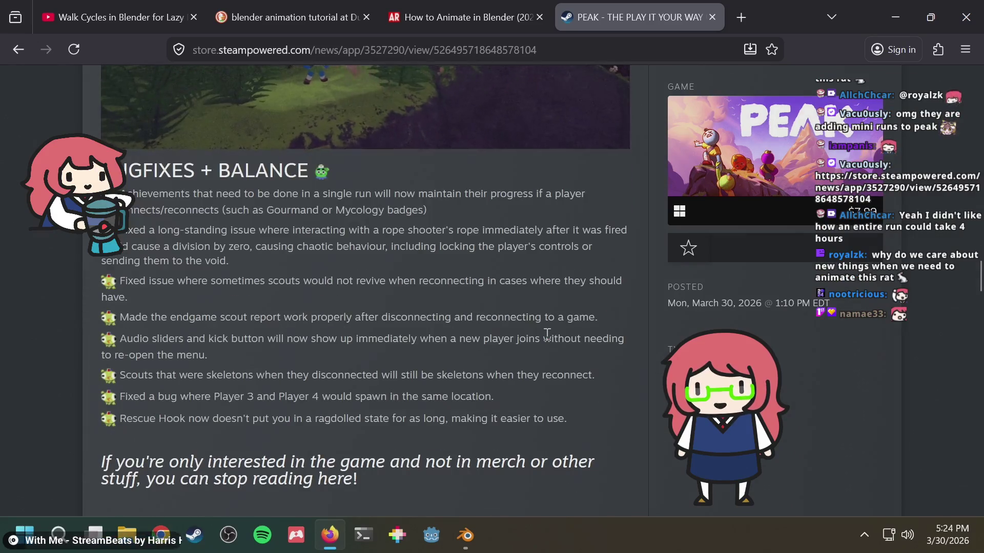
scroll(510, 352, "up", 2)
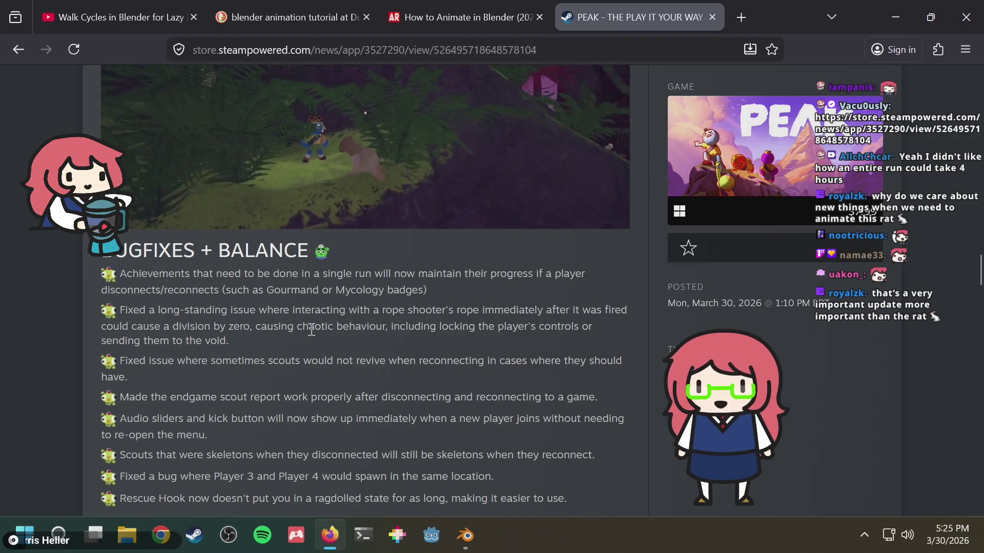
scroll(291, 338, "down", 2)
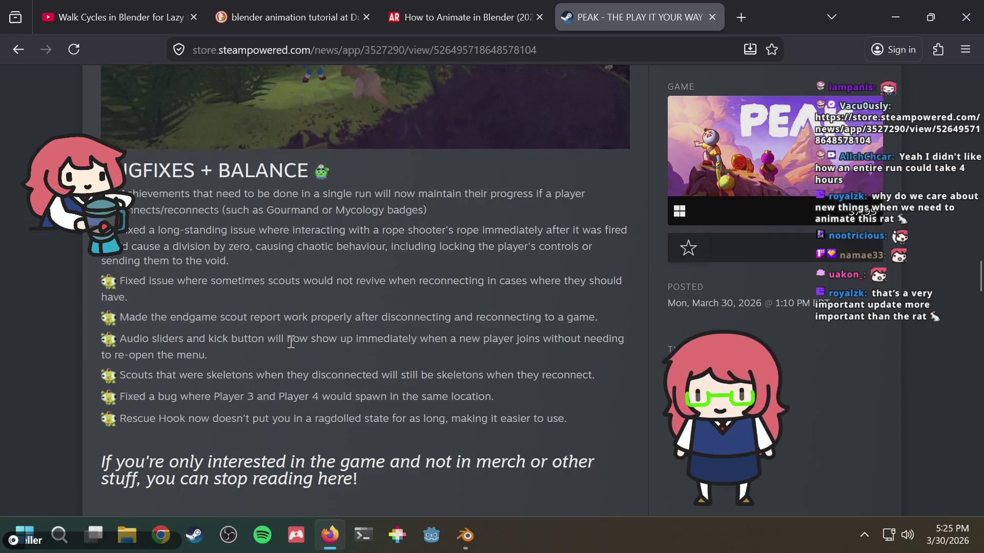
Highlight and clear passages of the Rescue Hook ragdolled-state fix note.
left_click_drag(274, 416, 379, 419)
mouse_move(439, 418)
left_mouse_down()
mouse_move(206, 418)
mouse_move(401, 428)
left_mouse_up()
left_click(203, 419)
left_click(400, 429)
left_click_drag(314, 416, 477, 416)
left_click(479, 416)
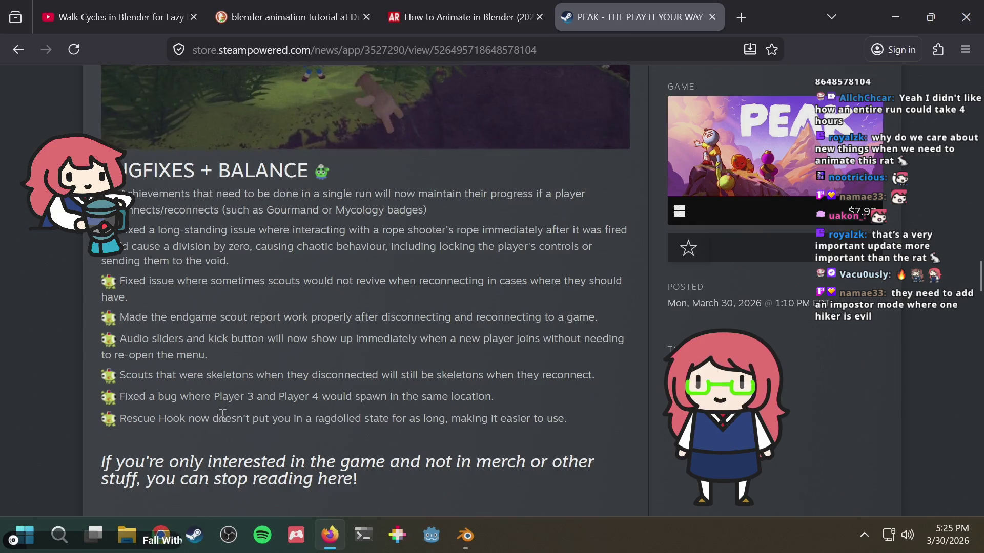
left_click_drag(154, 419, 176, 417)
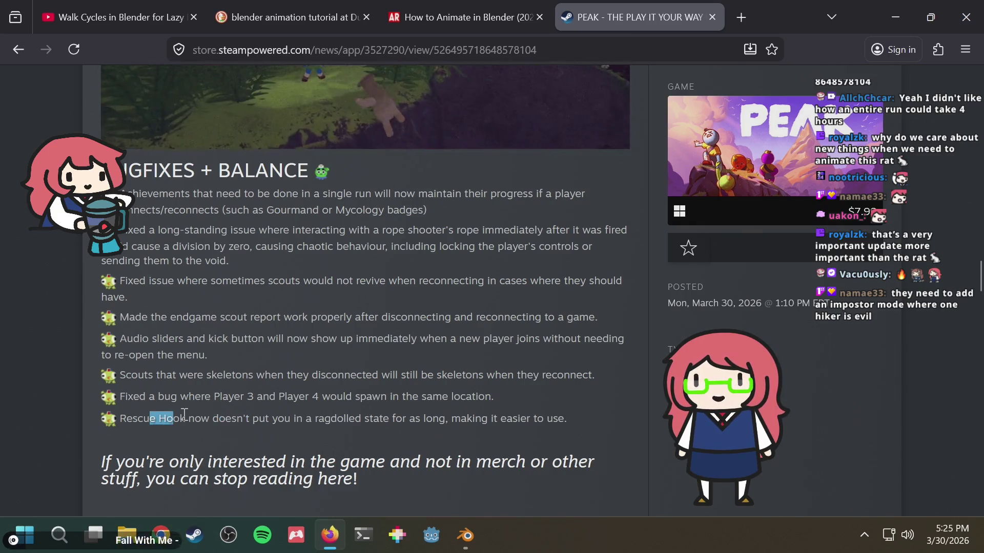
left_click(373, 420)
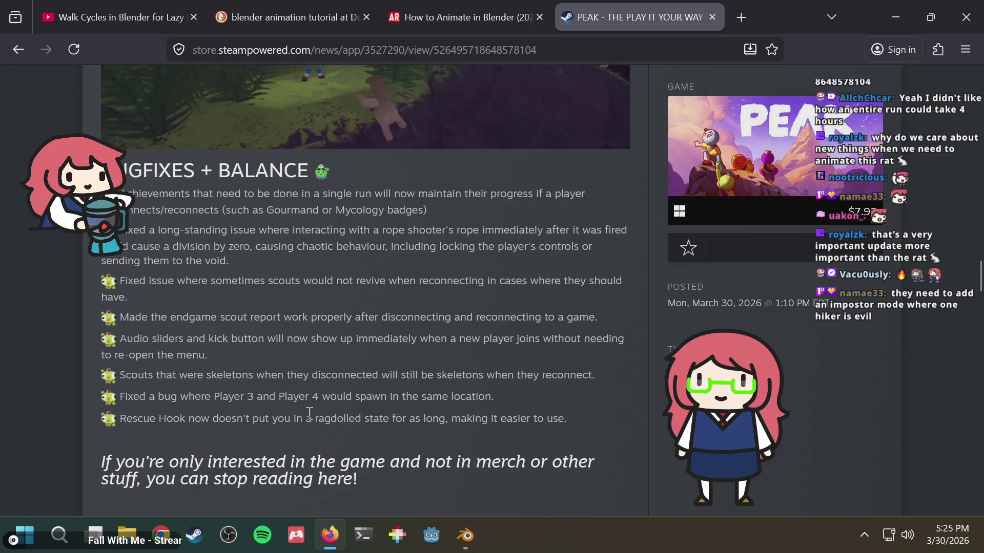
mouse_move(302, 422)
left_mouse_down()
mouse_move(566, 420)
mouse_move(467, 420)
left_mouse_up()
left_click(475, 419)
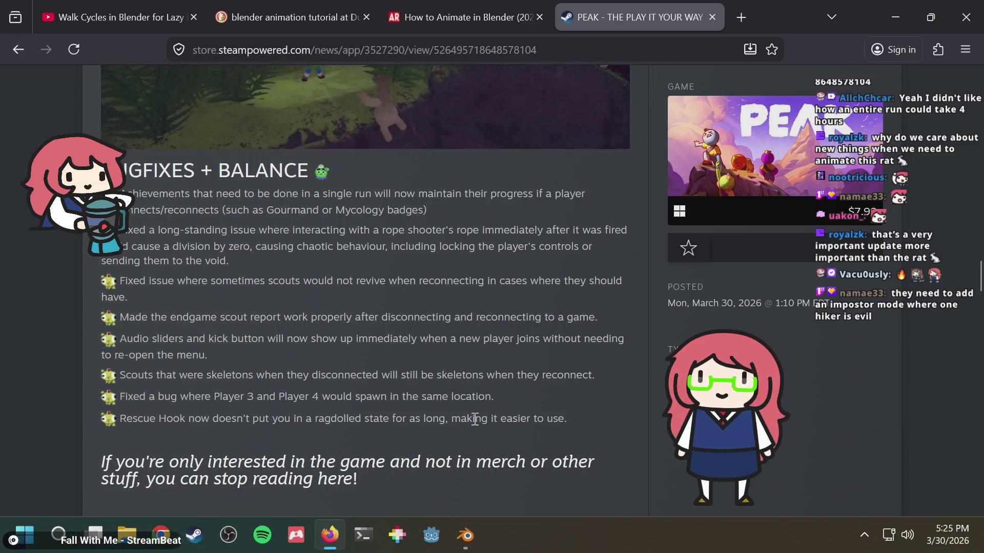
Scroll to the BUGS OR FEEDBACK? section, highlight BUGS, then return to Blender.
scroll(563, 369, "down", 3)
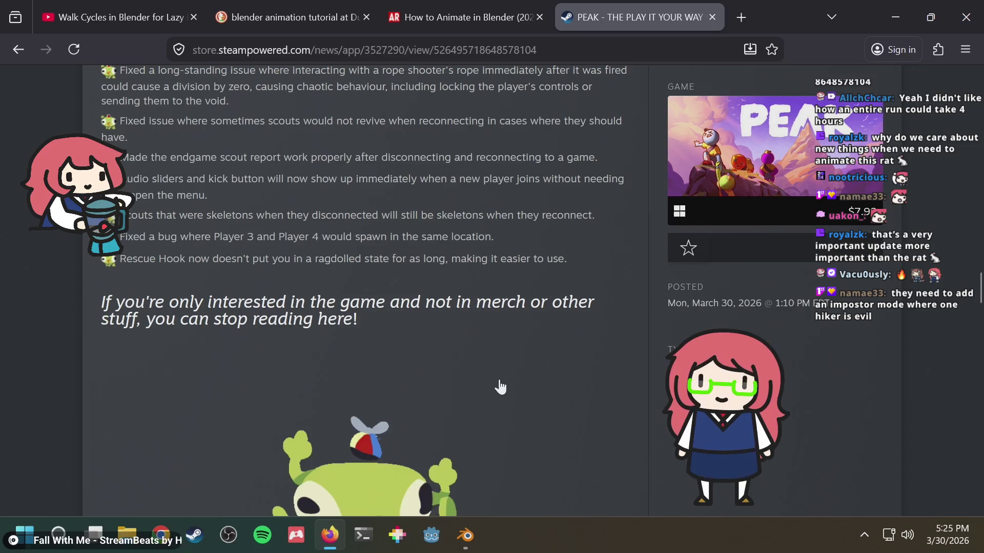
scroll(589, 360, "down", 8)
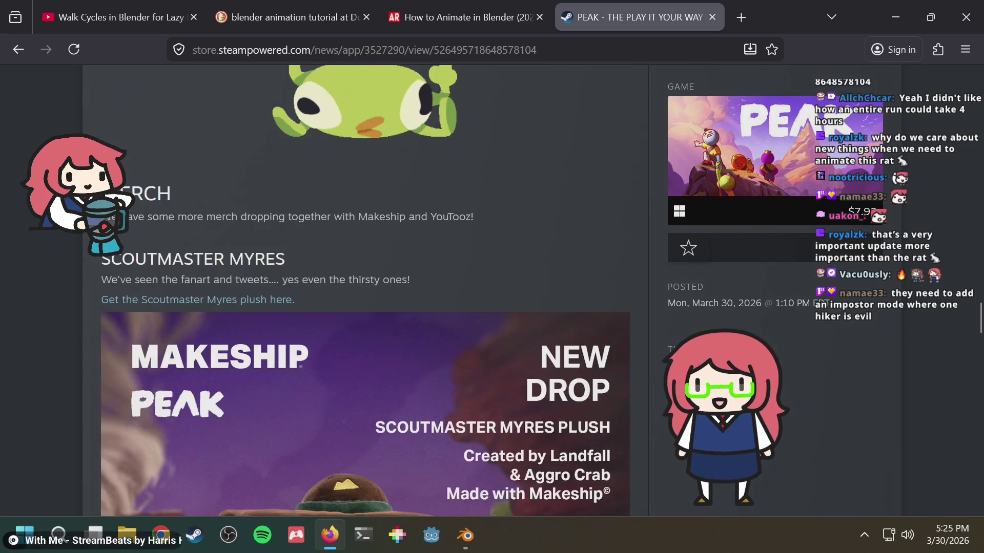
scroll(364, 290, "down", 6)
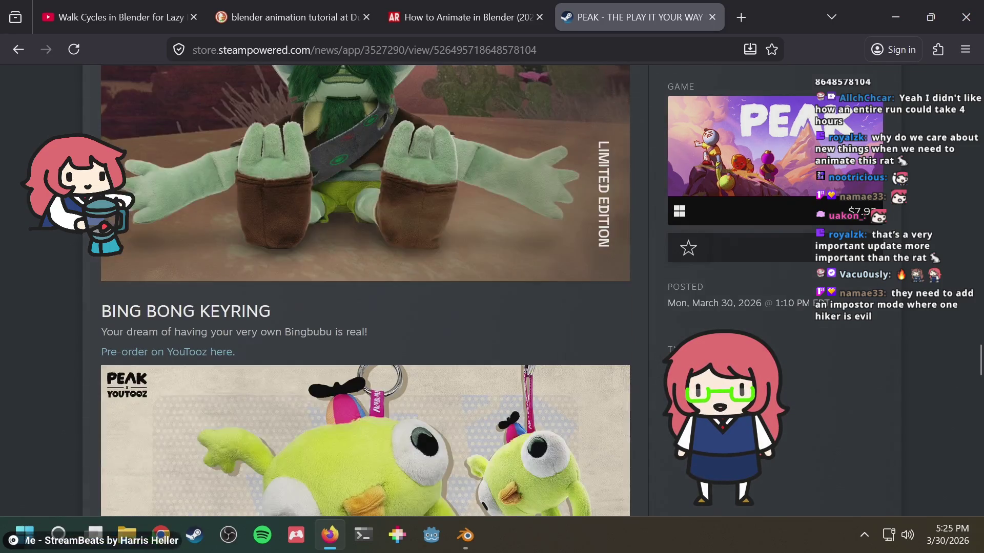
scroll(364, 291, "down", 5)
scroll(365, 290, "down", 8)
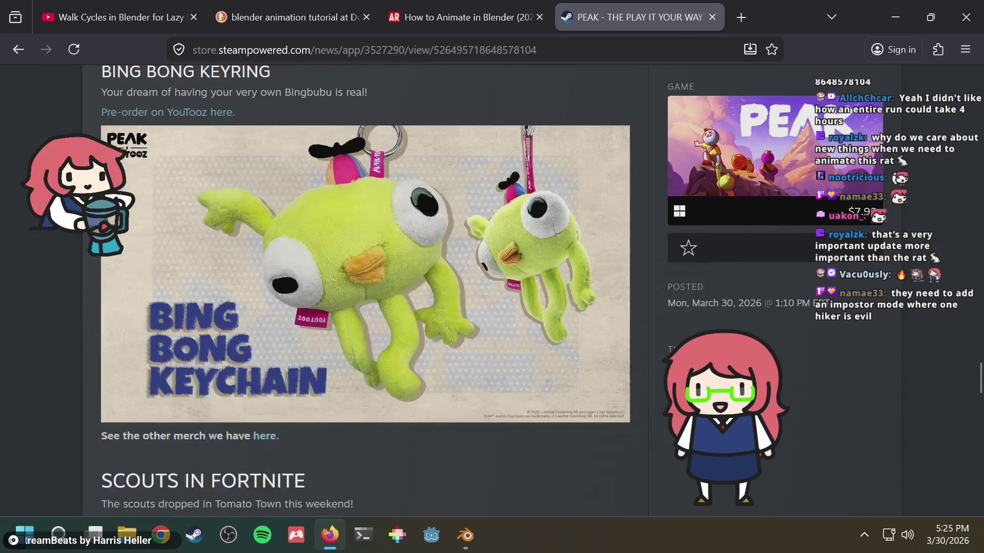
scroll(364, 290, "down", 15)
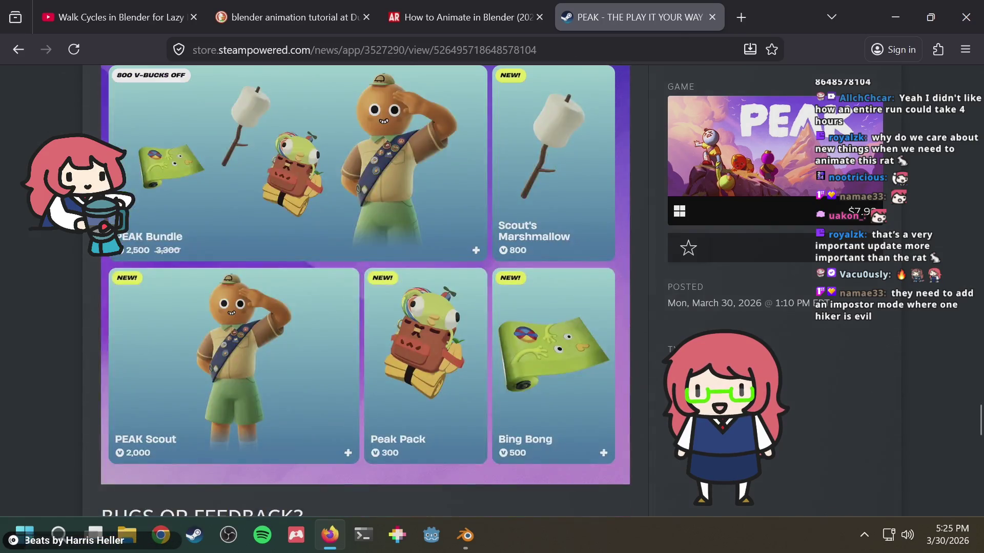
scroll(364, 290, "up", 5)
scroll(126, 385, "up", 2)
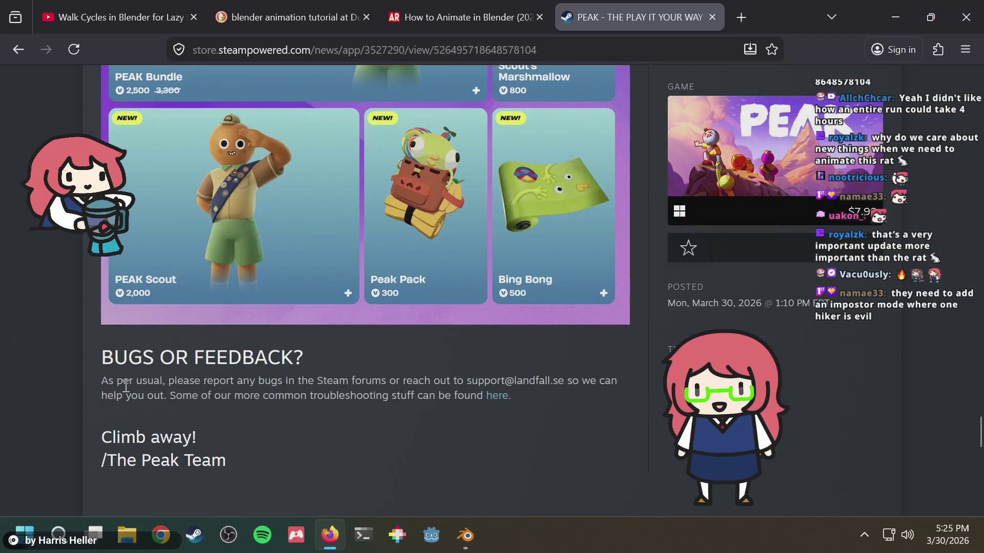
left_click_drag(99, 360, 147, 359)
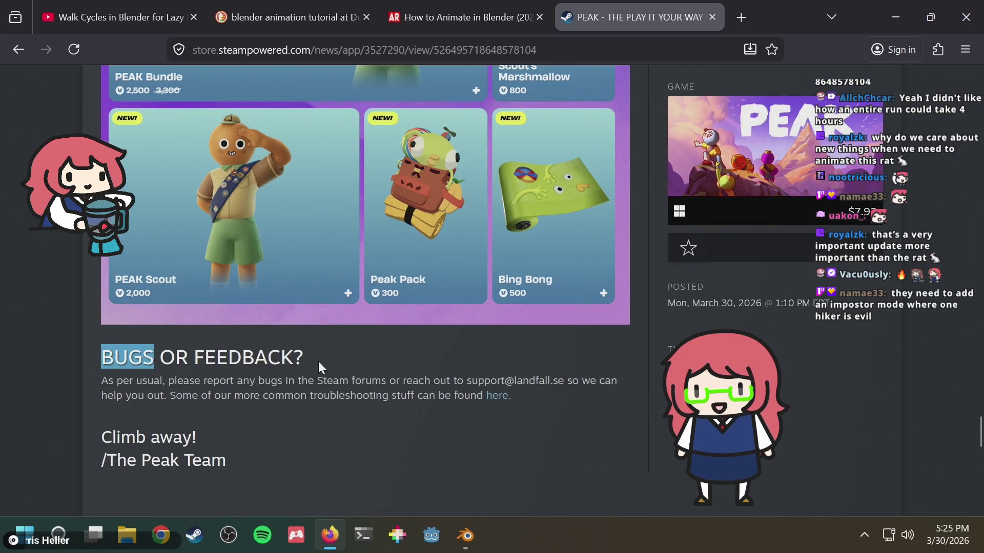
scroll(318, 361, "down", 4)
scroll(371, 356, "up", 2)
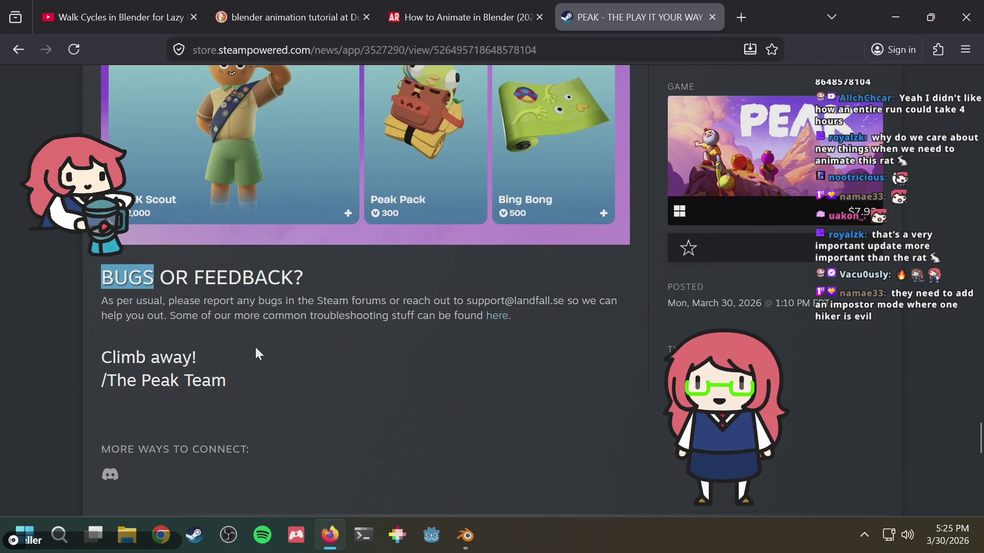
key("alt+Tab")
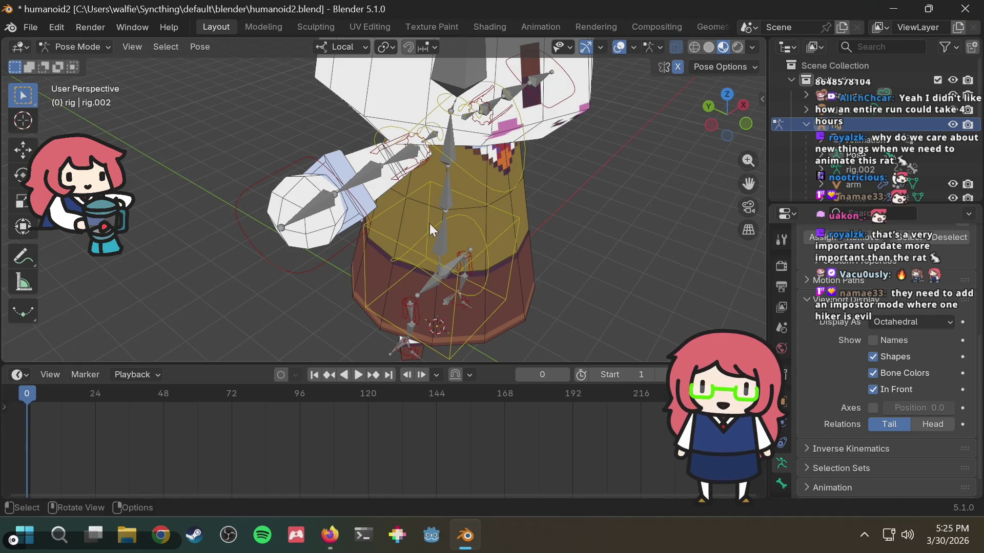
Orbit around the character, collapse the rig in the Outliner, and save humanoid2.blend.
middle_click_drag(457, 214, 386, 269)
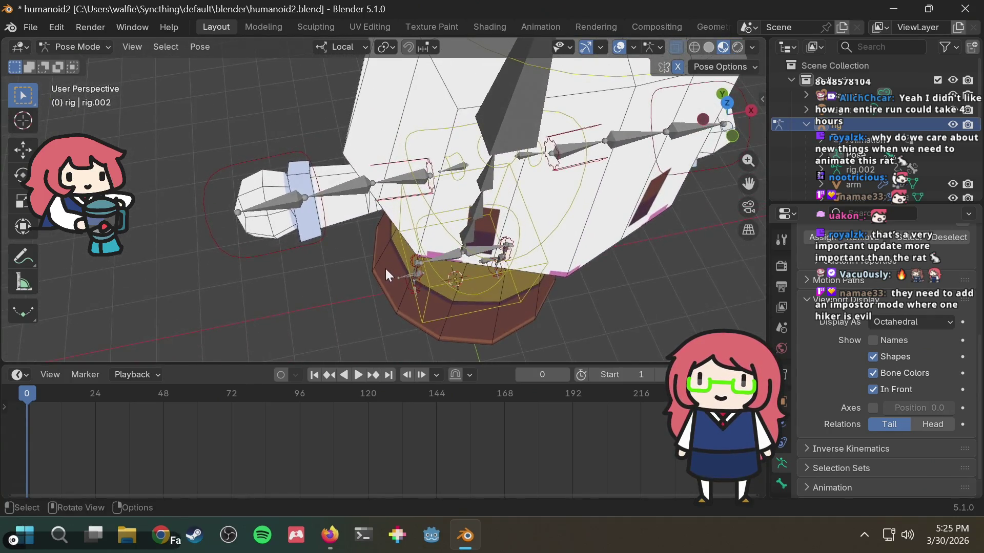
key("ctrl+s")
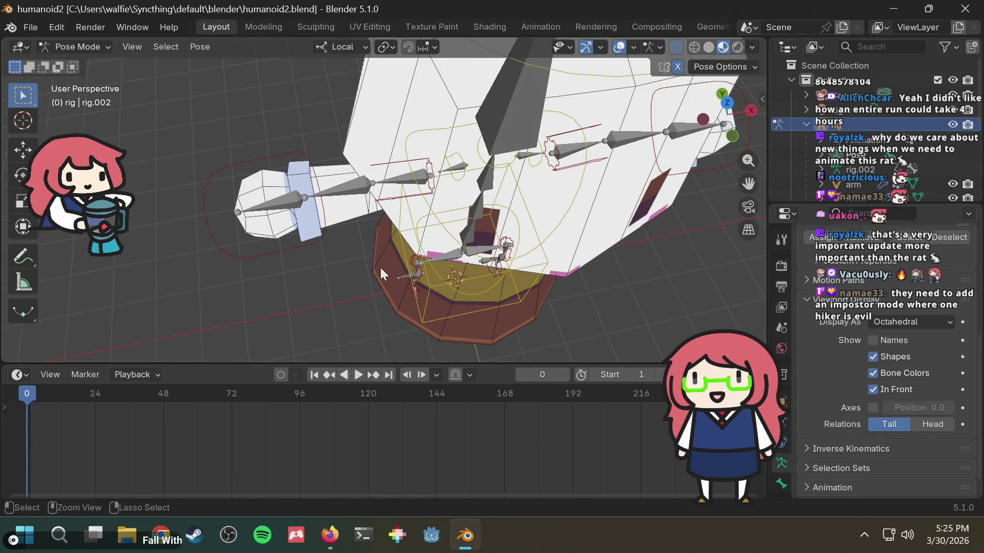
mouse_move(375, 260)
middle_mouse_down()
mouse_move(363, 251)
mouse_move(466, 255)
mouse_move(387, 264)
mouse_move(500, 287)
mouse_move(477, 232)
mouse_move(491, 128)
middle_mouse_up()
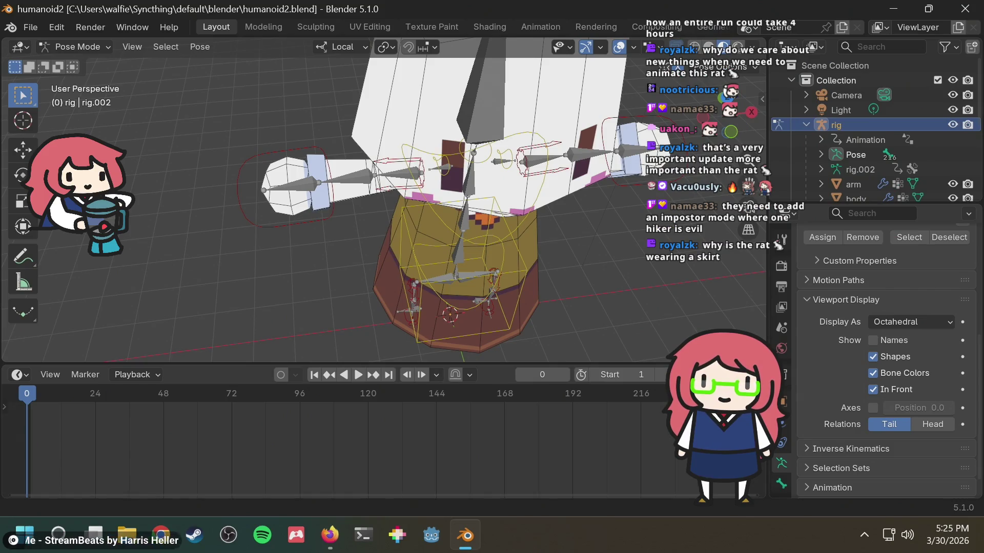
left_click(805, 123)
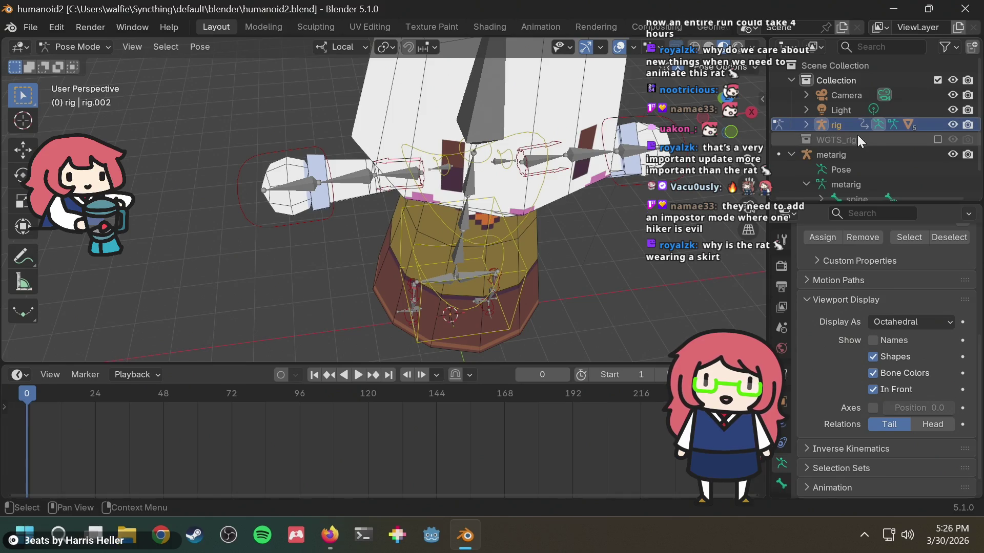
key("ctrl+s")
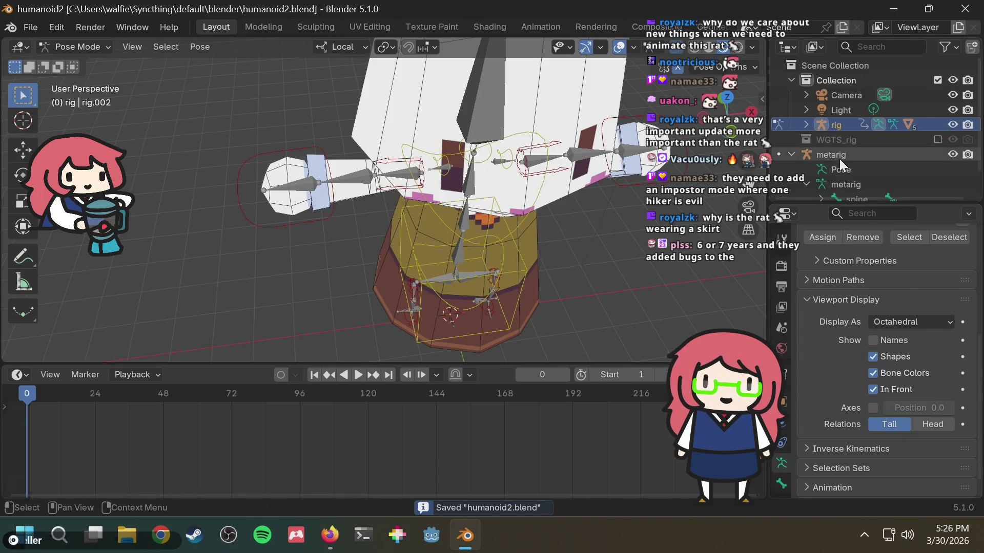
Turn off In Front for the metarig bones and expand the rig in the Outliner.
double_click(871, 388)
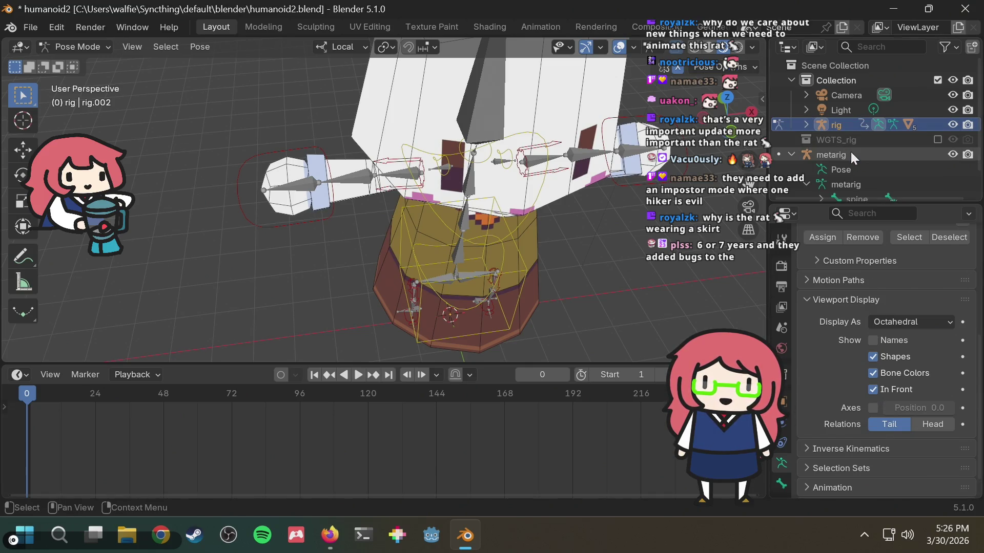
left_click(851, 153)
left_click(875, 387)
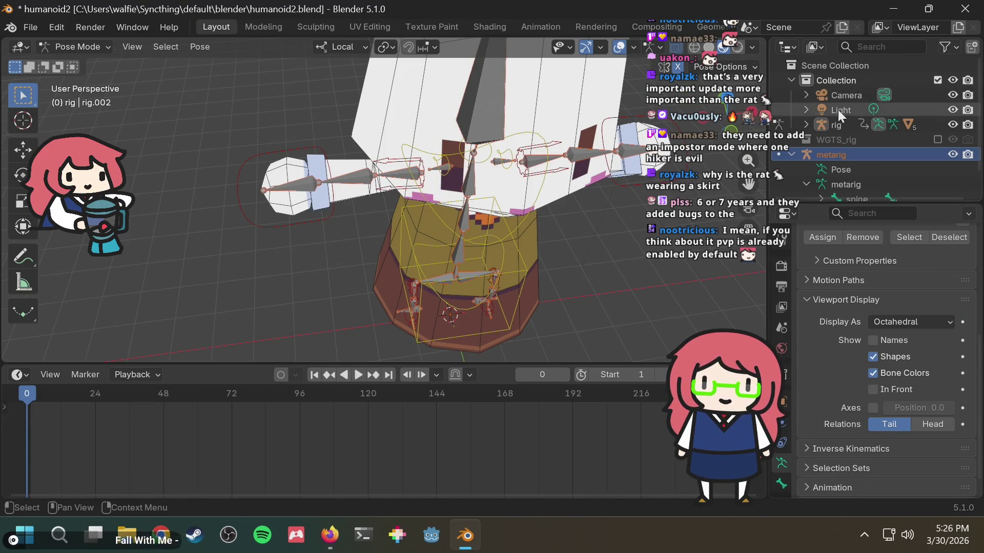
left_click(807, 125)
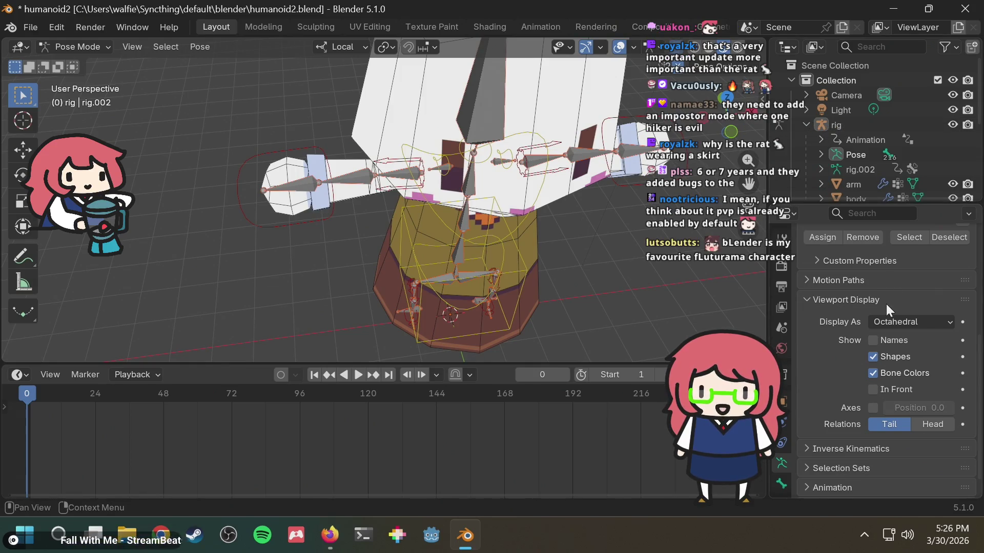
scroll(886, 305, "down", 1)
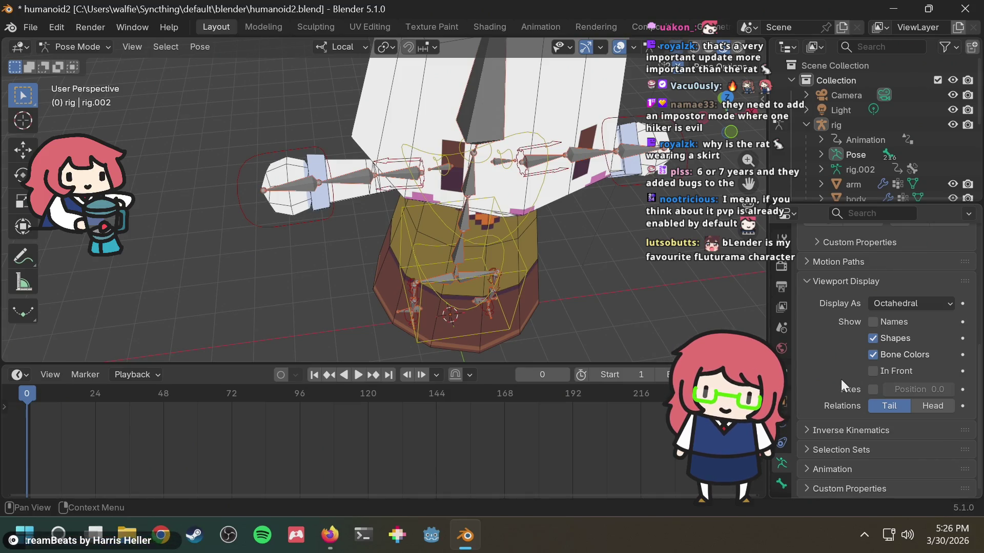
Turn on In Front for the rig's bones and return to Object Mode.
left_click(872, 371)
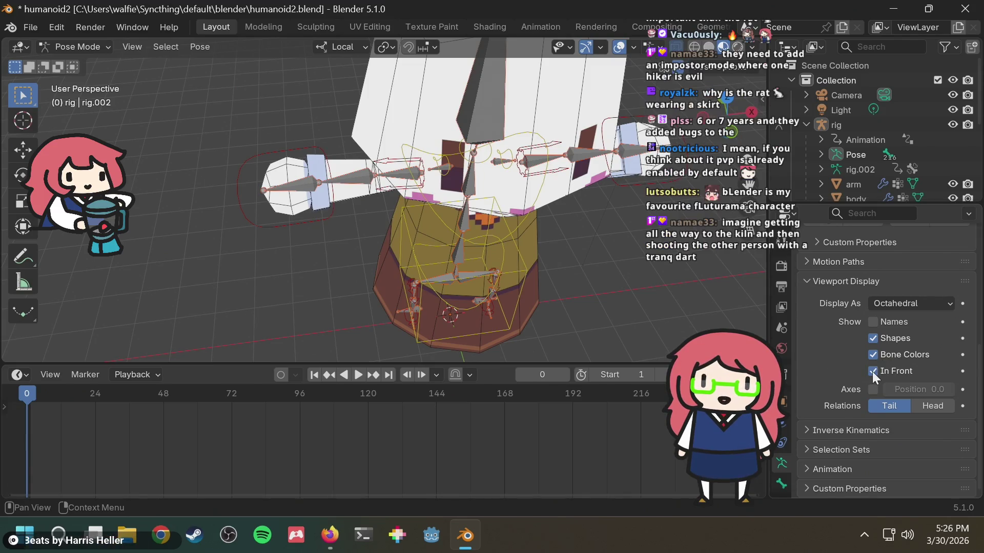
left_click(77, 47)
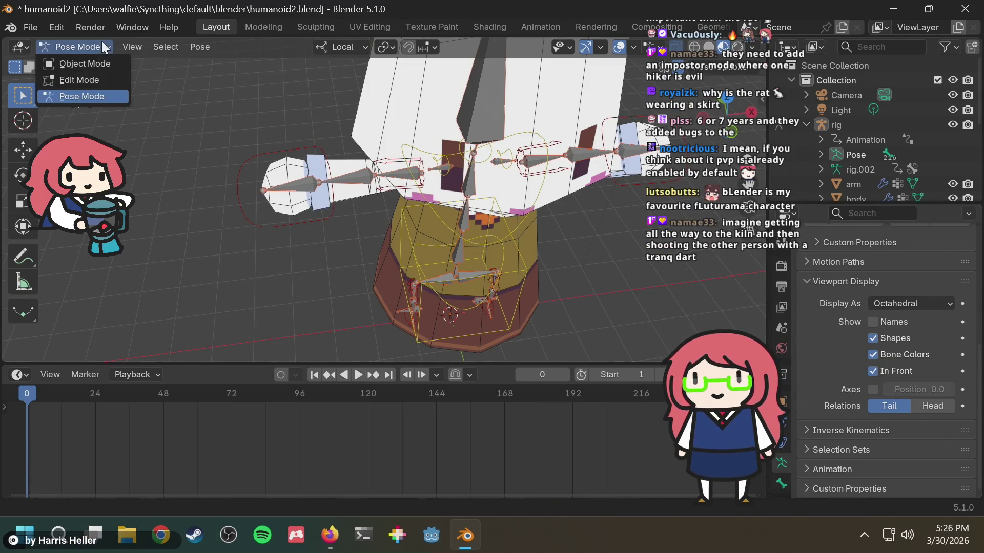
left_click(97, 58)
Select the rig and test its In Front toggle, leaving bones drawn in front.
left_click(426, 146)
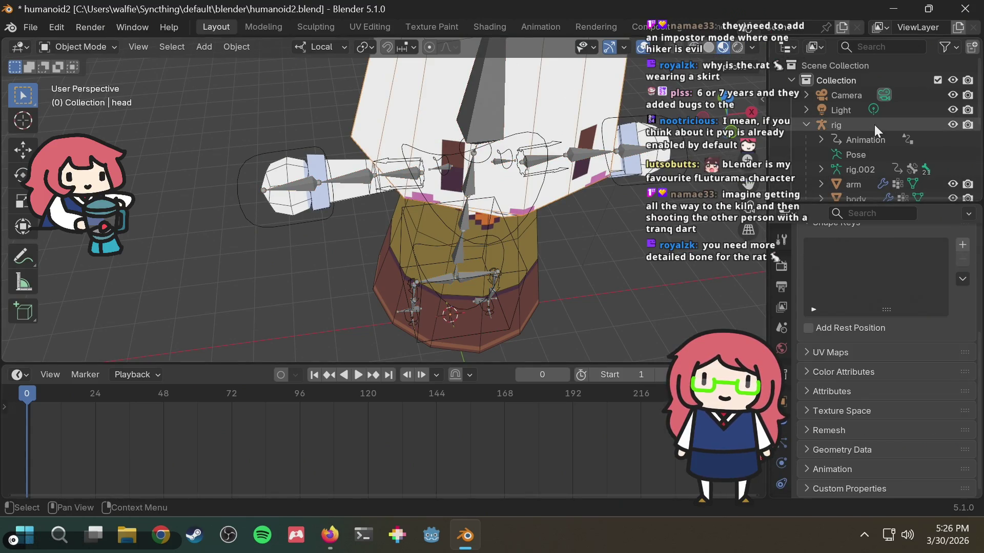
left_click(859, 125)
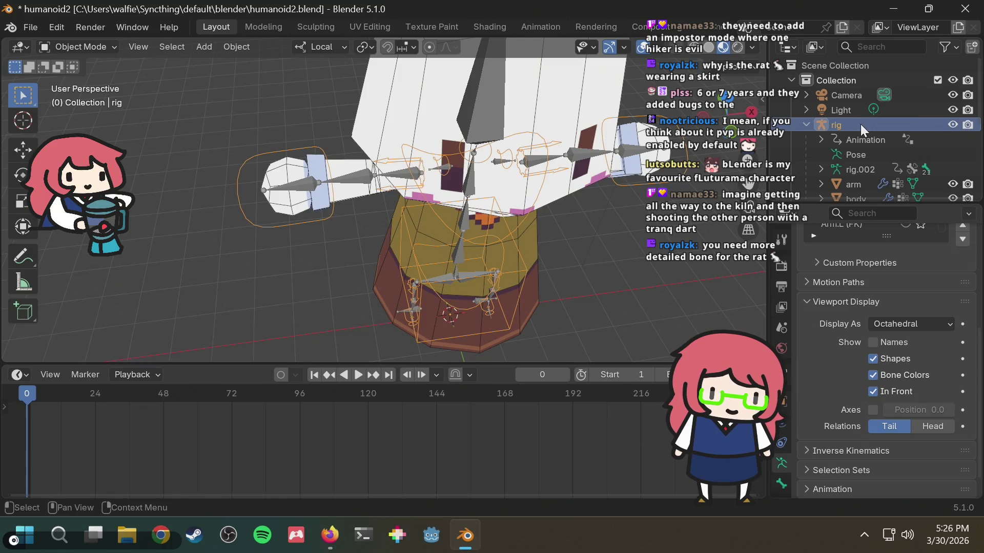
left_click(878, 390)
left_click(878, 390)
left_click(877, 391)
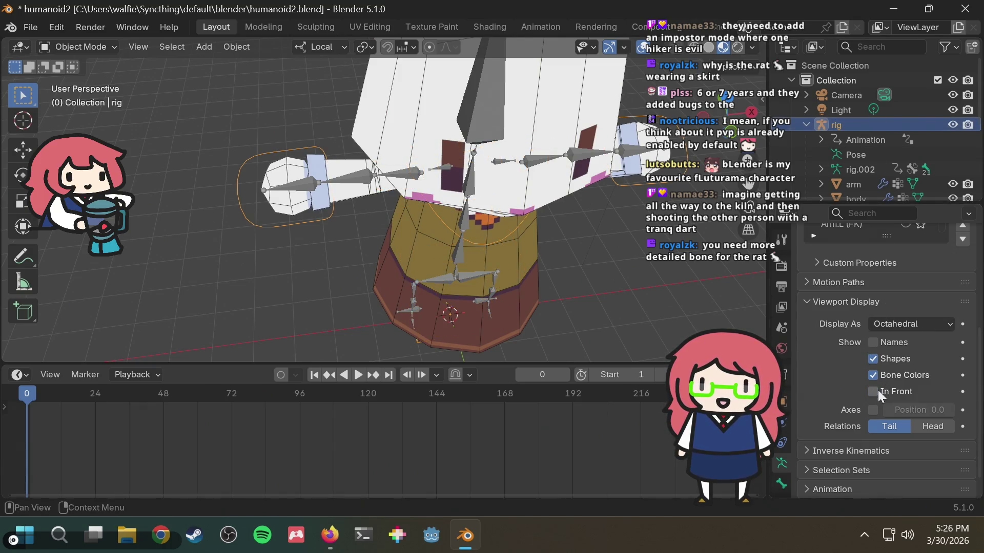
left_click(878, 391)
left_click(877, 390)
left_click(877, 391)
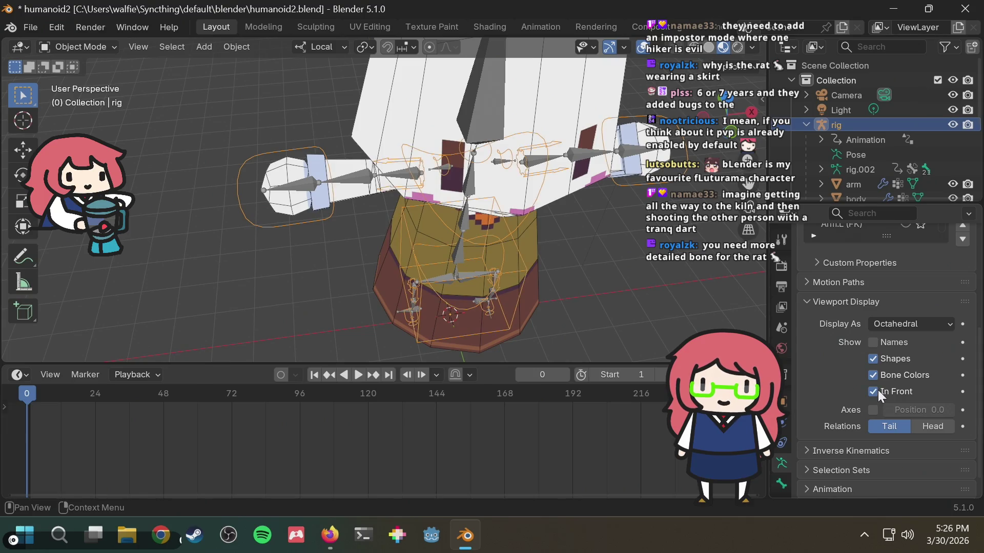
Tab the armature into Edit Mode and back, then put the head mesh into Edit Mode.
left_click(853, 152)
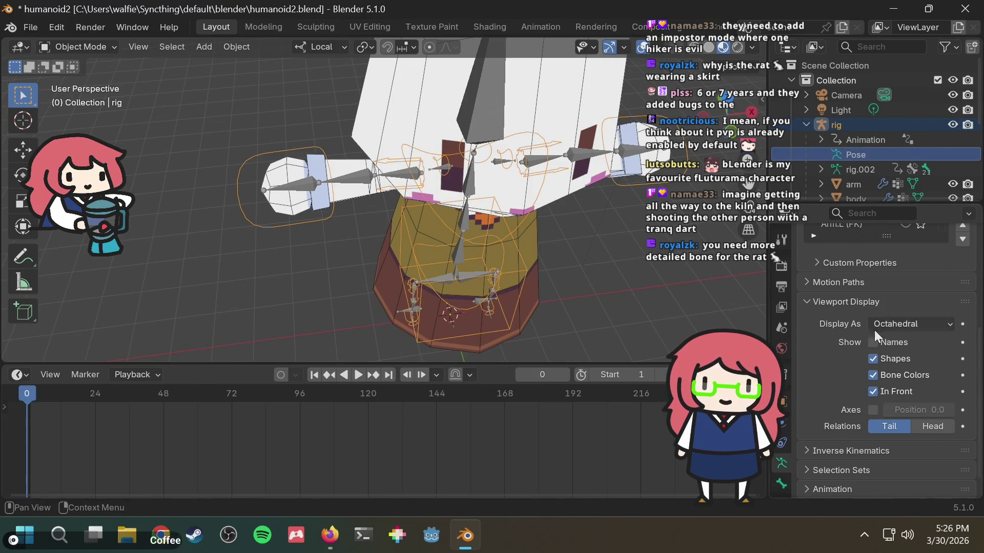
key("Tab")
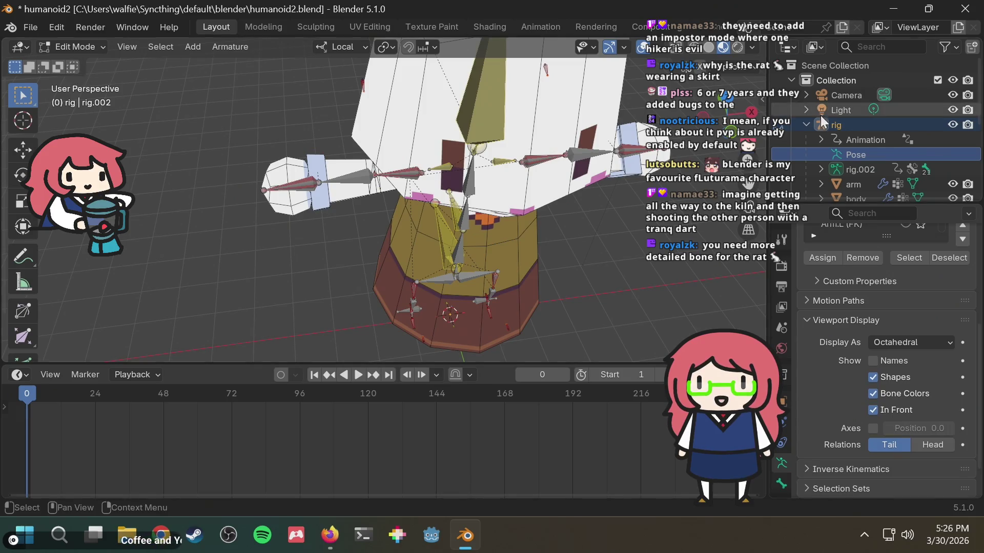
key("Tab")
mouse_move(332, 166)
middle_mouse_down()
mouse_move(425, 123)
mouse_move(425, 134)
middle_mouse_up()
left_click(410, 105)
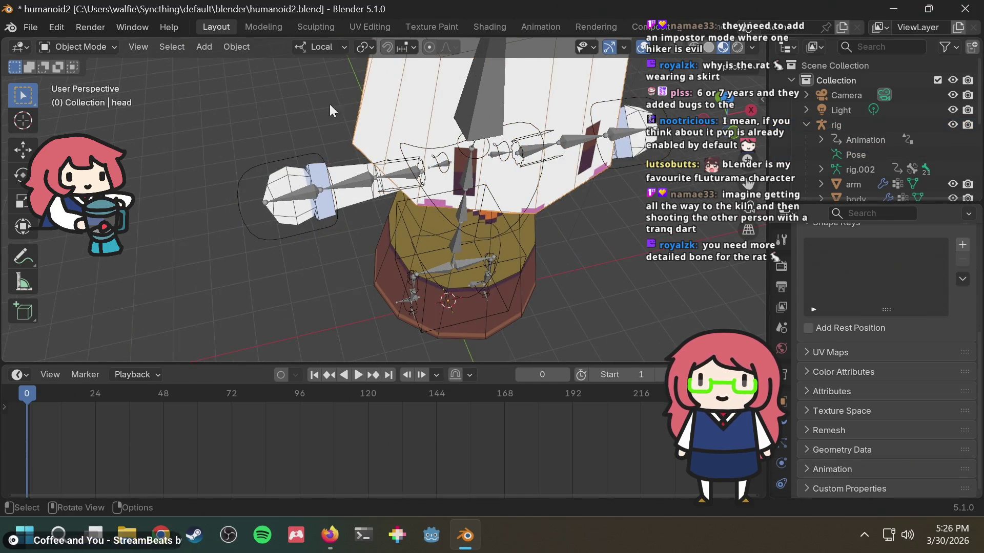
key("Tab")
key("Tab")
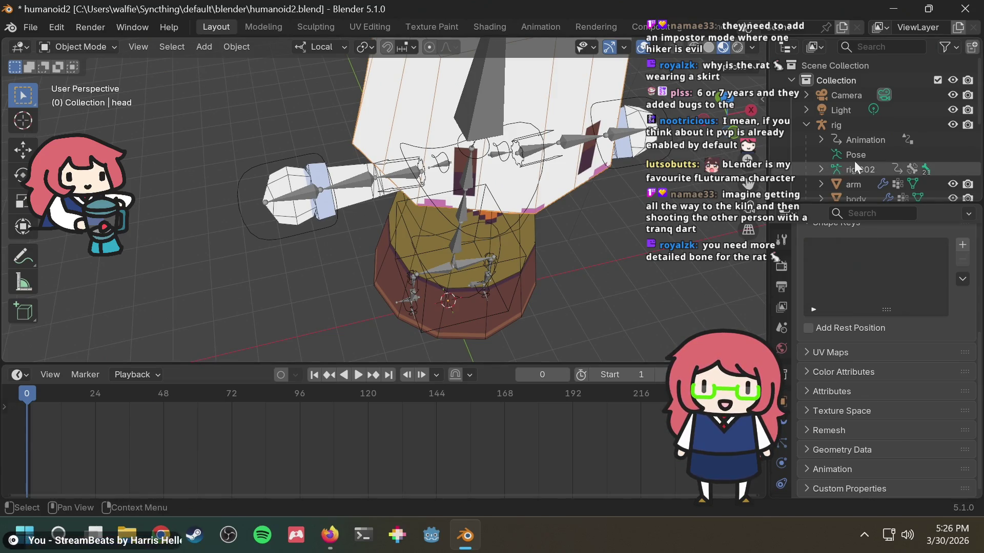
scroll(854, 161, "down", 2)
Reselect the rig and its rig.002 data, confirming In Front stays enabled.
left_click(859, 124)
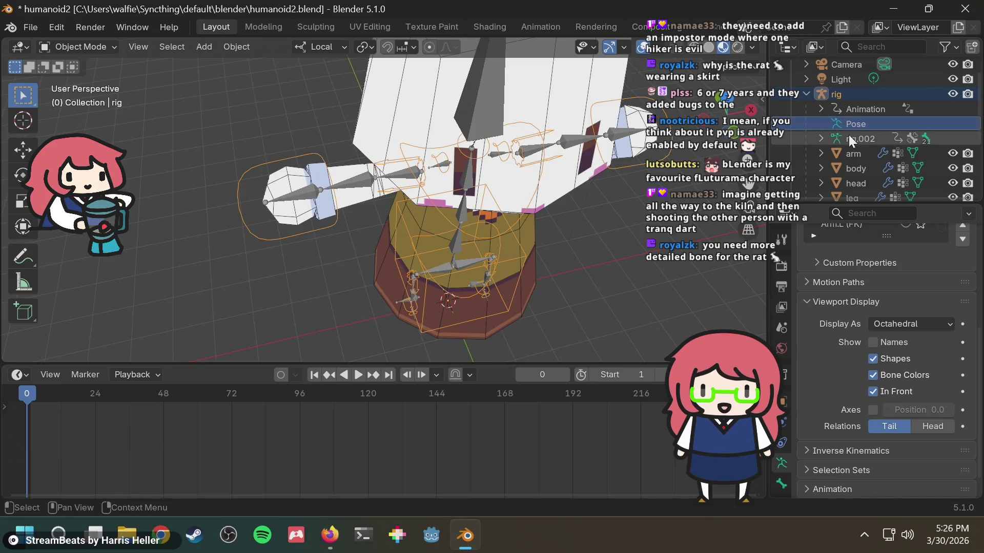
left_click(872, 392)
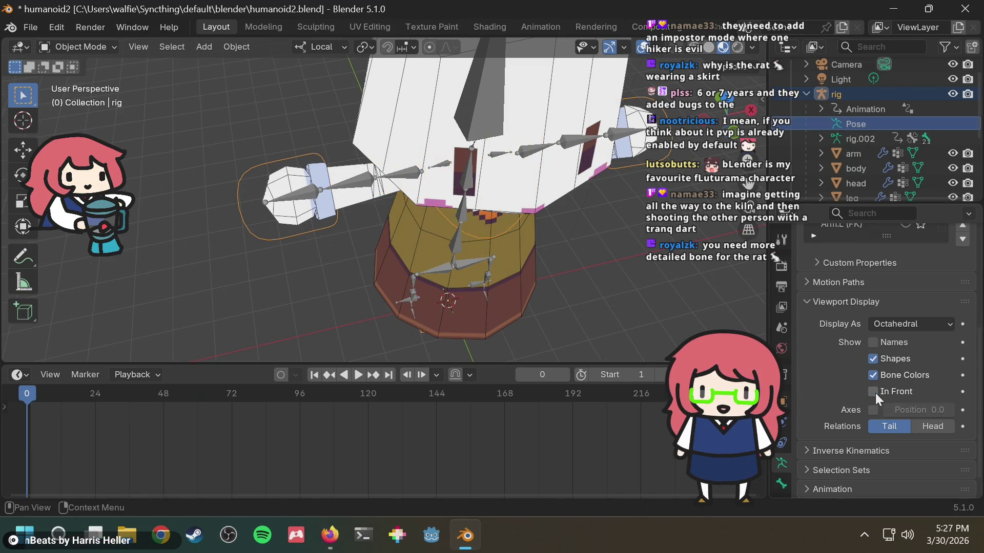
left_click(875, 392)
left_click(854, 137)
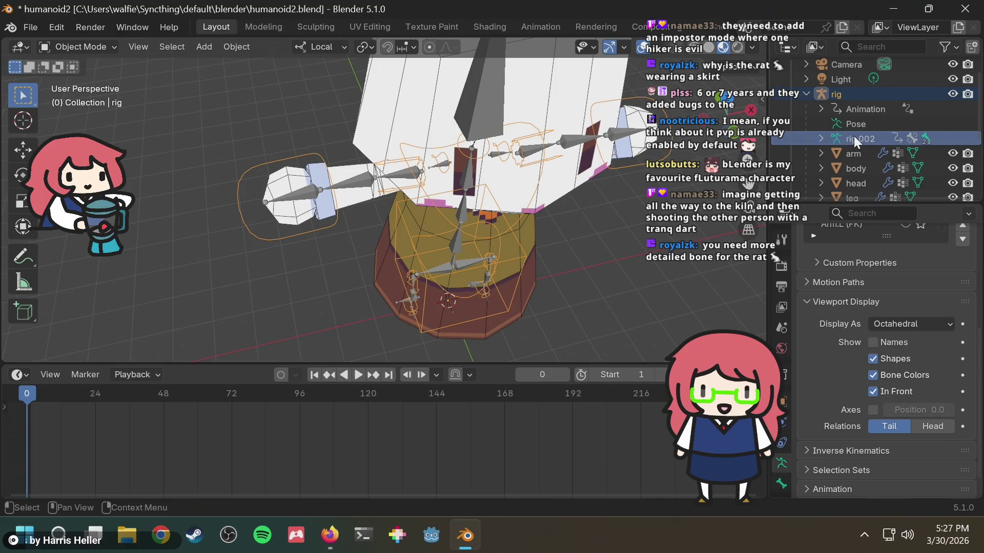
left_click(872, 390)
left_click(872, 390)
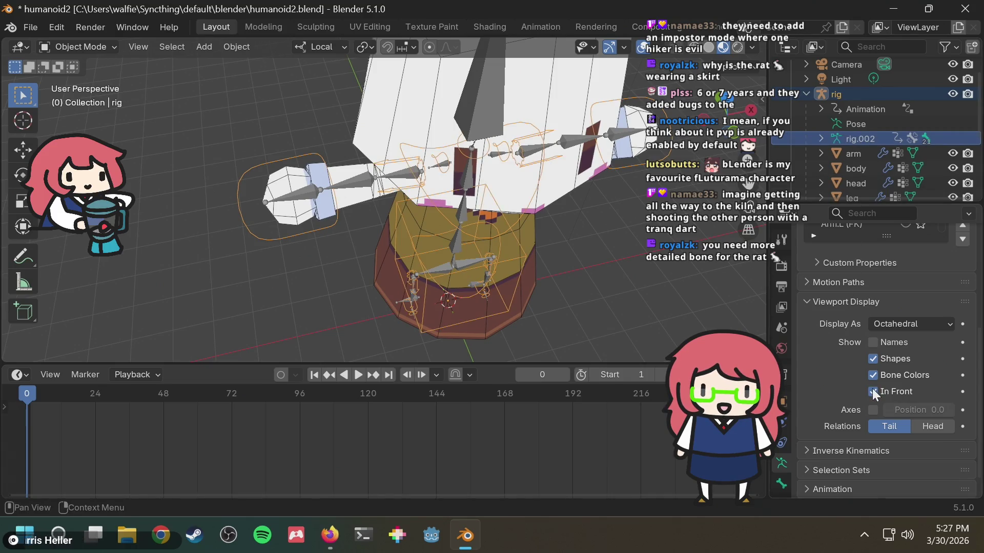
left_click(872, 390)
left_click(872, 390)
scroll(849, 160, "down", 2)
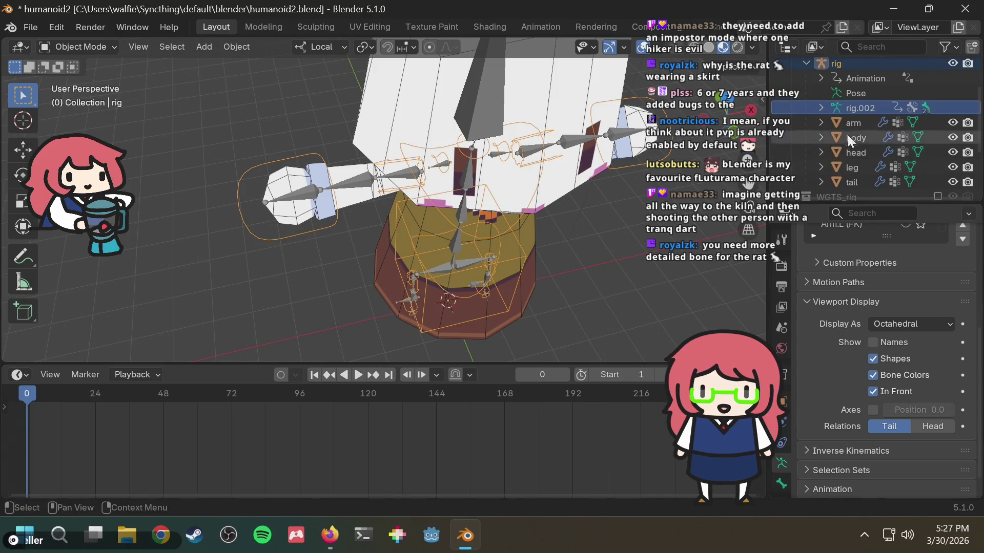
left_click(819, 106)
left_click(819, 106)
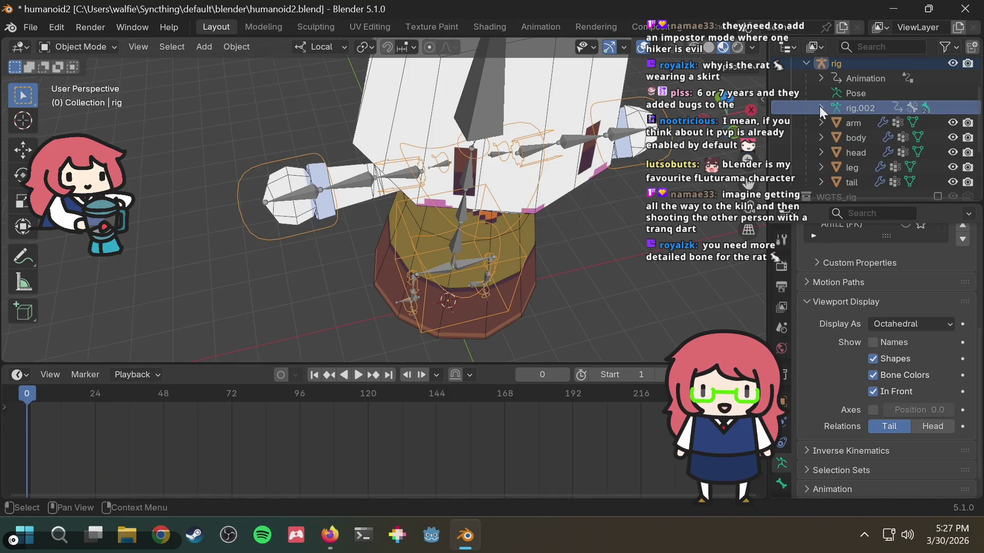
Select the metarig and switch off its In Front bone display.
left_click(852, 65)
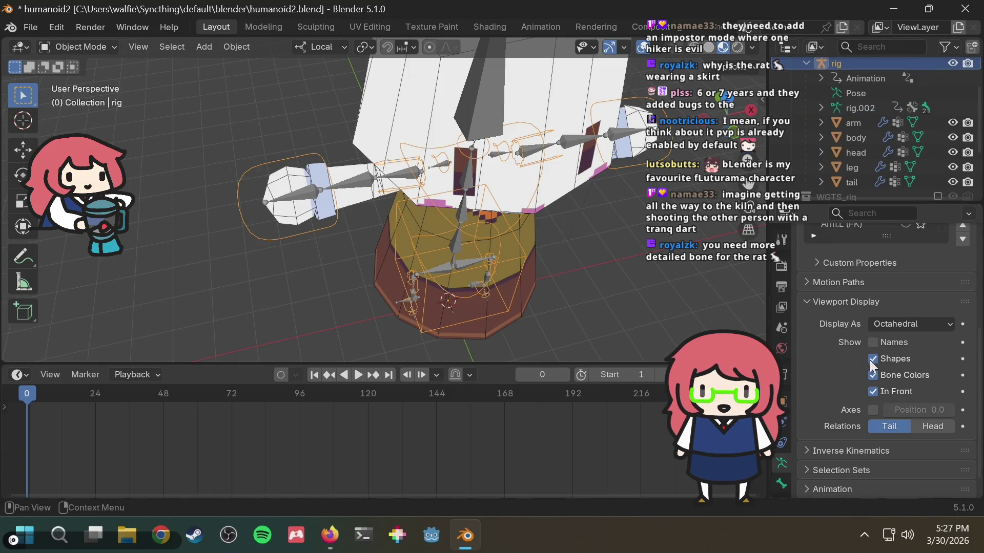
left_click(582, 302)
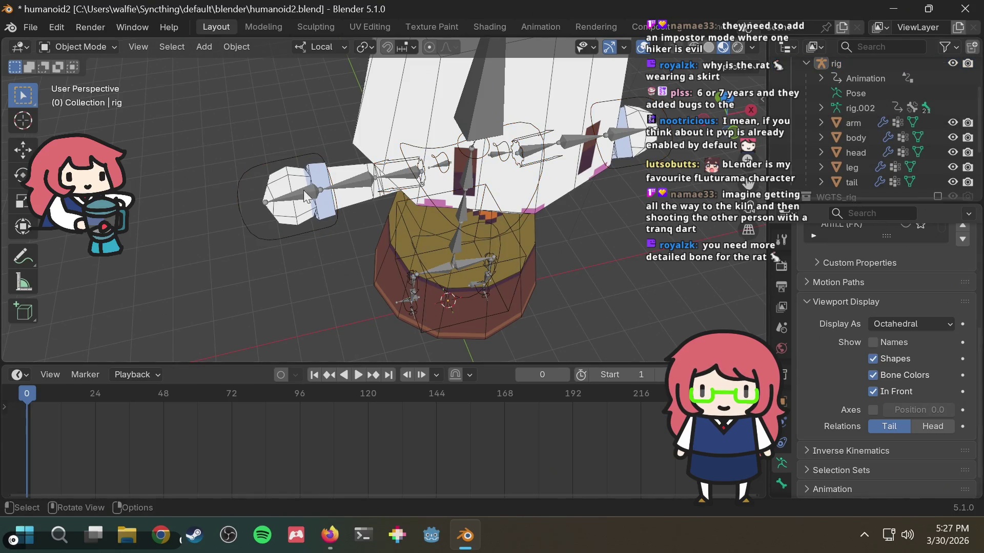
left_click(297, 194)
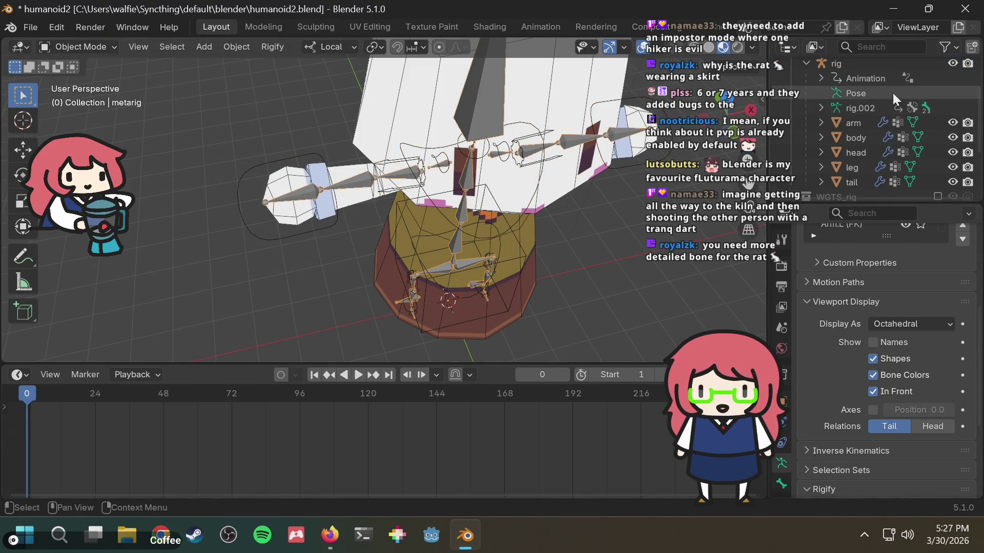
scroll(893, 93, "down", 4)
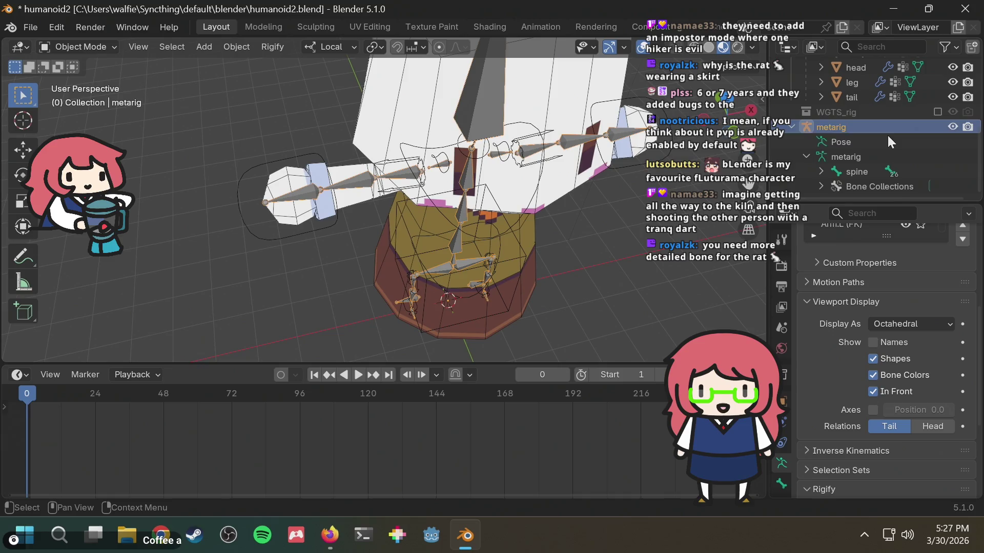
left_click(872, 391)
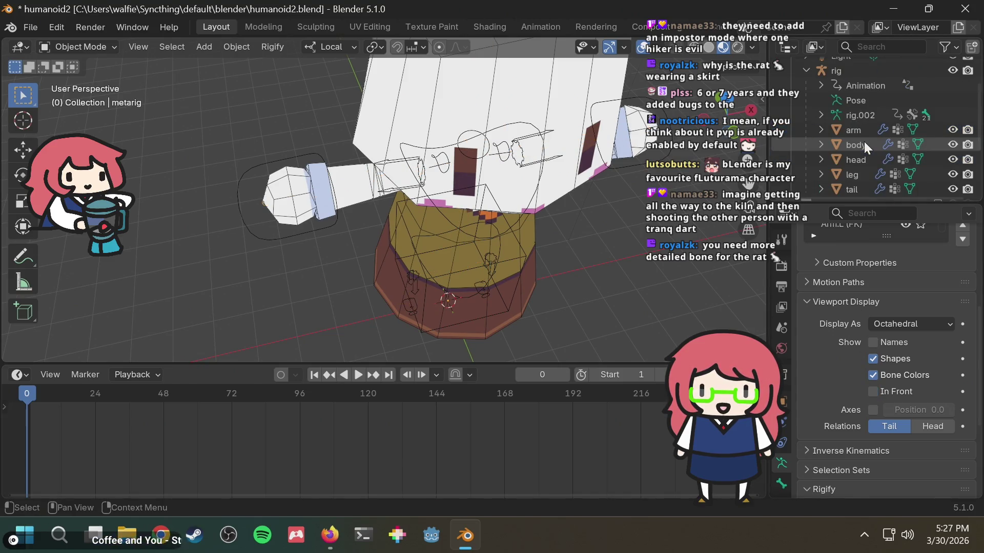
Reselect the generated rig and save humanoid2.blend.
scroll(863, 142, "up", 4)
left_click(853, 109)
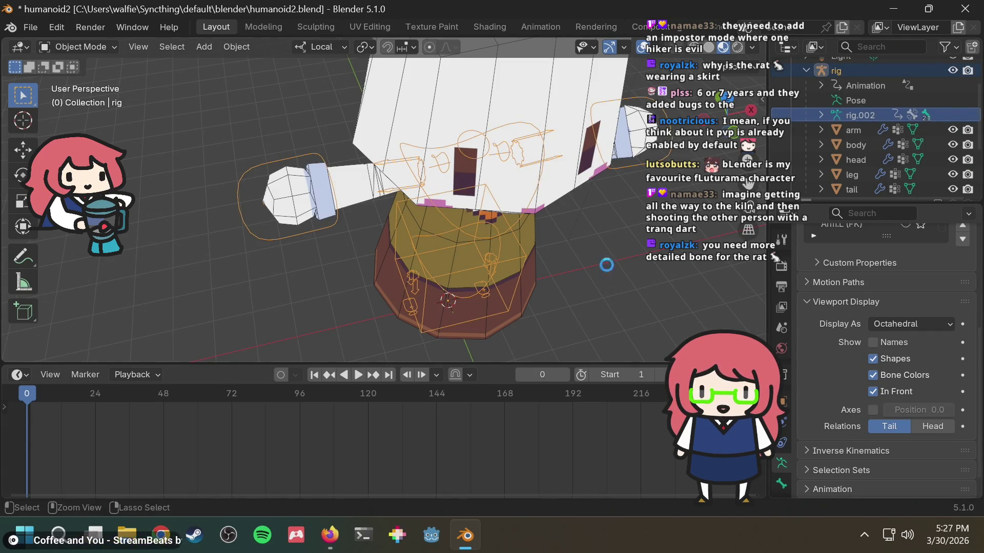
key("ctrl+s")
Retest the rig's In Front toggle, ending with bones drawn in front of the mesh.
left_click(622, 244)
left_click(882, 390)
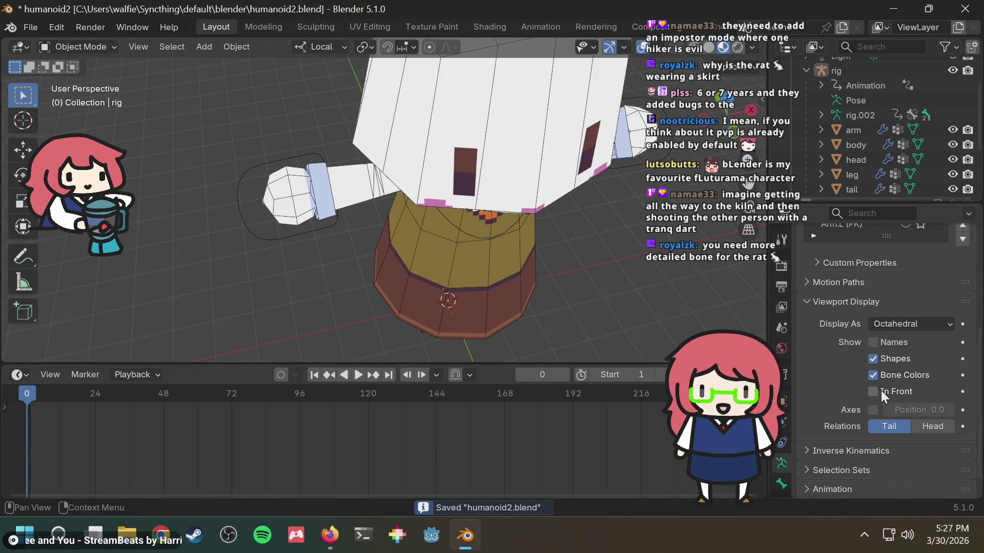
left_click(881, 390)
left_click(881, 390)
left_click(881, 391)
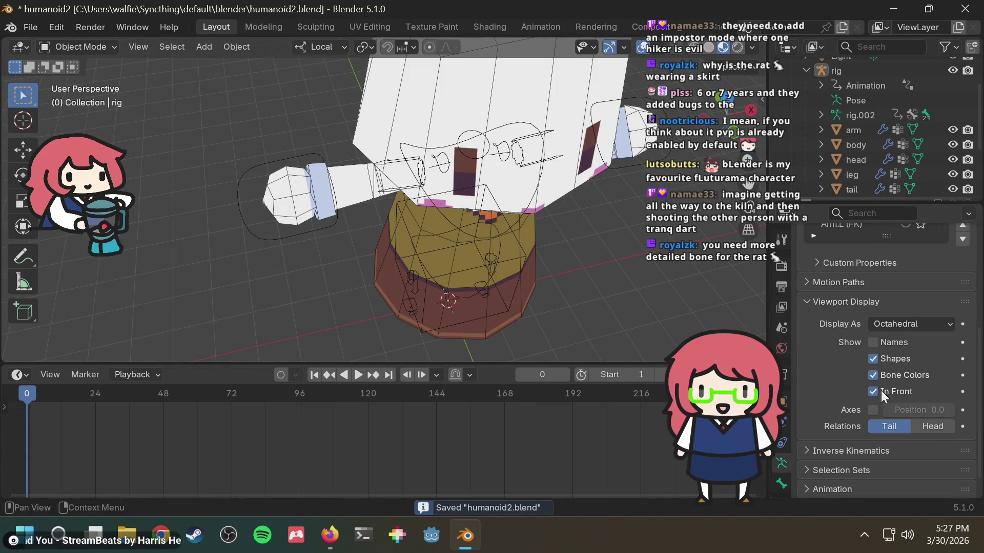
scroll(856, 112, "up", 2)
Recheck In Front in the rig's Armature Viewport Display and save the file.
left_click(850, 130)
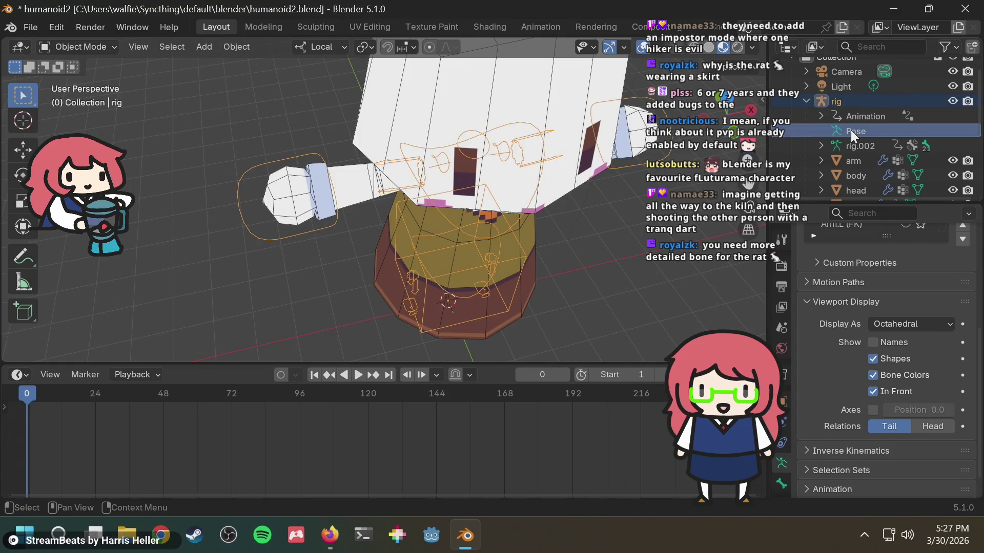
left_click(872, 392)
left_click(873, 393)
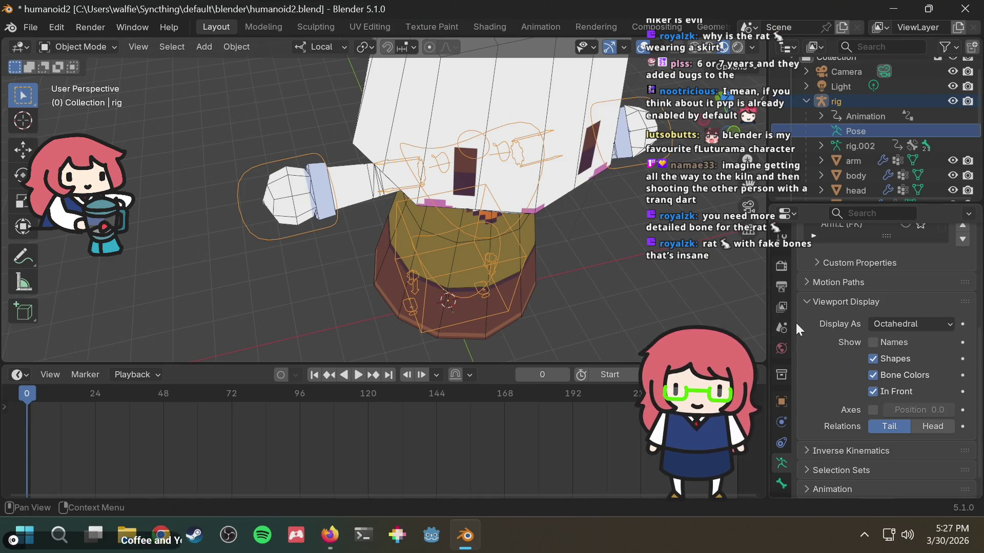
left_click(781, 443)
left_click(782, 467)
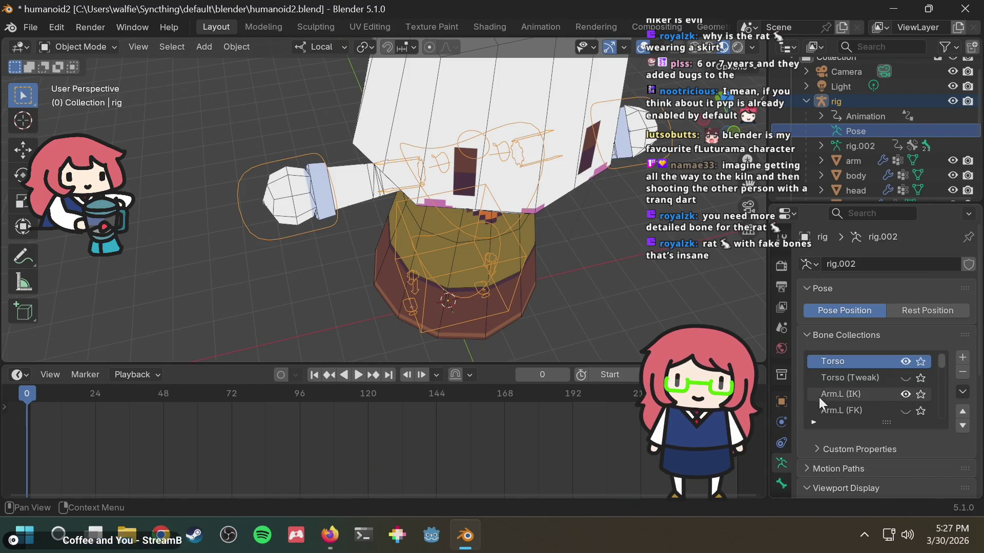
left_click(808, 428)
scroll(809, 430, "down", 5)
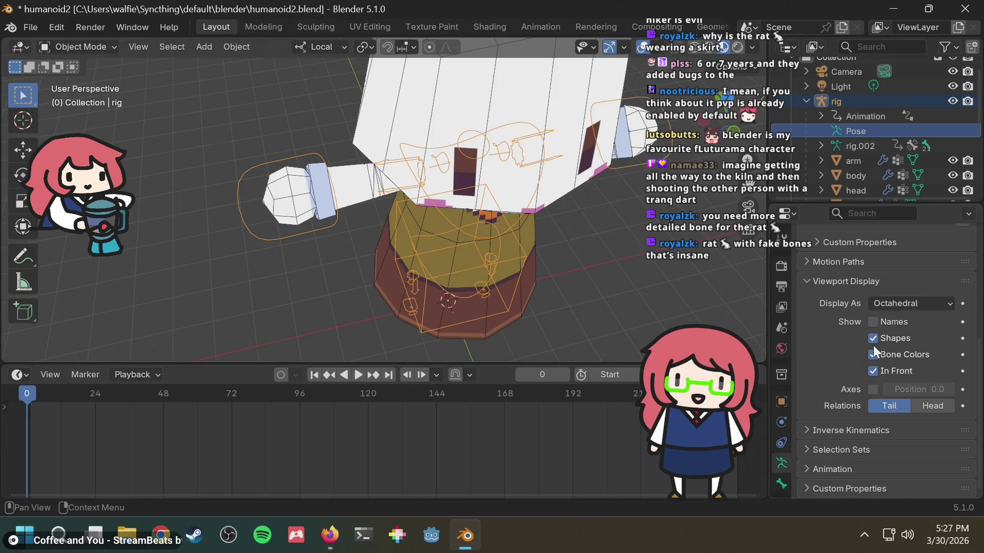
left_click(873, 371)
left_click(872, 370)
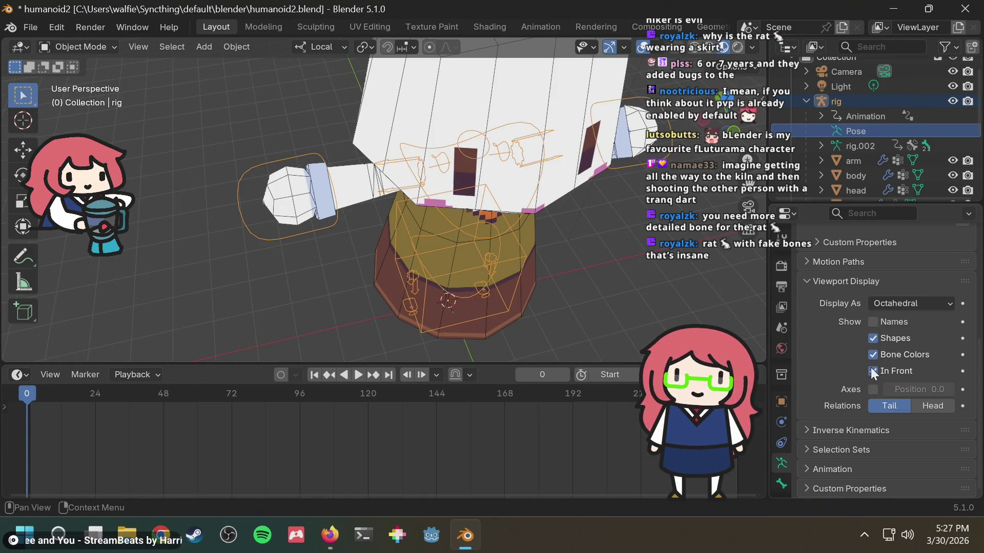
middle_click_drag(663, 258, 665, 258)
key("ctrl+s")
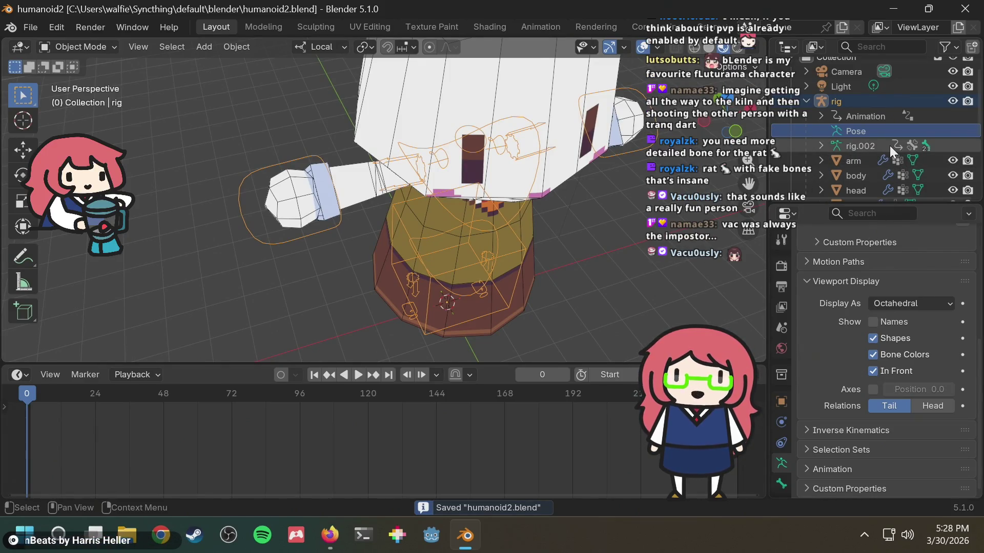
Select the rig and its rig.002 armature data, then save again.
left_click(867, 95)
left_click(865, 137)
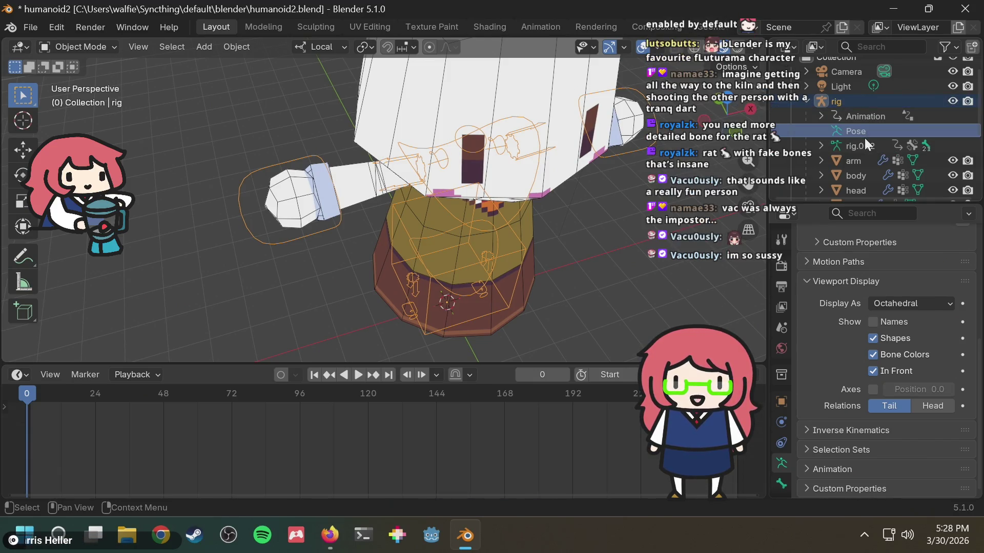
left_click(863, 143)
key("ctrl+s")
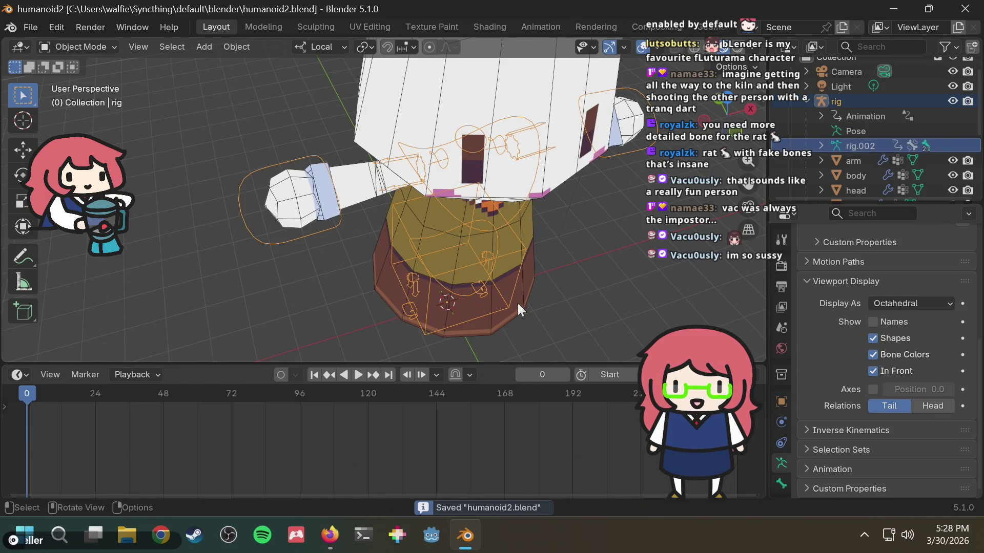
mouse_move(546, 285)
middle_mouse_down()
mouse_move(575, 225)
mouse_move(527, 262)
mouse_move(566, 268)
middle_mouse_up()
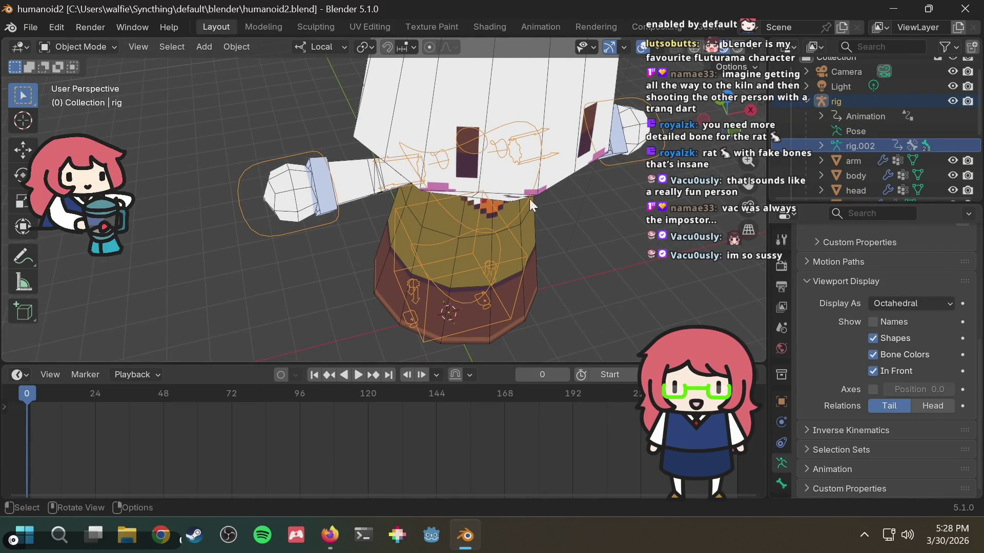
Make the rig armature active and bring up its interaction mode list.
left_click(276, 211)
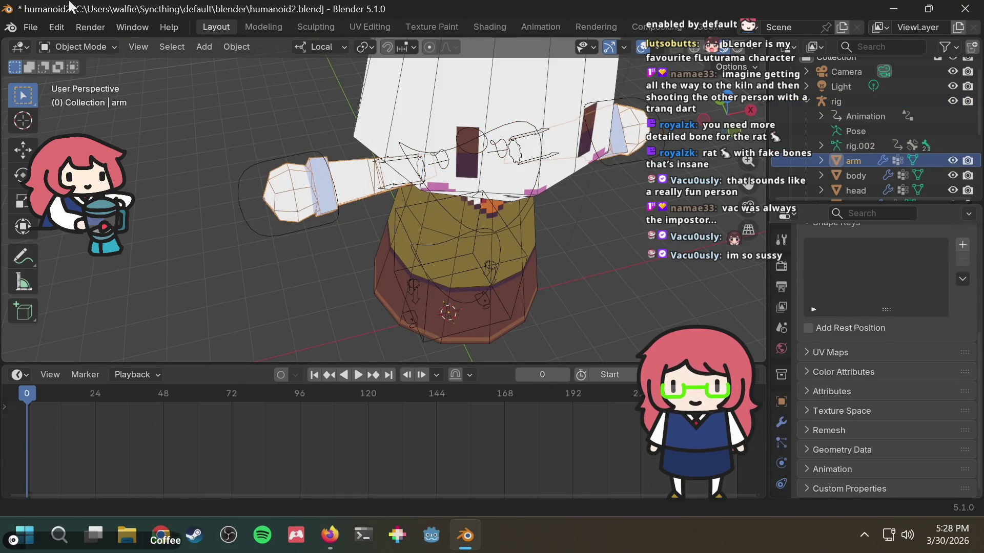
left_click(71, 41)
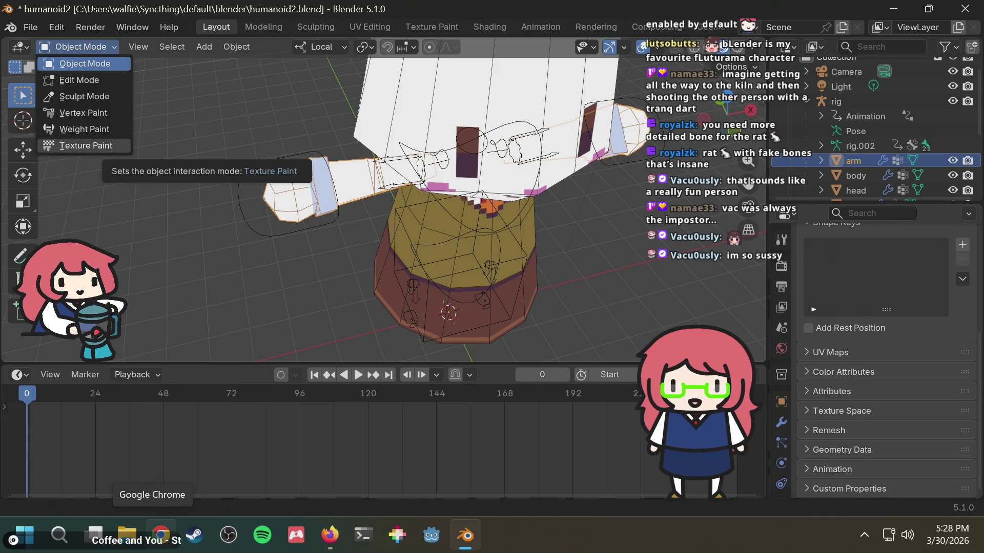
left_click(849, 99)
left_click(846, 97)
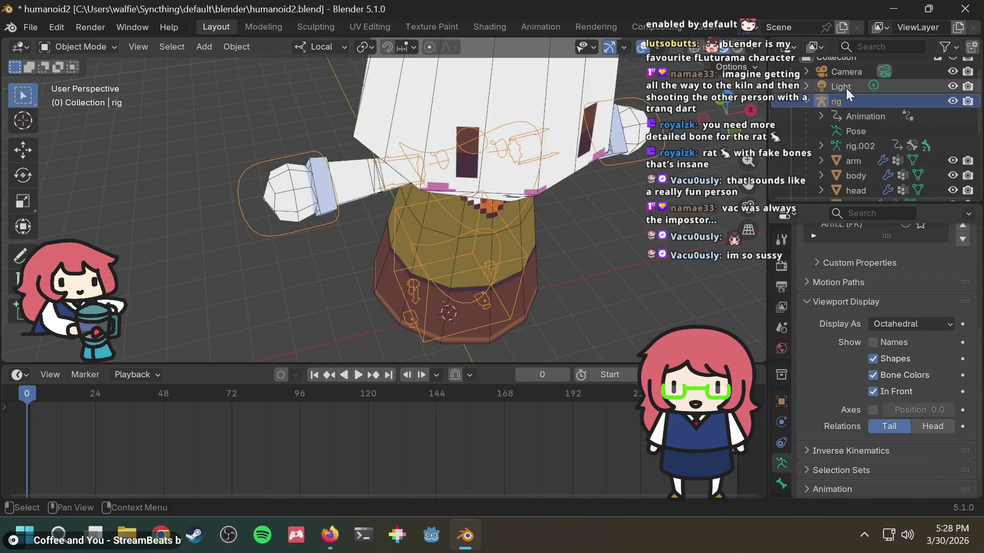
left_click(99, 48)
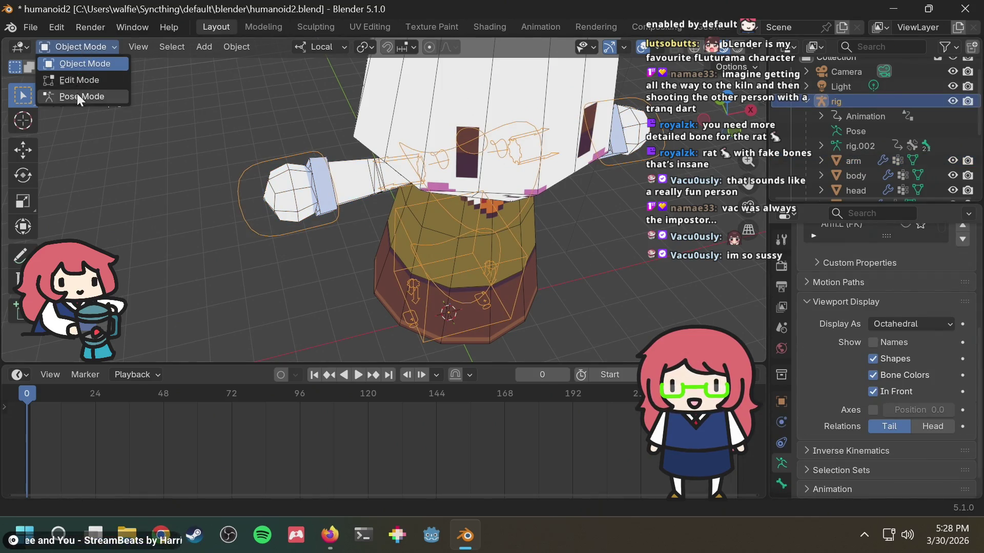
Enter Pose Mode and trial-move hand_ik.R, including along its local X axis.
left_click(76, 94)
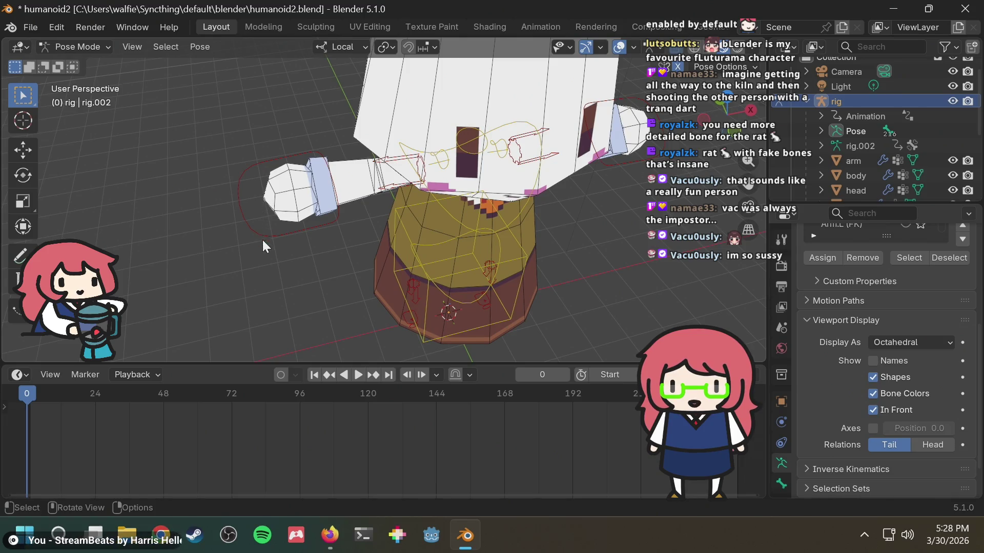
left_click(254, 207)
key("g")
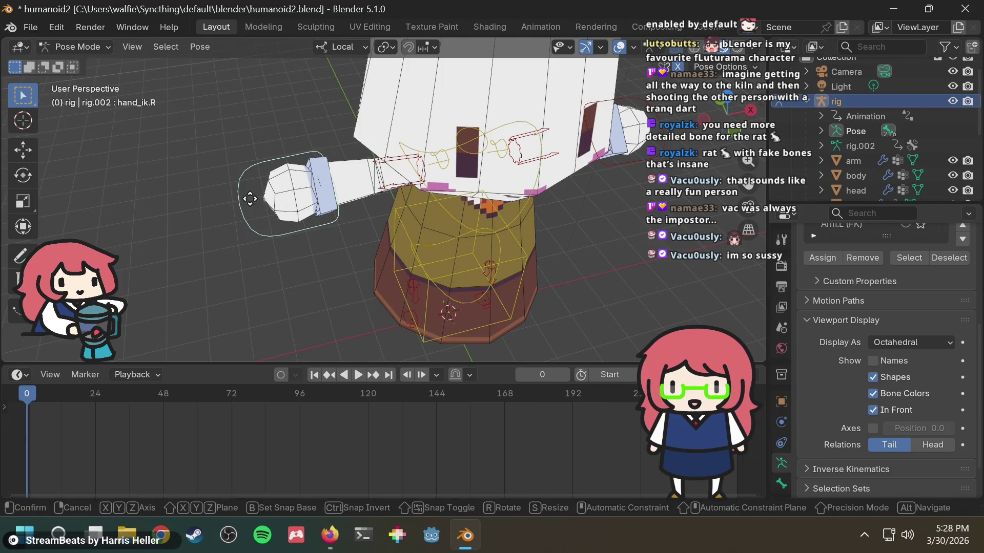
left_click(267, 190)
middle_click_drag(267, 189, 677, 65)
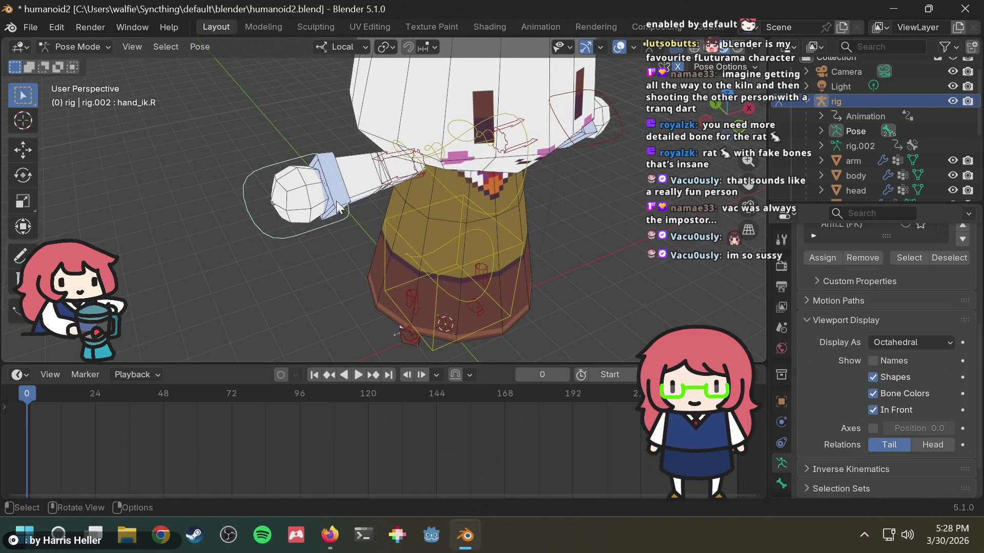
key("g")
key("x")
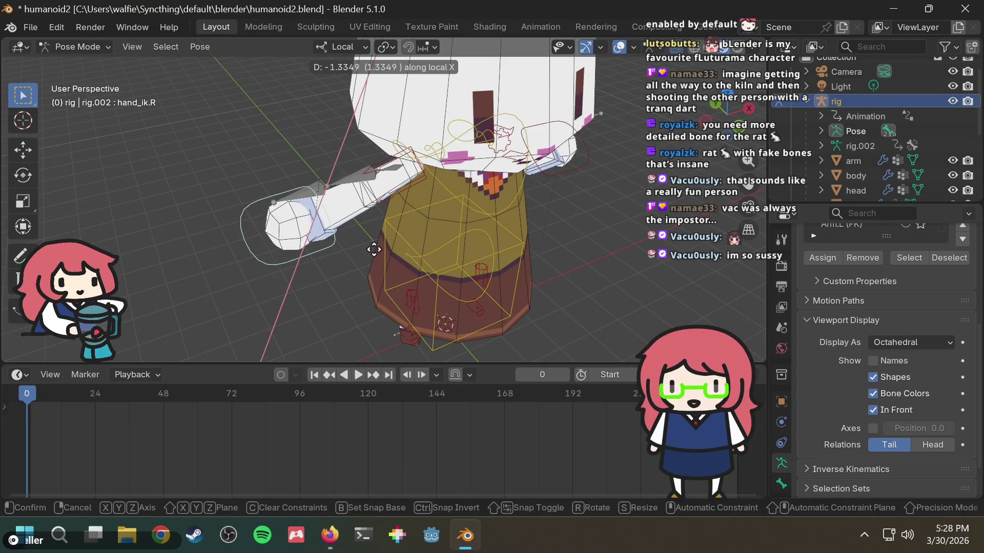
left_click(369, 230)
Inspect the pose from new angles and cancel a further hand_ik.R transform.
middle_click_drag(369, 231, 513, 220)
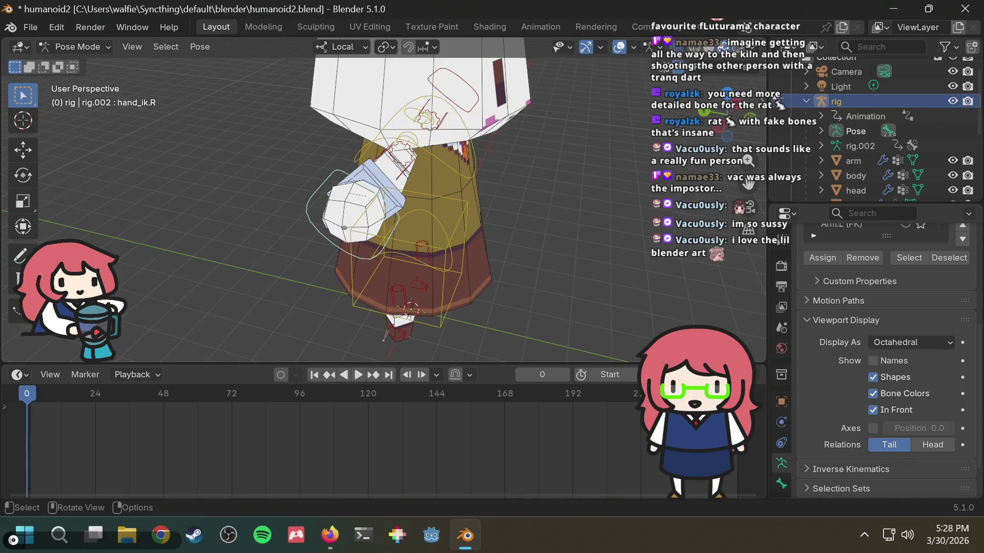
mouse_move(592, 215)
middle_mouse_down()
mouse_move(584, 236)
mouse_move(569, 200)
mouse_move(551, 207)
middle_mouse_up()
scroll(512, 174, "up", 5)
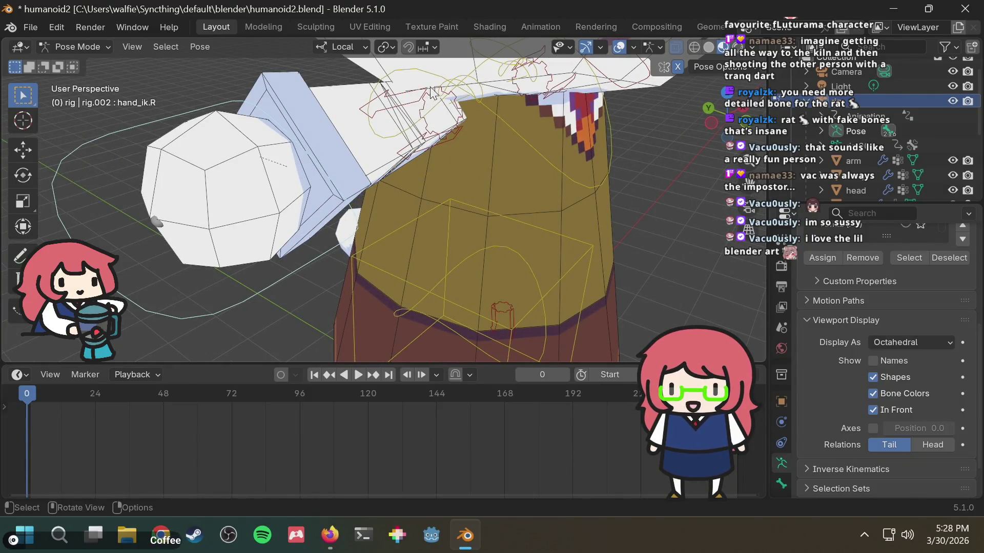
scroll(432, 124, "down", 5)
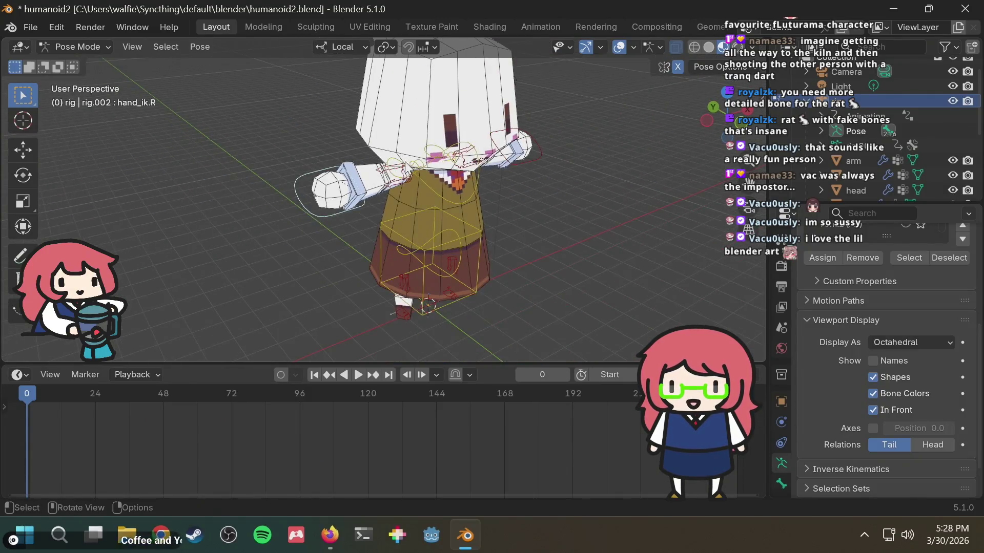
key("r")
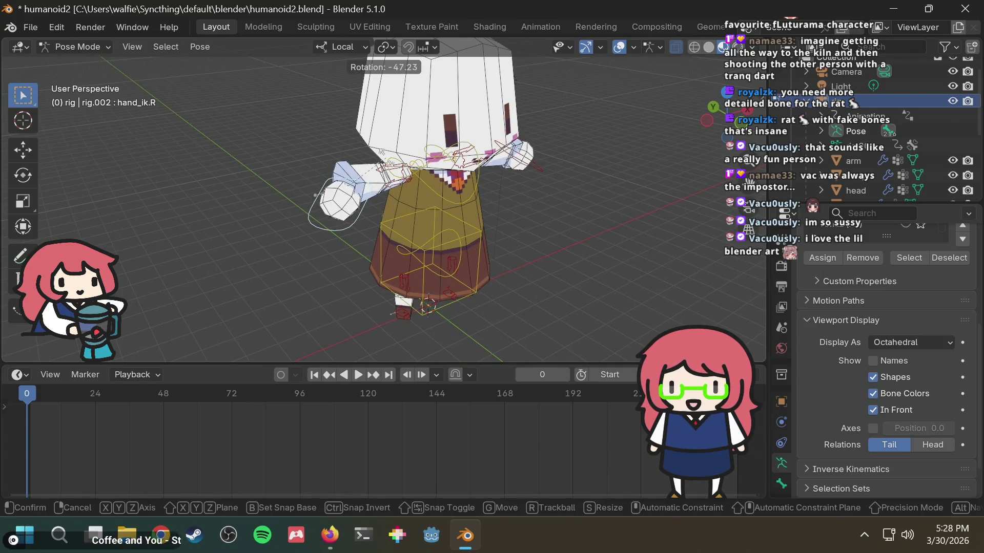
key("g")
key("Escape")
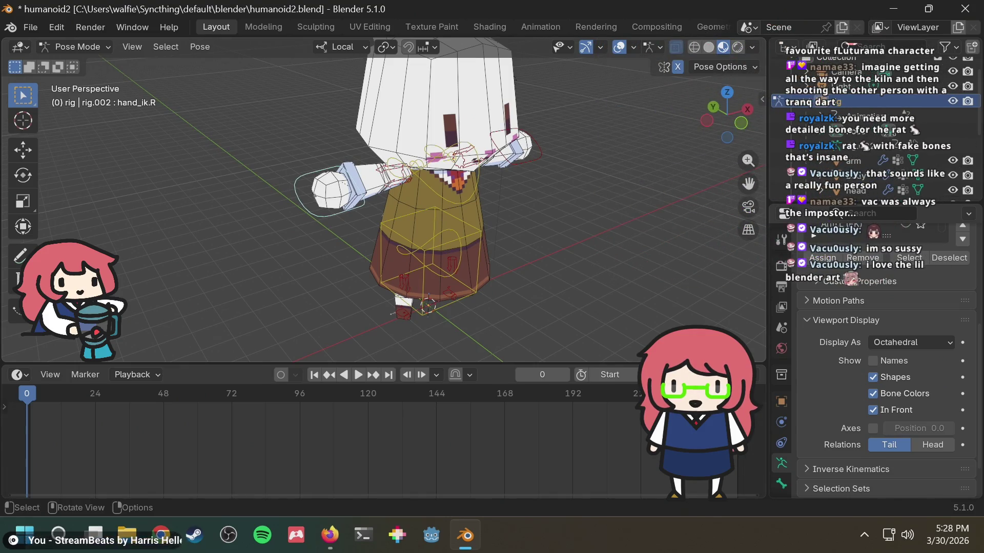
In front view, move hand_ik.R so both arms stretch out level.
left_click(739, 128)
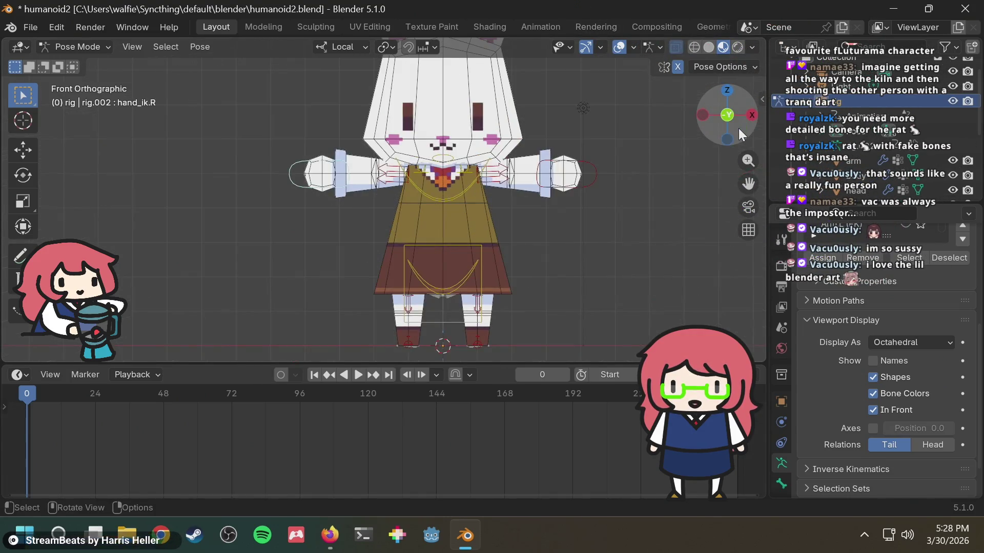
middle_click_drag(487, 150, 493, 186, "shift")
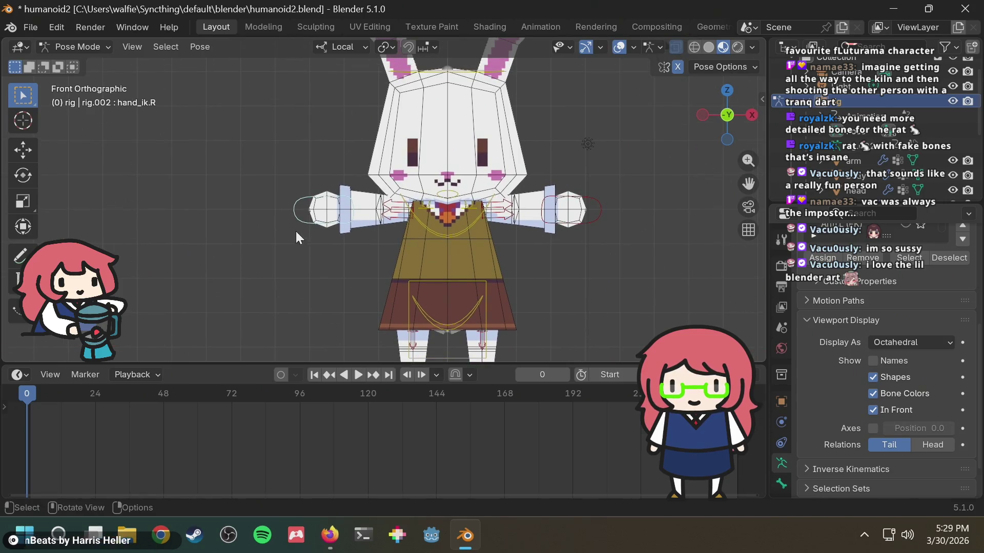
key("g")
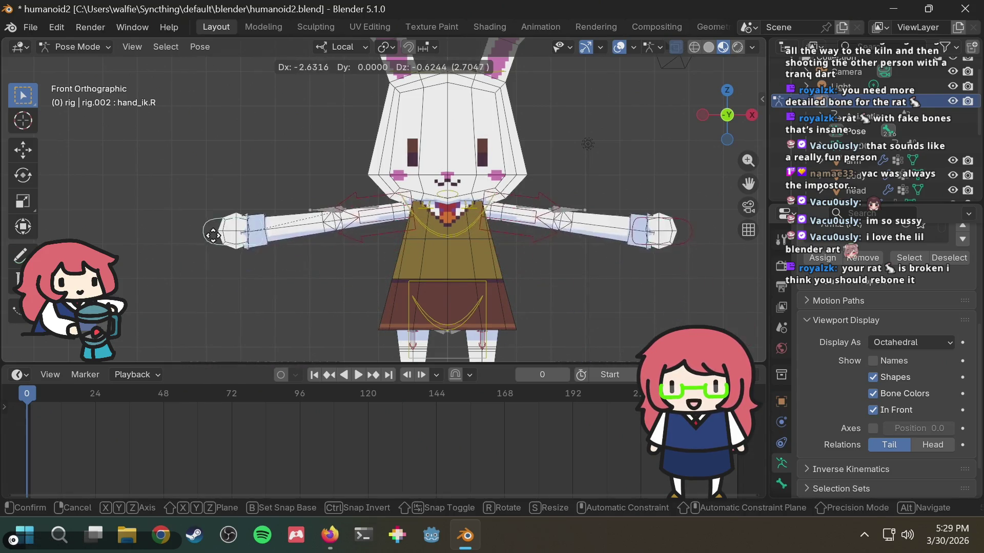
left_click(334, 197)
scroll(408, 212, "down", 5)
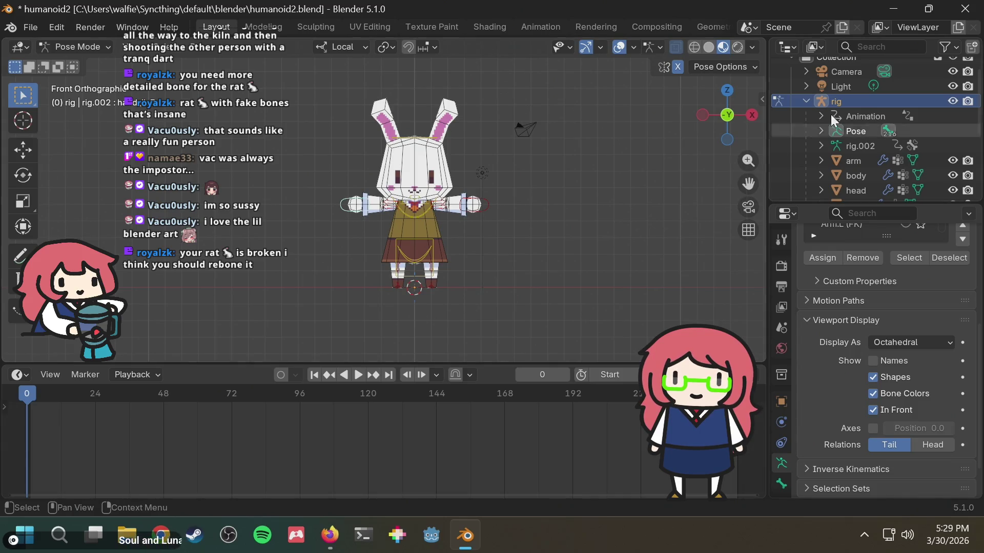
left_click(79, 45)
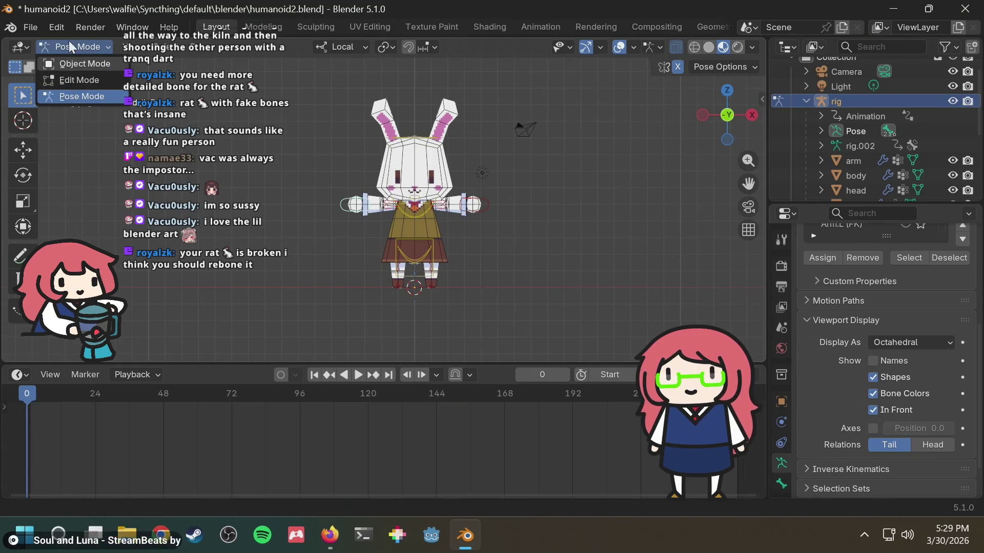
left_click(70, 84)
key("KP_Decimal")
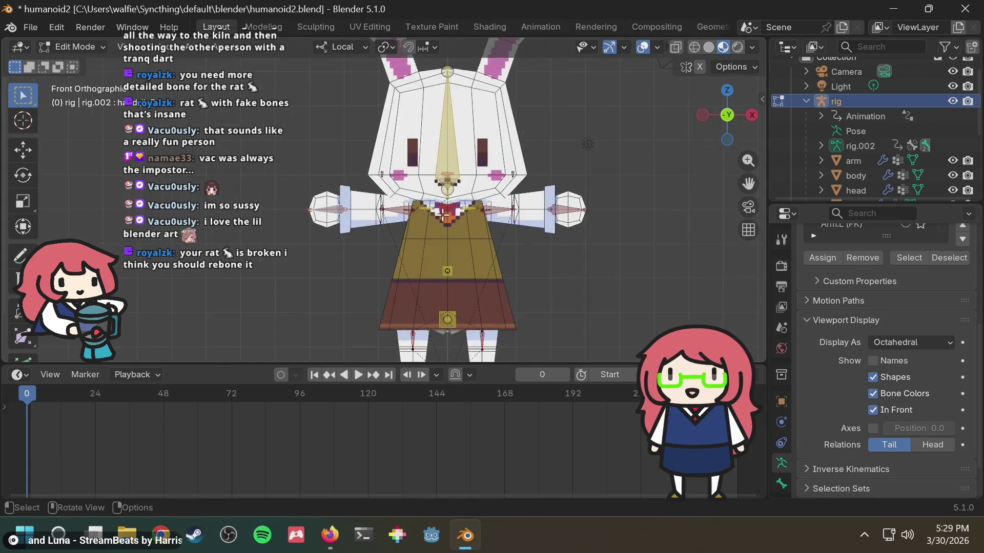
middle_click_drag(401, 225, 367, 233)
key("KP_1")
scroll(367, 233, "up", 8)
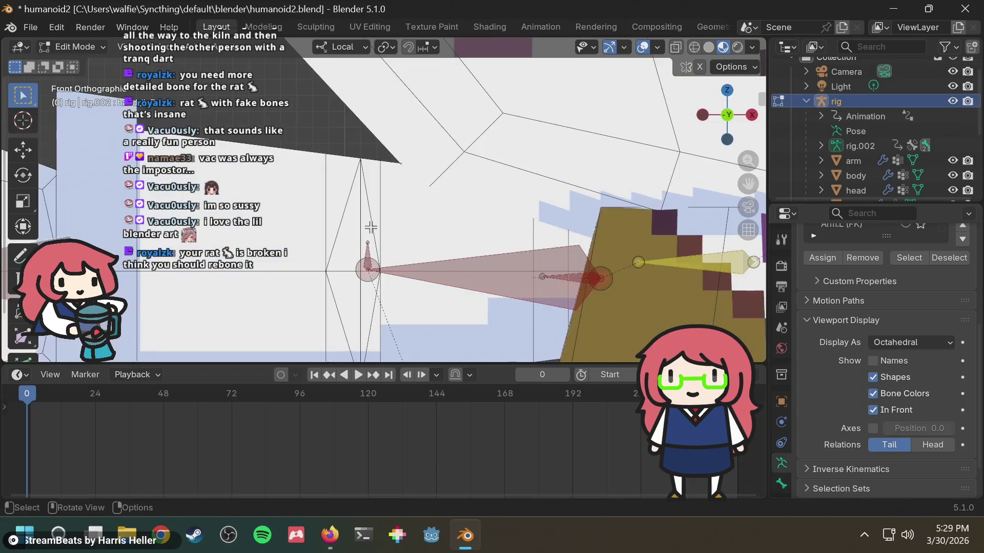
scroll(523, 233, "down", 6)
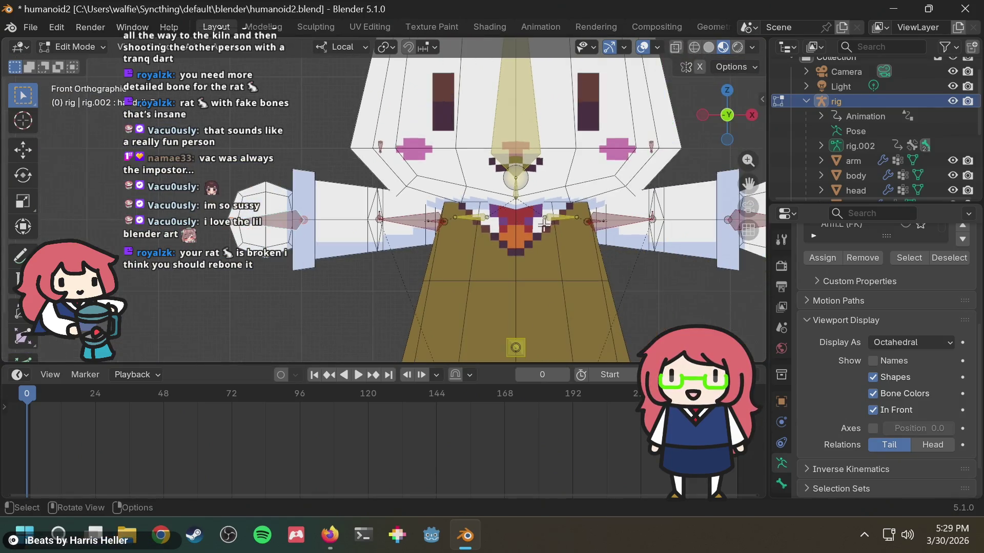
scroll(423, 200, "up", 3)
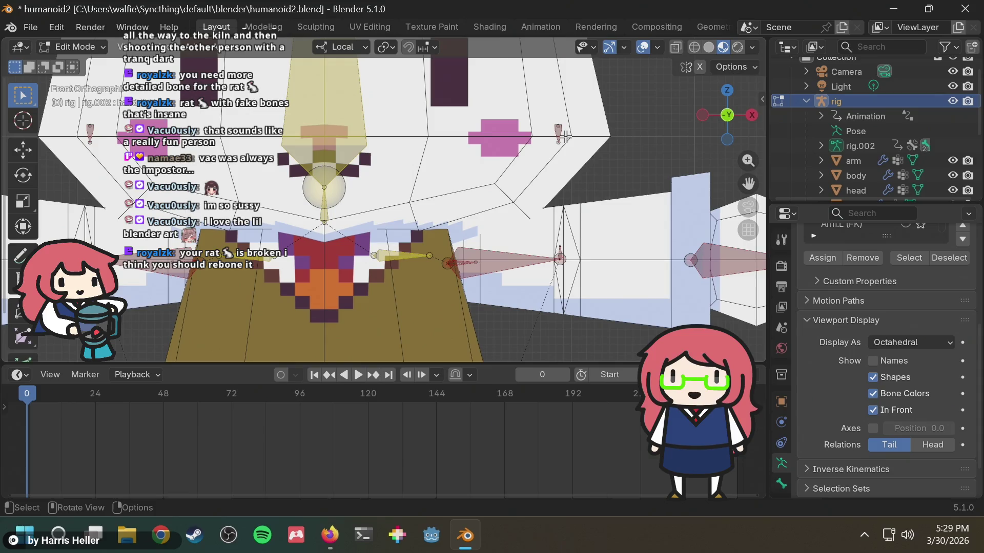
middle_click_drag(566, 136, 681, 168)
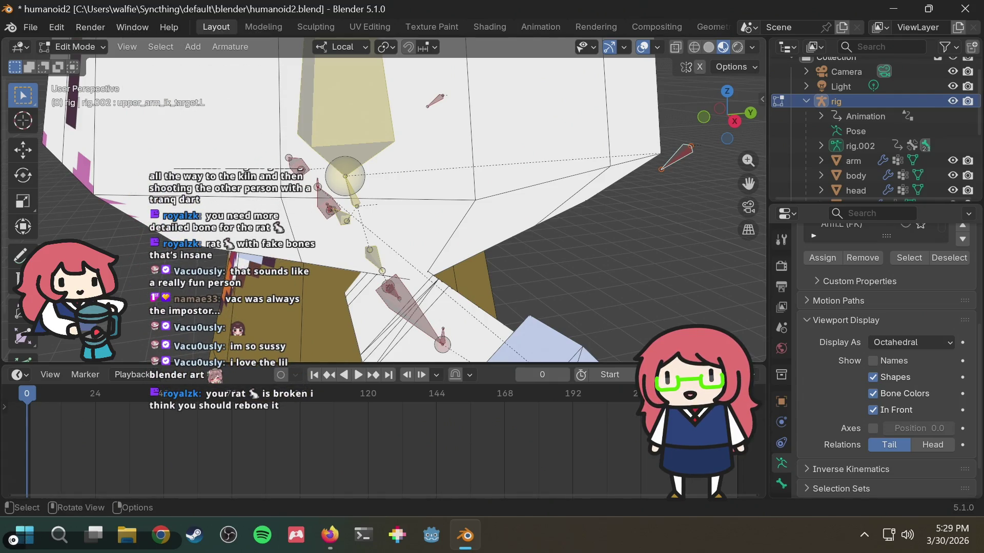
mouse_move(497, 165)
middle_mouse_down()
mouse_move(564, 143)
mouse_move(487, 155)
mouse_move(533, 117)
mouse_move(538, 143)
mouse_move(507, 183)
mouse_move(542, 218)
mouse_move(553, 198)
mouse_move(587, 212)
mouse_move(575, 226)
mouse_move(442, 186)
middle_mouse_up()
key("ctrl+Tab")
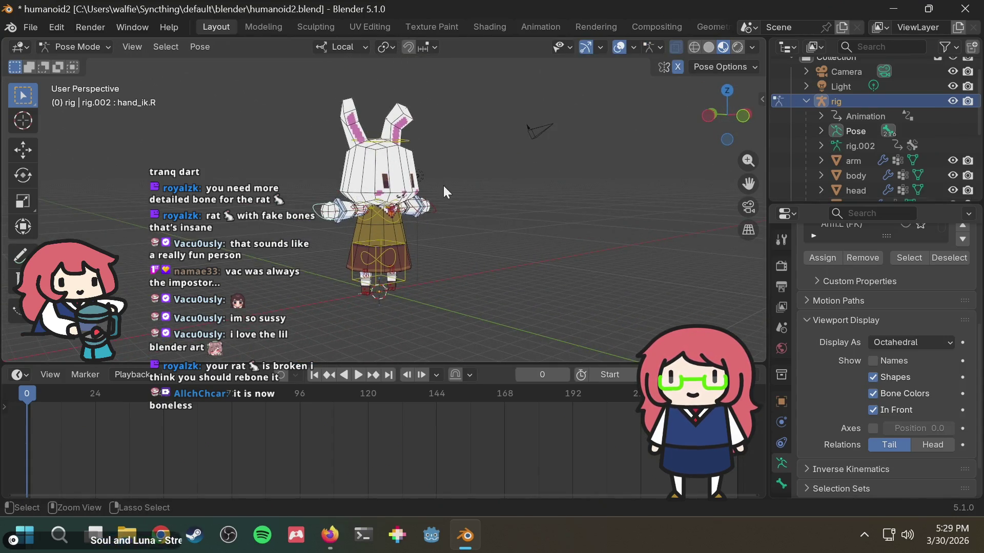
Exit Pose Mode with Ctrl+Tab, check the metarig, then make the generated rig active again.
key("ctrl+Tab")
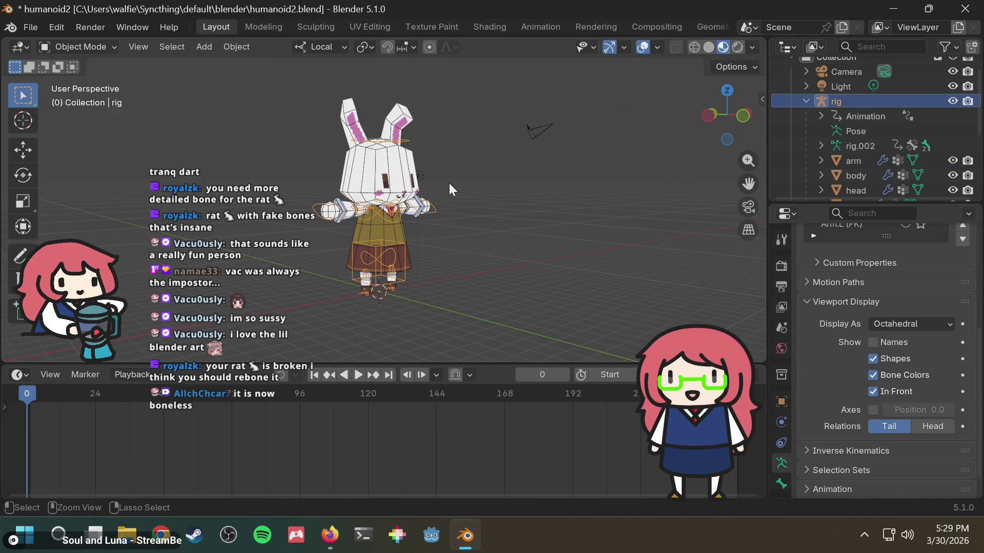
middle_click_drag(448, 183, 417, 211)
scroll(417, 211, "up", 5)
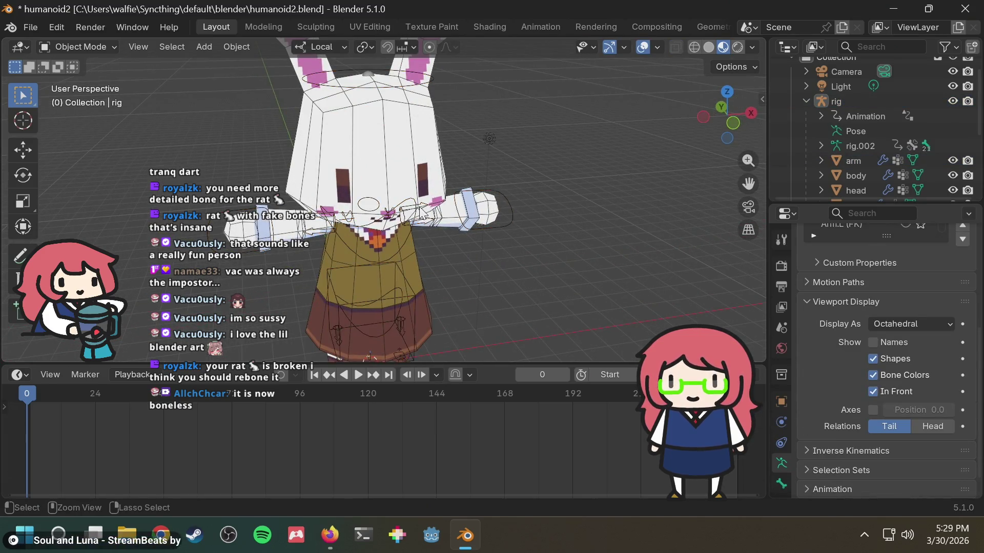
left_click(420, 211)
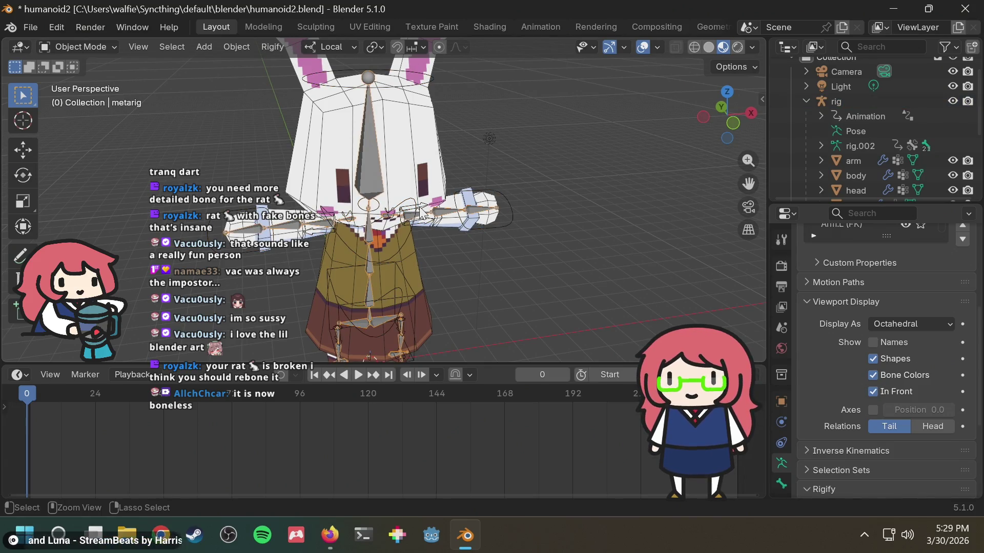
left_click(432, 150)
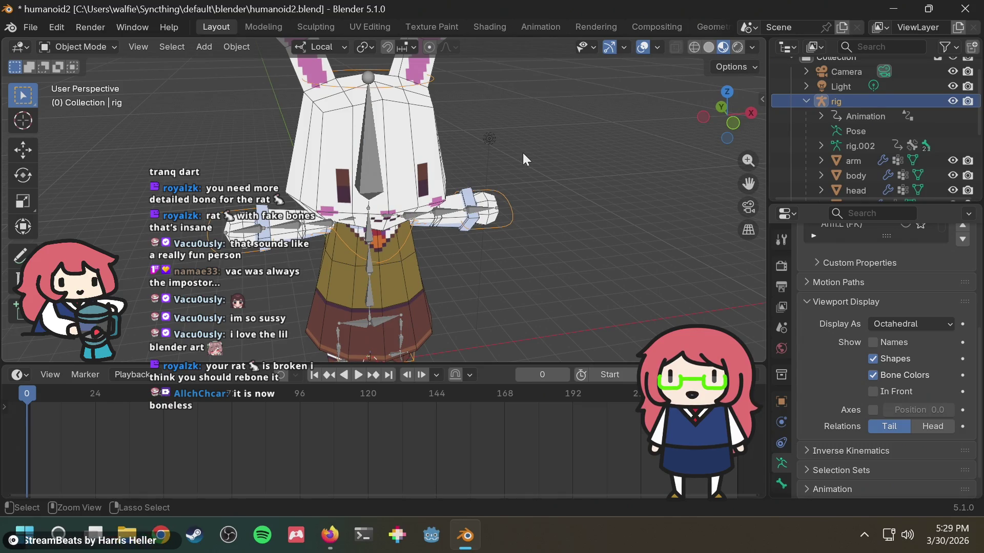
mouse_move(502, 158)
middle_mouse_down()
mouse_move(605, 168)
mouse_move(506, 175)
mouse_move(544, 207)
mouse_move(532, 254)
mouse_move(409, 138)
middle_mouse_up()
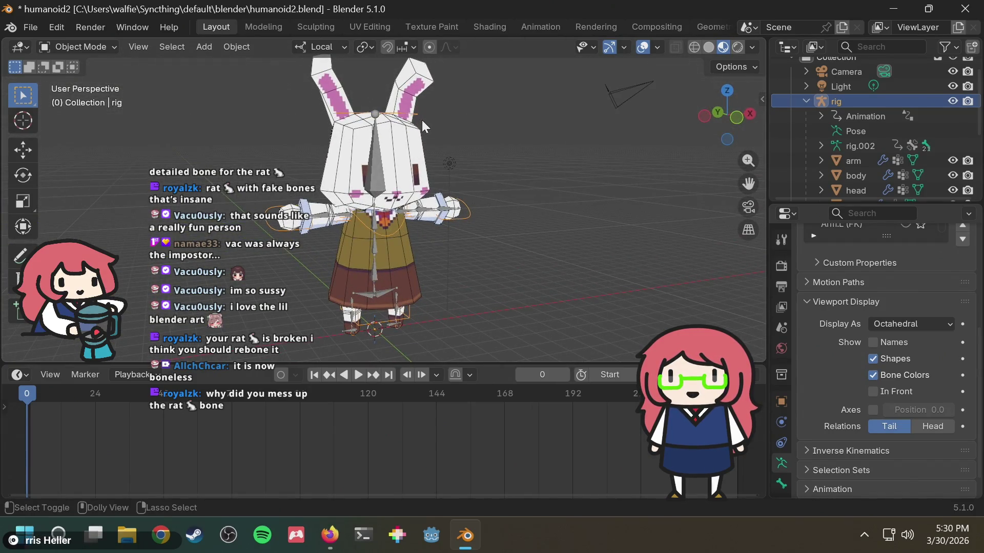
key("Tab")
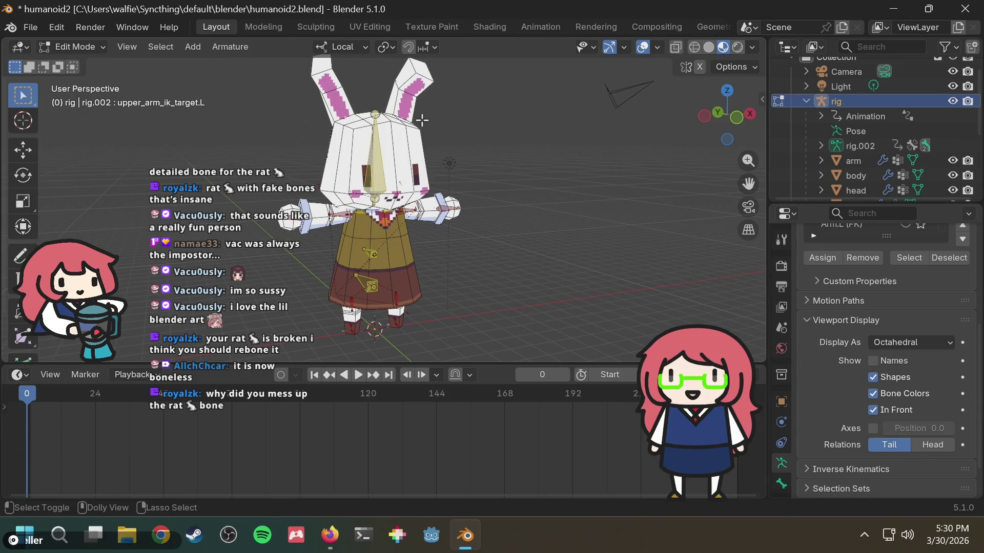
mouse_move(476, 190)
middle_mouse_down("ctrl")
mouse_move(440, 281)
mouse_move(400, 288)
mouse_move(447, 184)
middle_mouse_up("ctrl")
scroll(429, 227, "down", 2)
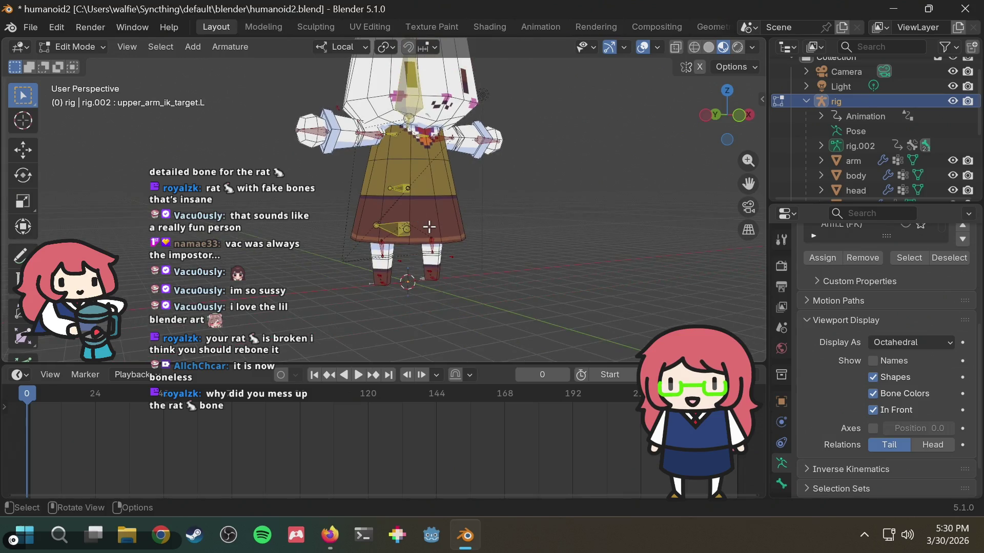
scroll(430, 190, "up", 2)
middle_click_drag(421, 215, 378, 279)
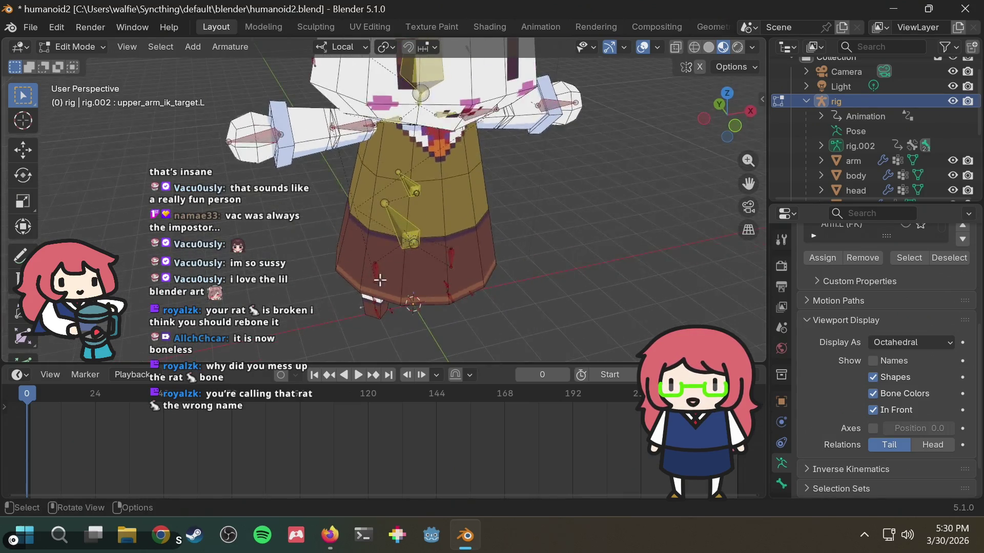
scroll(377, 277, "up", 5)
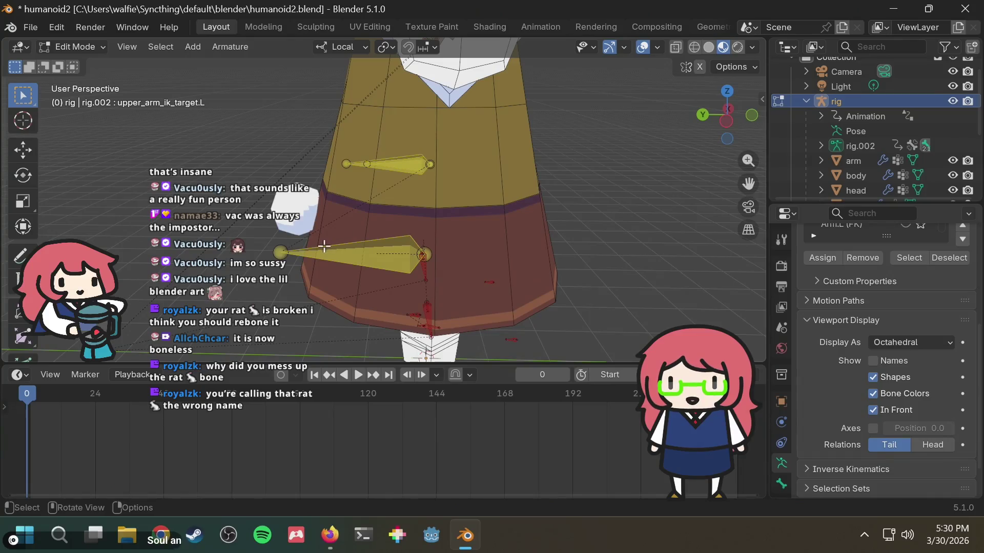
left_click(283, 253)
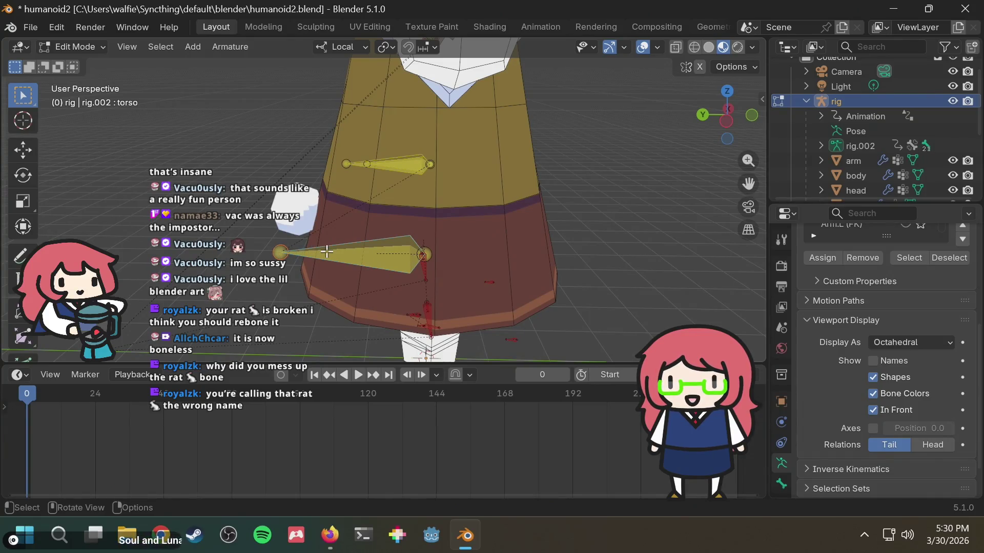
scroll(446, 164, "down", 5)
middle_click_drag(451, 168, 337, 181)
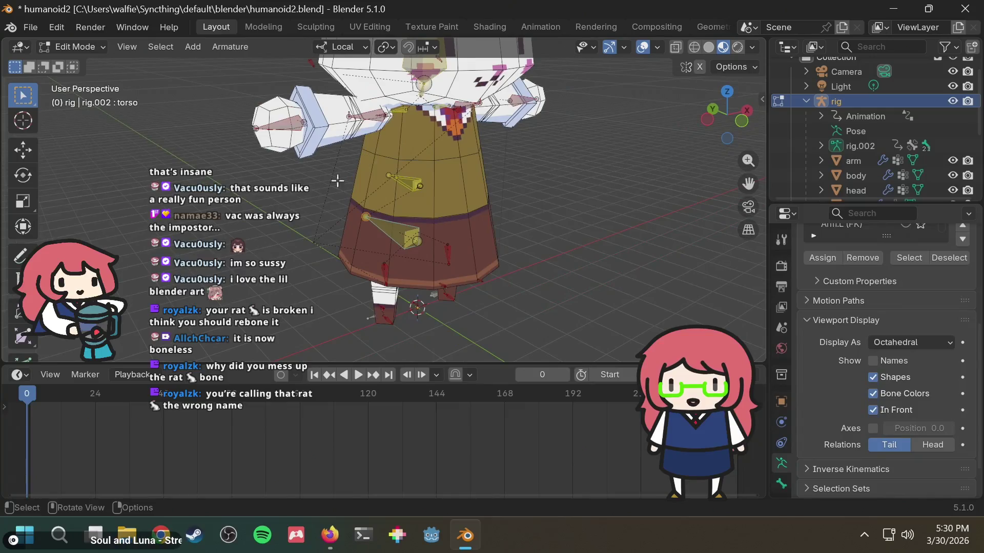
scroll(314, 220, "up", 6)
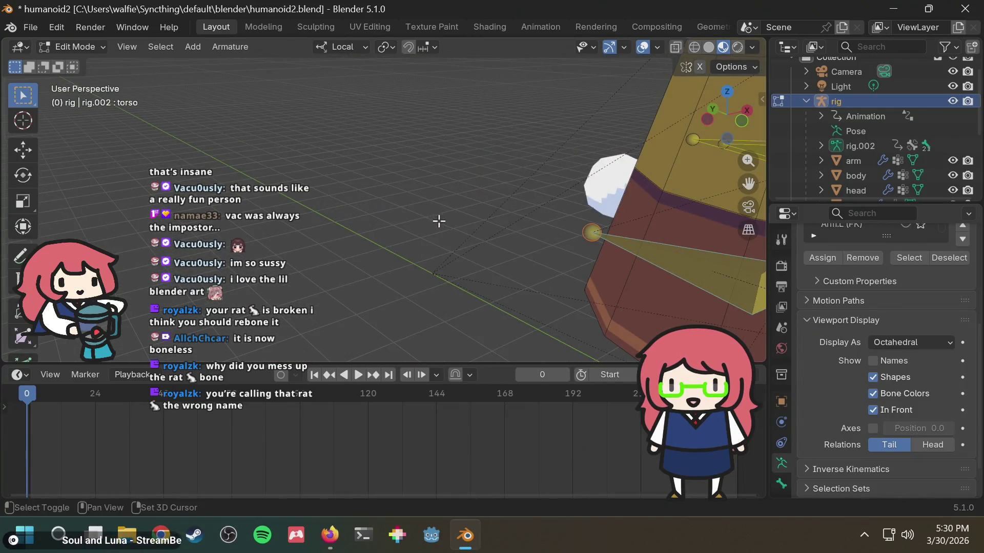
mouse_move(439, 216)
middle_mouse_down("shift")
mouse_move(513, 225)
mouse_move(413, 215)
mouse_move(541, 210)
middle_mouse_up("shift")
key("ctrl+Tab")
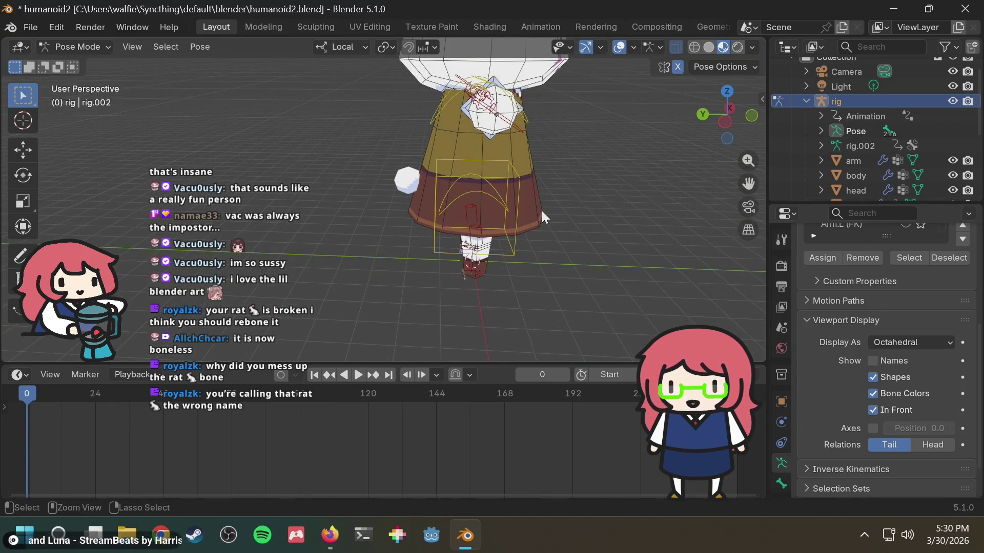
key("ctrl+Tab")
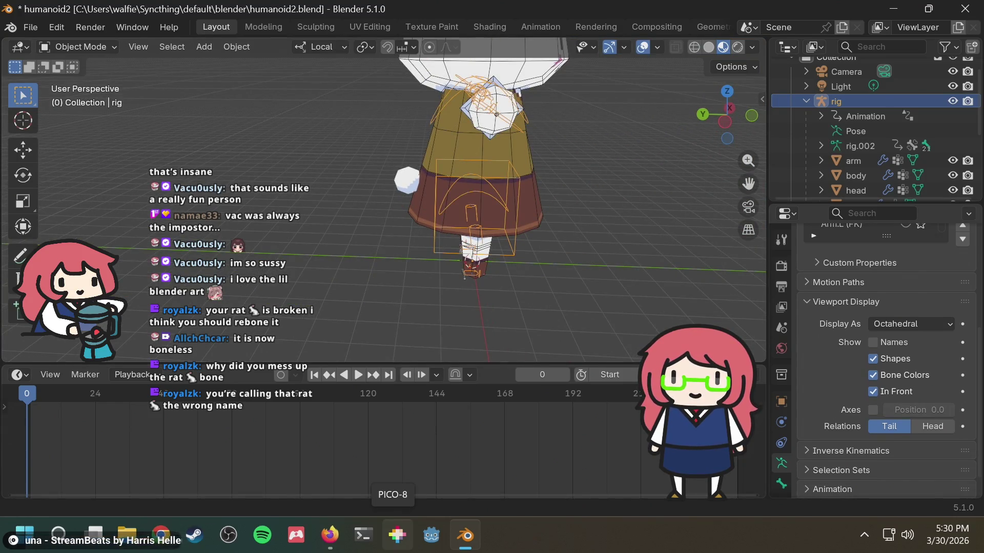
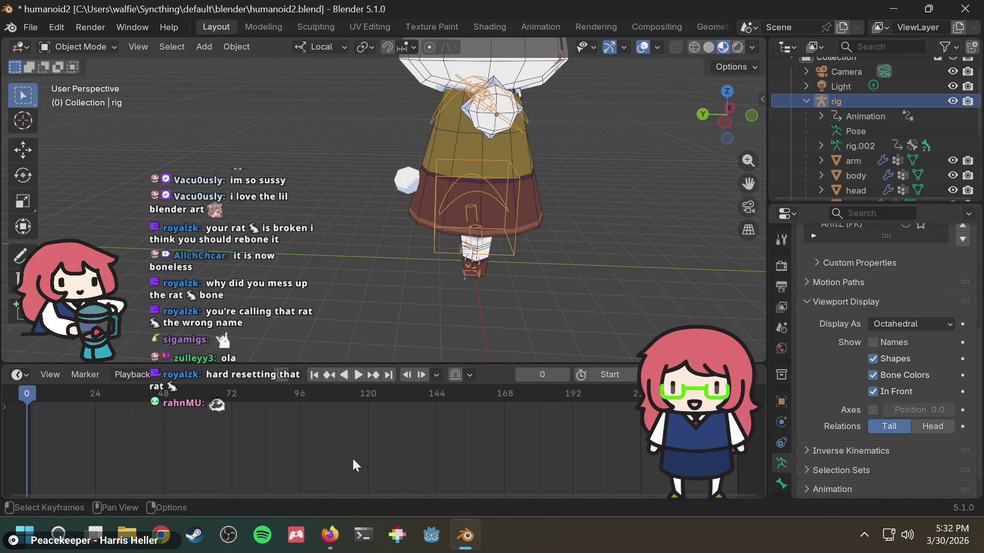
Quit Blender, discarding the unsaved changes.
key("super+e")
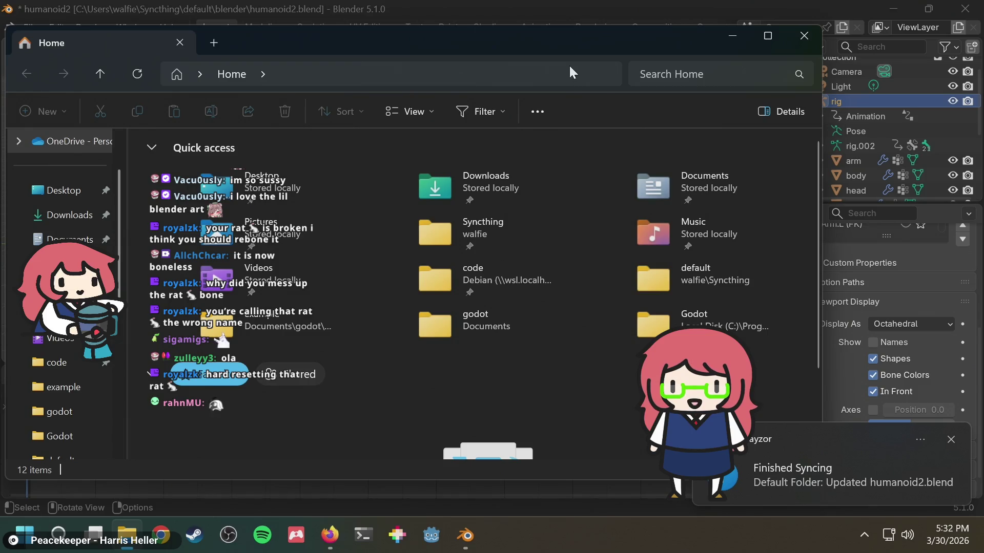
left_click(804, 36)
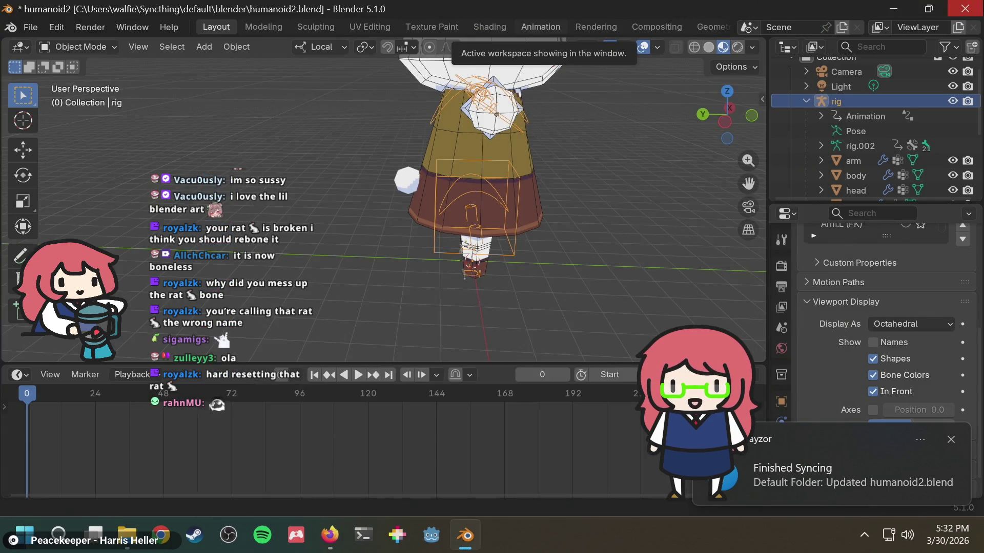
left_click(965, 8)
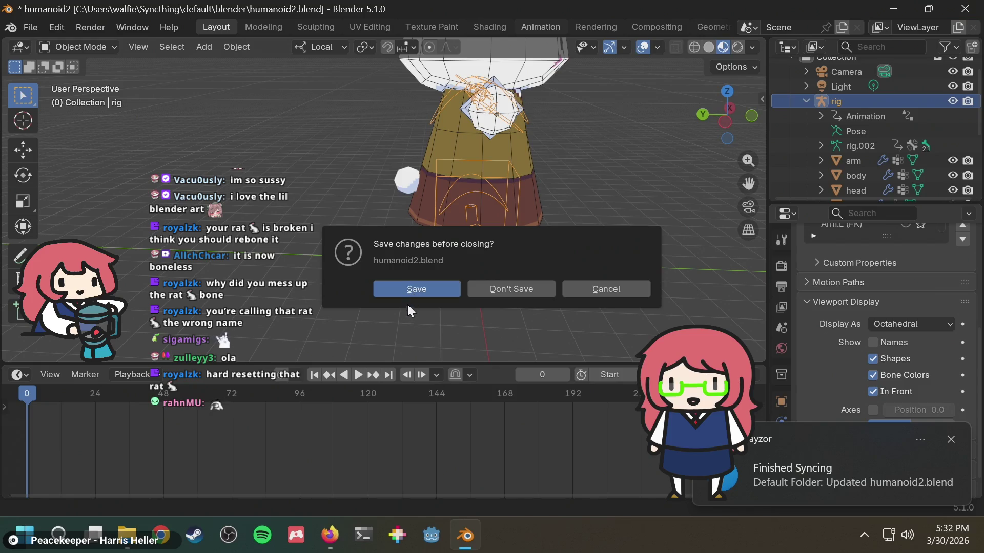
left_click(498, 290)
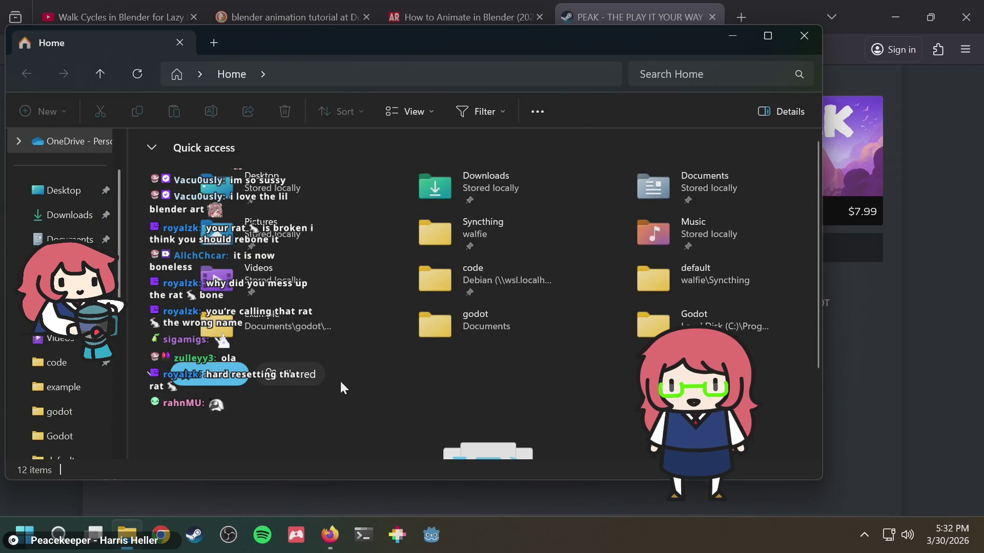
scroll(340, 380, "down", 3)
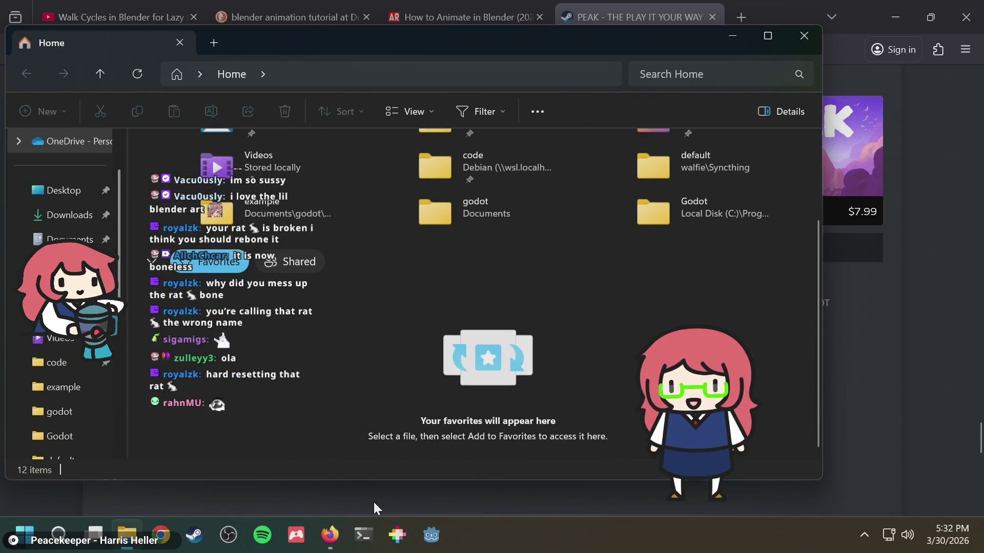
Relaunch Blender and reopen humanoid2.blend from Recent Files, allowing its rig scripts to execute.
key("super")
key("super")
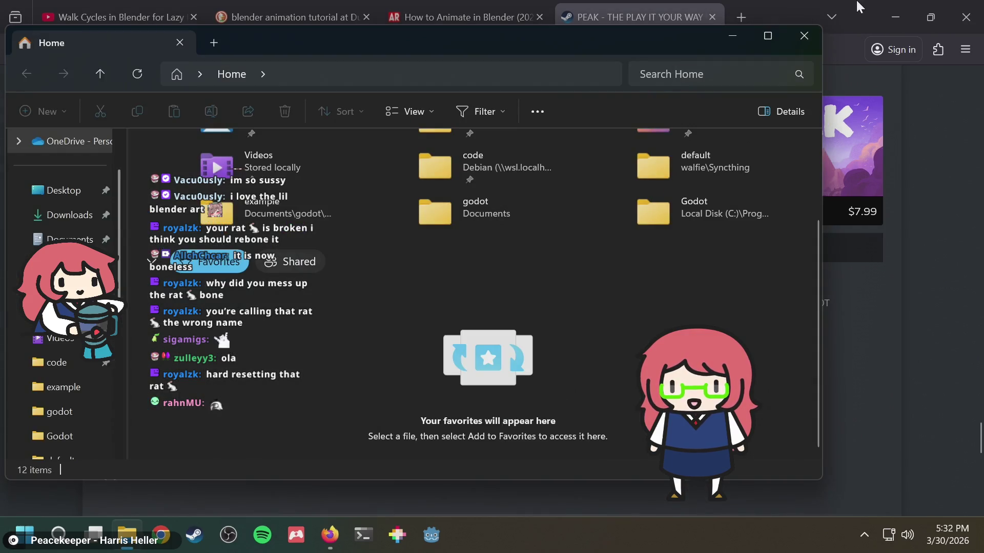
left_click(884, 4)
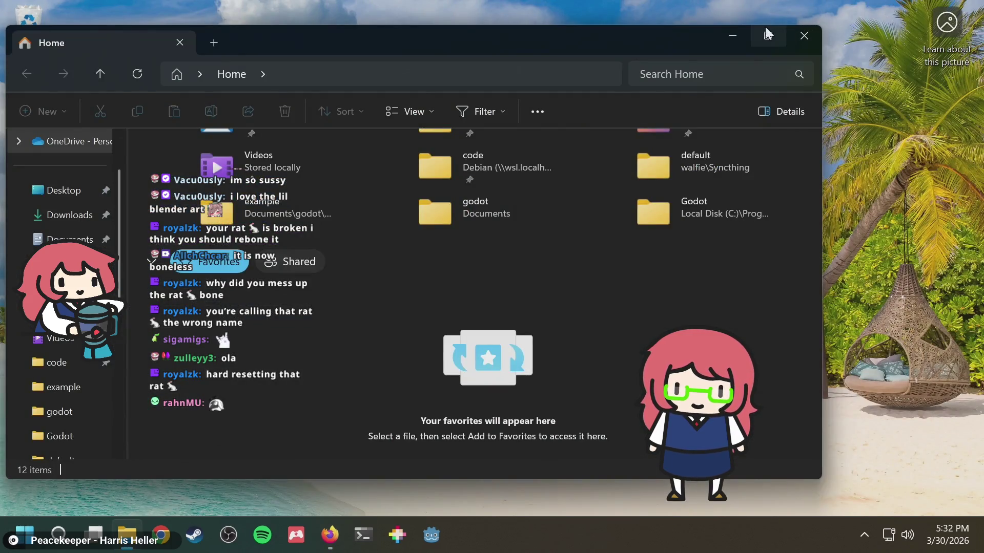
left_click(731, 33)
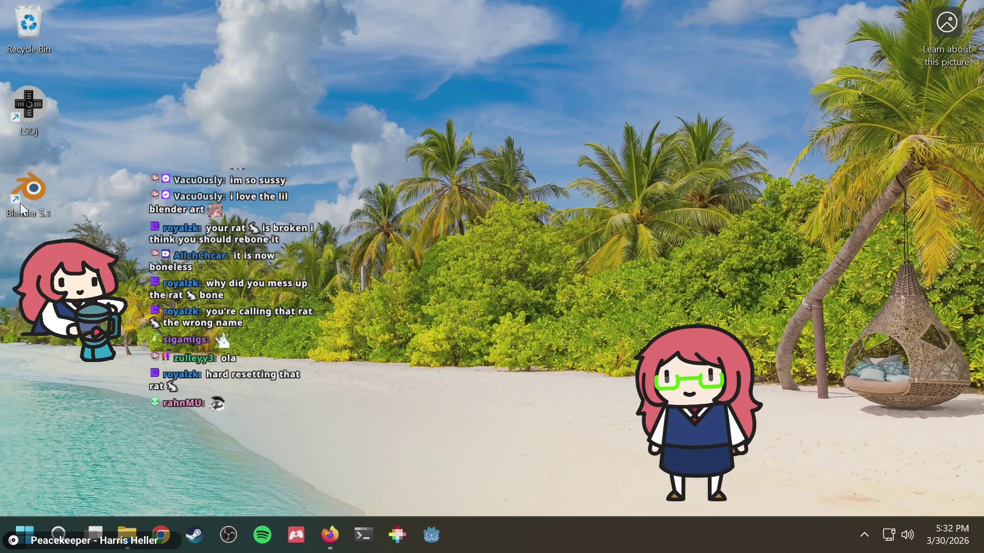
double_click(33, 198)
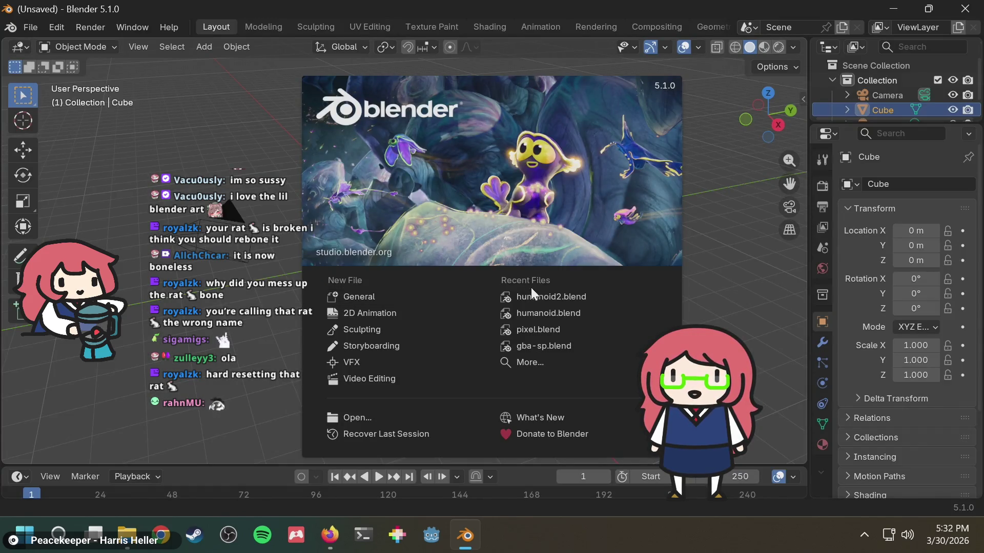
left_click(531, 294)
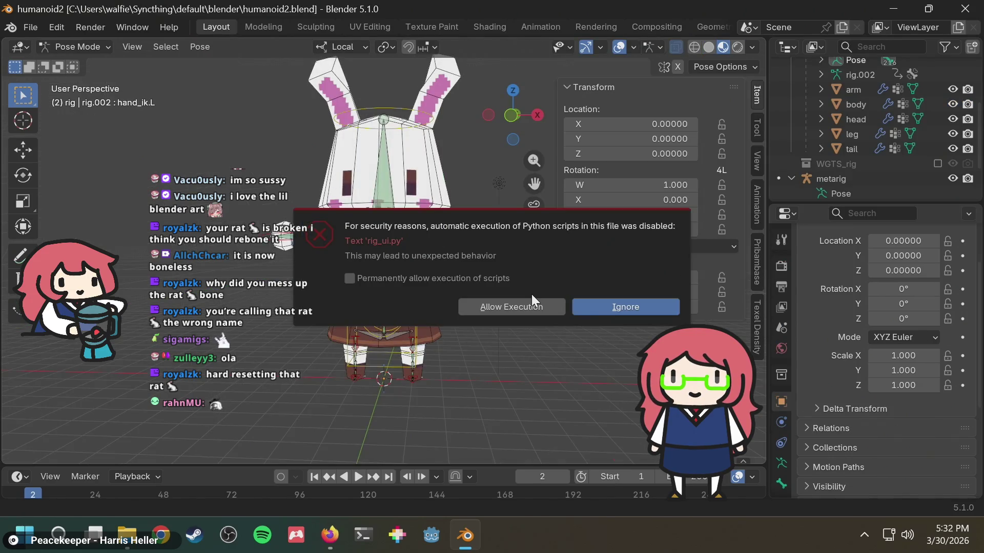
left_click(548, 306)
Grab the hand_ik.R control and cancel the move, leaving it at rest.
mouse_move(456, 282)
middle_mouse_down()
mouse_move(530, 315)
mouse_move(515, 329)
mouse_move(418, 219)
mouse_move(341, 217)
mouse_move(482, 279)
middle_mouse_up()
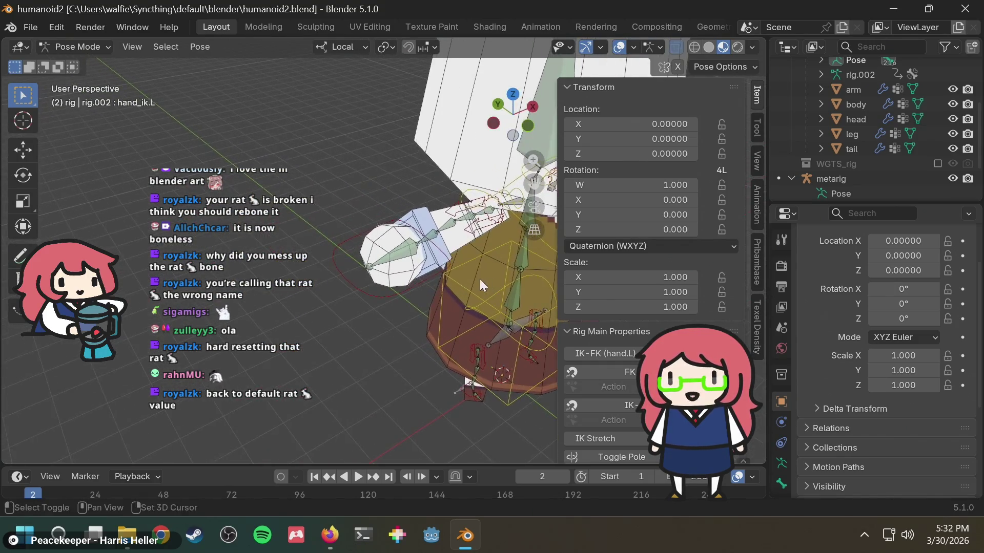
left_click(378, 291)
key("g")
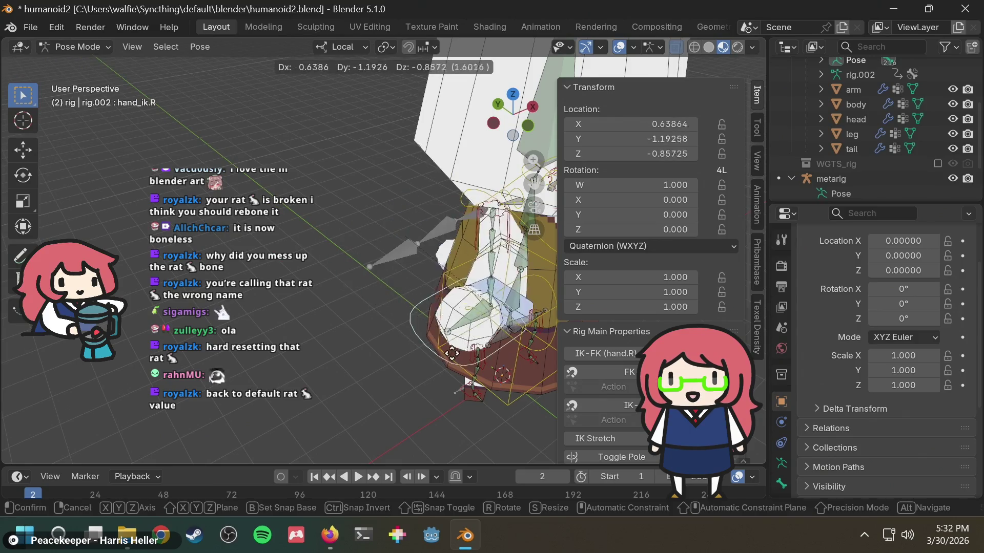
right_click(348, 293)
Hide the sidebar with N and orbit around the bunny rig to inspect it.
mouse_move(348, 287)
middle_mouse_down()
mouse_move(435, 289)
mouse_move(385, 273)
mouse_move(423, 300)
middle_mouse_up()
scroll(386, 272, "down", 2)
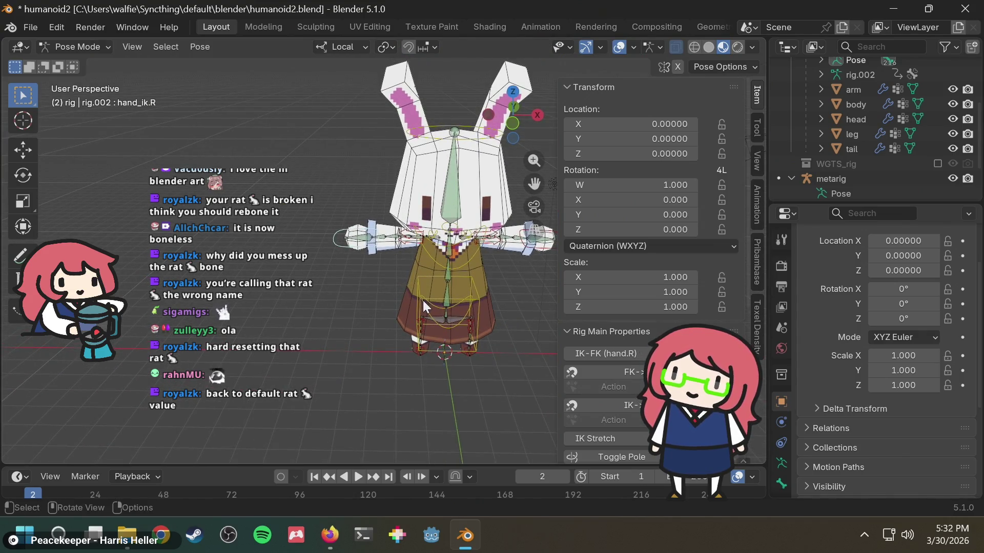
mouse_move(339, 200)
middle_mouse_down()
mouse_move(394, 256)
mouse_move(392, 278)
middle_mouse_up()
scroll(452, 266, "up", 4)
mouse_move(452, 266)
middle_mouse_down()
mouse_move(499, 296)
mouse_move(571, 294)
mouse_move(409, 287)
middle_mouse_up()
scroll(409, 287, "up", 3)
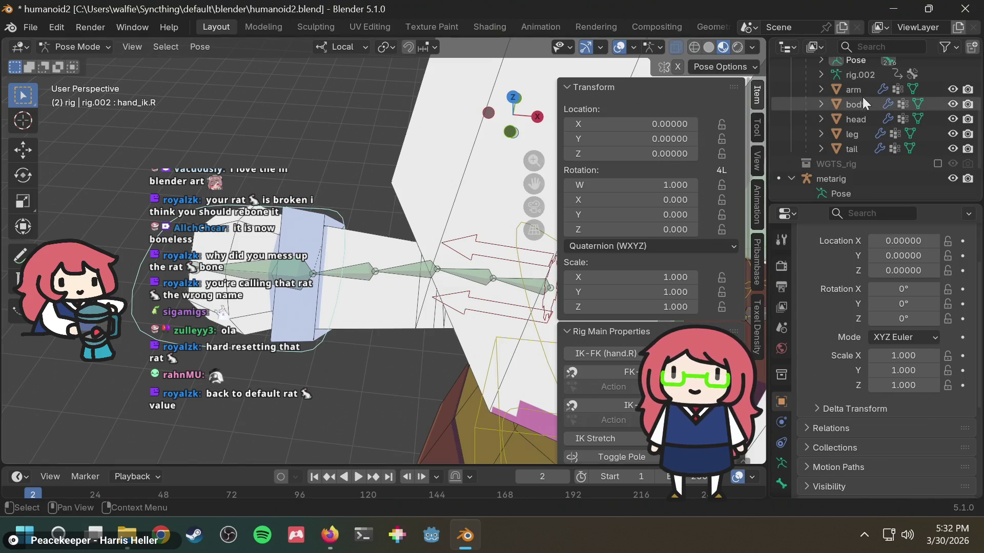
key("n")
scroll(466, 165, "down", 5)
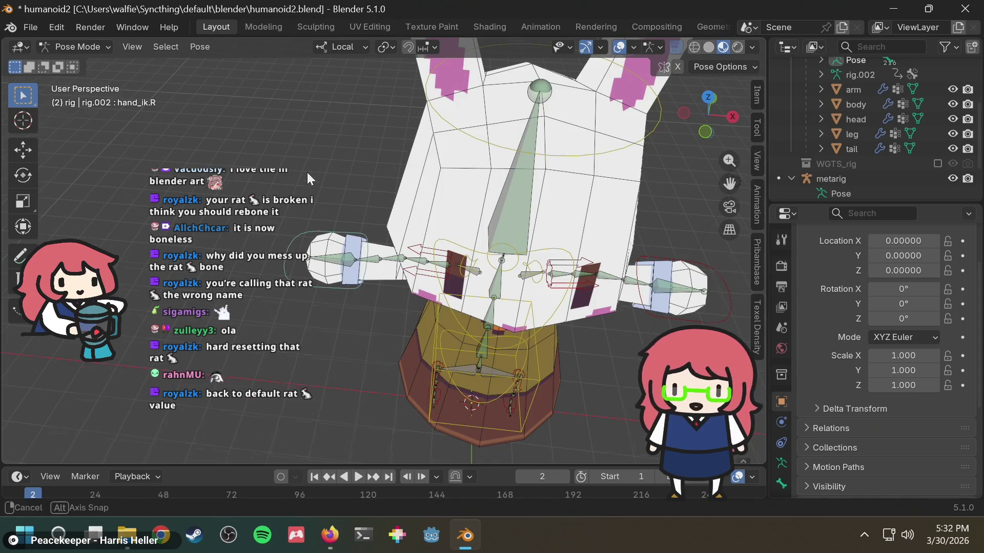
middle_click_drag(303, 177, 320, 145)
scroll(319, 145, "down", 5)
scroll(622, 181, "up", 5)
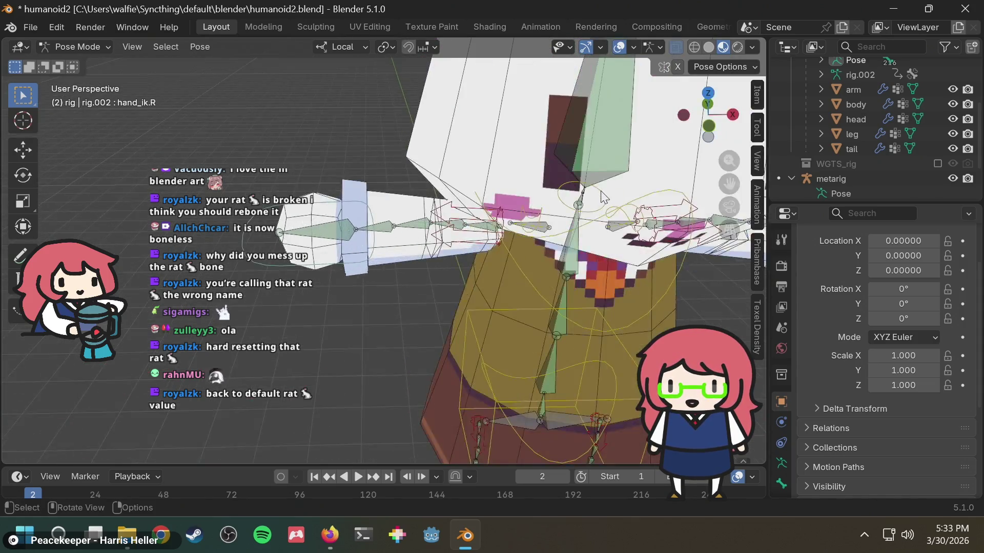
scroll(596, 191, "down", 6)
mouse_move(595, 192)
middle_mouse_down("shift")
mouse_move(536, 191)
mouse_move(542, 140)
mouse_move(493, 228)
middle_mouse_up("shift")
scroll(493, 229, "up", 4)
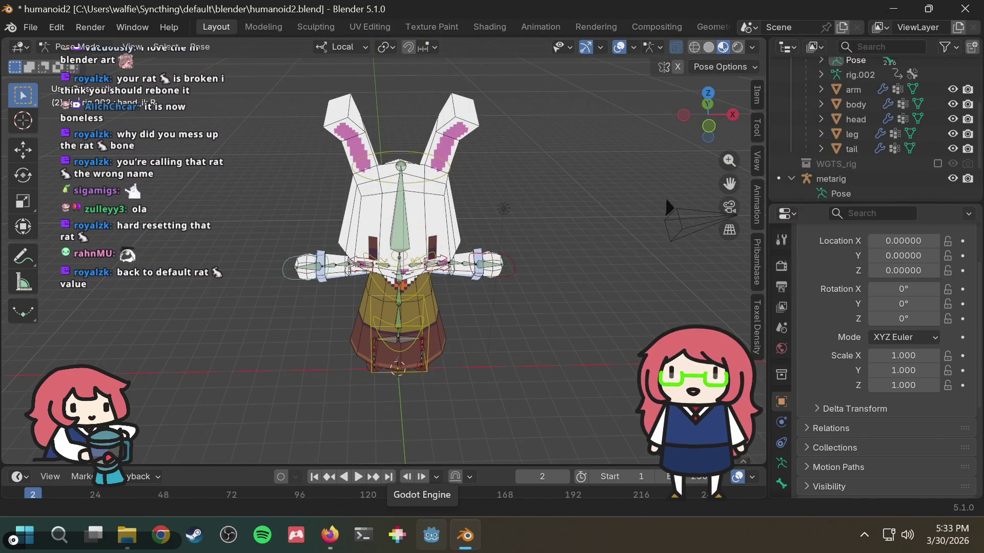
mouse_move(665, 200)
middle_mouse_down()
mouse_move(613, 268)
mouse_move(543, 289)
mouse_move(526, 205)
mouse_move(512, 215)
middle_mouse_up()
scroll(359, 256, "up", 6)
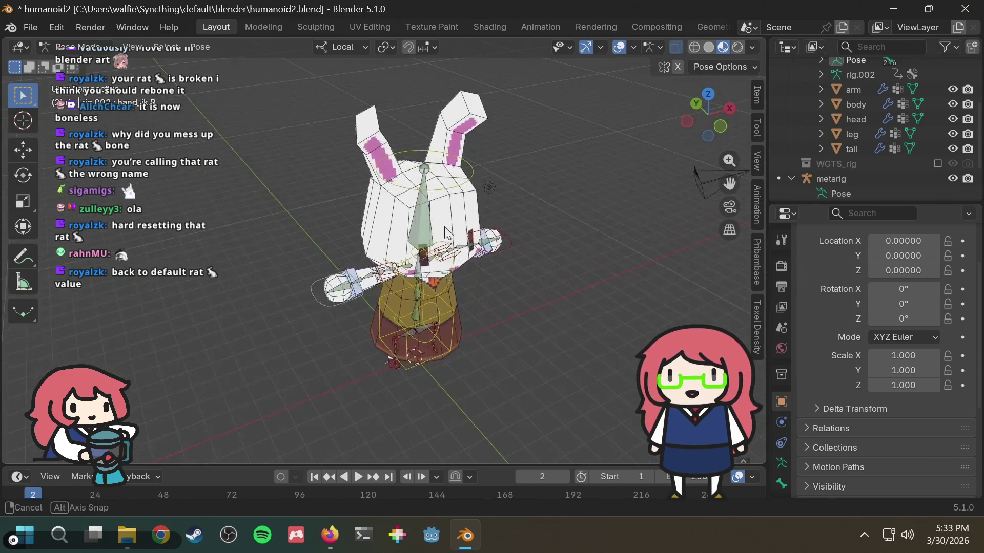
Grab the hand IK control again and cancel with Esc so the arm returns.
left_click(260, 345)
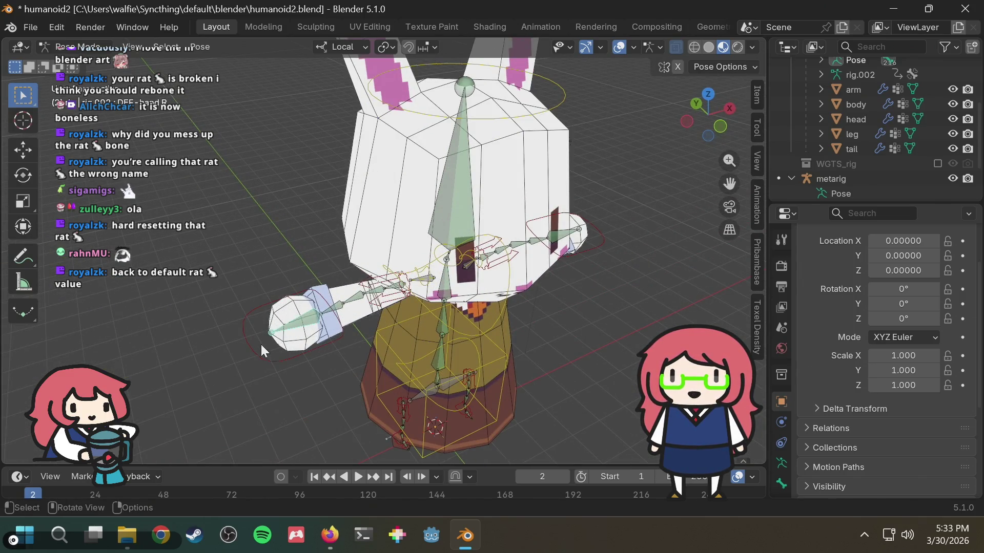
key("g")
key("Escape")
scroll(358, 337, "down", 3)
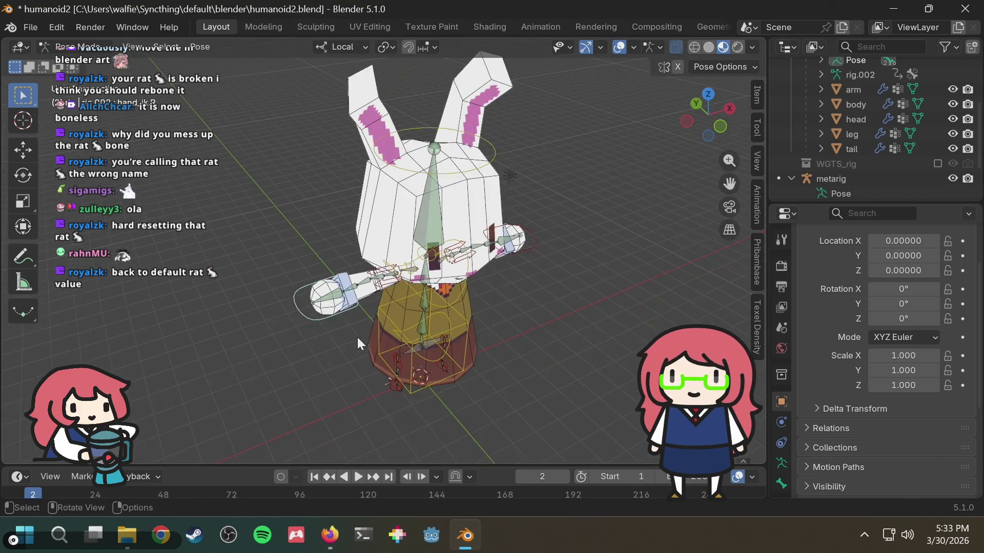
scroll(358, 337, "up", 6)
middle_click_drag(358, 338, 435, 256)
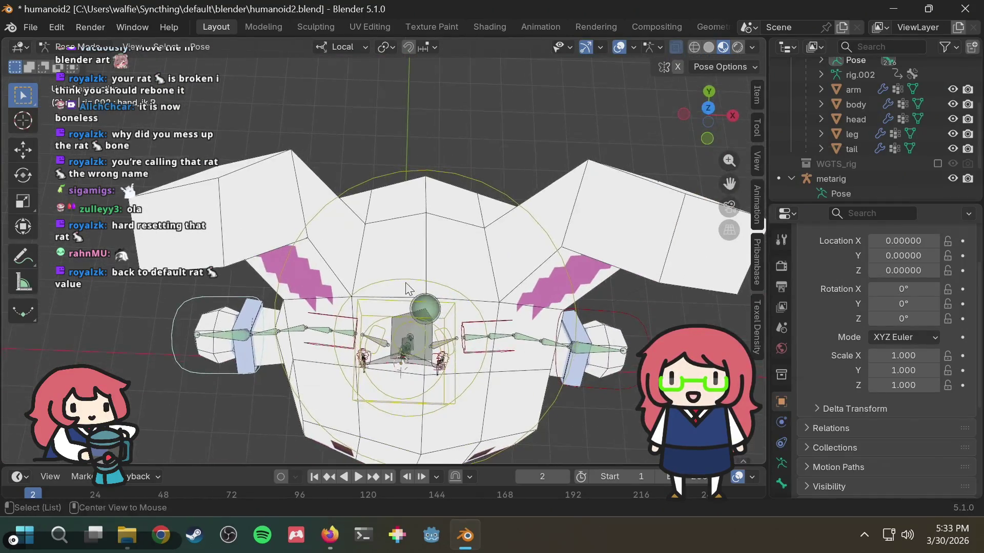
Switch to Firefox and open a new empty tab.
key("alt+Tab")
key("alt+Tab")
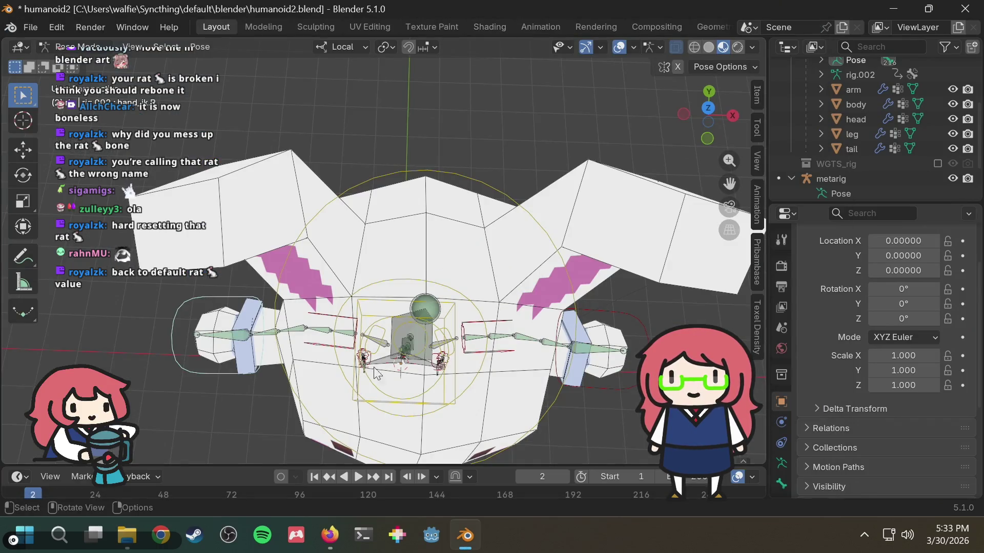
left_click(327, 535)
key("ctrl+t")
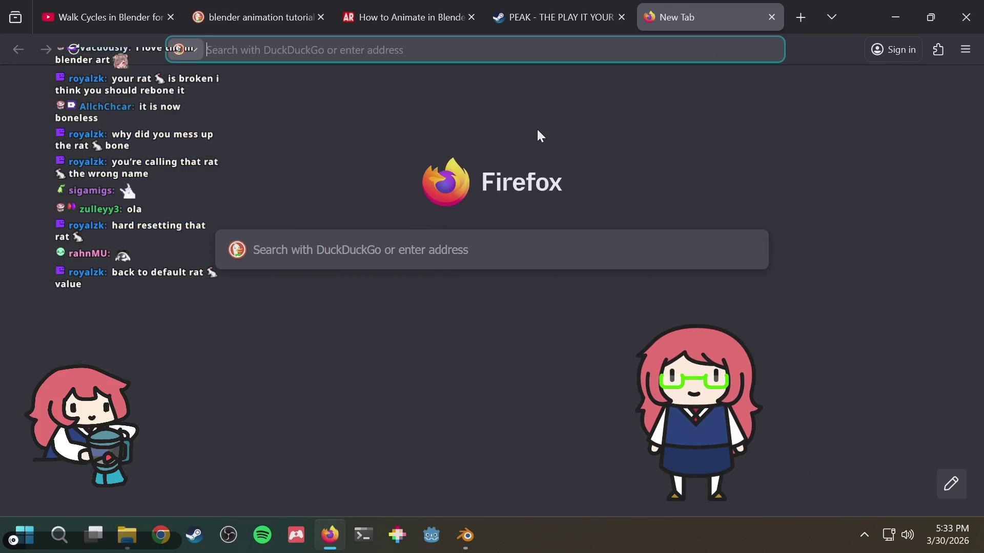
Search DuckDuckGo for 'blender arm is rotated strangely'.
type("blender ")
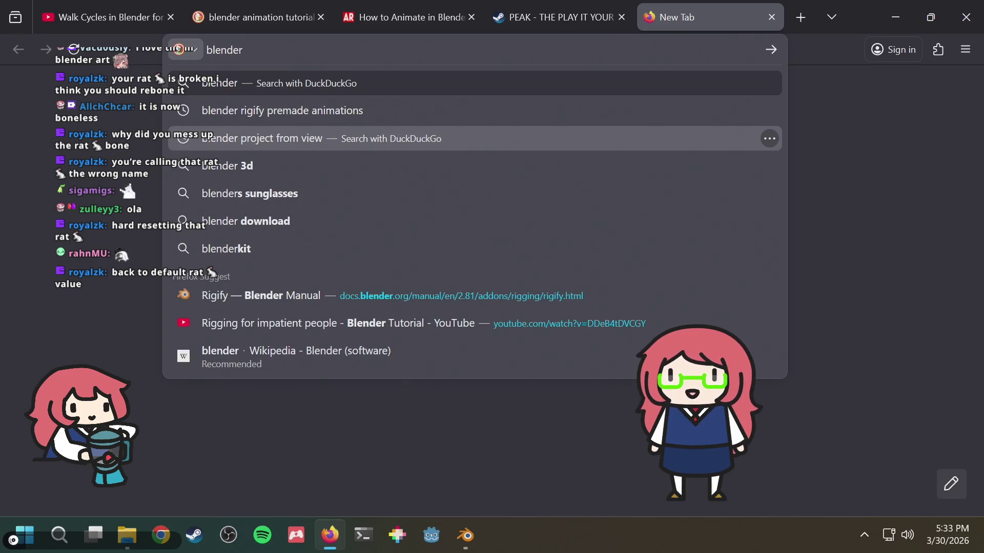
type("arm is rot")
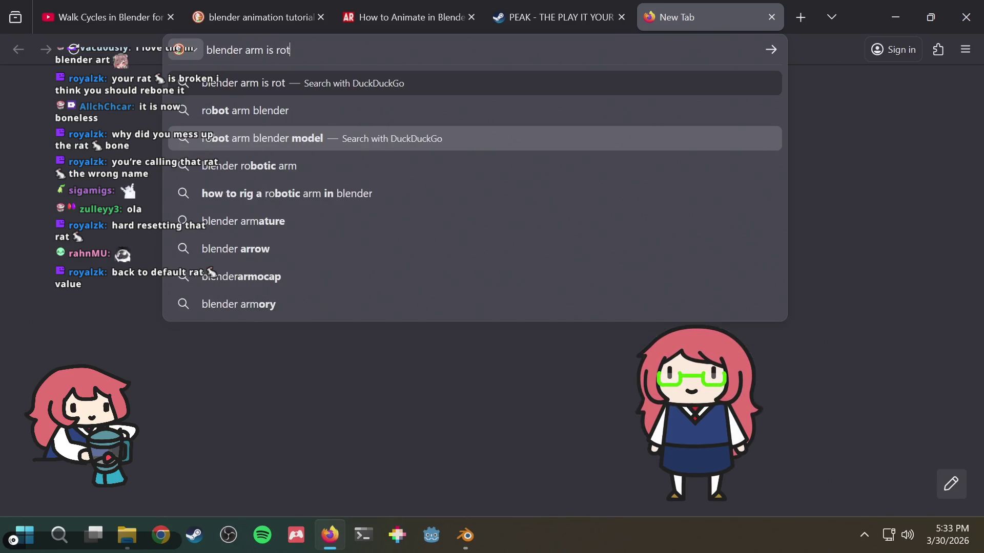
type("ated strangely")
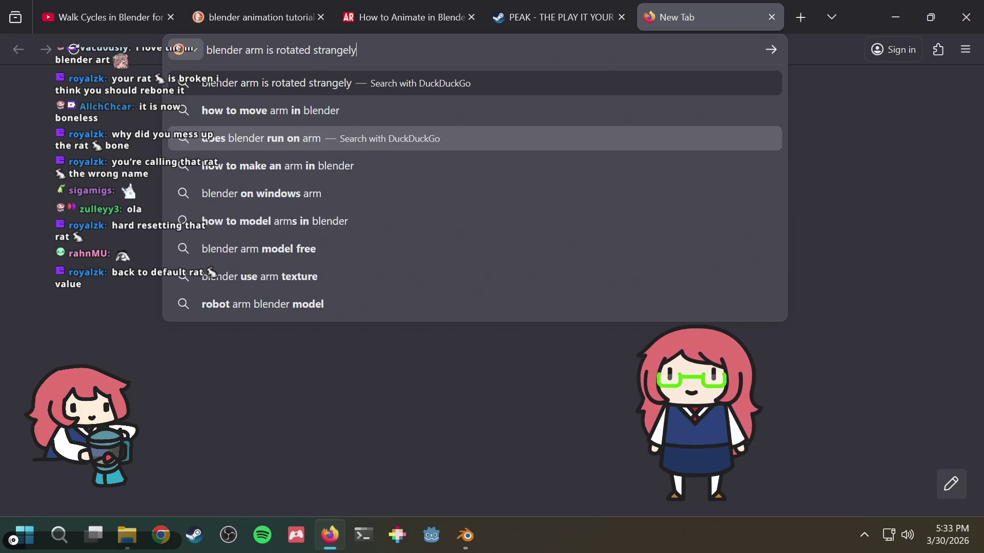
key("Return")
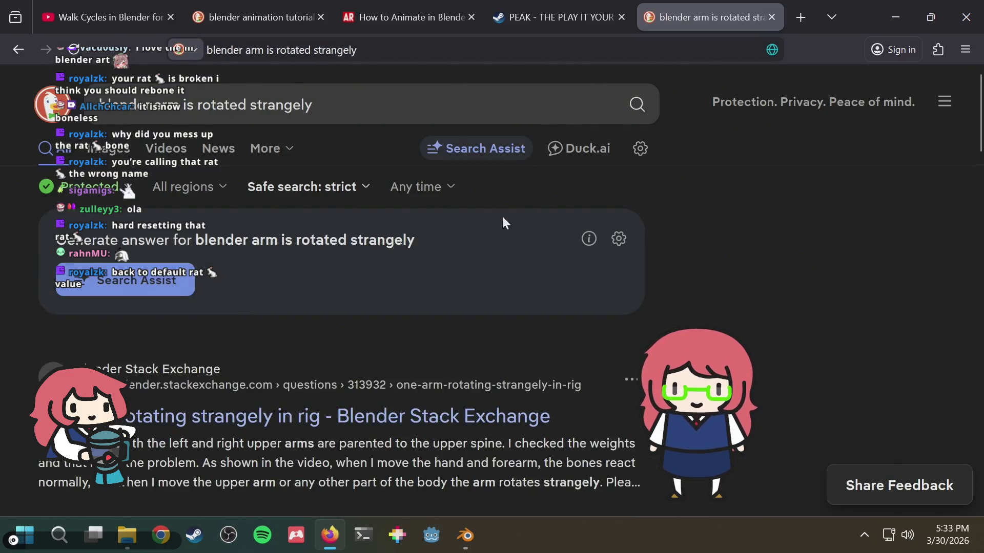
scroll(471, 281, "down", 2)
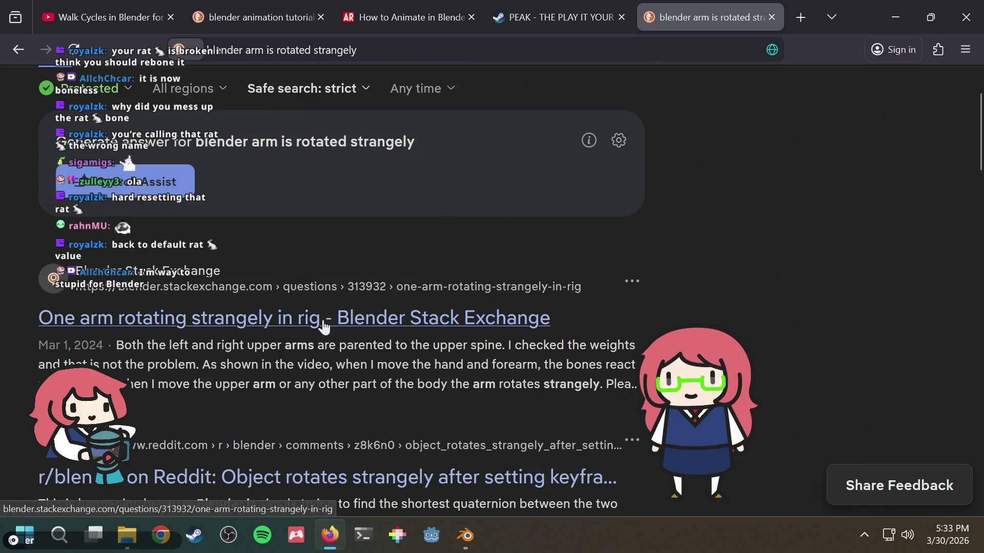
Read the 'One arm rotating strangely in rig' question, then return to the results.
left_click(323, 323)
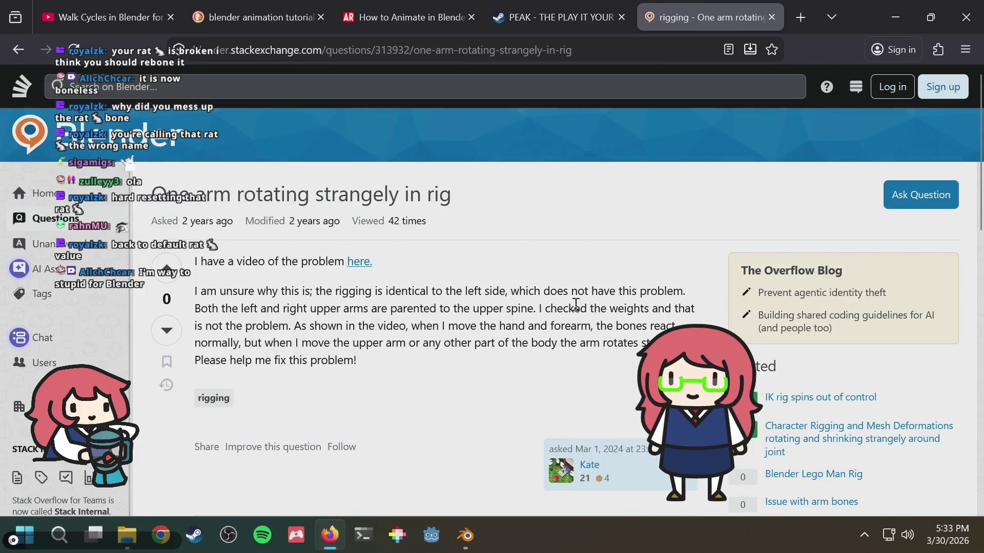
scroll(576, 304, "down", 3)
scroll(575, 307, "down", 3)
scroll(576, 308, "up", 3)
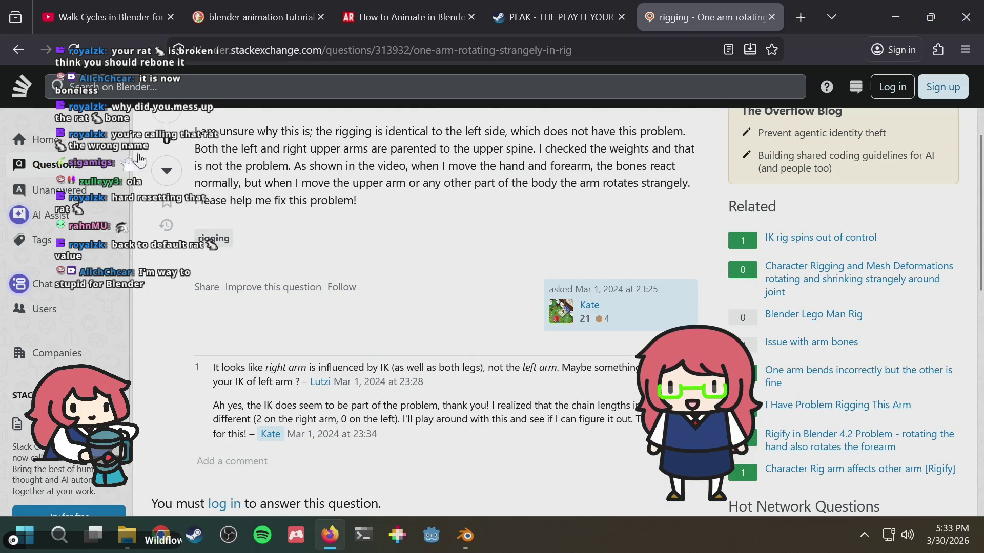
left_click(7, 55)
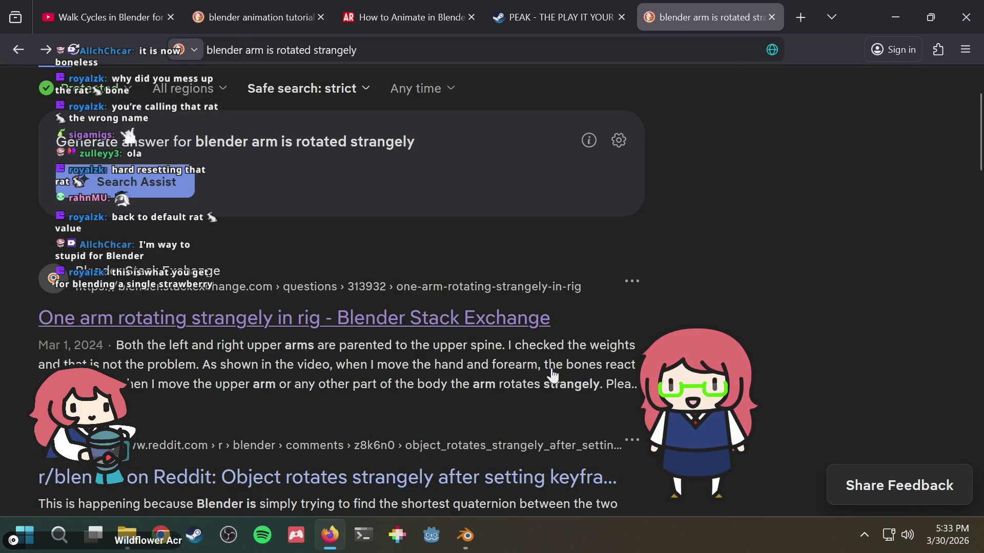
Scroll further down through the remaining search results.
scroll(553, 377, "down", 2)
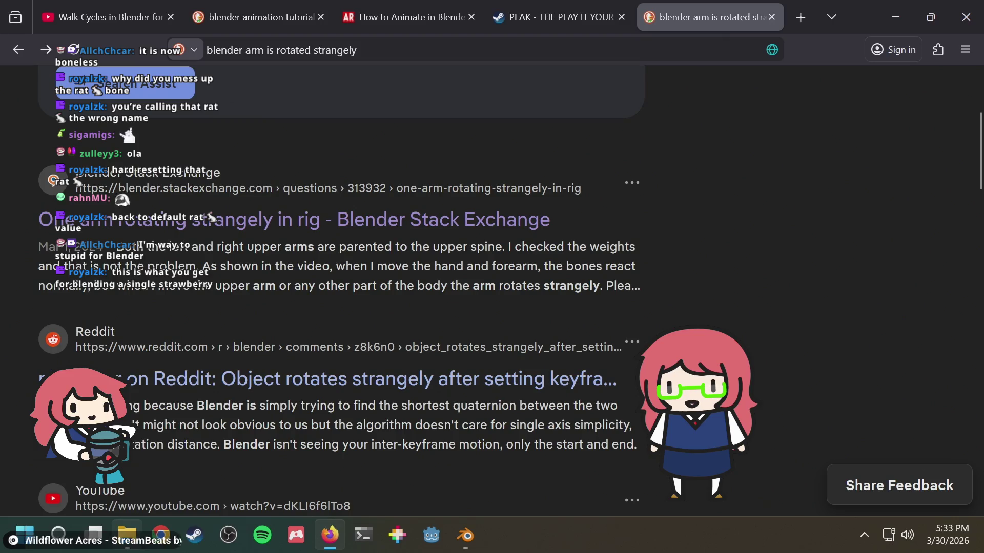
mouse_move(127, 536)
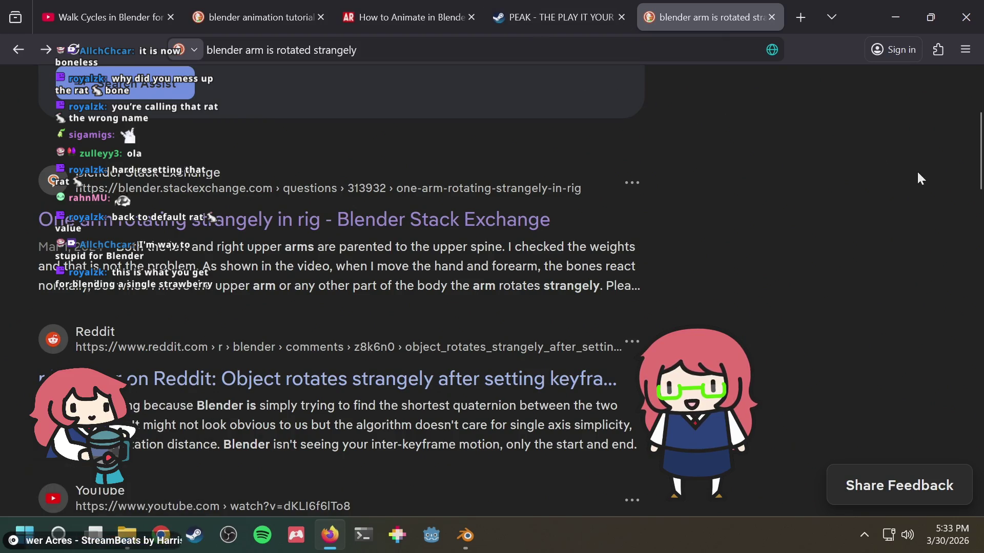
scroll(917, 170, "down", 2)
scroll(903, 197, "down", 4)
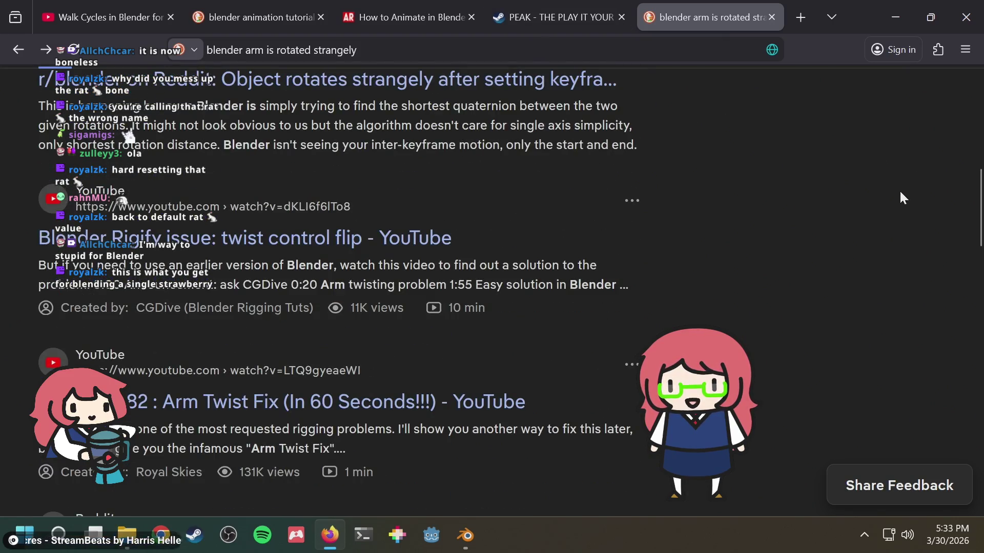
scroll(902, 197, "down", 4)
scroll(903, 198, "down", 2)
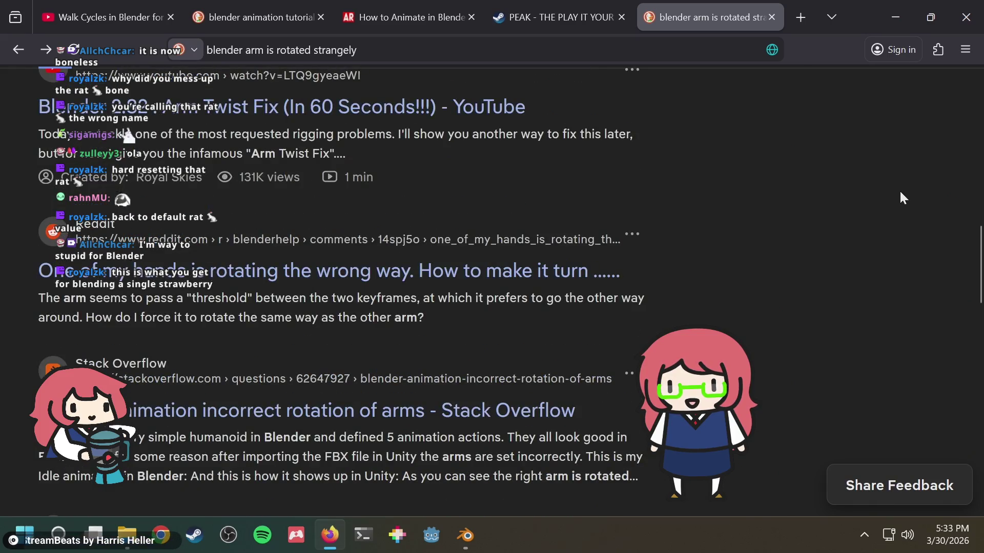
Read the Reddit thread on the wrongly rotating hand, close it, and return to the Blender rig.
left_click(495, 278)
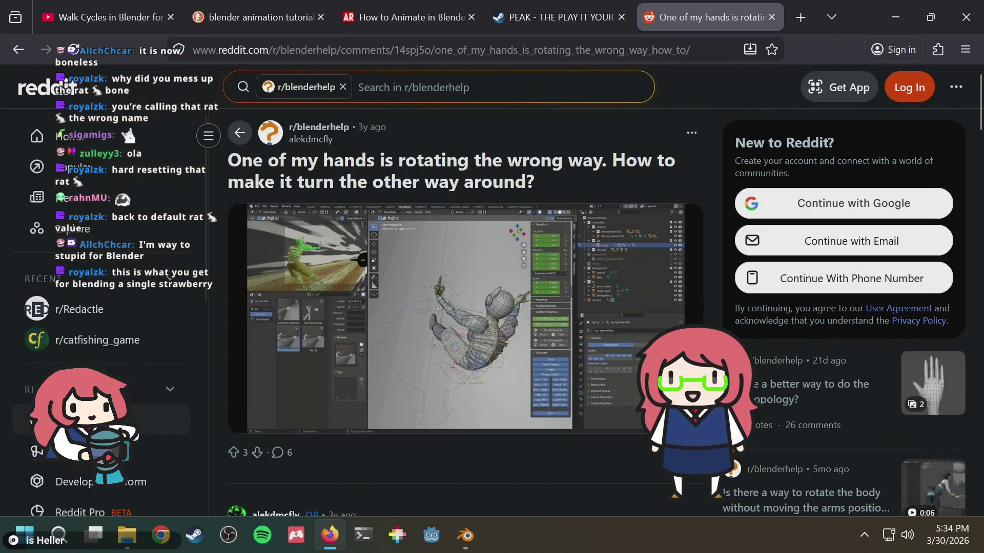
scroll(258, 397, "down", 5)
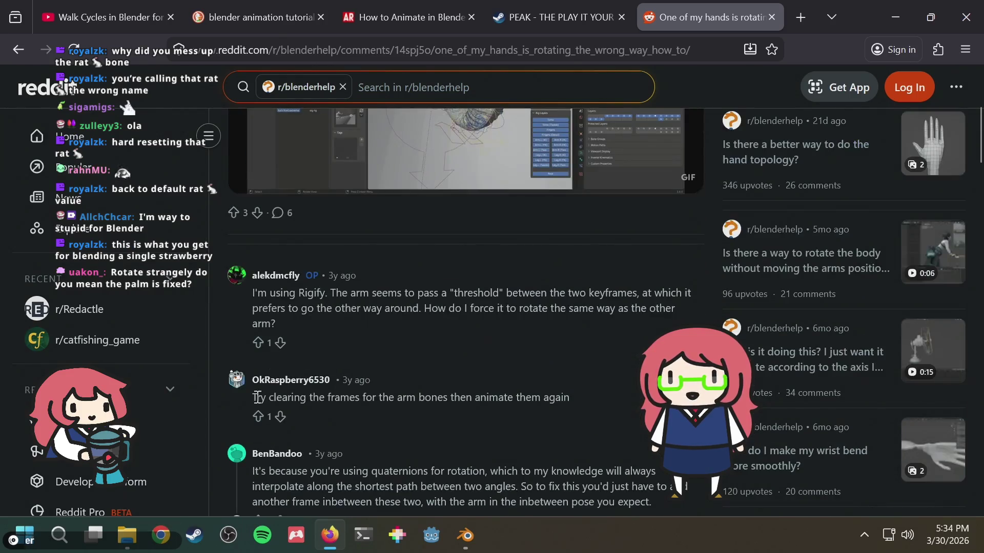
key("ctrl+w")
key("alt+Tab")
mouse_move(366, 287)
middle_mouse_down()
mouse_move(558, 237)
mouse_move(540, 223)
mouse_move(497, 231)
middle_mouse_up()
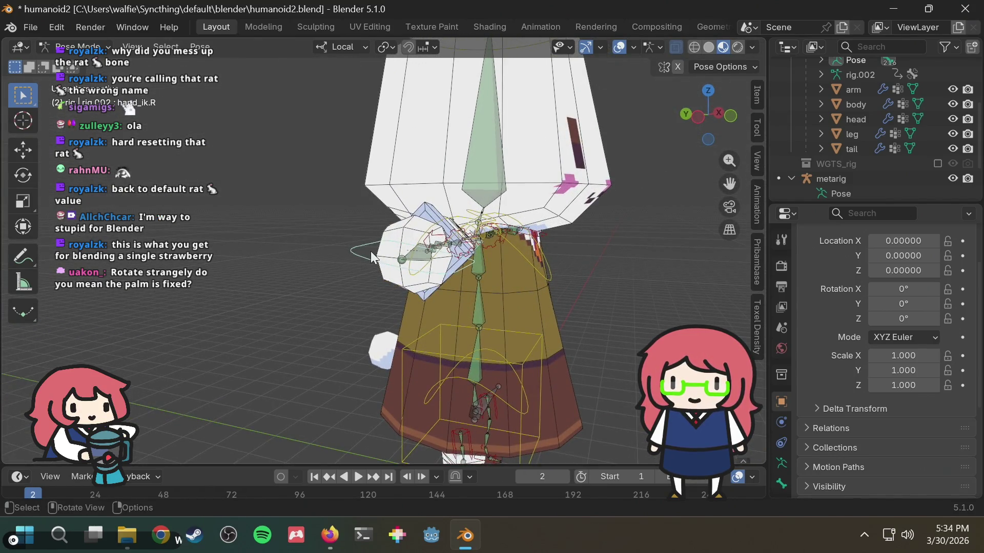
Move the hand_ik.R control along its local X axis.
scroll(945, 94, "up", 4)
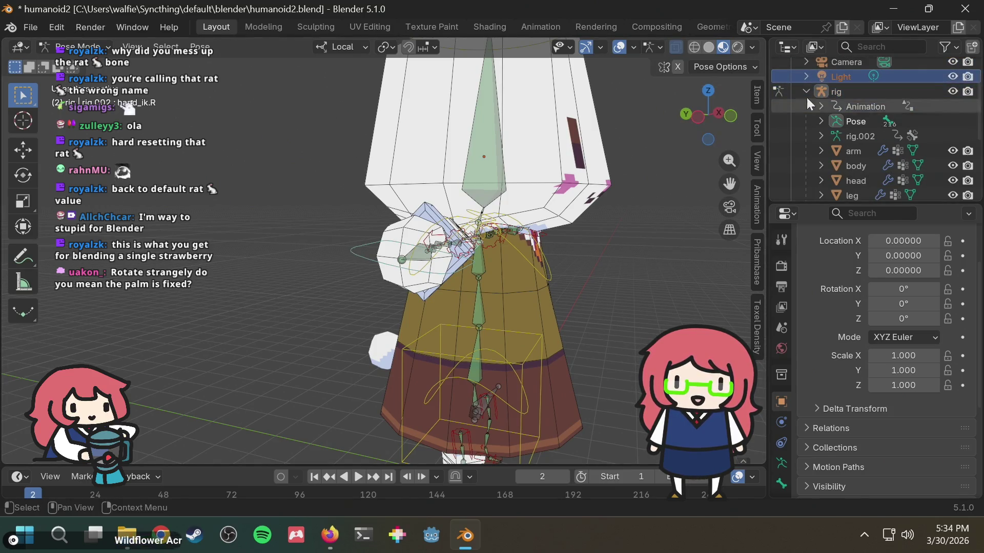
left_click(364, 259)
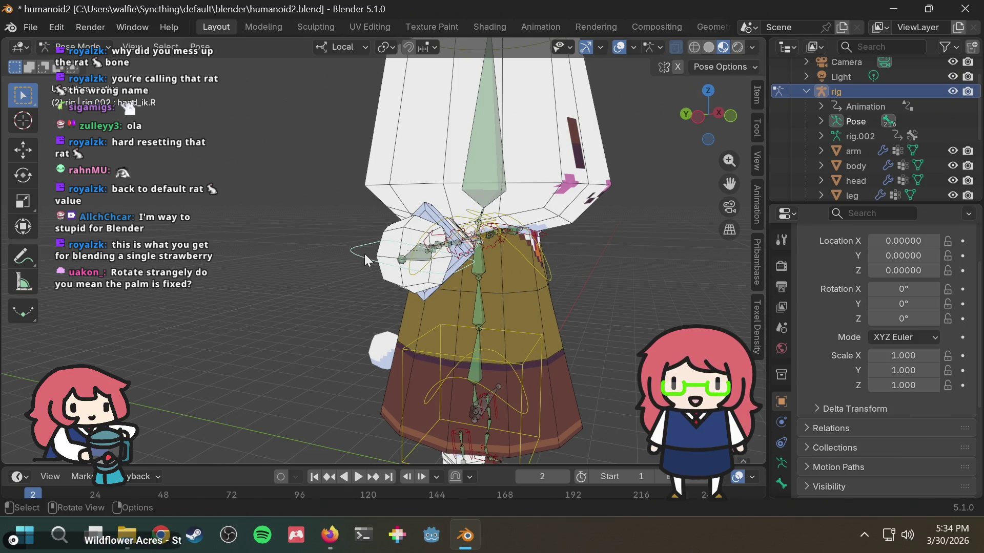
key("g")
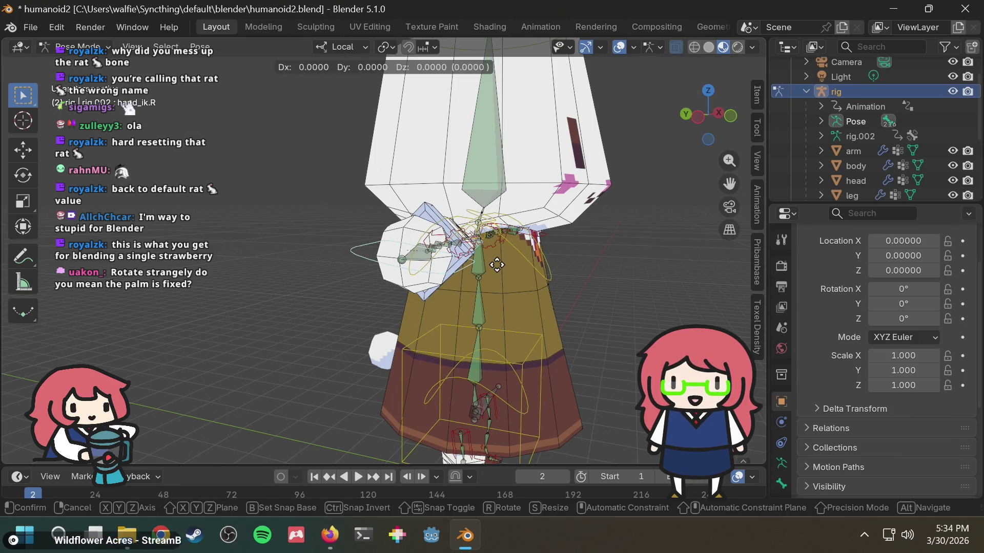
key("x")
left_click(502, 437)
Select the hand IK control again and drag it left, bending the arm.
mouse_move(550, 333)
middle_mouse_down()
mouse_move(530, 288)
mouse_move(618, 260)
mouse_move(612, 297)
mouse_move(534, 357)
mouse_move(518, 315)
middle_mouse_up()
scroll(518, 315, "up", 3)
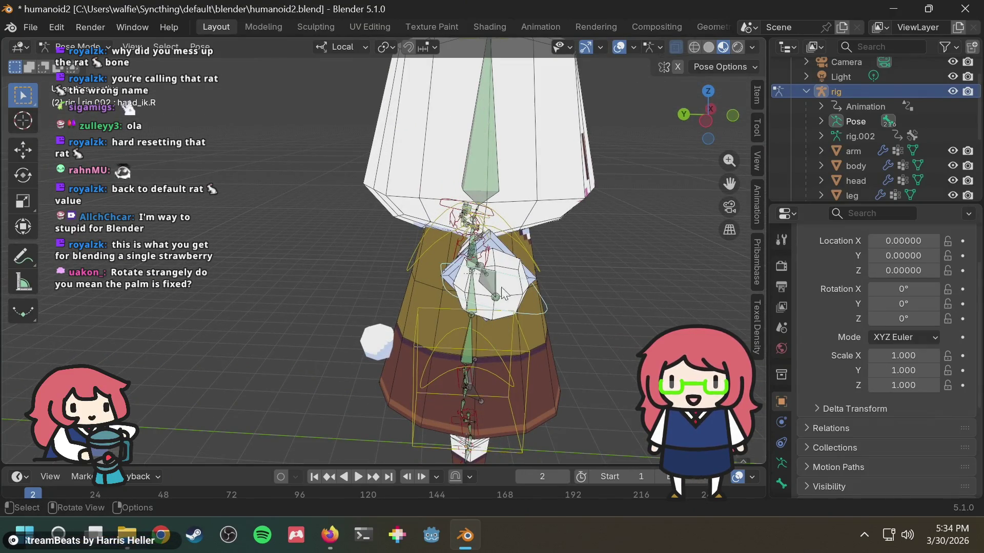
mouse_move(542, 292)
middle_mouse_down()
mouse_move(539, 251)
mouse_move(496, 260)
mouse_move(243, 250)
mouse_move(278, 251)
mouse_move(319, 296)
mouse_move(372, 282)
mouse_move(396, 257)
mouse_move(396, 266)
middle_mouse_up()
left_click(298, 287)
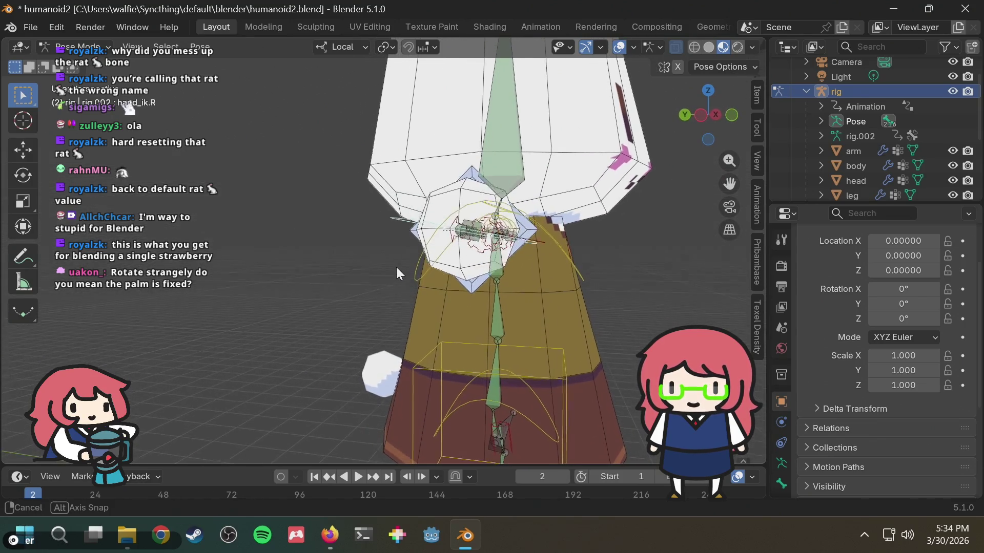
mouse_move(495, 258)
left_mouse_down()
mouse_move(604, 231)
mouse_move(616, 239)
left_mouse_up()
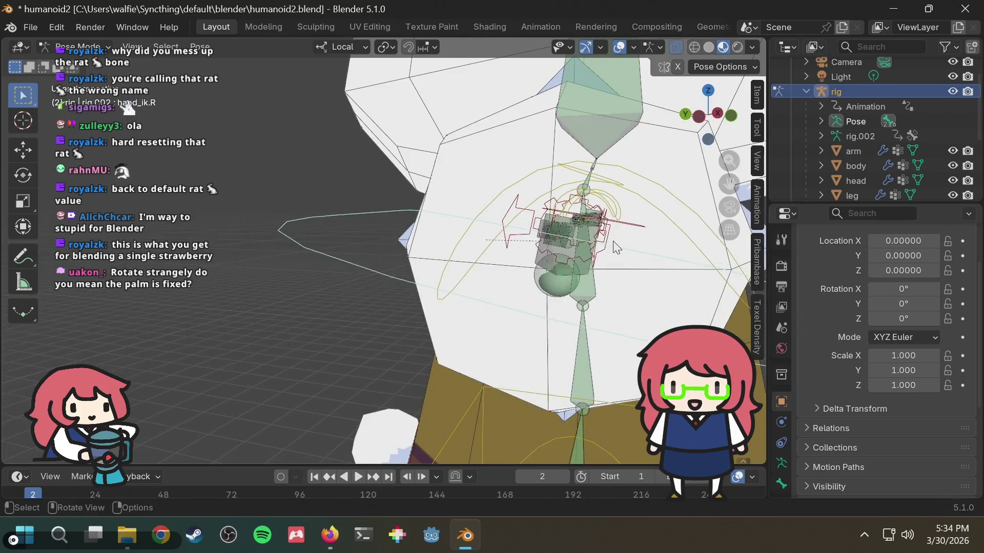
Rotate the hand control from an orthographic side view along X.
mouse_move(529, 265)
middle_mouse_down()
mouse_move(536, 282)
mouse_move(537, 271)
mouse_move(613, 256)
mouse_move(576, 249)
middle_mouse_up()
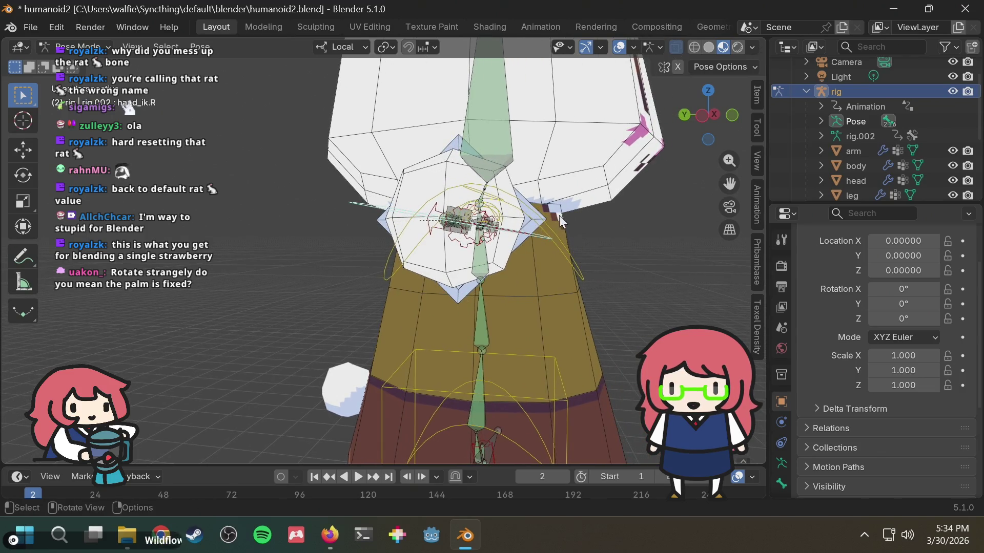
left_click(712, 115)
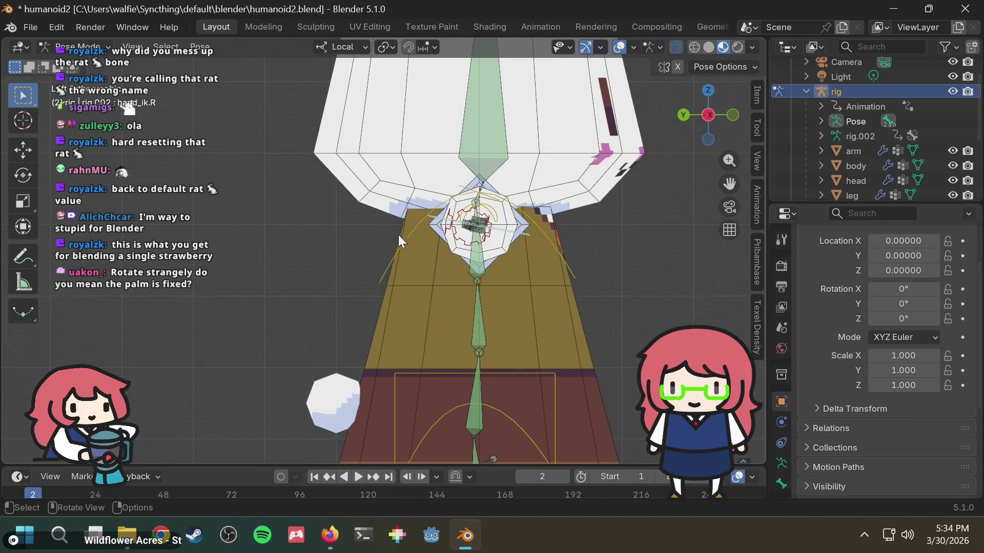
key("r")
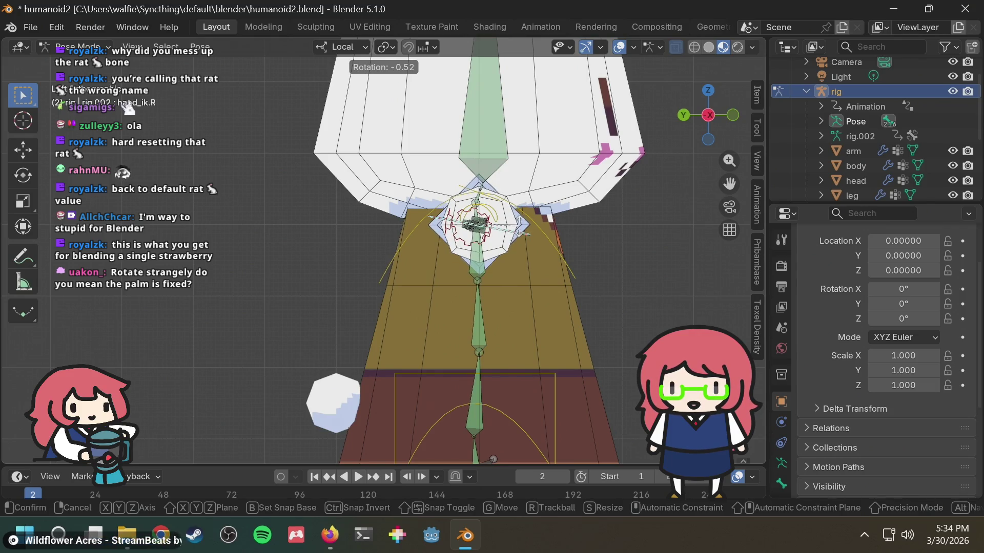
left_click(557, 213)
scroll(557, 213, "up", 2)
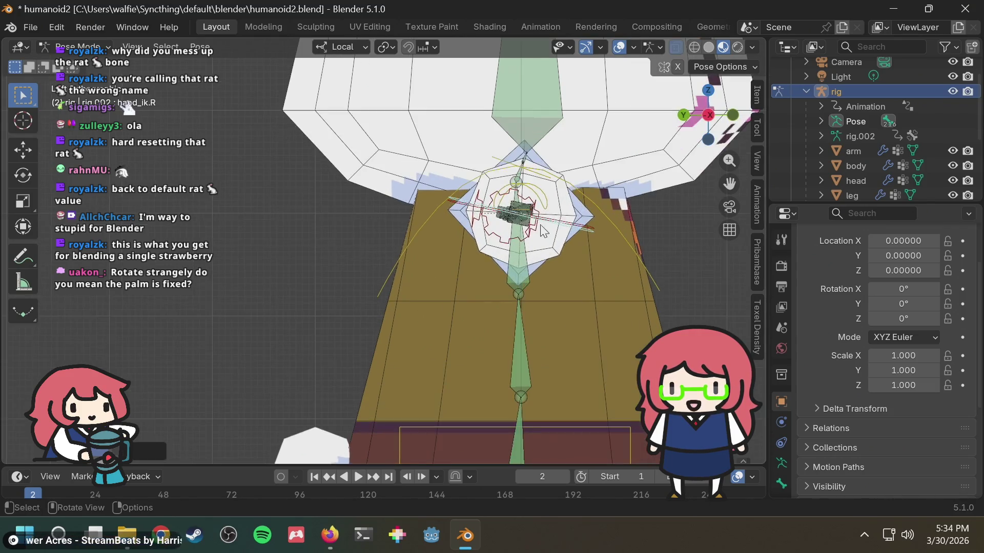
scroll(555, 216, "down", 3)
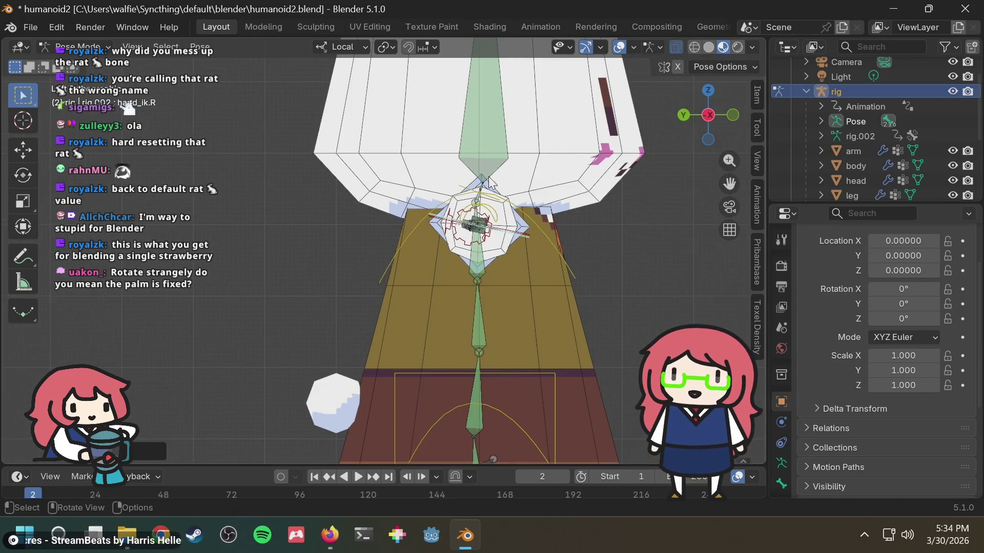
Look up 'reset' and 'transform' in the F3 command search without running anything, then switch to Firefox.
key("F3")
type("reset")
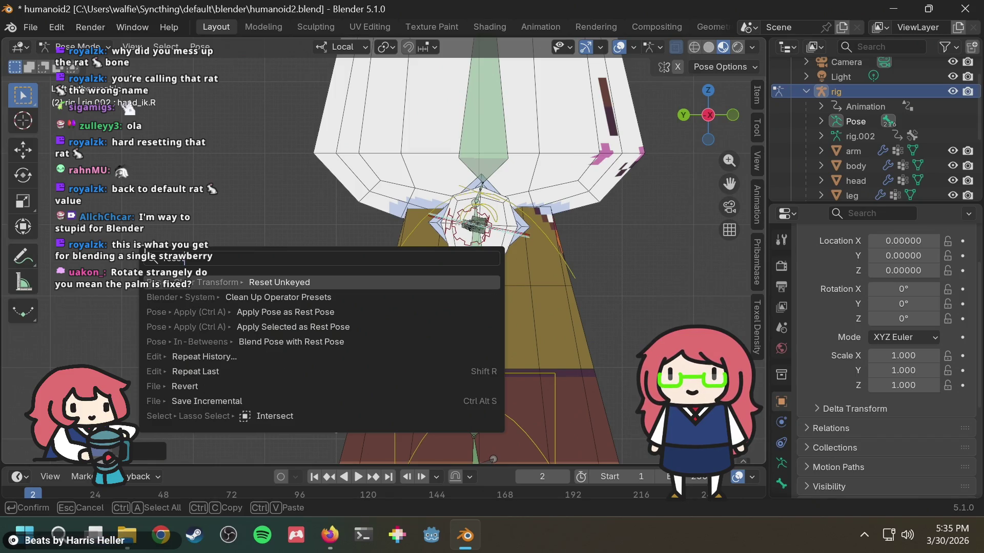
key("Escape")
key("F3")
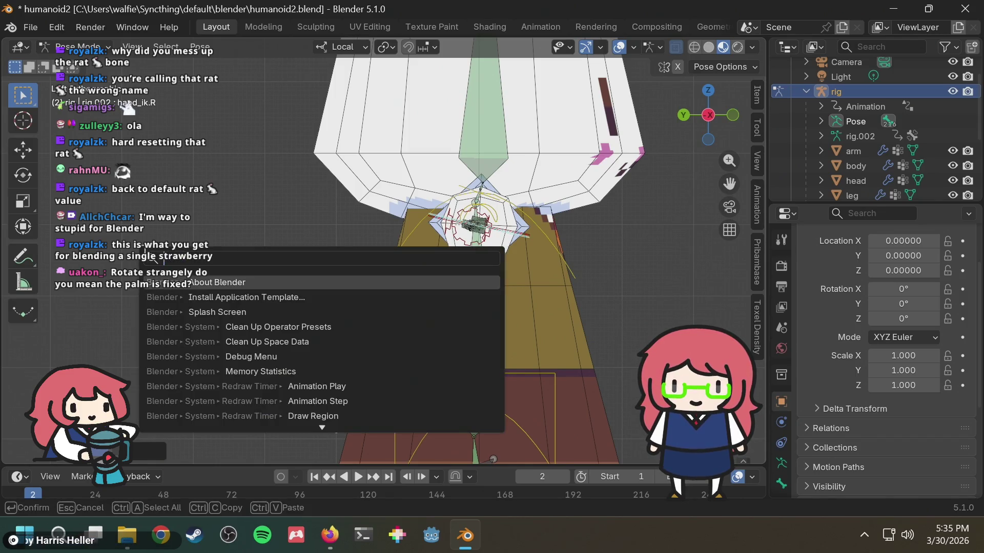
type("transform")
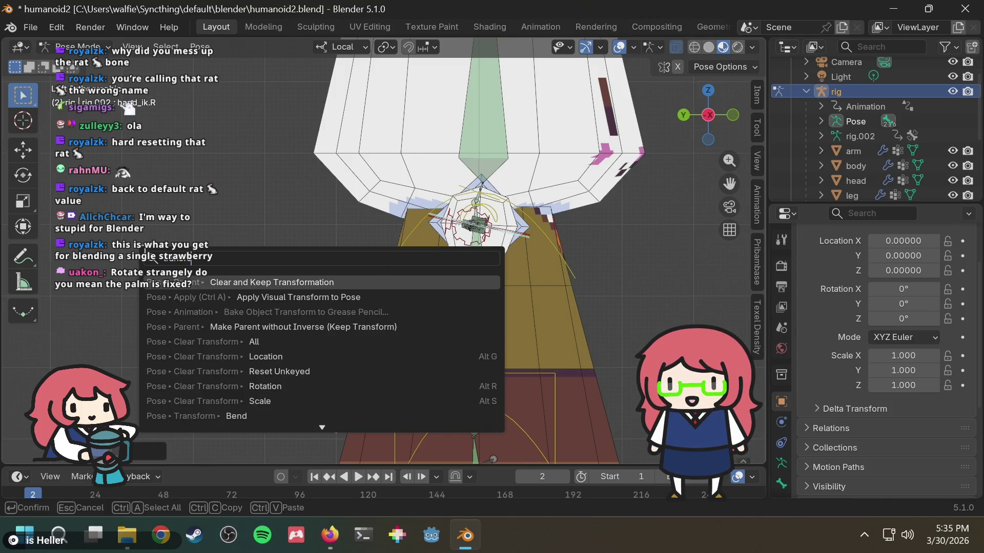
key("Escape")
key("alt+Tab")
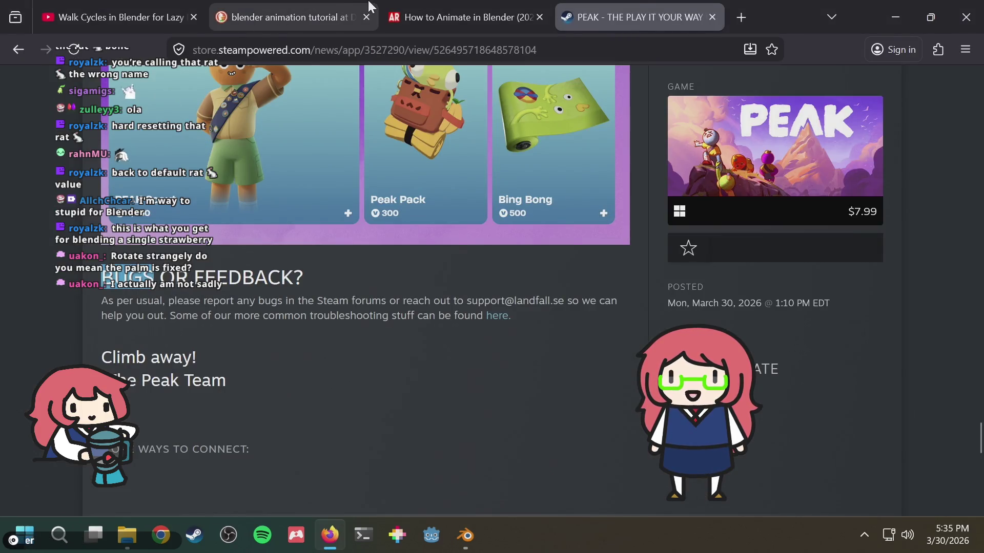
Search 'blender reset pose' in a new tab, then return to Blender.
key("ctrl+t")
type("blender")
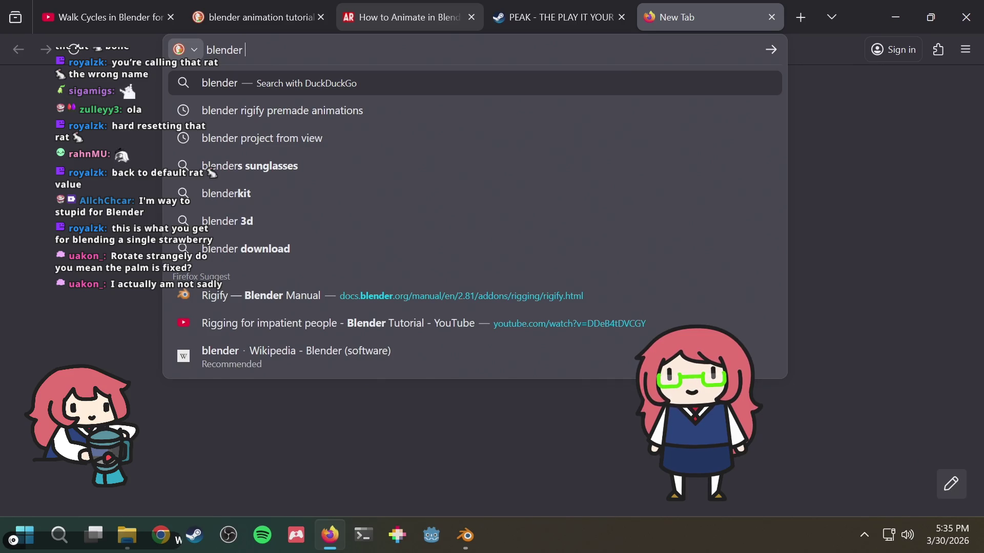
type("reset pose")
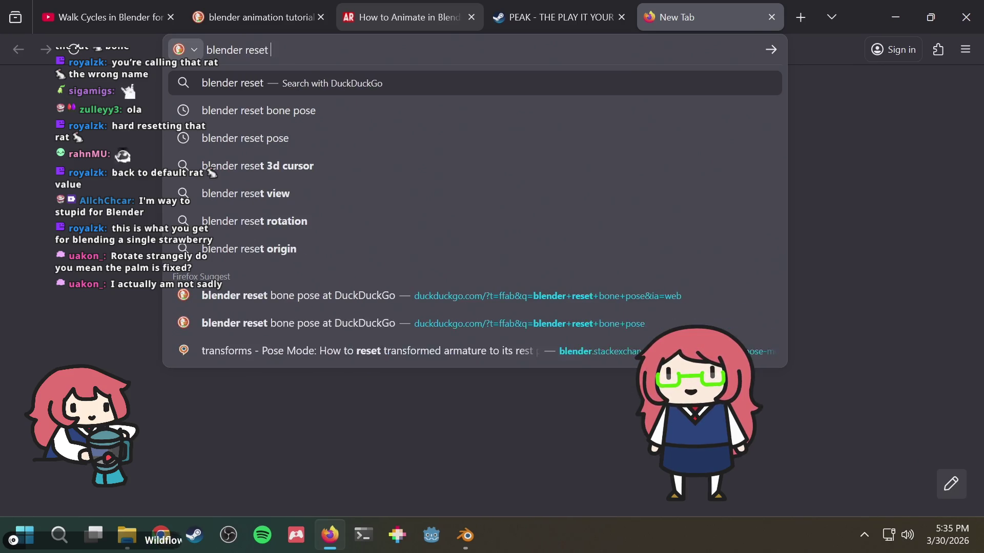
key("Return")
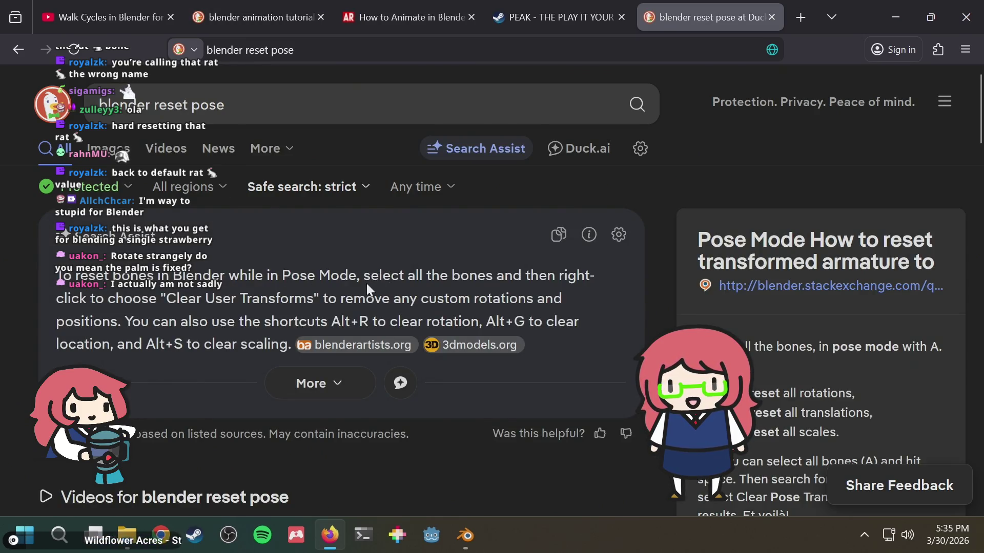
key("alt+Tab")
key("ctrl+a")
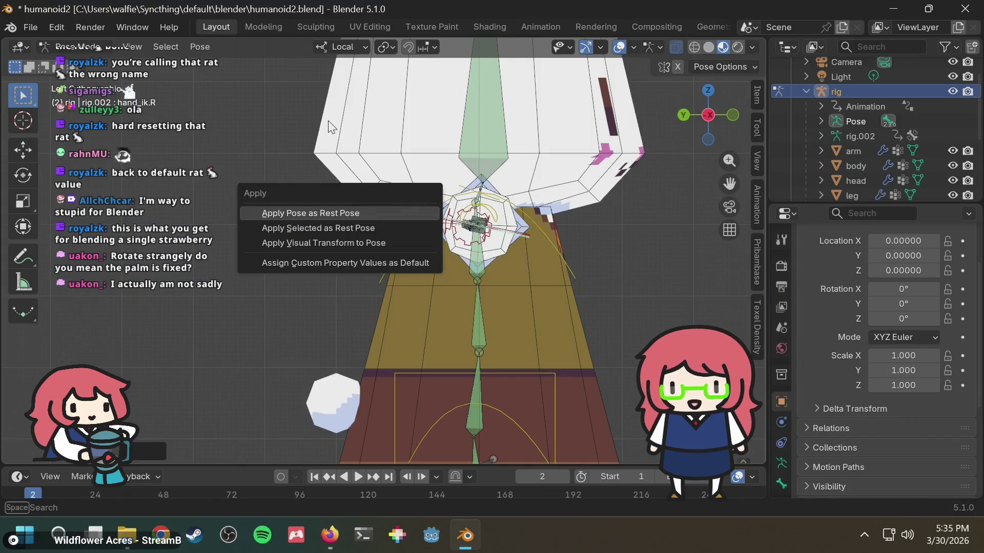
Dismiss the Apply menu and look up 'clear' in the command search without running it.
key("Escape")
key("space")
type("clear")
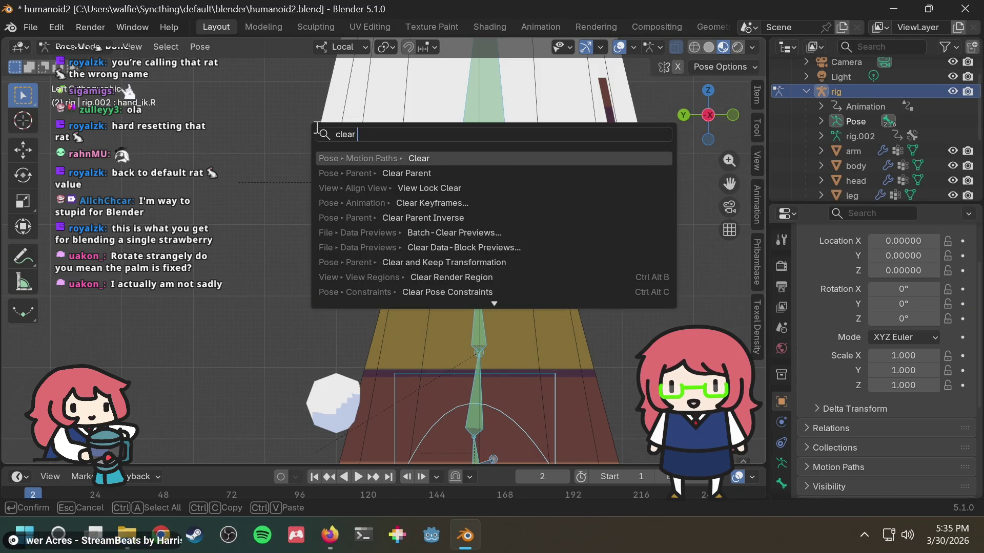
key("Escape")
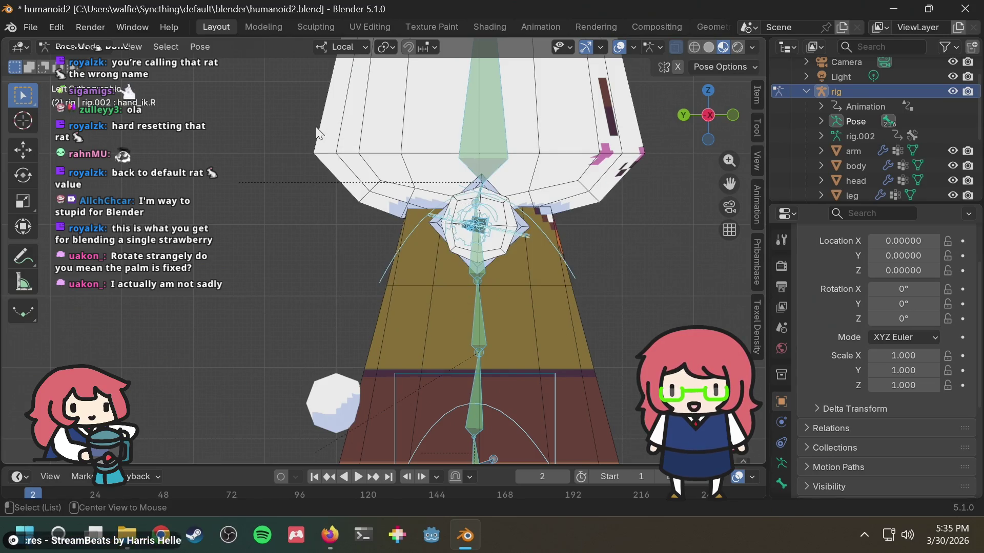
Clear the hand control's rotation with Alt+R, deselect all bones, and inspect the arm.
key("alt+r")
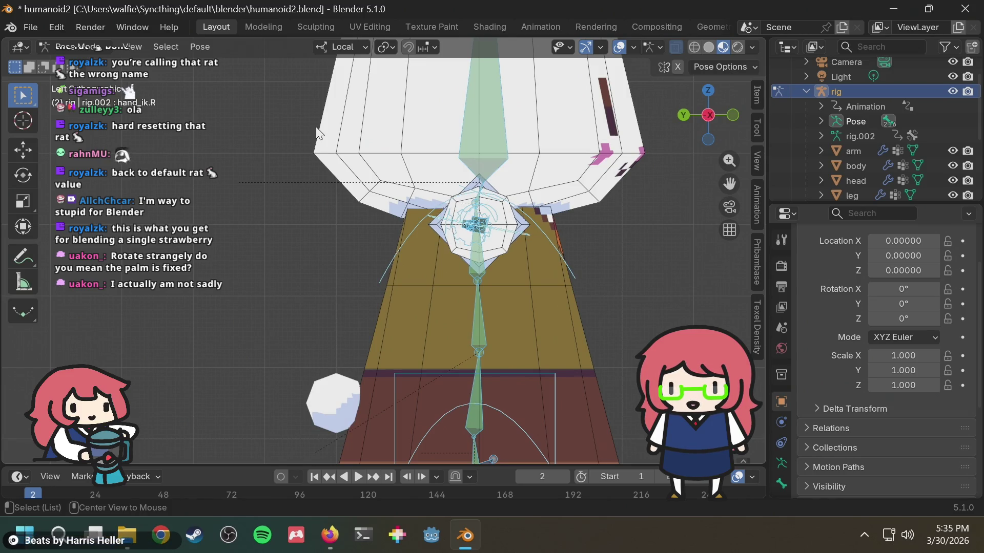
key("alt+a")
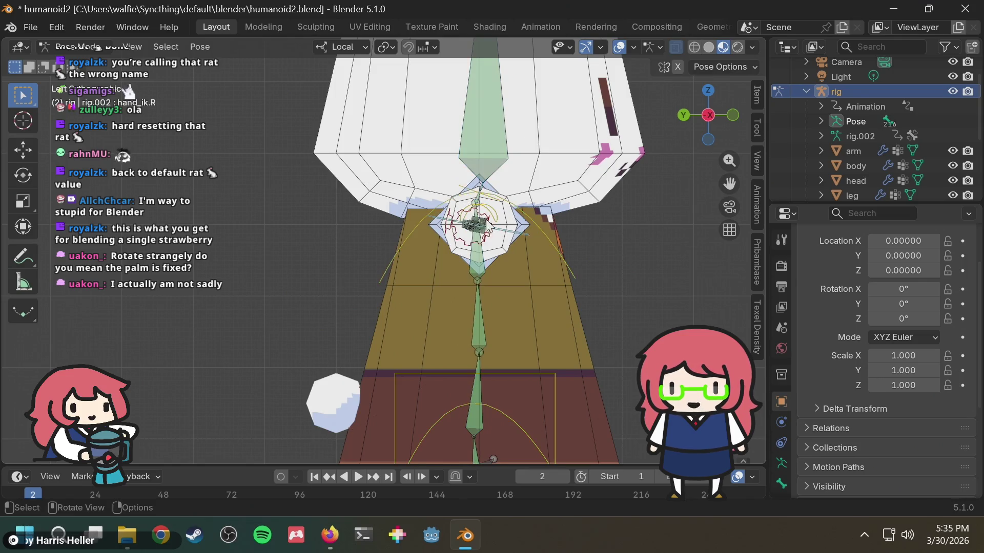
middle_click_drag(537, 205, 515, 216)
mouse_move(551, 268)
middle_mouse_down()
mouse_move(568, 231)
mouse_move(543, 249)
middle_mouse_up()
mouse_move(344, 313)
middle_mouse_down()
mouse_move(383, 283)
mouse_move(562, 260)
middle_mouse_up()
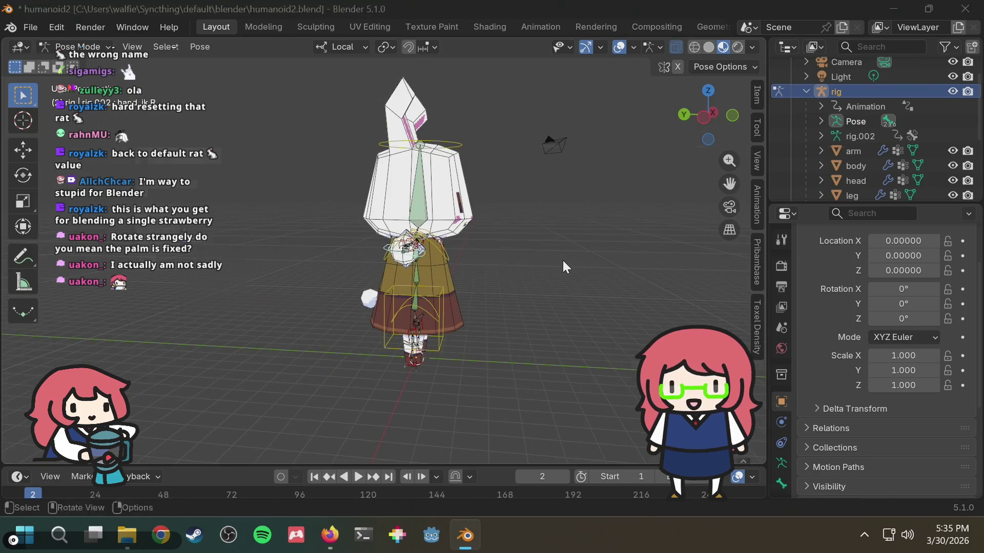
key("alt+Tab")
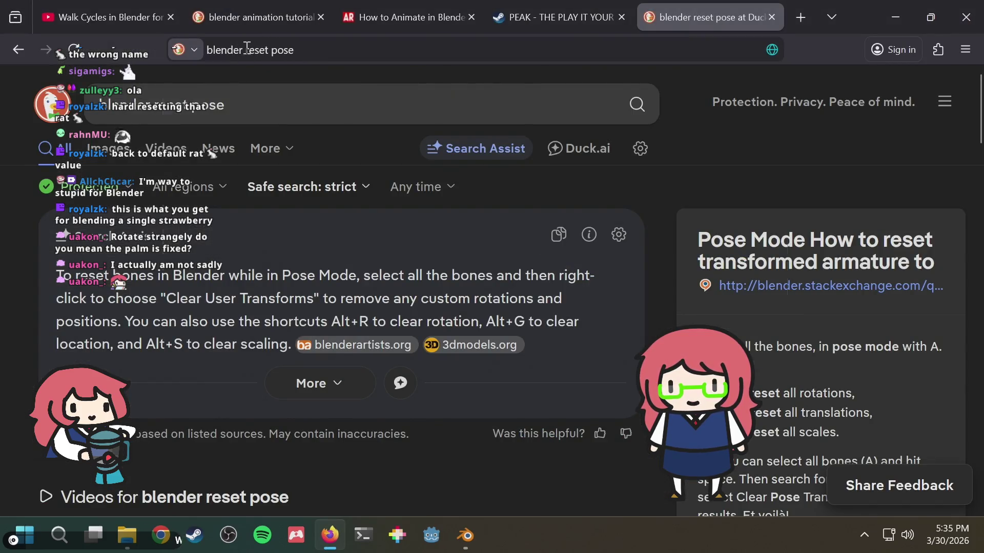
Change the search to 'blender reset rotation of control' and scan the results.
left_click_drag(249, 51, 368, 52)
left_click(390, 48)
key("ctrl+shift+Left")
type("rotation of c")
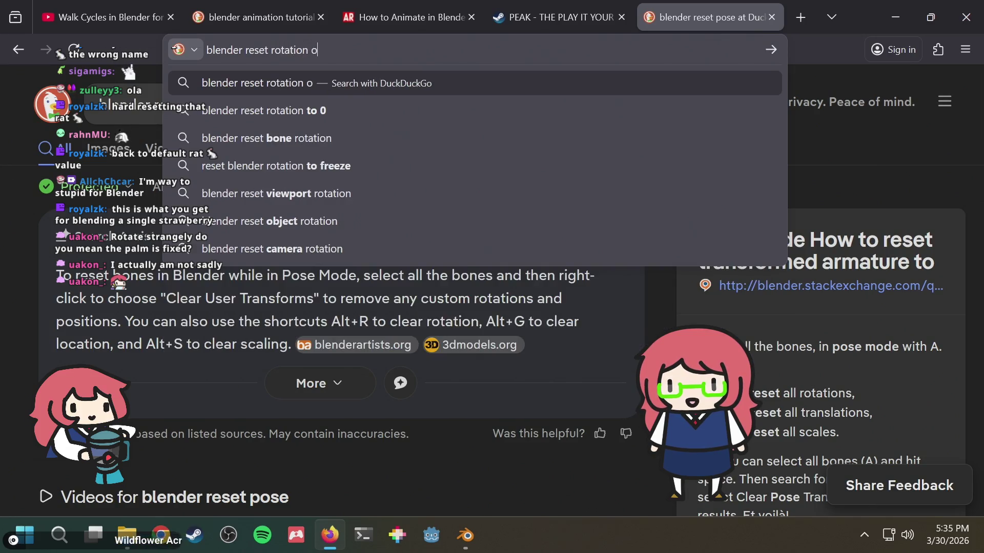
type("ontrol")
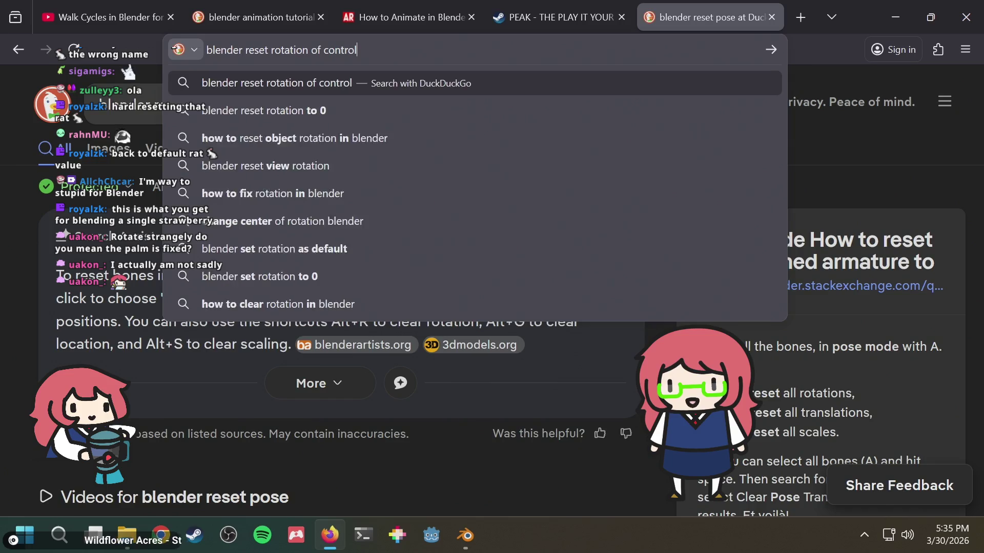
key("Return")
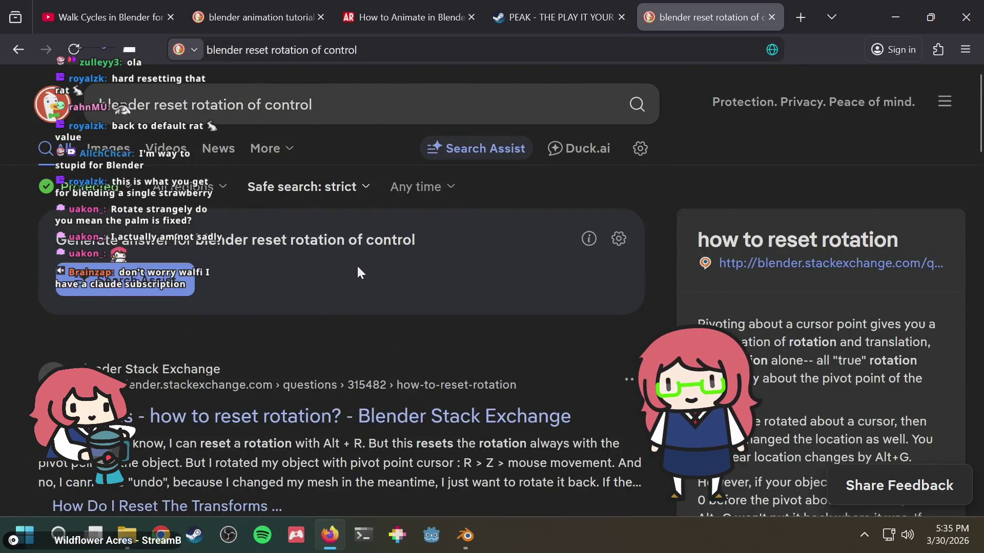
scroll(358, 263, "down", 2)
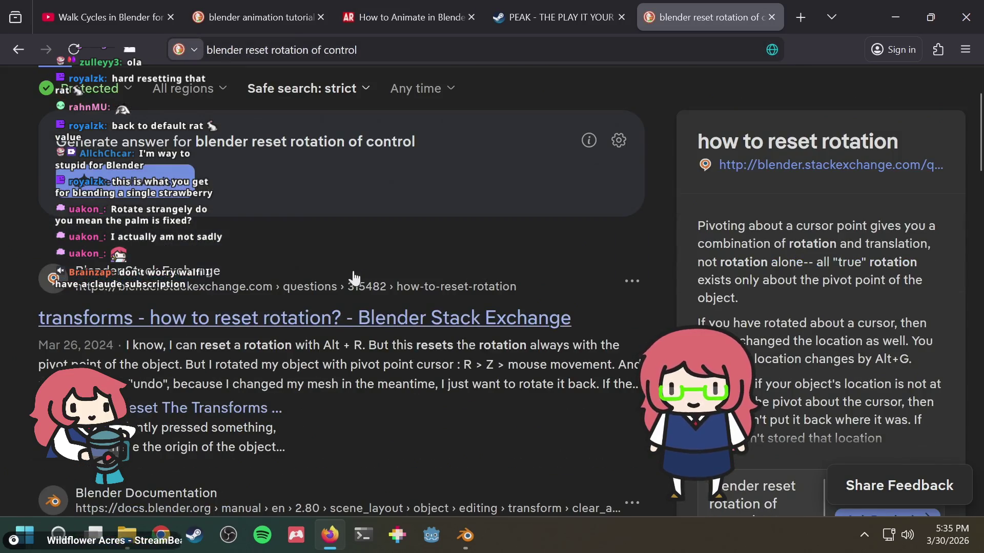
scroll(330, 328, "down", 2)
scroll(332, 333, "up", 2)
Read through the Stack Exchange 'how to reset rotation?' answer, then return to Blender.
left_click(332, 332)
scroll(429, 309, "down", 6)
scroll(428, 304, "down", 8)
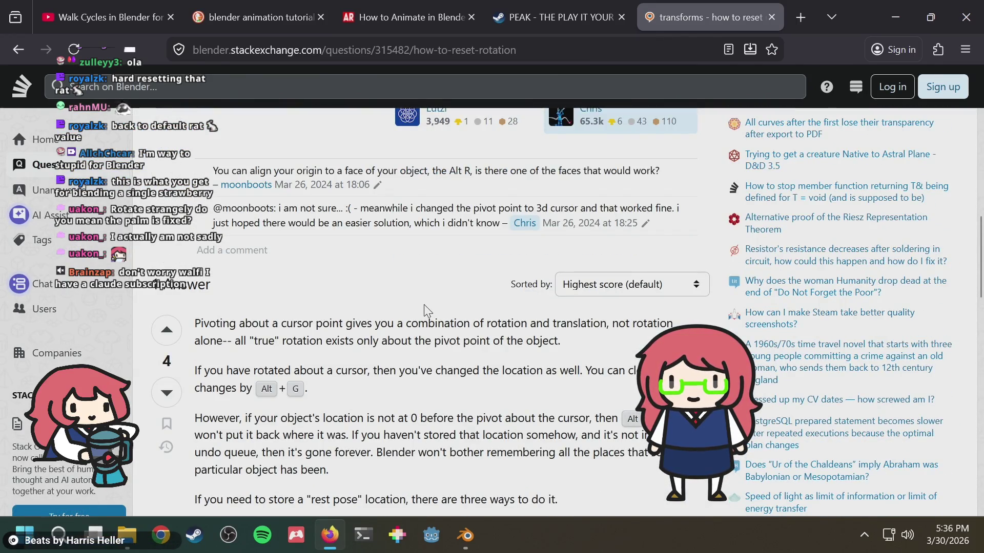
scroll(424, 305, "down", 2)
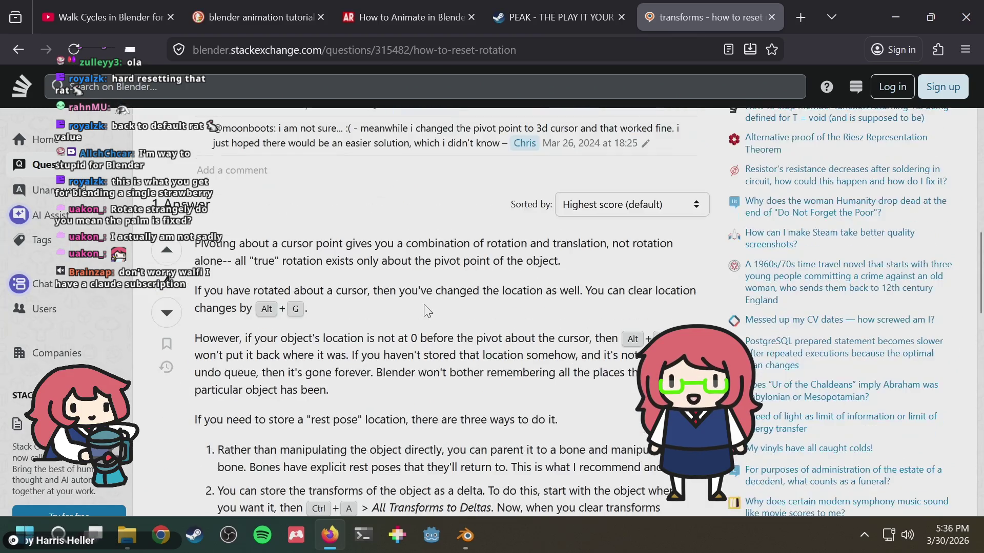
scroll(427, 310, "down", 4)
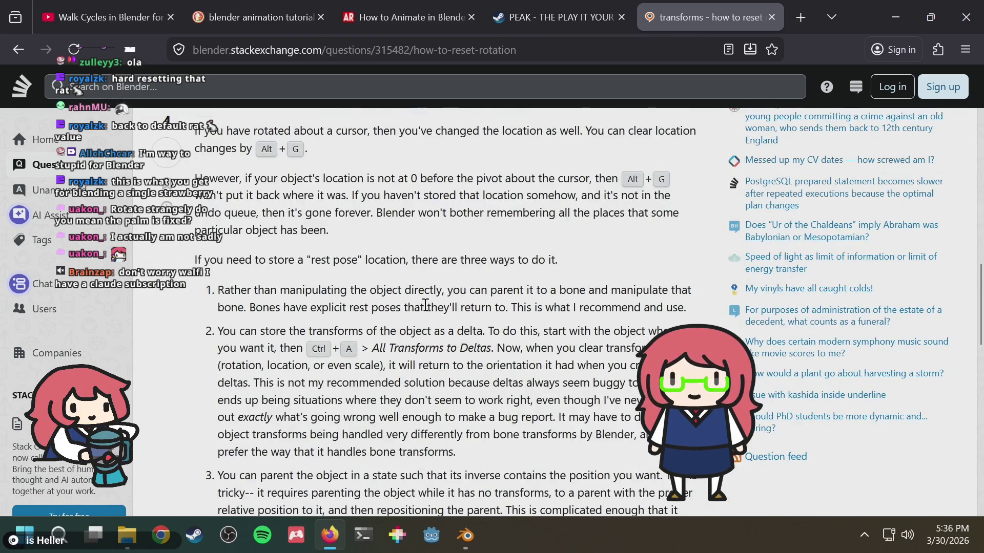
scroll(425, 306, "down", 2)
key("alt+Tab")
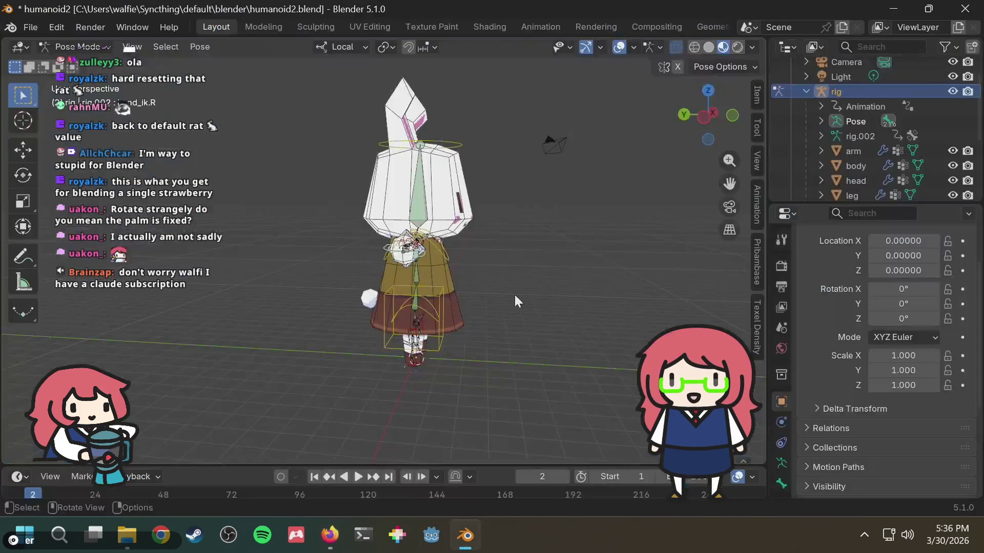
Save humanoid2.blend and zoom in on a side orthographic view of the rig.
key("ctrl+s")
middle_click_drag(512, 242, 365, 277)
scroll(364, 278, "up", 5)
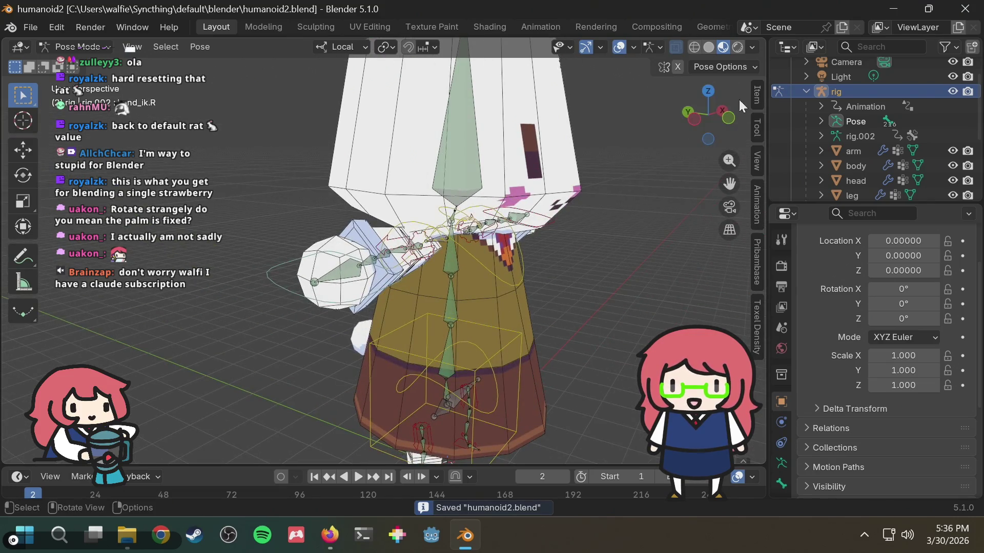
left_click(722, 110)
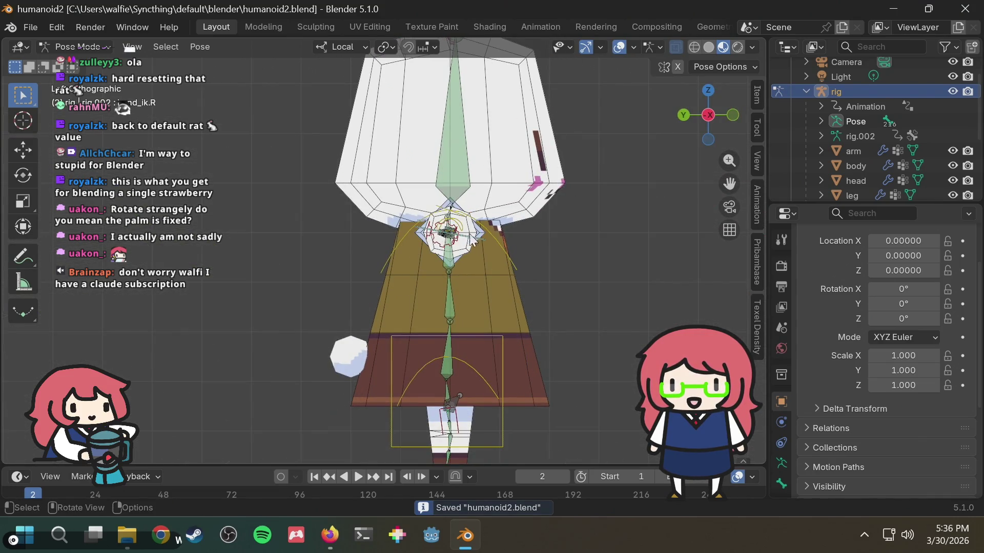
scroll(467, 242, "up", 2)
scroll(613, 229, "up", 3)
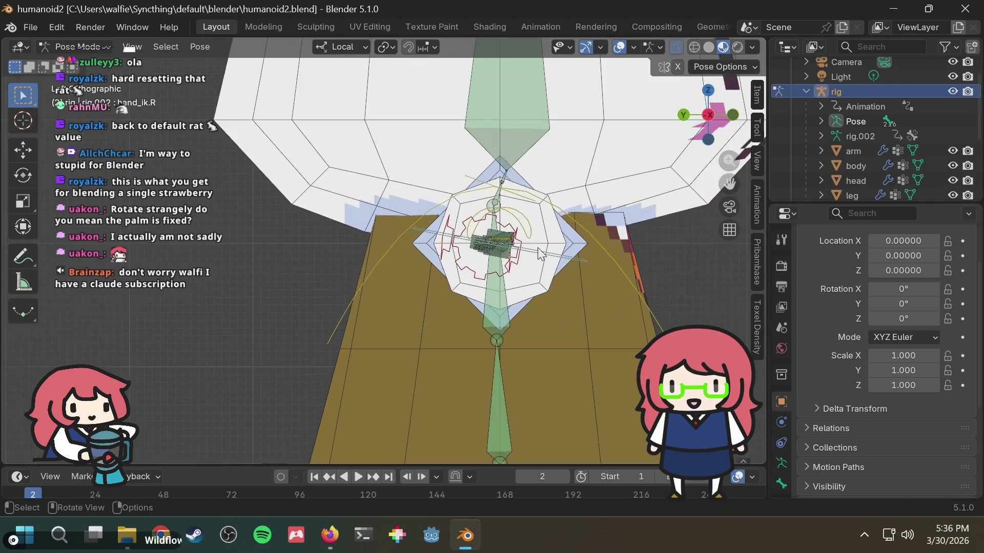
scroll(538, 229, "up", 2)
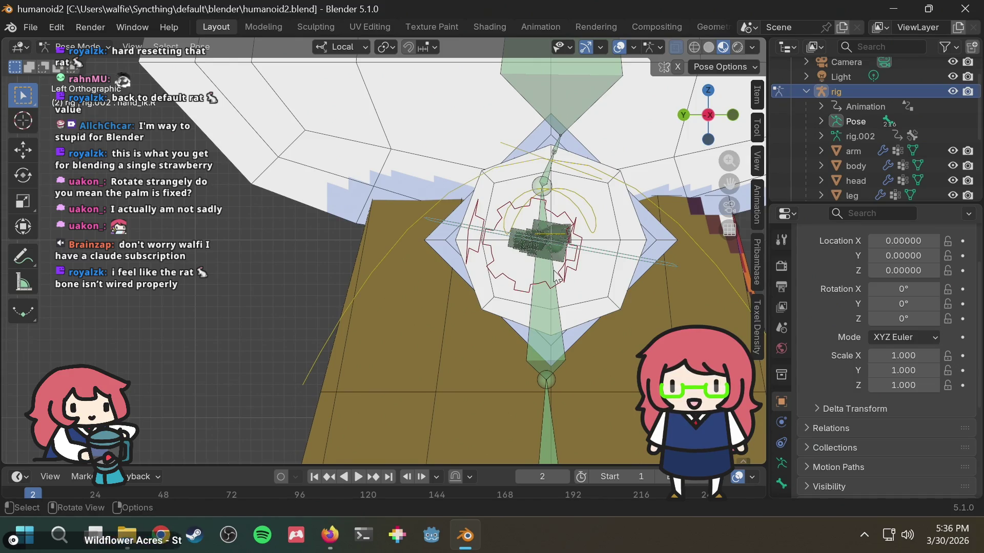
scroll(555, 276, "down", 2)
scroll(534, 266, "down", 4)
scroll(534, 266, "up", 3)
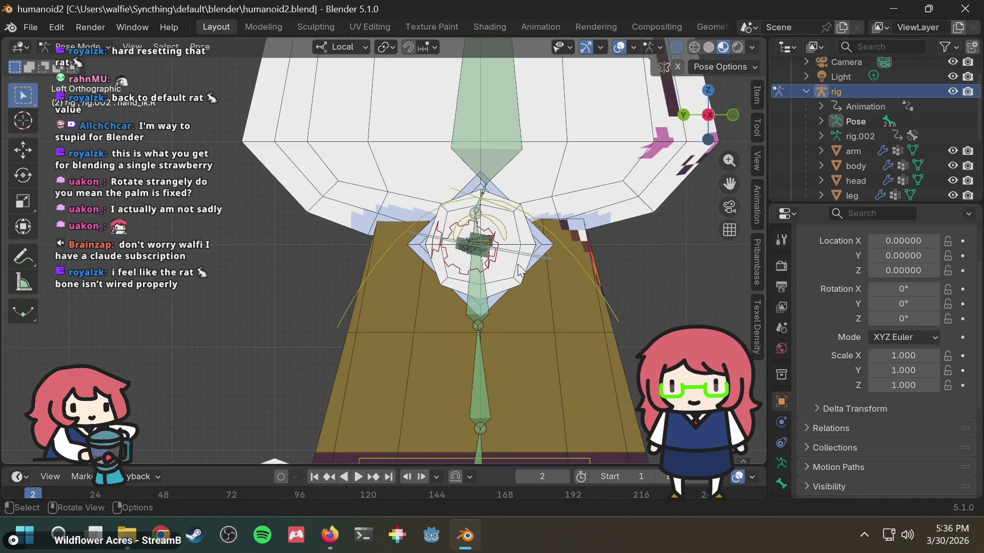
Rotate upper_arm_parent.R and cancel, then rotate hand_ik.R and confirm.
left_click(448, 261)
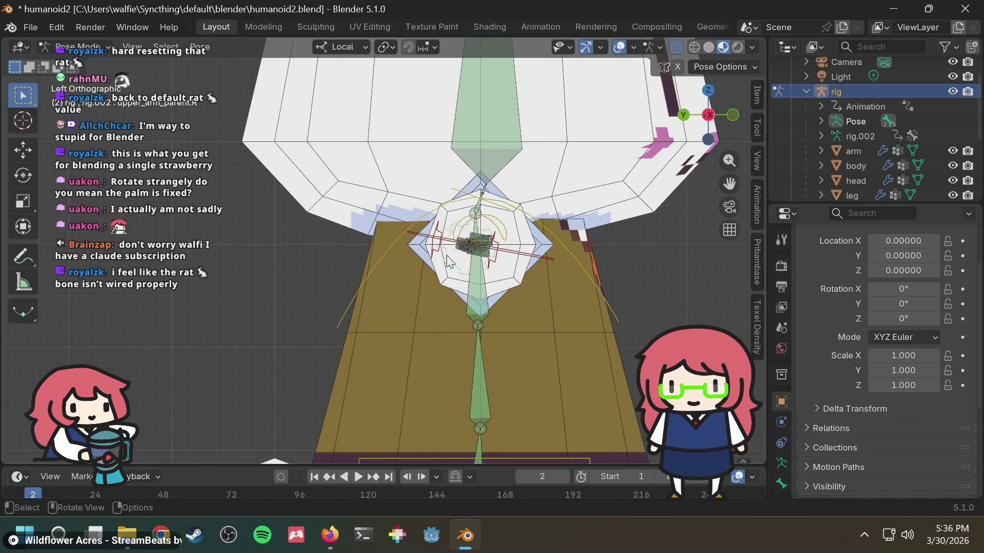
key("r")
right_click(472, 268)
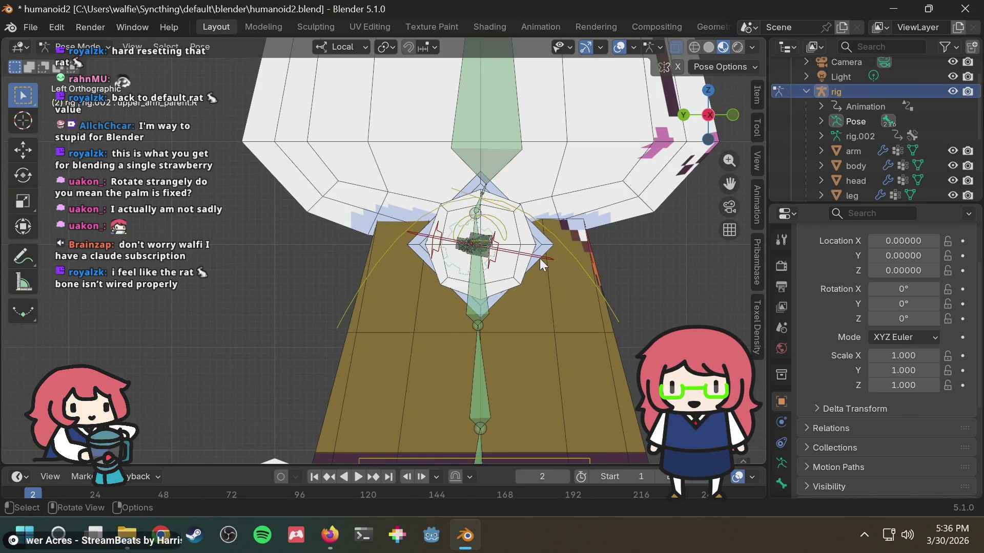
left_click(540, 254)
key("r")
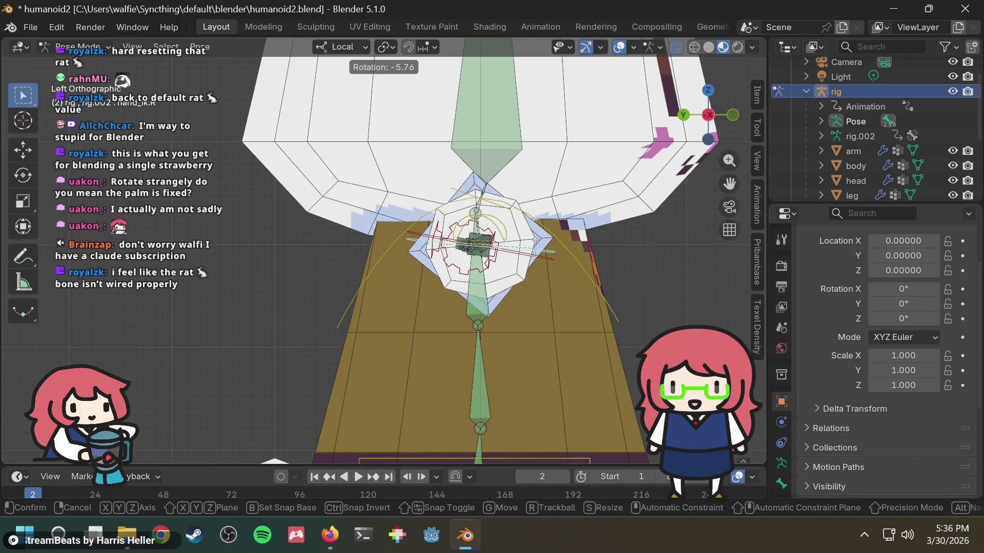
left_click(548, 242)
scroll(561, 240, "down", 2)
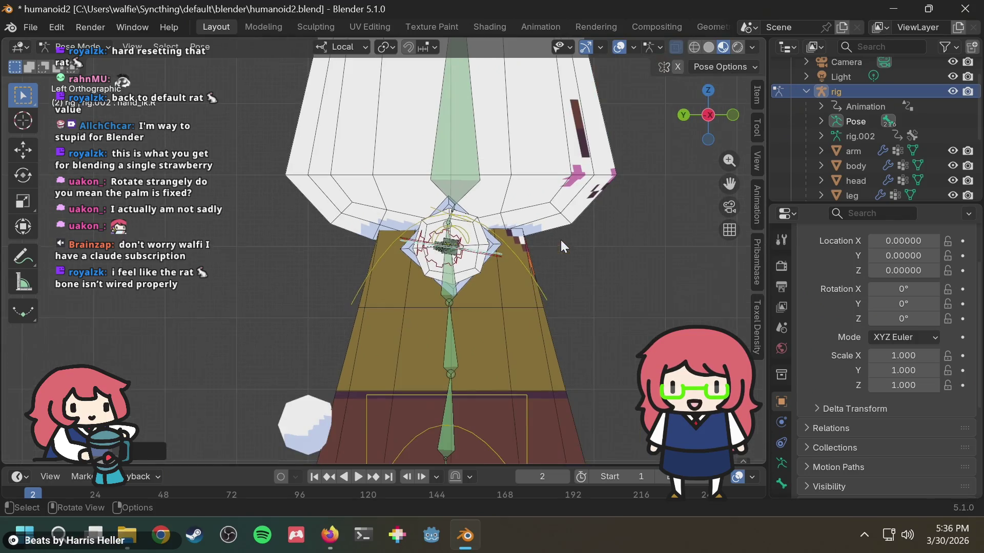
From the side view, try moving the thin hand bone and rotating it by 0, cancelling both.
mouse_move(628, 247)
middle_mouse_down()
mouse_move(533, 303)
mouse_move(580, 262)
mouse_move(580, 171)
middle_mouse_up()
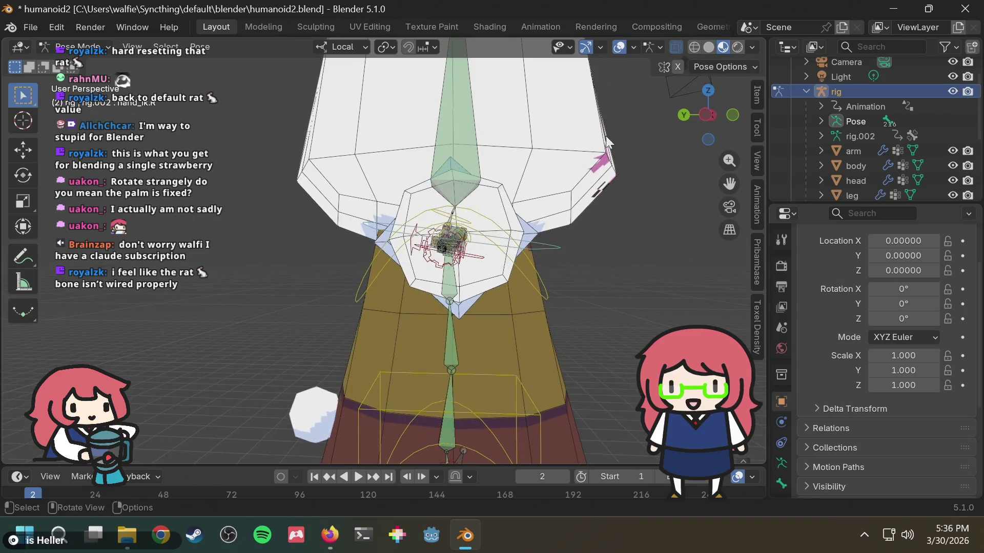
left_click(699, 111)
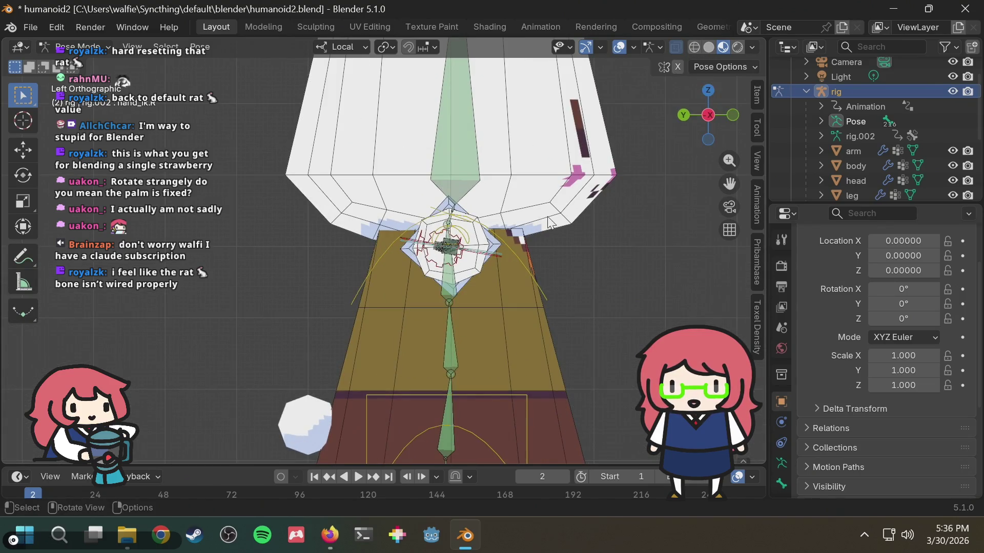
left_click(486, 254)
key("g")
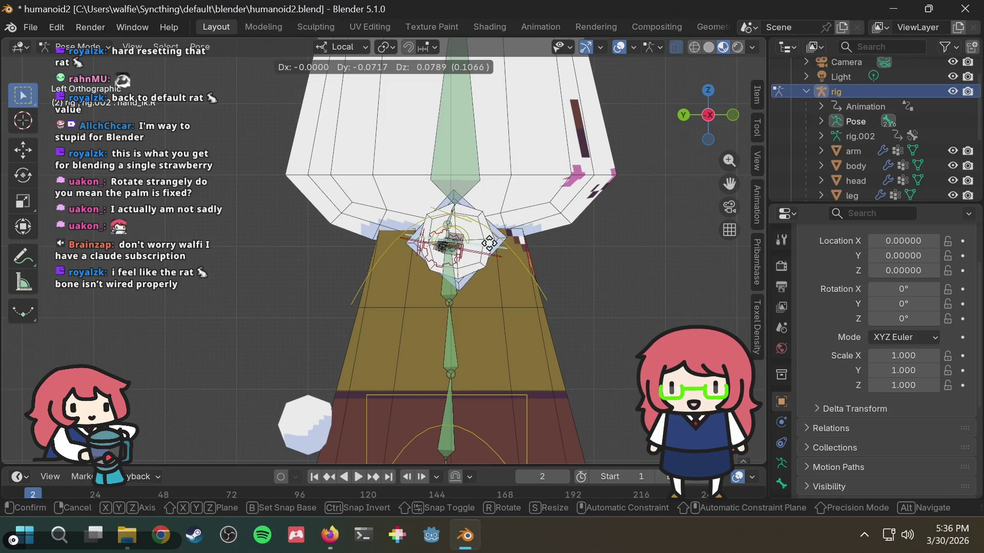
right_click(491, 247)
type("r0")
right_click(490, 250)
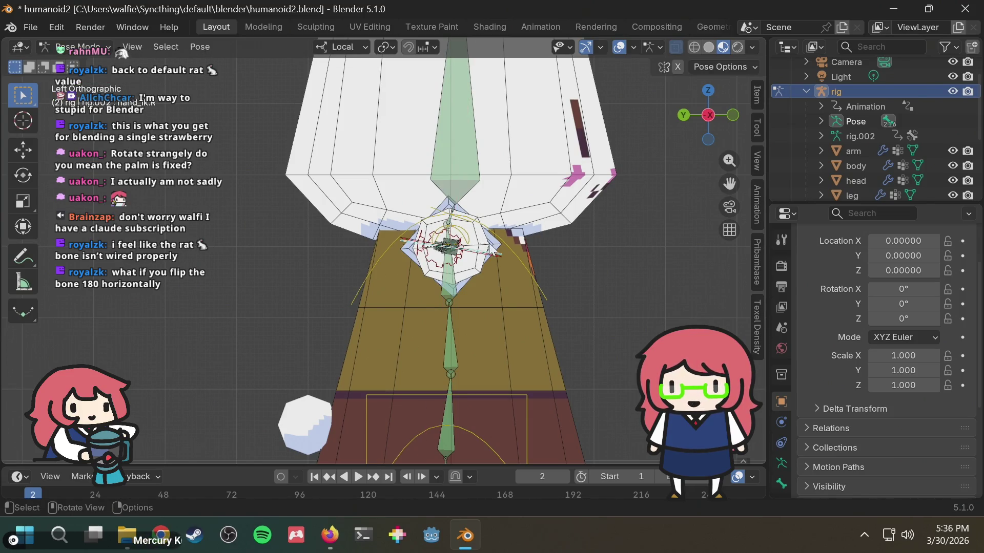
middle_click_drag(497, 233, 380, 296)
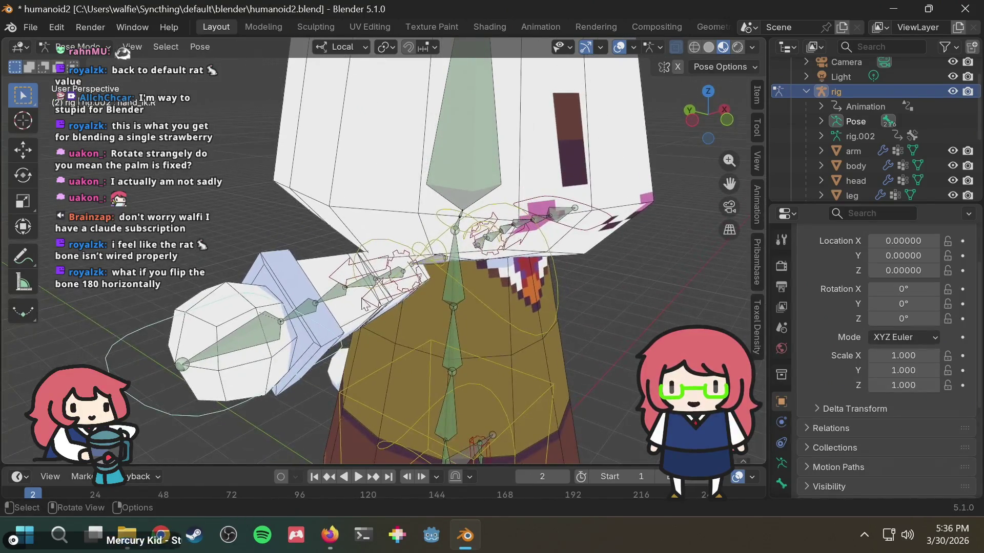
middle_click_drag(313, 295, 285, 324)
left_click(260, 324)
key("s")
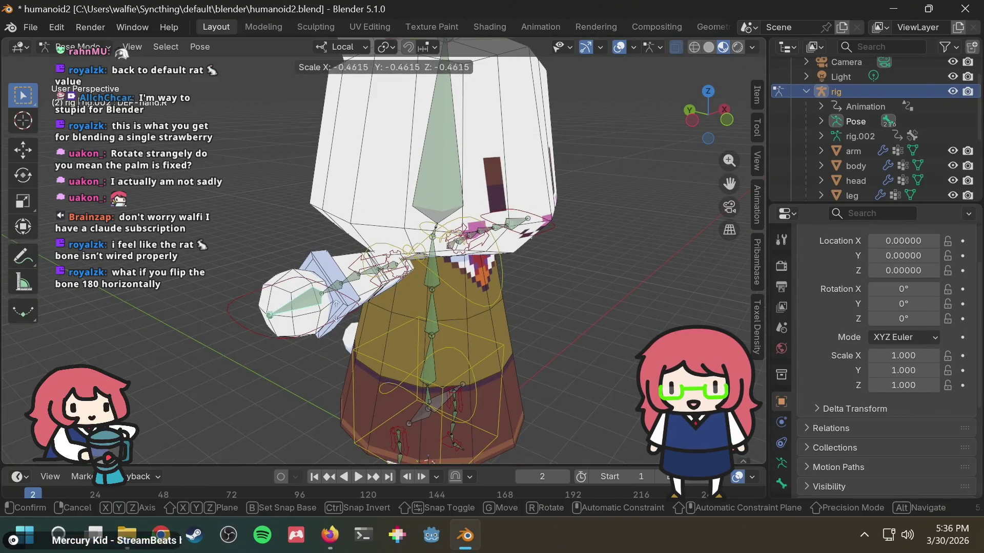
key("Escape")
left_click(248, 315)
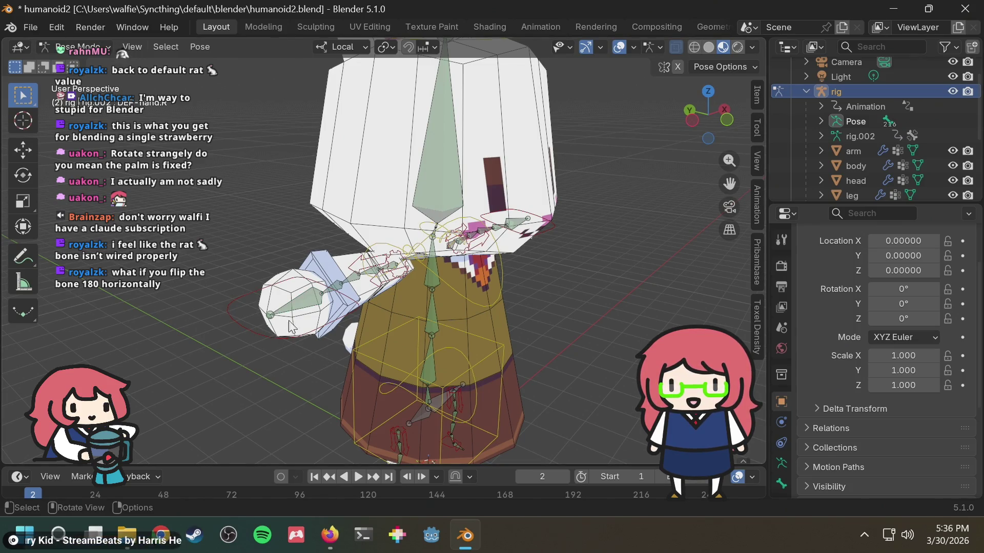
middle_click_drag(271, 251, 557, 256)
middle_click_drag(640, 264, 631, 81)
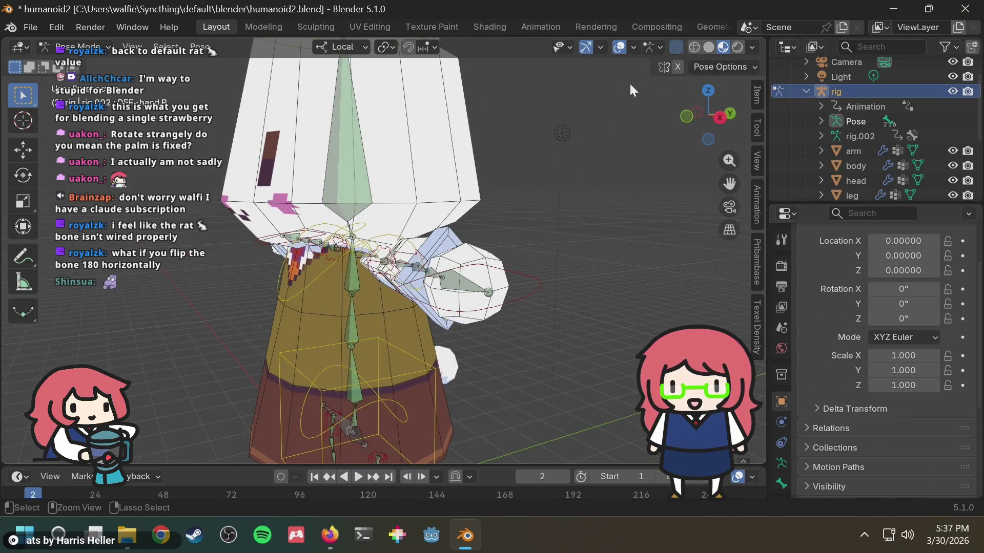
mouse_move(444, 265)
middle_mouse_down()
mouse_move(508, 201)
mouse_move(587, 214)
middle_mouse_up()
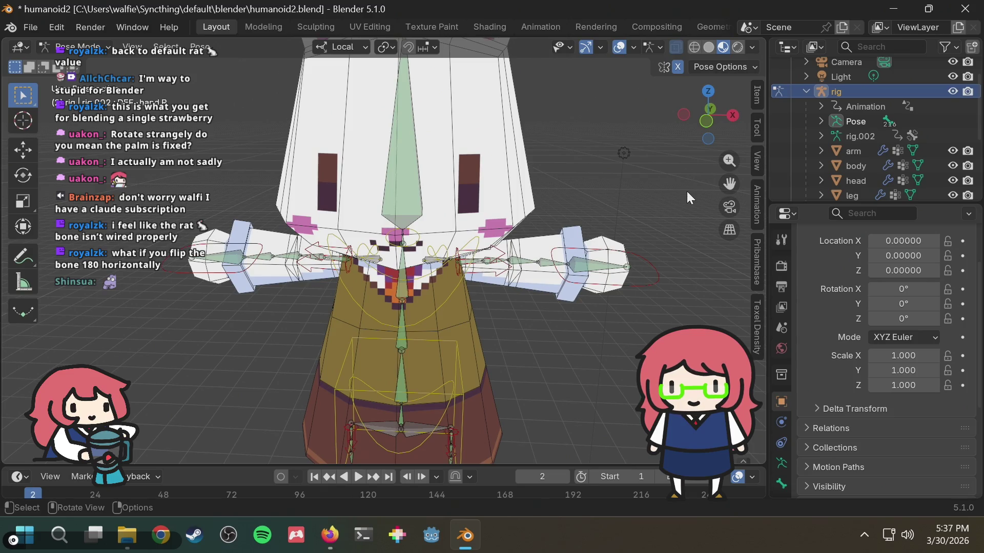
key("a")
key("F3")
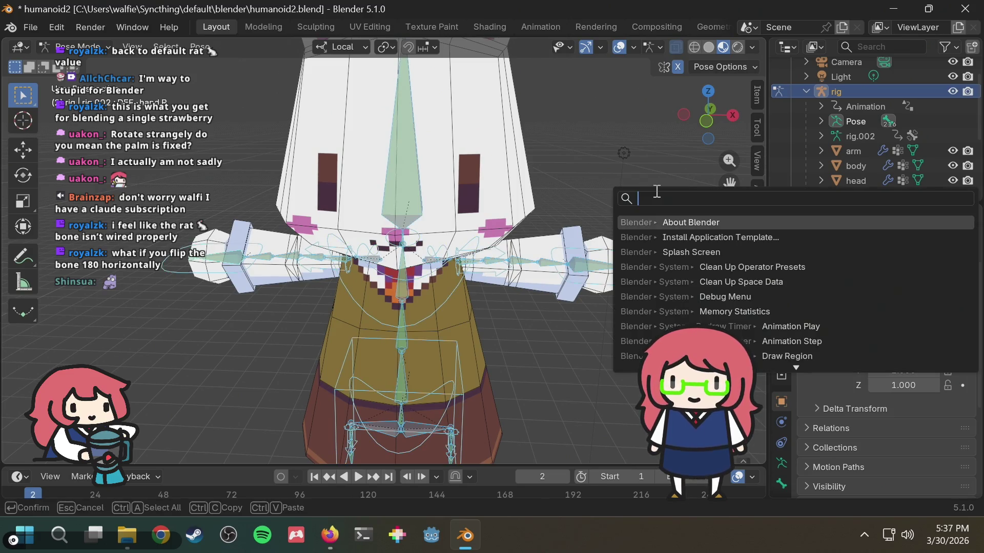
key("Escape")
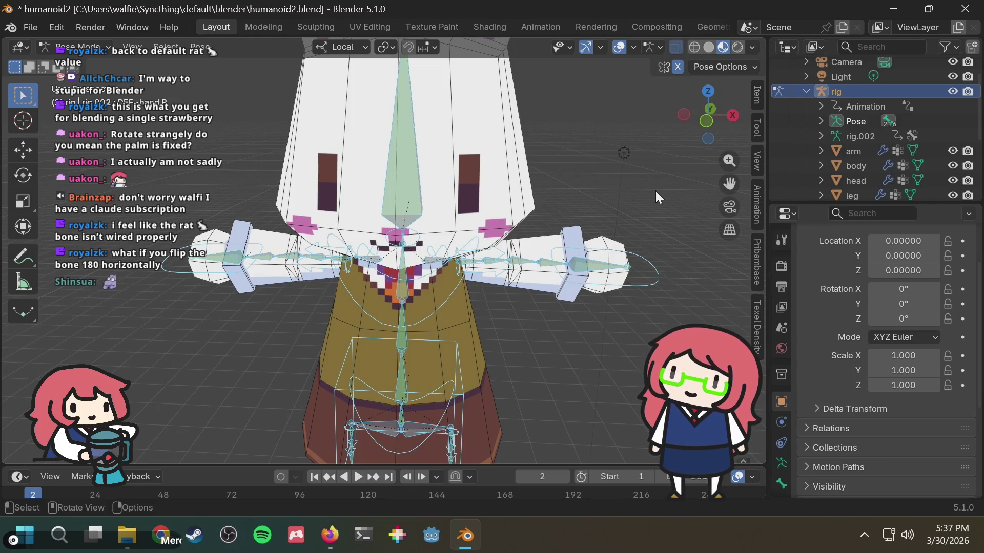
key("alt+a")
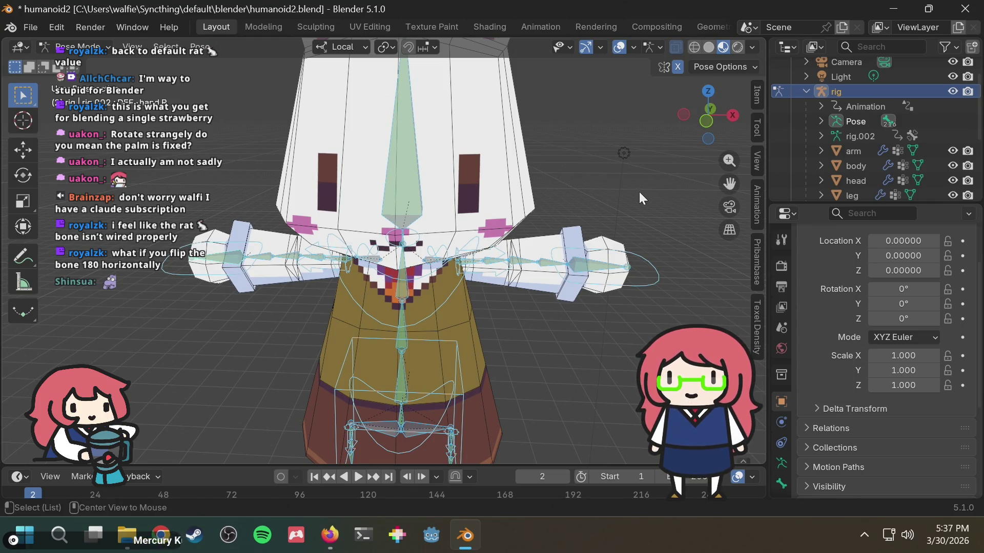
mouse_move(592, 180)
middle_mouse_down()
mouse_move(499, 162)
mouse_move(472, 167)
mouse_move(461, 154)
middle_mouse_up()
middle_click_drag(380, 231, 411, 269)
scroll(434, 317, "up", 3)
mouse_move(434, 318)
middle_mouse_down()
mouse_move(447, 262)
mouse_move(435, 264)
middle_mouse_up()
scroll(353, 256, "up", 4)
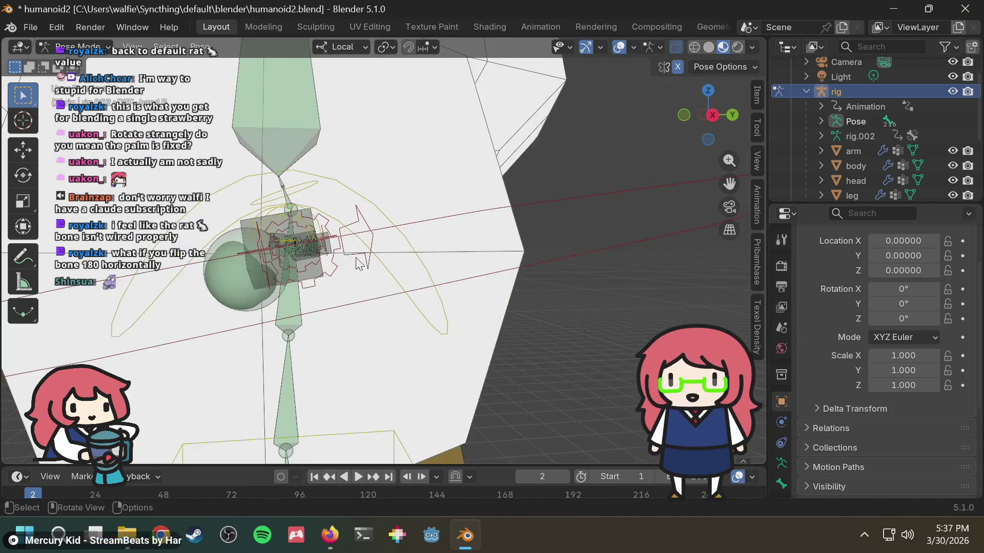
scroll(262, 226, "down", 5)
mouse_move(365, 249)
middle_mouse_down()
mouse_move(368, 287)
mouse_move(535, 246)
mouse_move(389, 233)
mouse_move(411, 268)
middle_mouse_up()
scroll(386, 231, "up", 3)
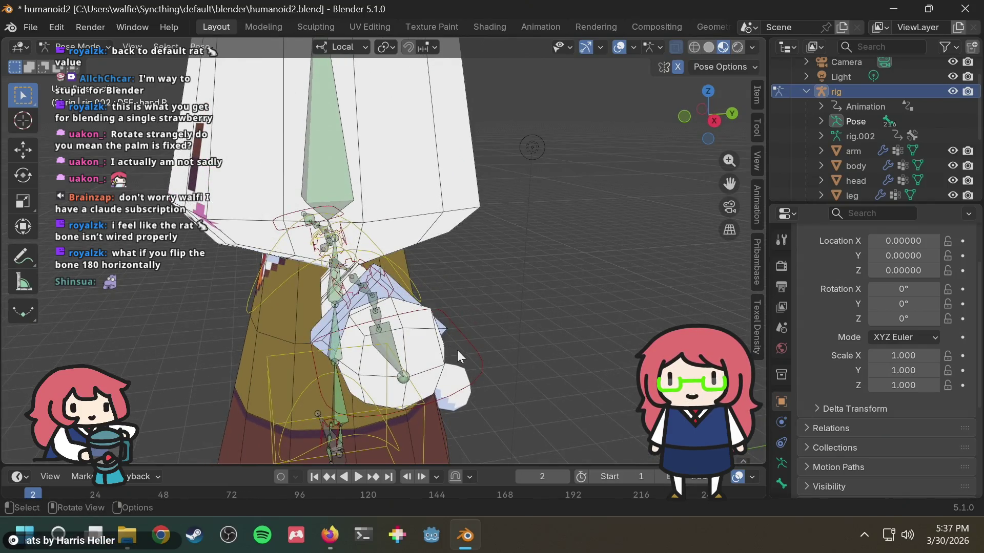
scroll(498, 329, "down", 2)
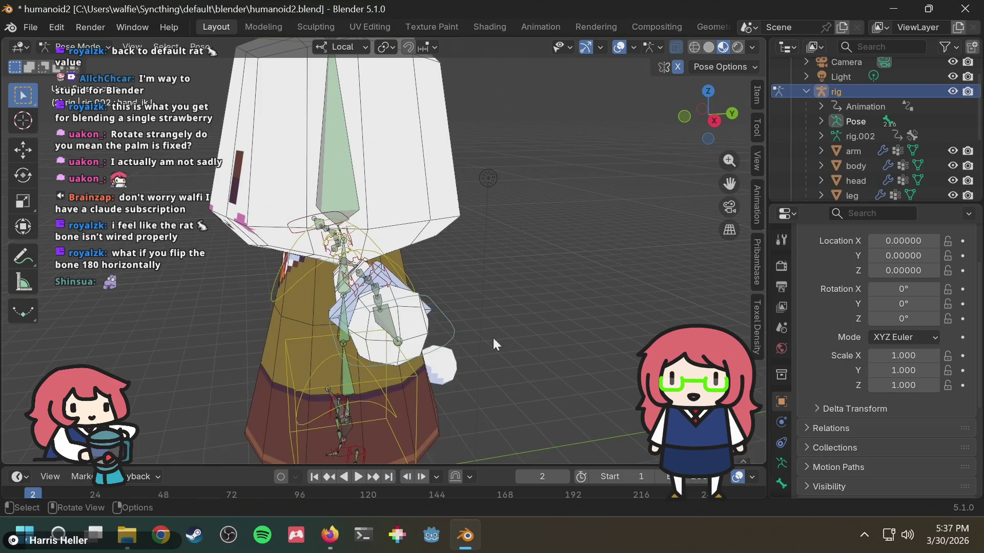
key("g")
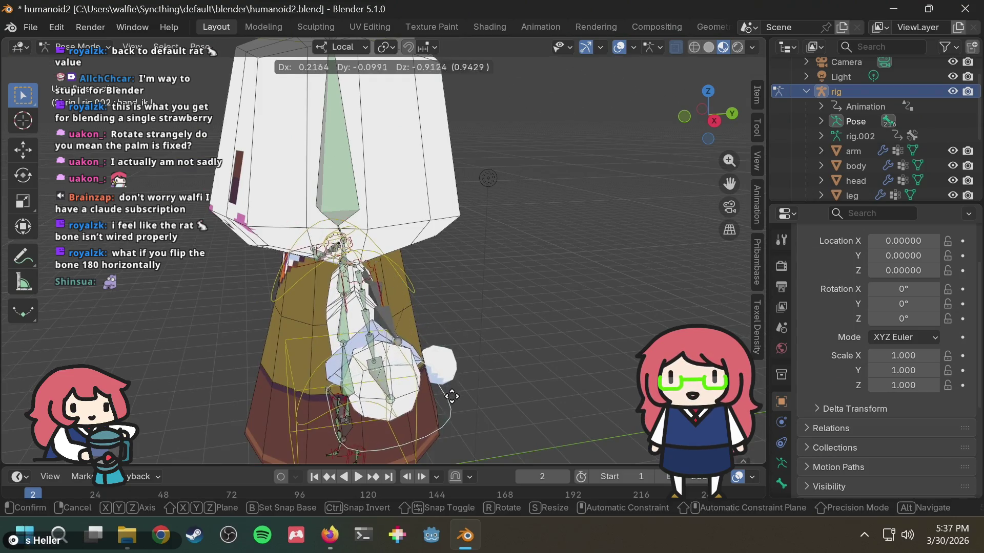
right_click(525, 259)
mouse_move(525, 259)
middle_mouse_down()
mouse_move(502, 305)
mouse_move(504, 290)
mouse_move(485, 282)
mouse_move(374, 272)
mouse_move(413, 250)
mouse_move(534, 217)
middle_mouse_up()
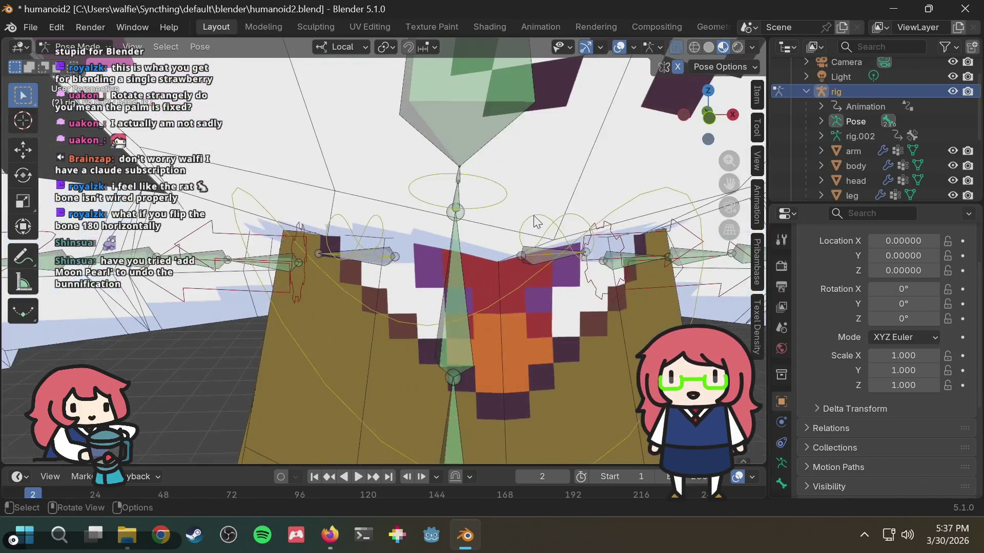
scroll(534, 221, "down", 3)
mouse_move(534, 222)
middle_mouse_down()
mouse_move(484, 232)
mouse_move(405, 224)
mouse_move(526, 220)
mouse_move(482, 303)
middle_mouse_up()
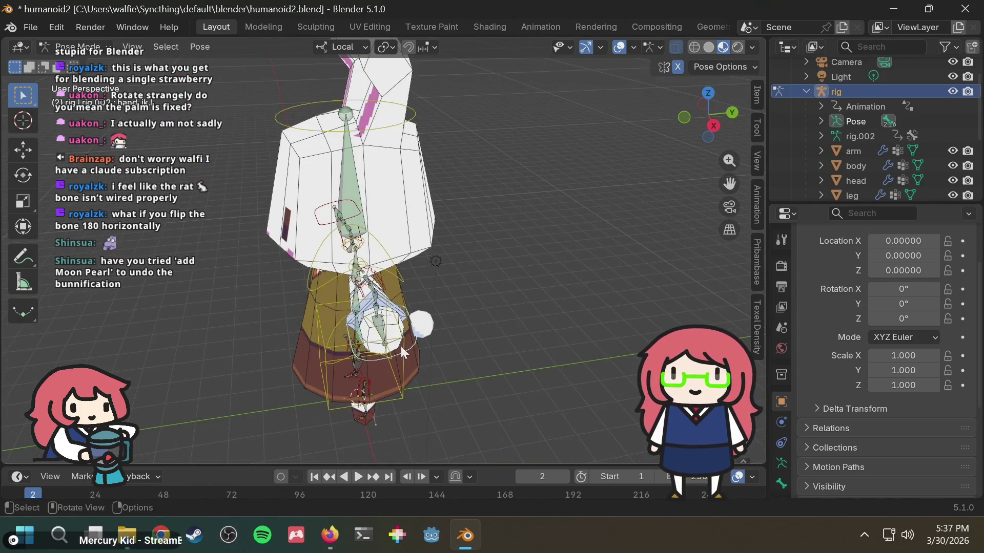
key("g")
key("Escape")
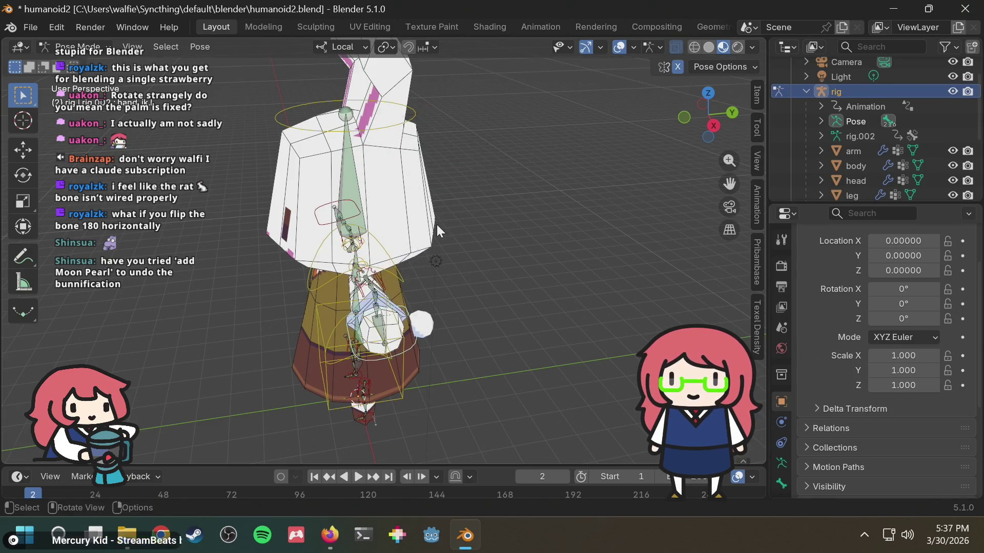
middle_click_drag(439, 231, 591, 152)
key("g")
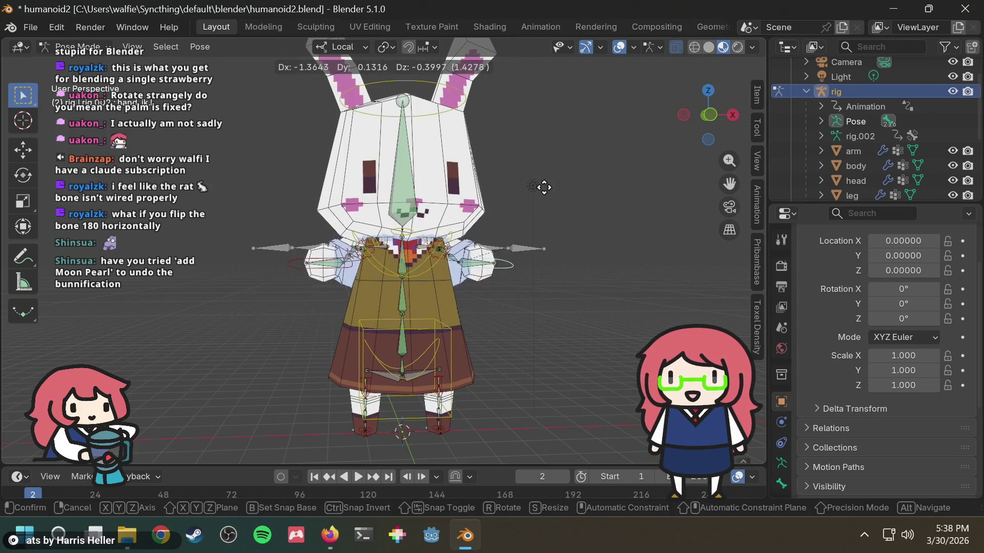
Move the arm bones along their local Y axis to a new offset, dropping a local Z attempt.
key("Escape")
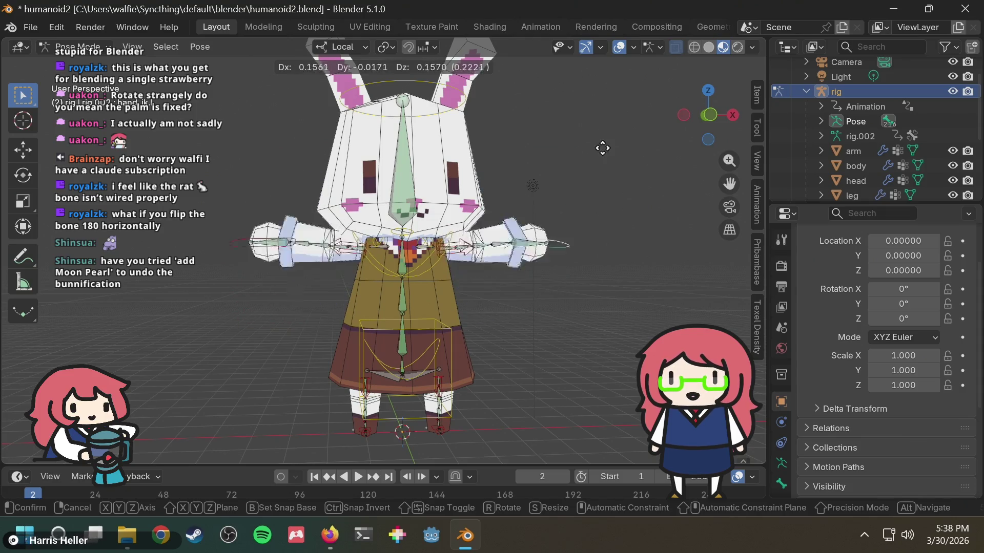
key("g")
key("z")
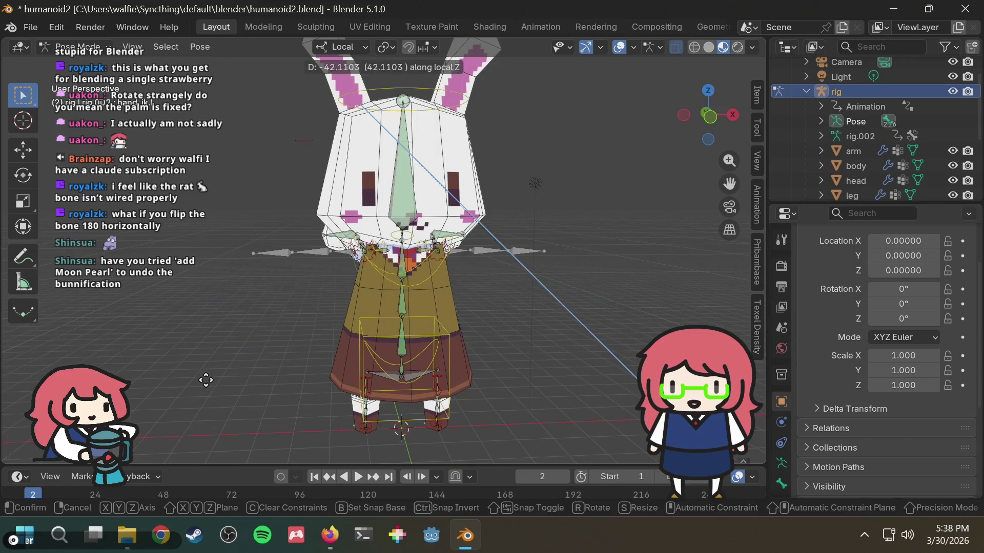
key("Escape")
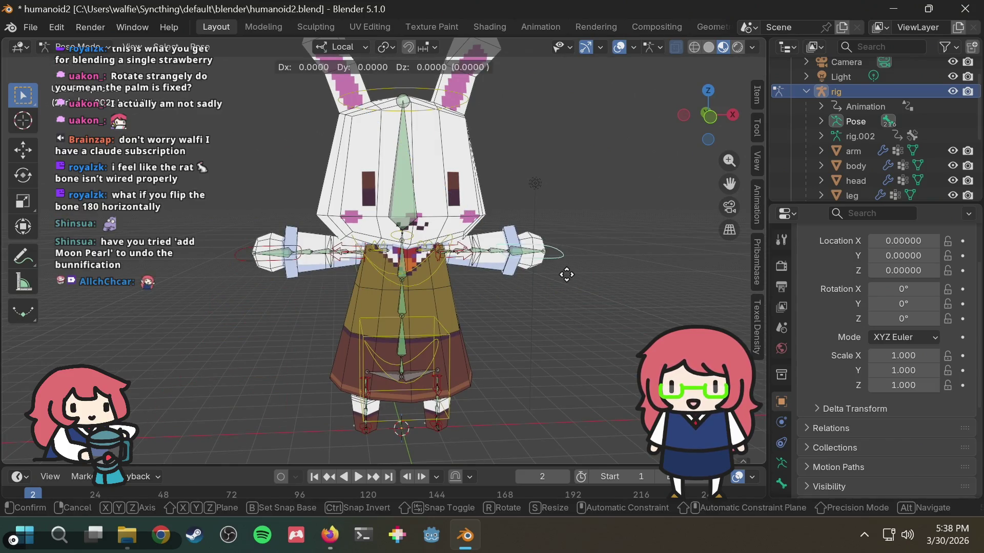
key("g")
key("y")
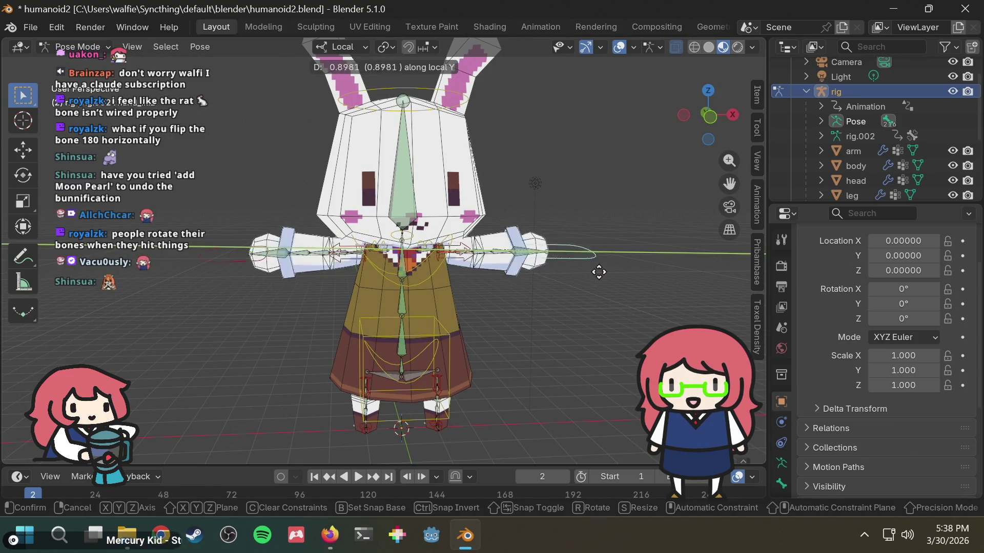
left_click(530, 299)
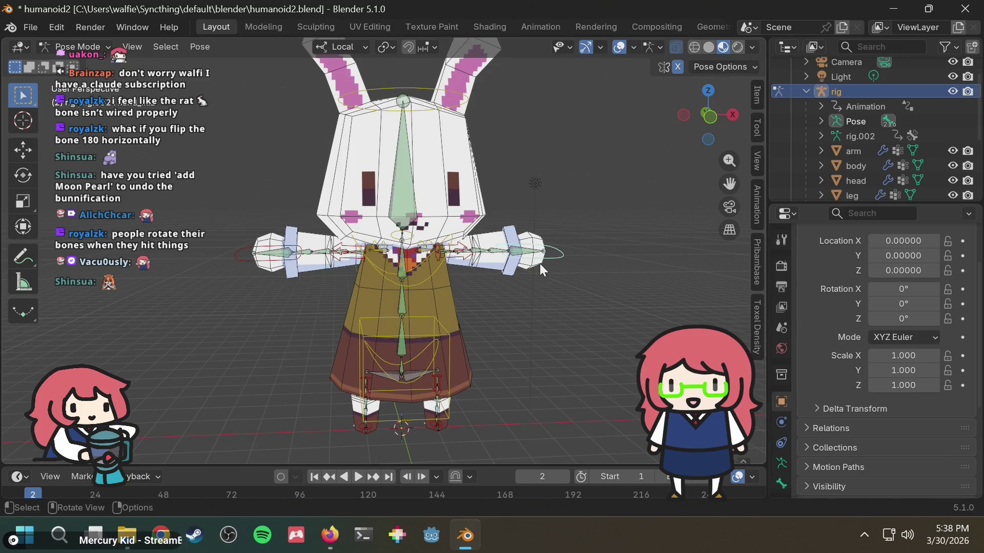
Cancel a test rotation of the hand bones, then select the pelvis bone and begin moving the body.
key("r")
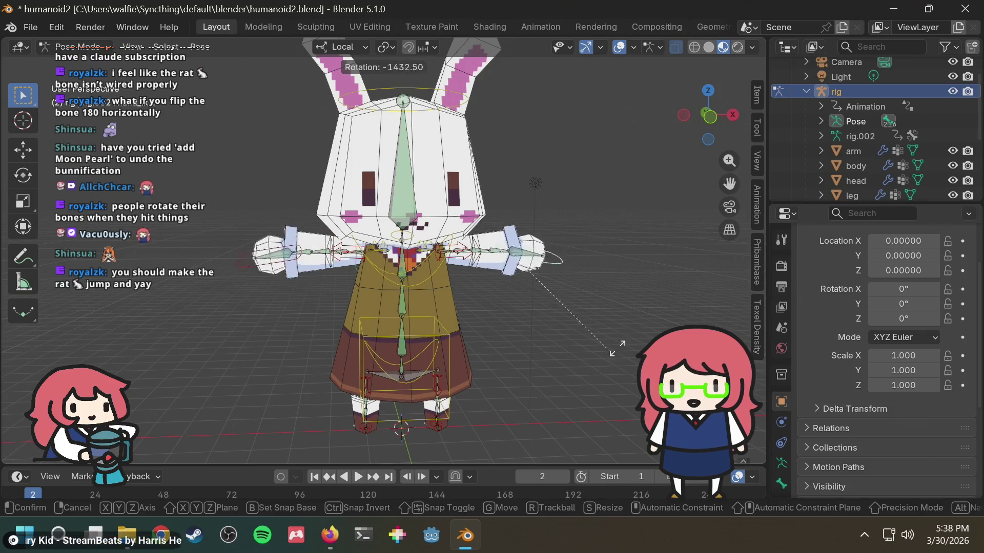
key("Escape")
left_click(429, 336)
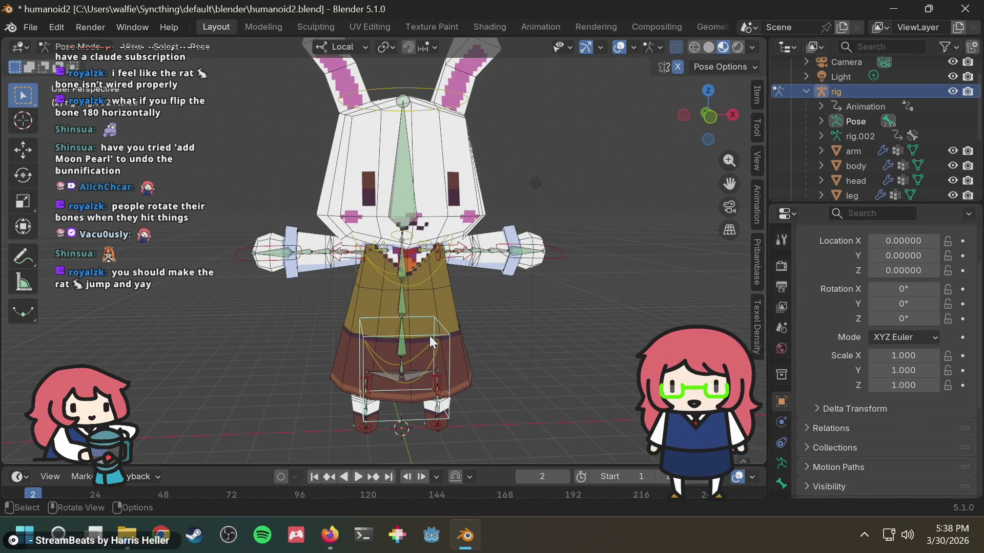
key("g")
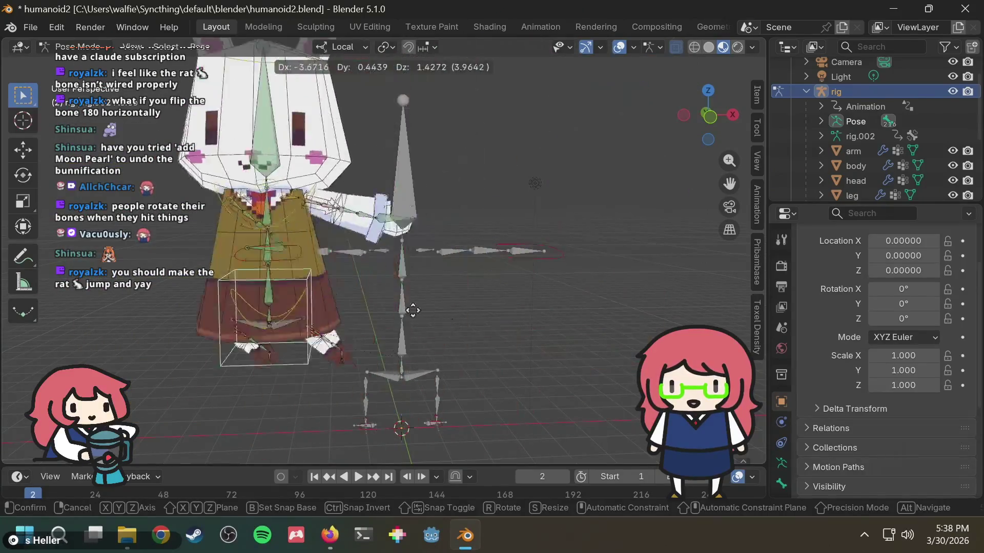
Abandon several attempts to move the bunny's body with the pelvis bone.
right_click(527, 278)
scroll(527, 278, "down", 4)
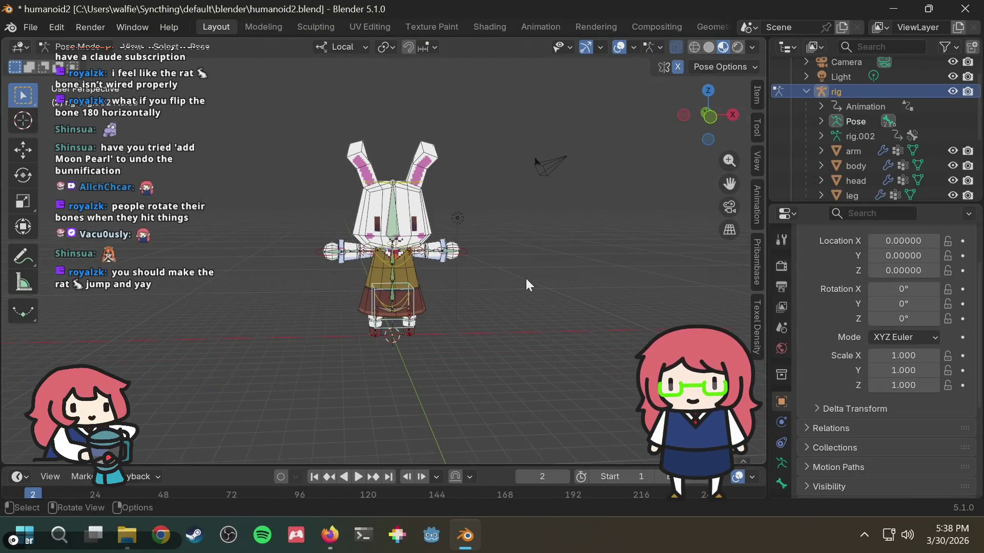
key("g")
right_click(446, 240)
key("g")
right_click(405, 257)
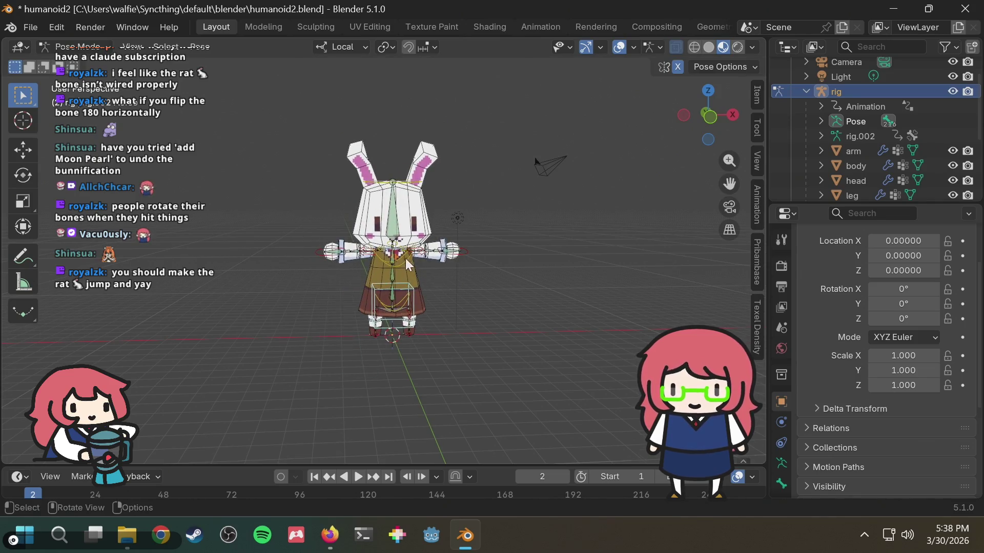
scroll(403, 257, "up", 2)
middle_click_drag(403, 257, 449, 271)
key("g")
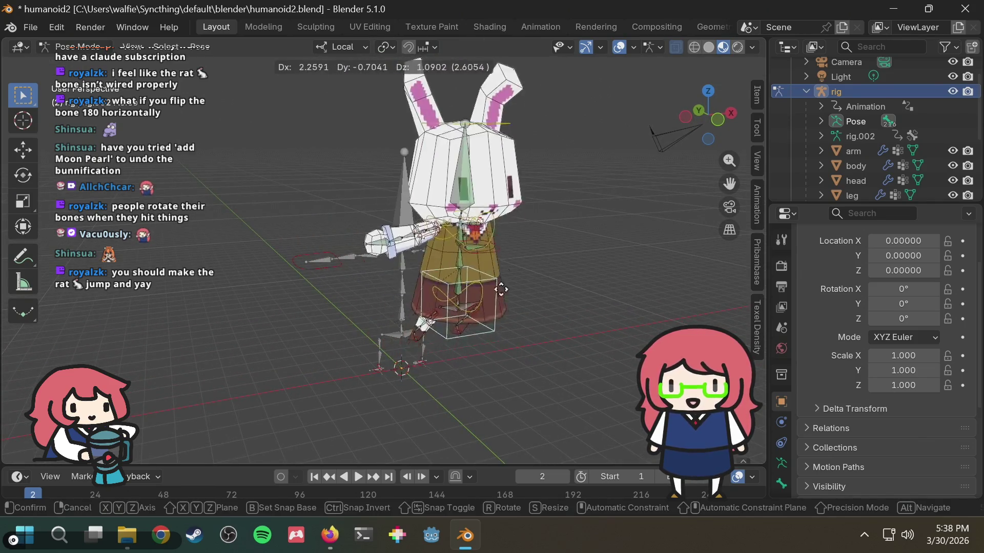
right_click(477, 251)
scroll(513, 214, "up", 2)
scroll(511, 214, "down", 2)
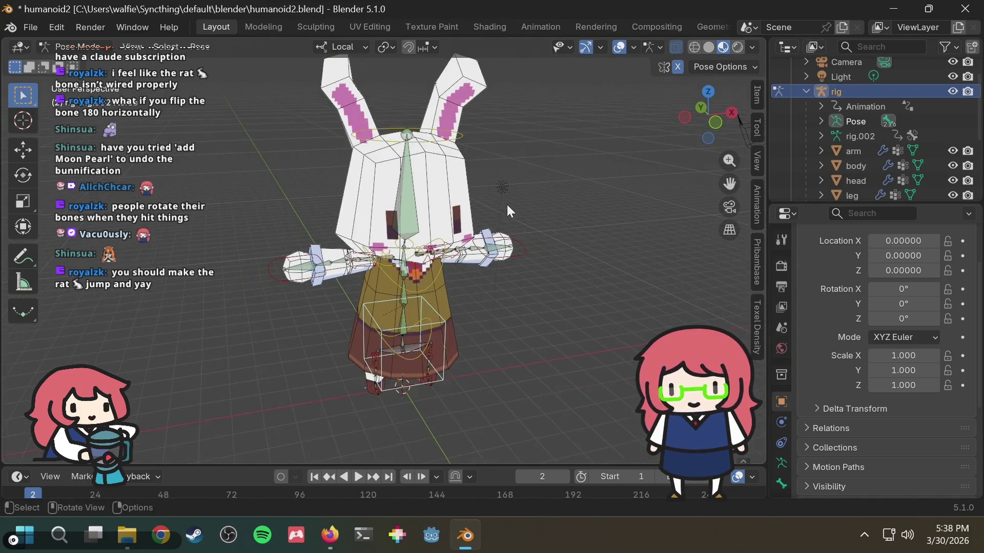
Save humanoid2.blend and orbit round to view the rig's back.
key("ctrl+s")
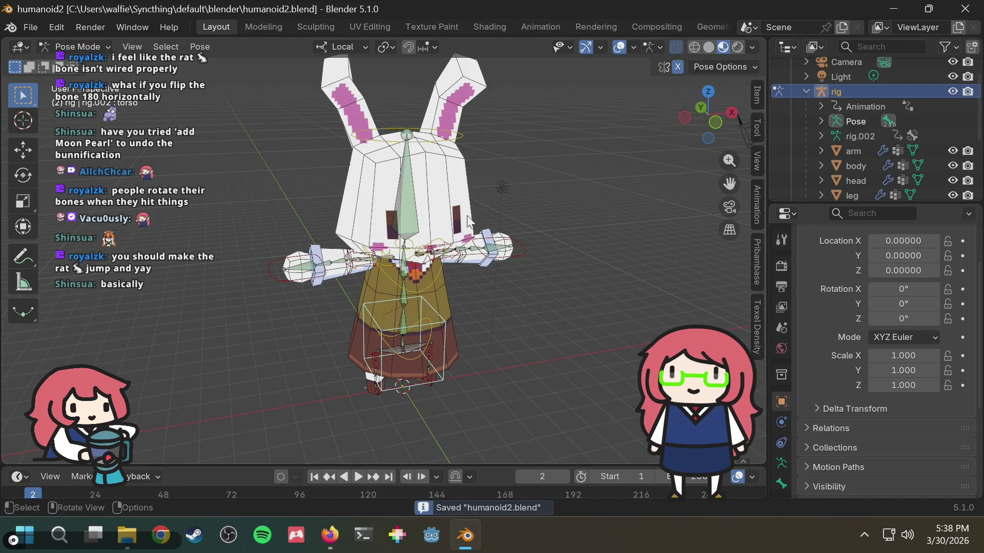
scroll(466, 215, "up", 2)
middle_click_drag(610, 184, 574, 181)
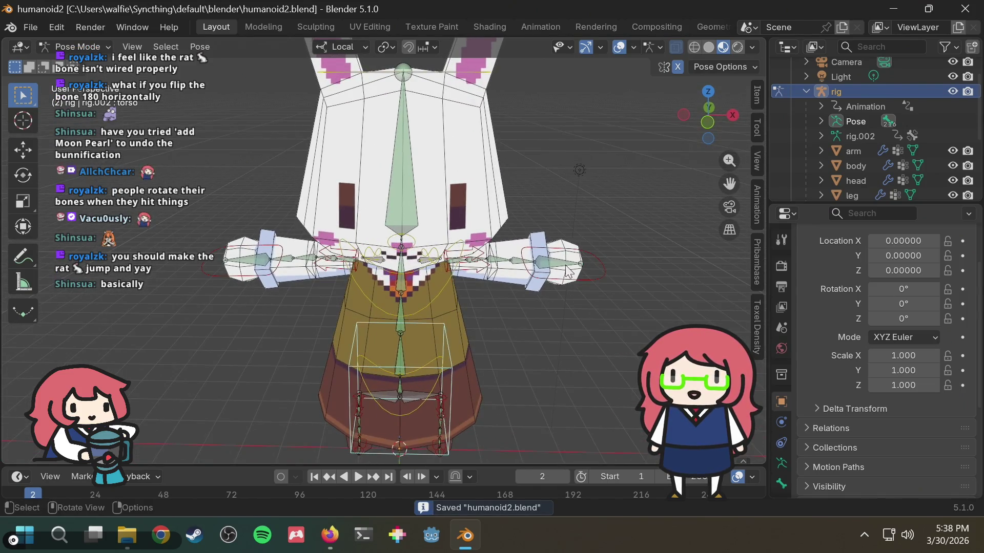
mouse_move(595, 269)
middle_mouse_down()
mouse_move(457, 239)
mouse_move(429, 218)
mouse_move(424, 241)
mouse_move(436, 260)
mouse_move(537, 266)
mouse_move(405, 227)
middle_mouse_up()
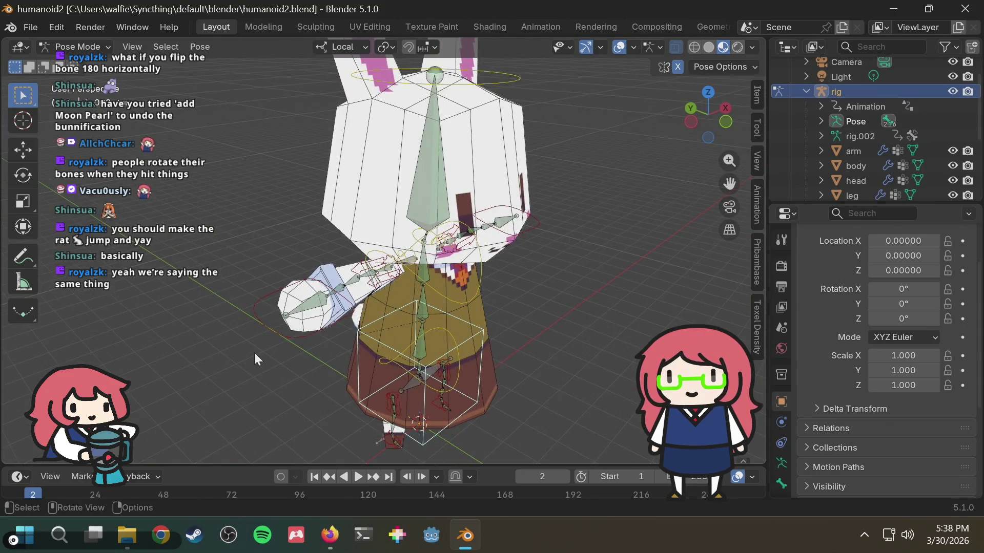
middle_click_drag(275, 321, 353, 282)
scroll(354, 281, "up", 2)
scroll(513, 246, "up", 2)
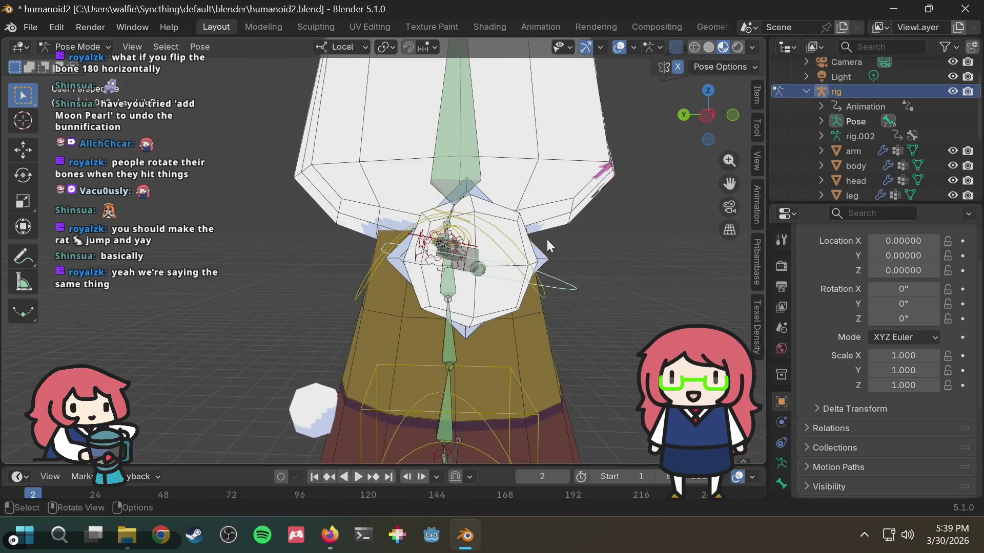
Pose the arms with the arm bone and lower the right hand control so the arm hangs.
key("g")
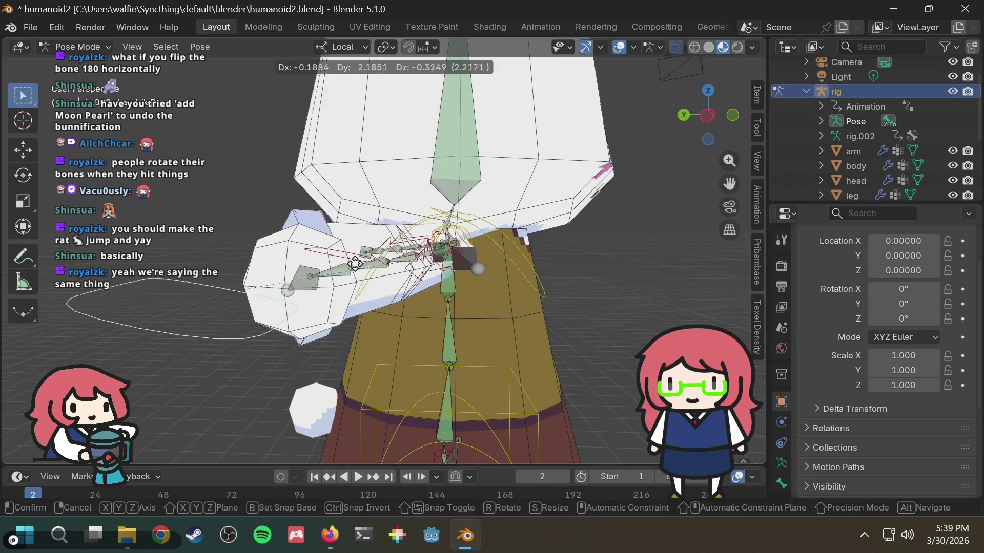
key("Escape")
scroll(636, 197, "down", 5)
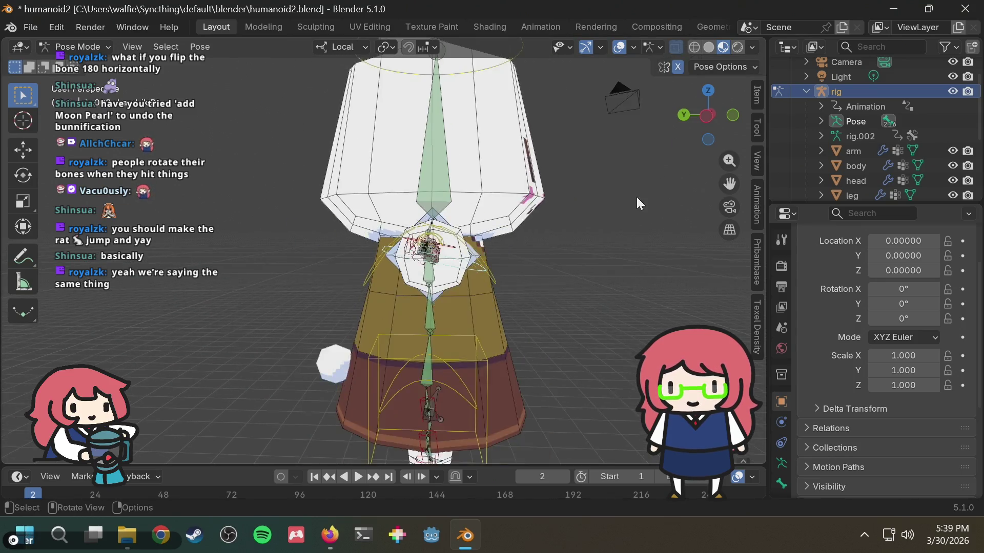
key("g")
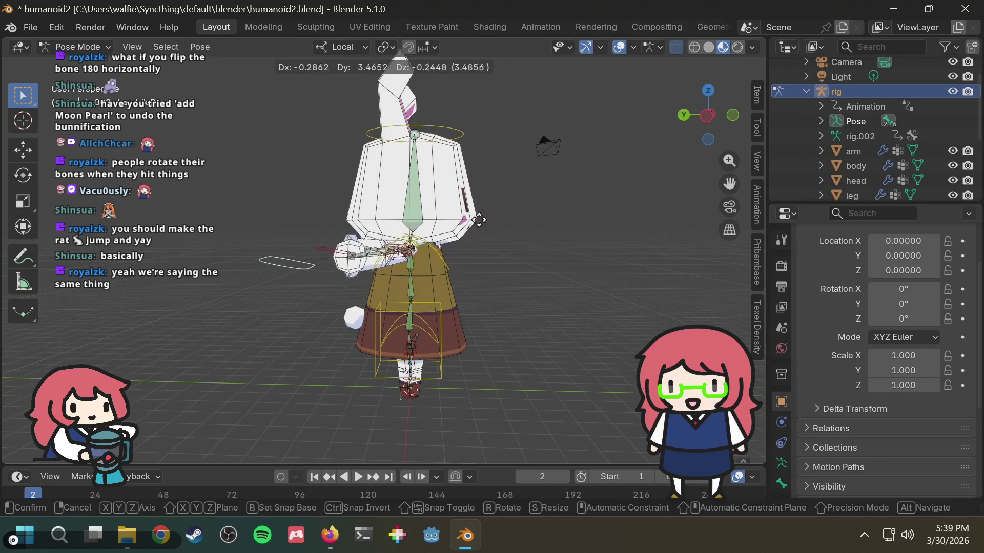
key("Escape")
scroll(563, 204, "up", 3)
mouse_move(521, 212)
middle_mouse_down()
mouse_move(515, 227)
mouse_move(383, 262)
middle_mouse_up()
key("g")
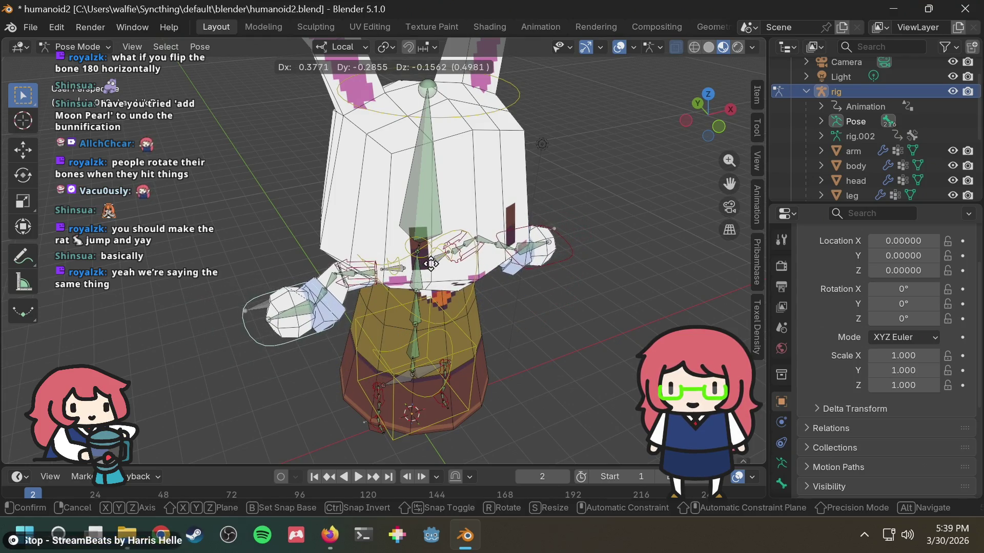
left_click(454, 275)
mouse_move(454, 275)
middle_mouse_down()
mouse_move(575, 233)
mouse_move(577, 207)
mouse_move(468, 276)
mouse_move(579, 280)
mouse_move(547, 268)
mouse_move(361, 294)
middle_mouse_up()
mouse_move(521, 265)
left_mouse_down()
mouse_move(506, 294)
mouse_move(514, 278)
left_mouse_up()
Snap to an orthographic side view along X and check the pivot point and transform orientation options.
mouse_move(515, 278)
middle_mouse_down()
mouse_move(461, 280)
mouse_move(562, 116)
middle_mouse_up()
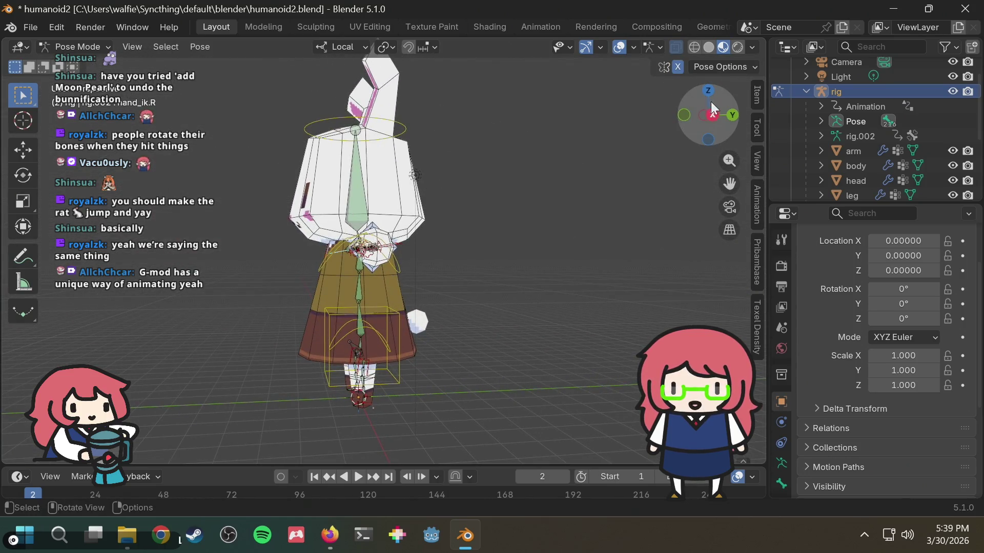
left_click(713, 115)
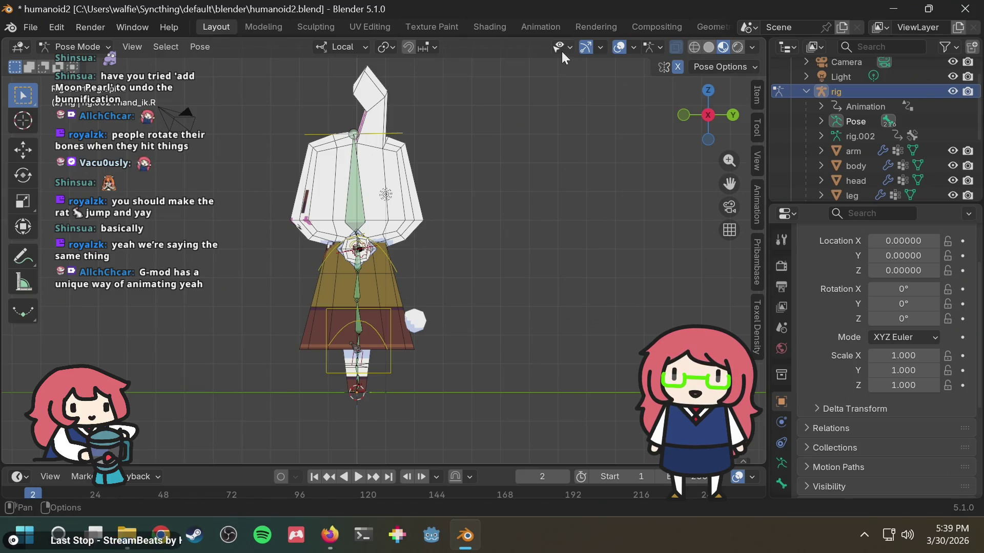
left_click(394, 50)
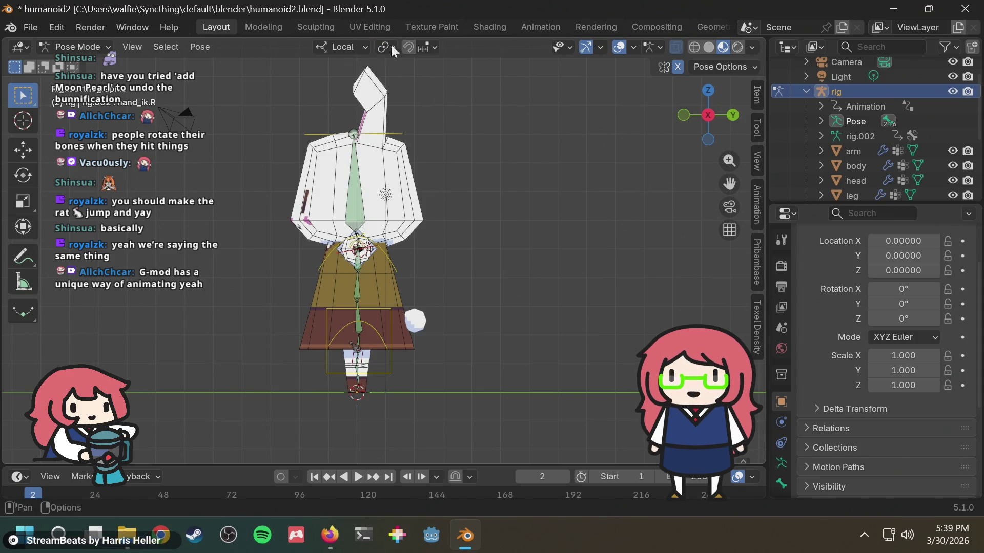
left_click(337, 44)
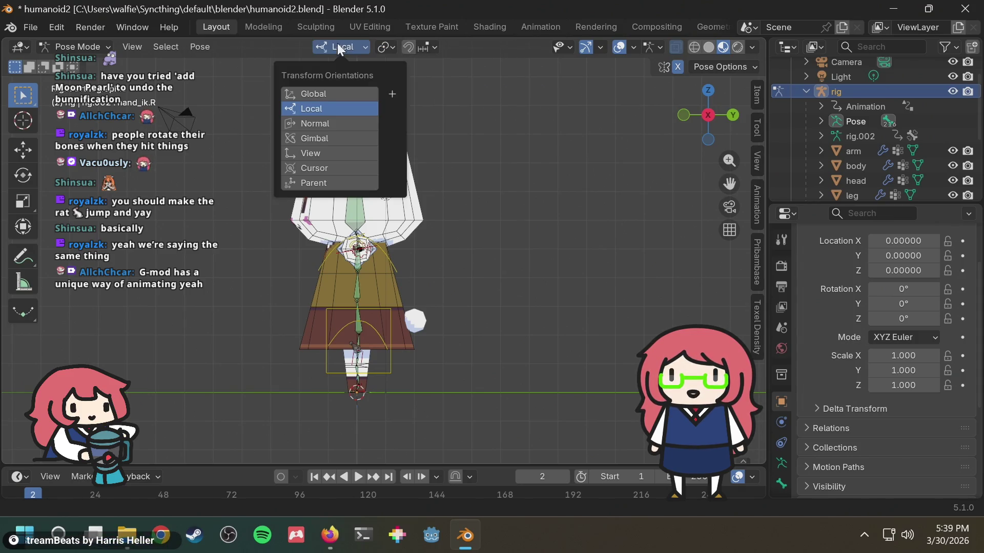
Switch transform orientation to Global and try moving the bone along global Y, then X.
left_click(324, 94)
key("g")
key("y")
key("x")
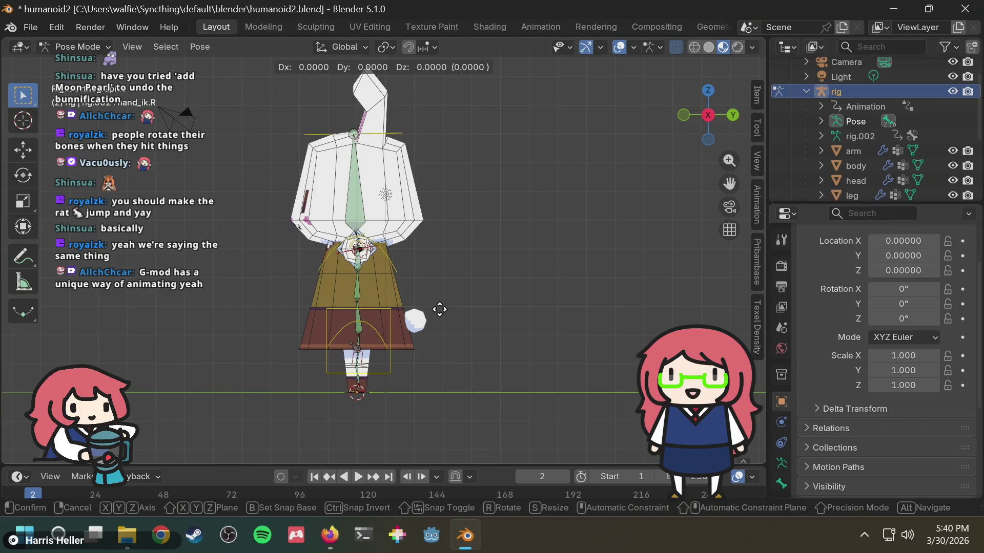
right_click(420, 360)
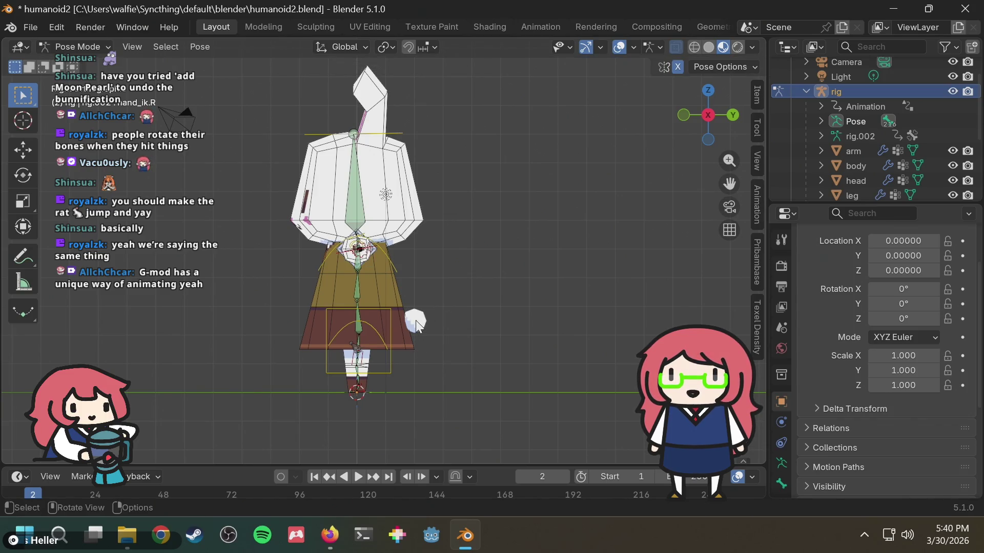
Try further moves of the bone along global Y, X and Z, cancelling each one.
key("g")
key("y")
right_click(413, 240)
key("g")
key("x")
right_click(398, 327)
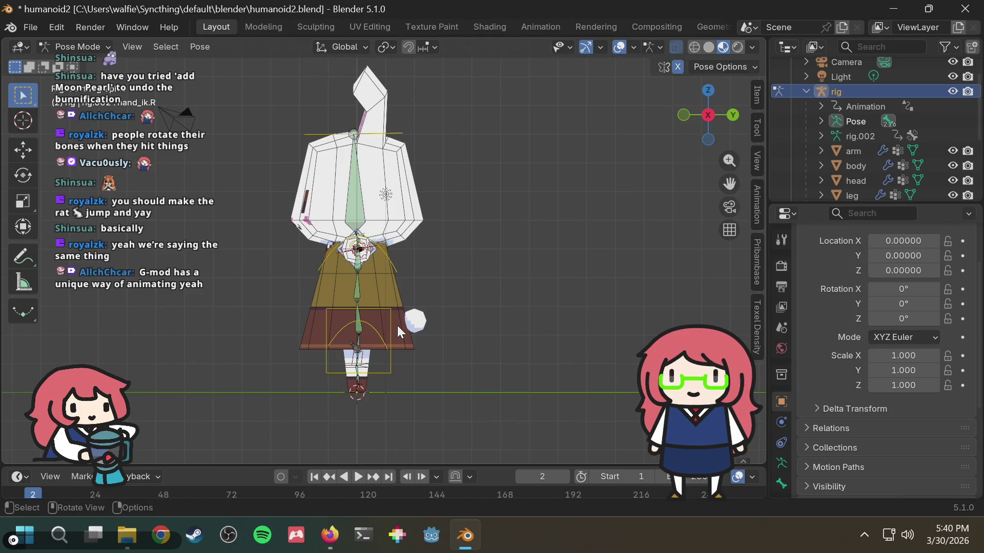
key("g")
key("z")
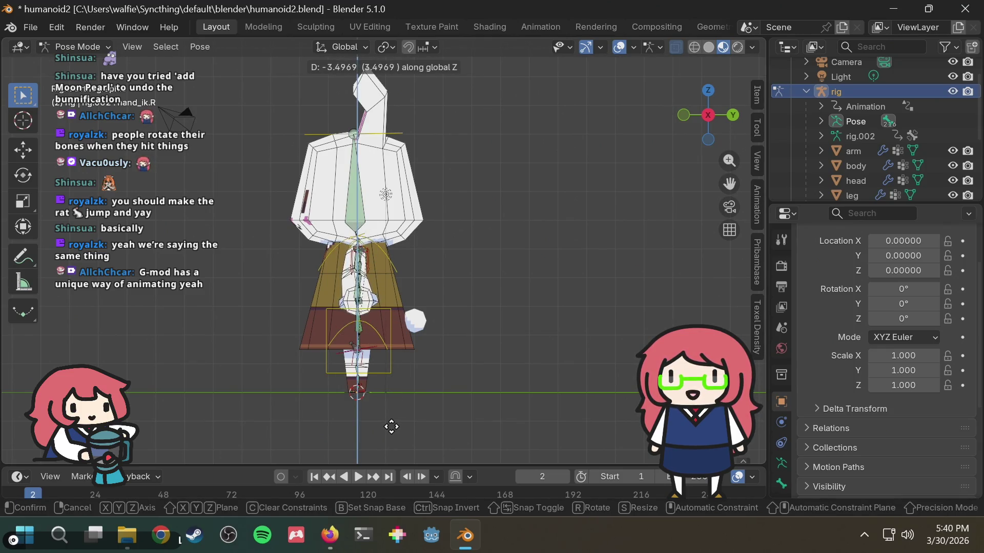
right_click(392, 427)
Move the hand_ik.R control to a new position from a front perspective view.
mouse_move(391, 429)
middle_mouse_down()
mouse_move(438, 227)
mouse_move(537, 261)
mouse_move(616, 247)
mouse_move(440, 238)
mouse_move(380, 291)
mouse_move(416, 295)
middle_mouse_up()
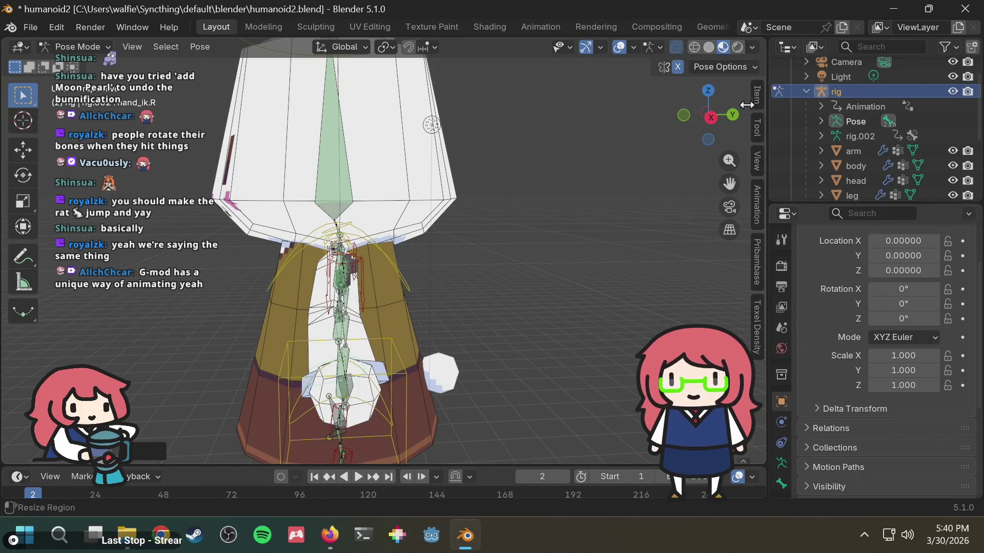
left_click(711, 119)
mouse_move(516, 202)
middle_mouse_down()
mouse_move(567, 208)
mouse_move(527, 222)
mouse_move(584, 239)
mouse_move(578, 229)
mouse_move(506, 308)
mouse_move(493, 278)
mouse_move(445, 293)
mouse_move(408, 332)
mouse_move(457, 341)
middle_mouse_up()
mouse_move(484, 385)
middle_mouse_down()
mouse_move(517, 333)
mouse_move(509, 355)
mouse_move(602, 288)
middle_mouse_up()
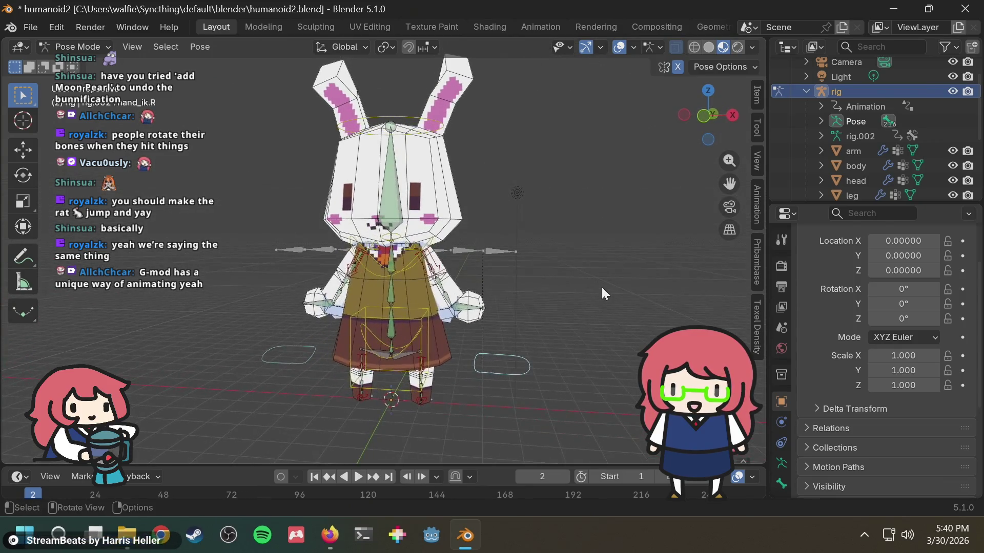
key("g")
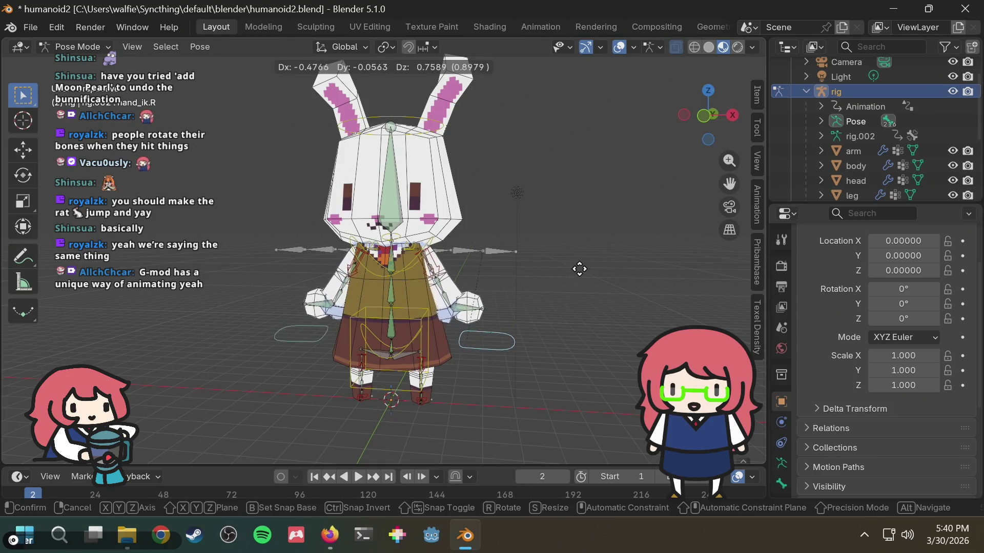
left_click(580, 268)
In front orthographic view, rotate the hand_ik.L control to swing the left arm down.
middle_click_drag(580, 269, 551, 279)
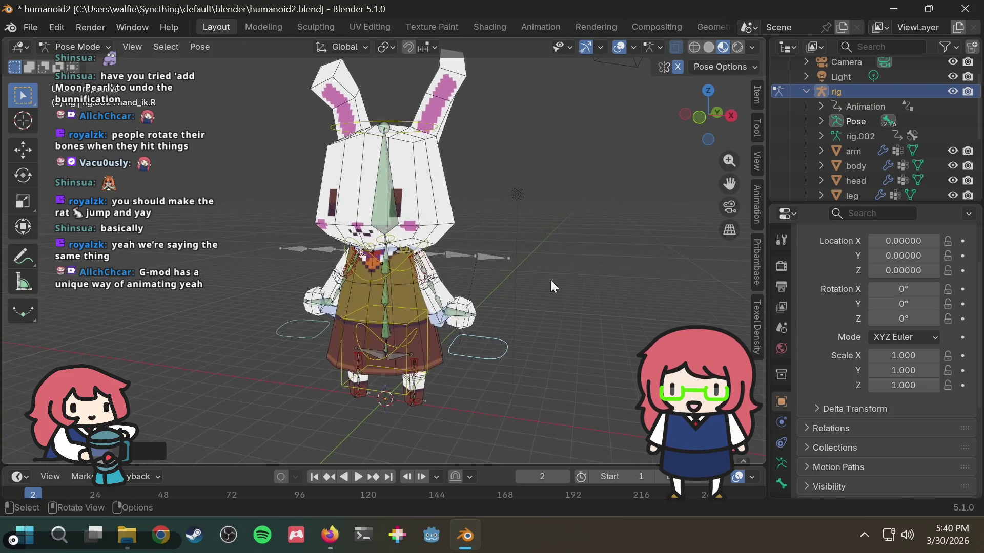
left_click(487, 351)
left_click(490, 350, "shift")
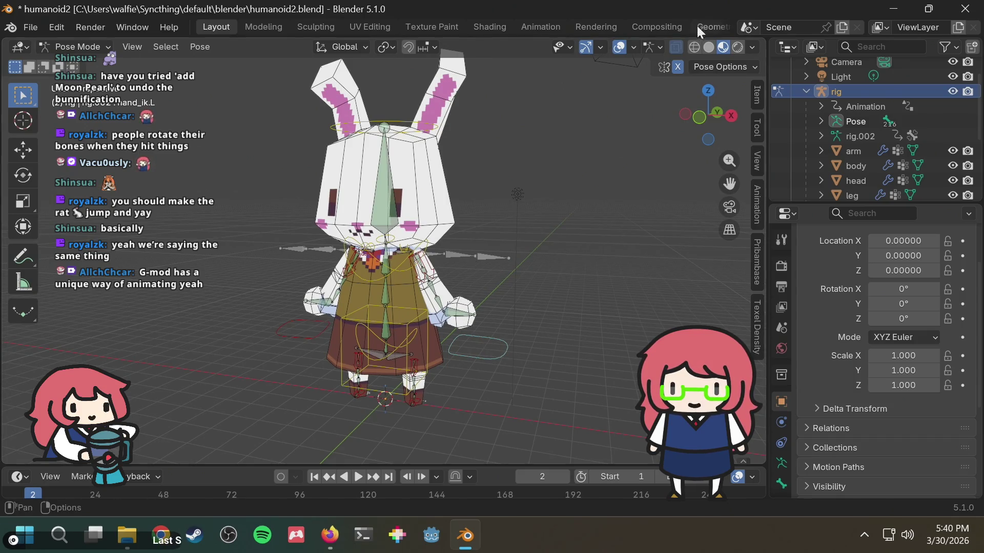
left_click(701, 120)
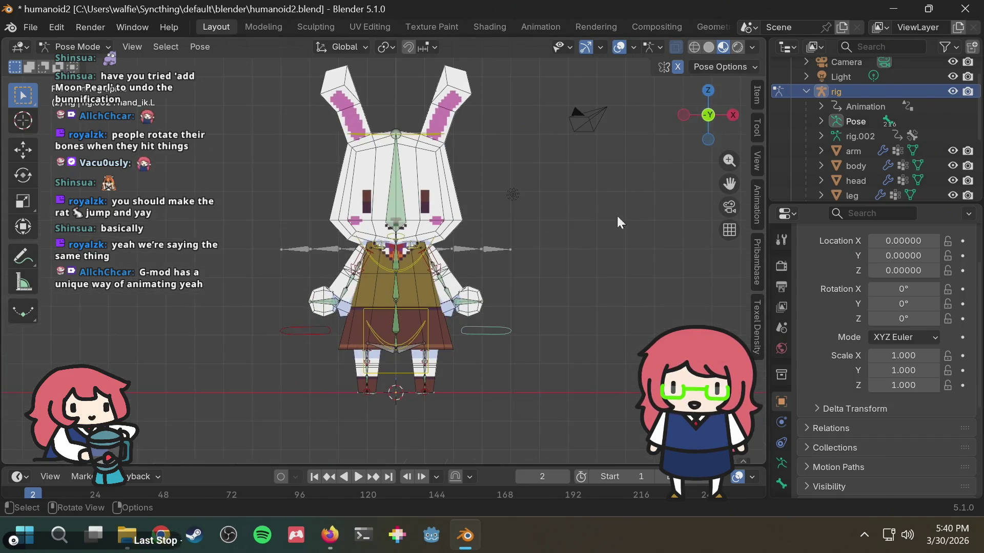
left_click(503, 332)
key("r")
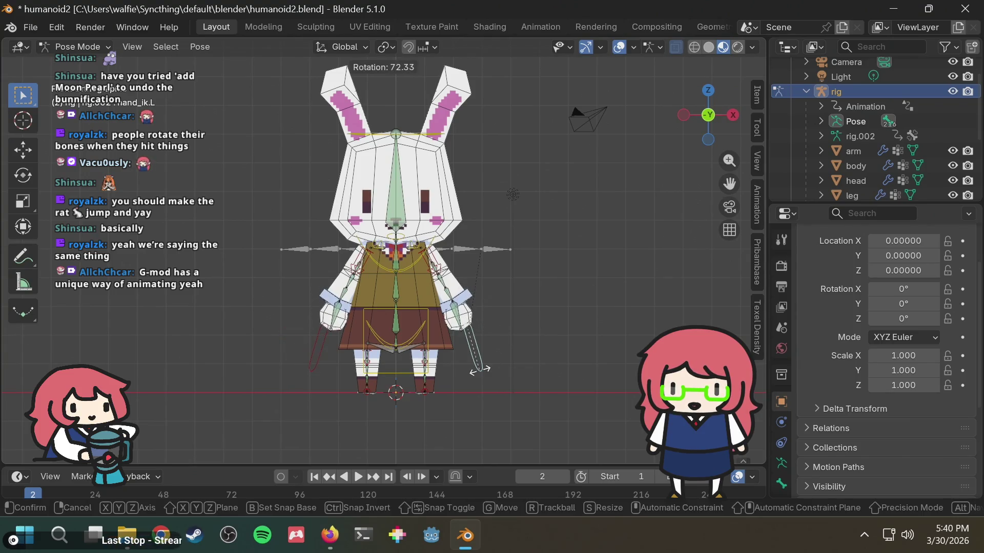
left_click(488, 369)
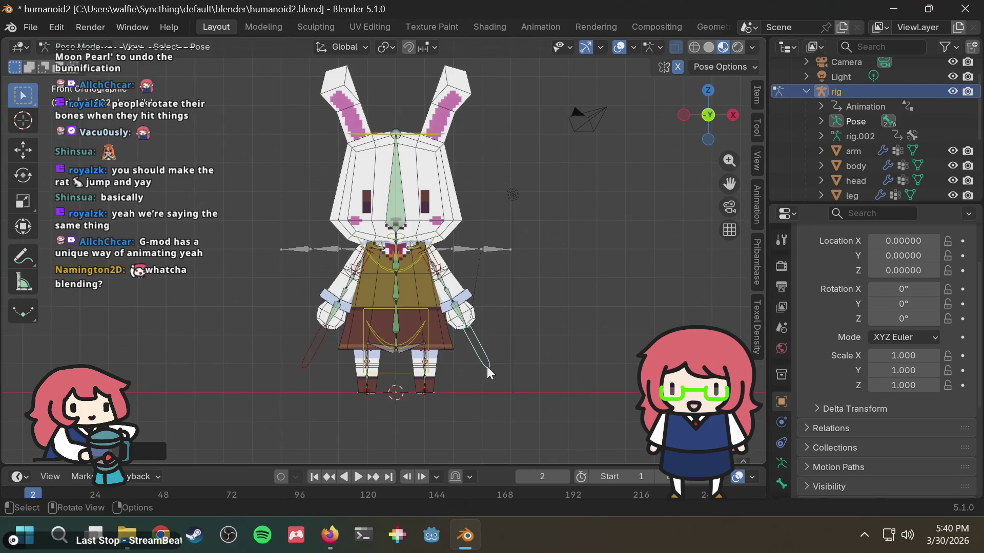
scroll(504, 262, "up", 2)
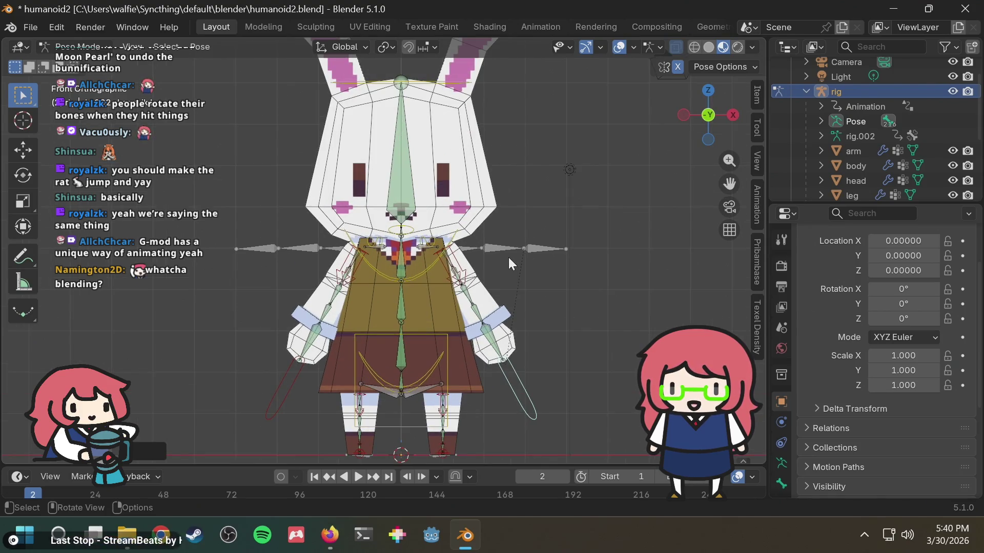
mouse_move(531, 281)
middle_mouse_down()
mouse_move(385, 306)
mouse_move(421, 321)
mouse_move(468, 320)
mouse_move(475, 313)
mouse_move(381, 315)
mouse_move(360, 328)
mouse_move(389, 325)
mouse_move(399, 307)
mouse_move(627, 267)
mouse_move(666, 280)
mouse_move(671, 299)
mouse_move(364, 292)
mouse_move(308, 308)
mouse_move(380, 315)
mouse_move(466, 283)
mouse_move(607, 287)
mouse_move(468, 281)
mouse_move(465, 314)
mouse_move(301, 211)
mouse_move(296, 219)
middle_mouse_up()
Enlarge the timeline by dragging its border up beneath the 3D view.
scroll(296, 219, "down", 3)
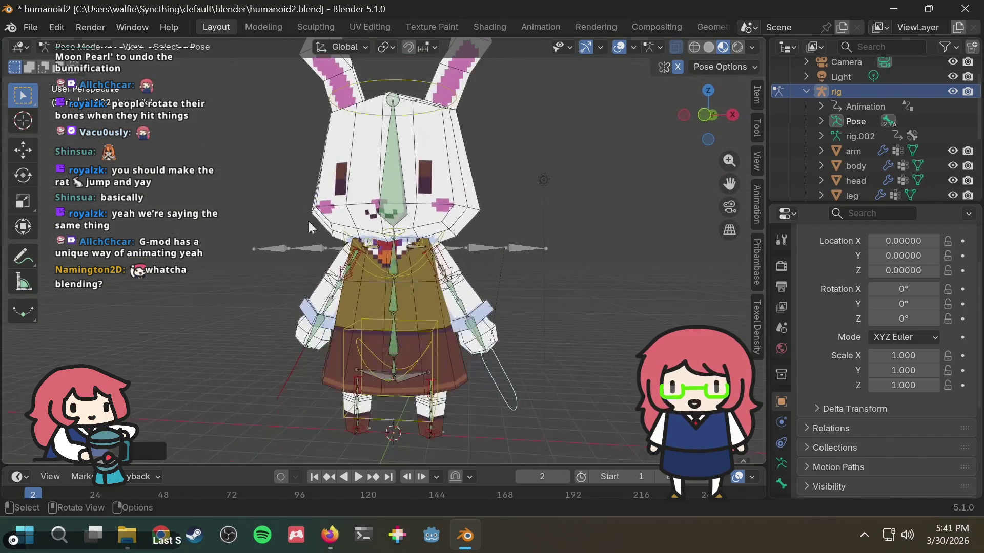
scroll(937, 140, "down", 5)
middle_click_drag(441, 264, 475, 250)
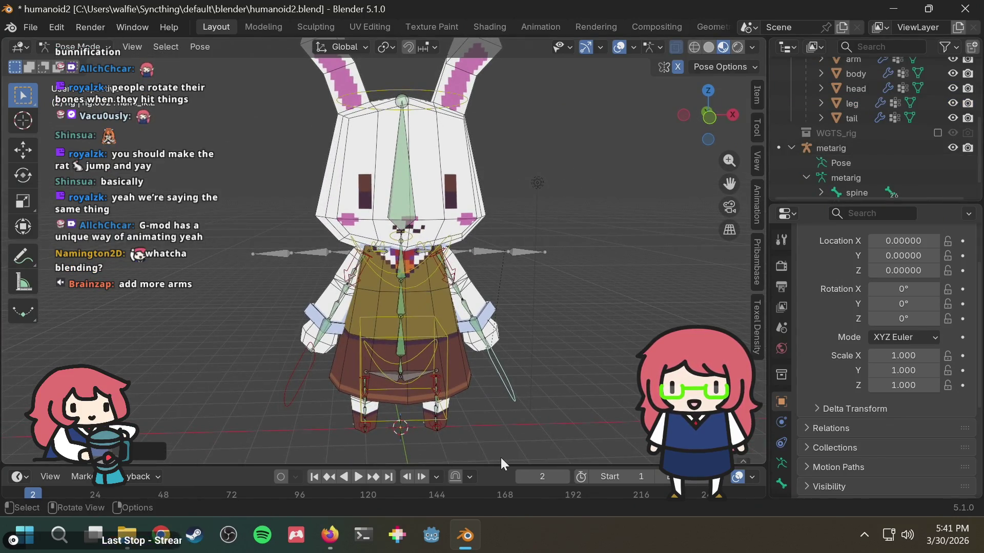
left_click_drag(500, 465, 510, 323)
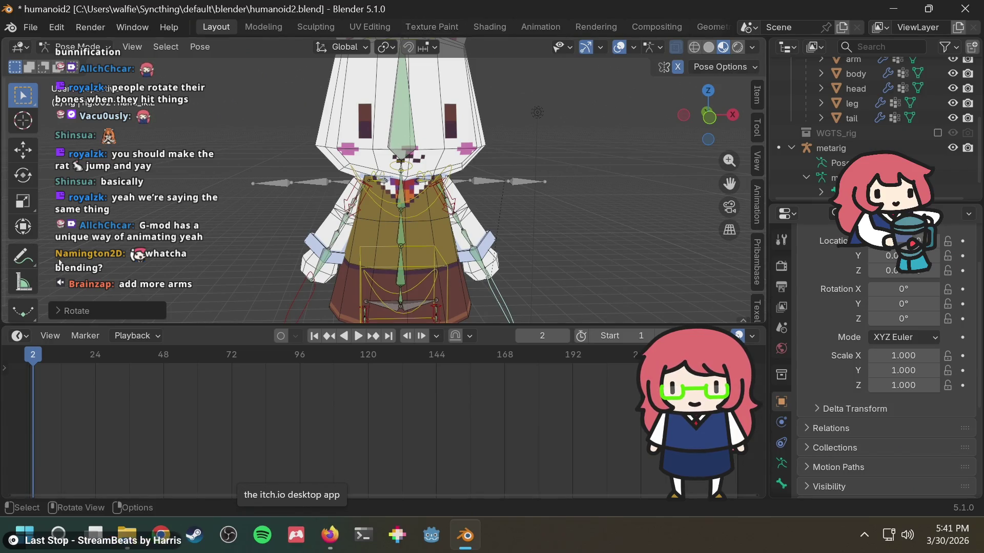
Check the timeline's keyframe menu, return the current frame to 0, and bring Firefox forward.
right_click(36, 356)
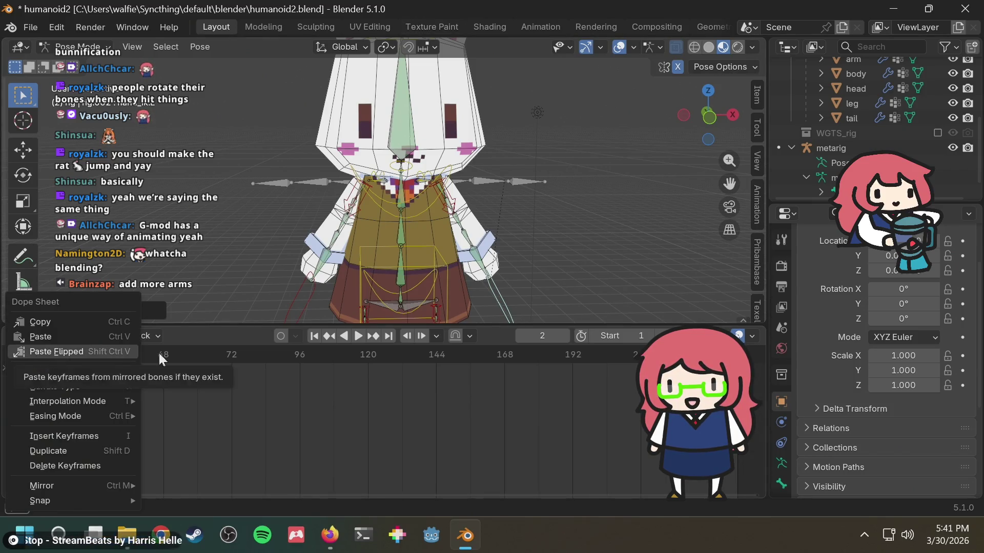
key("Escape")
left_click_drag(39, 352, 11, 354)
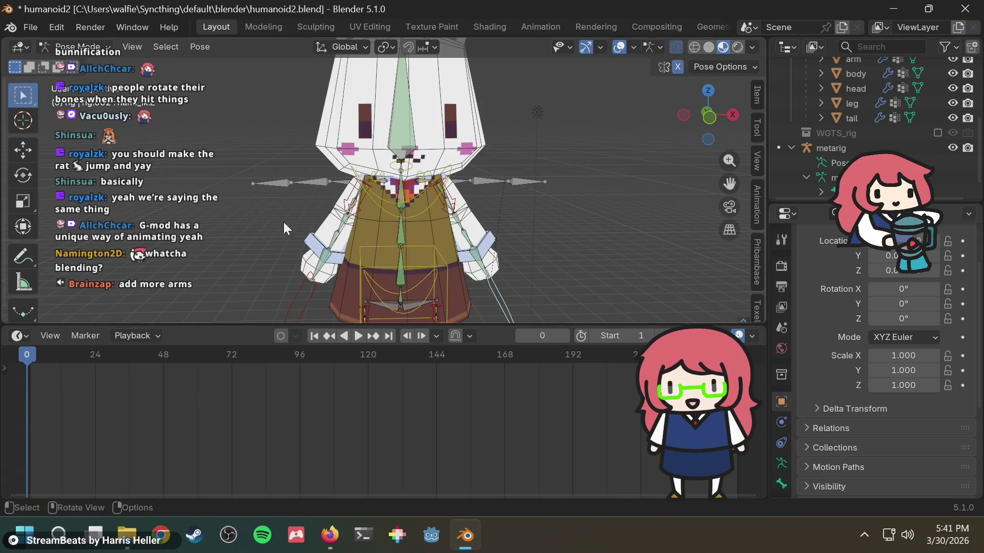
left_click(329, 535)
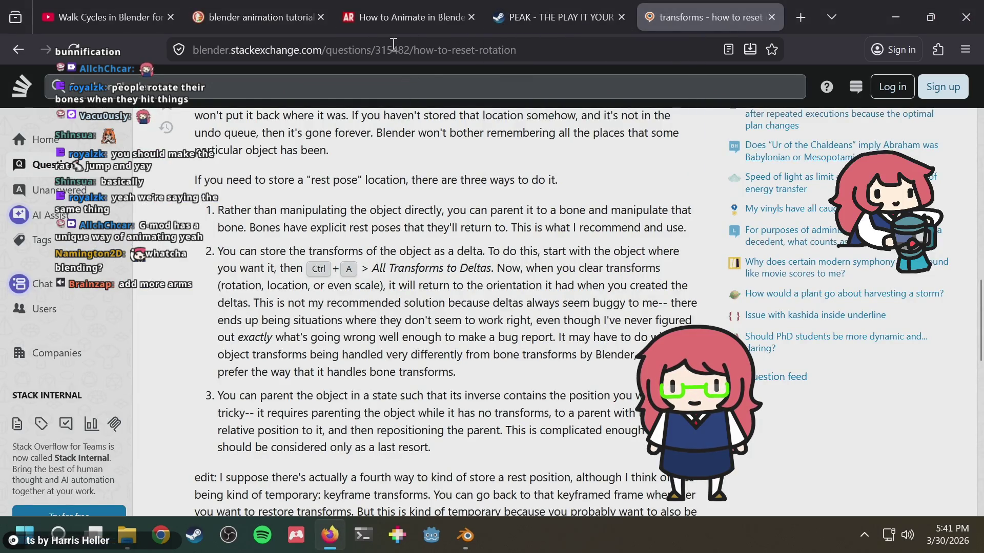
Go to the blender animation tutorial results and clear the address bar, glancing back at Blender.
left_click(260, 27)
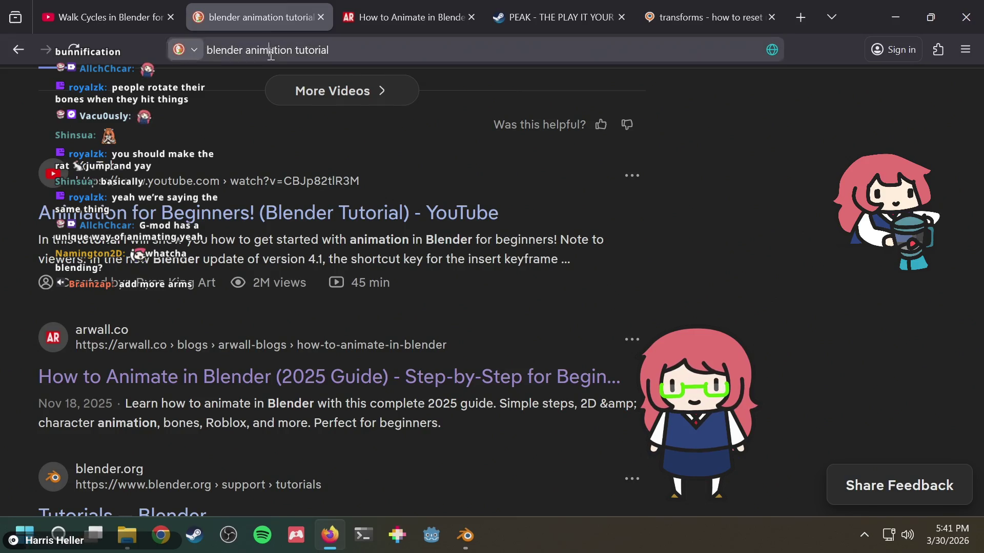
left_click(271, 51)
key("BackSpace")
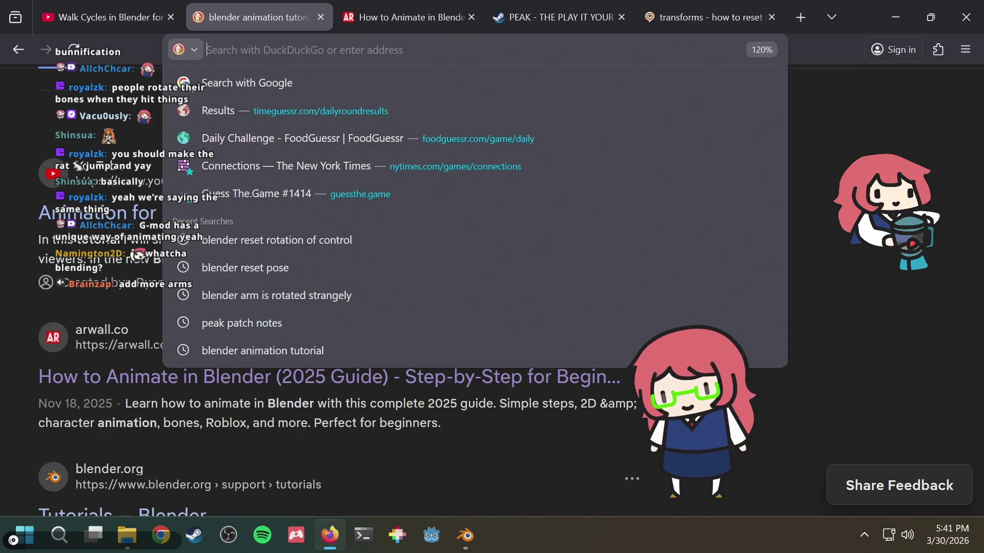
key("alt+Tab")
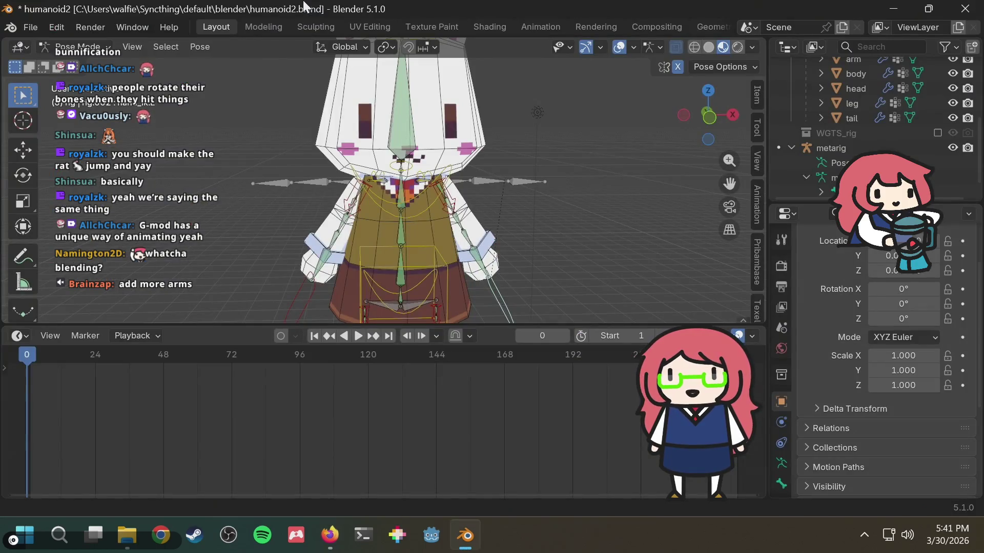
key("alt+Tab")
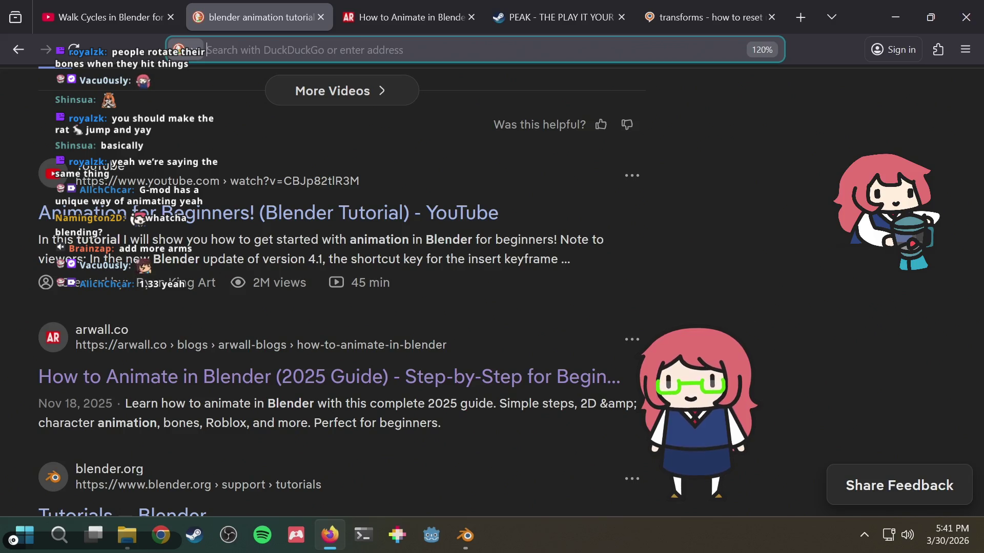
key("alt+Tab")
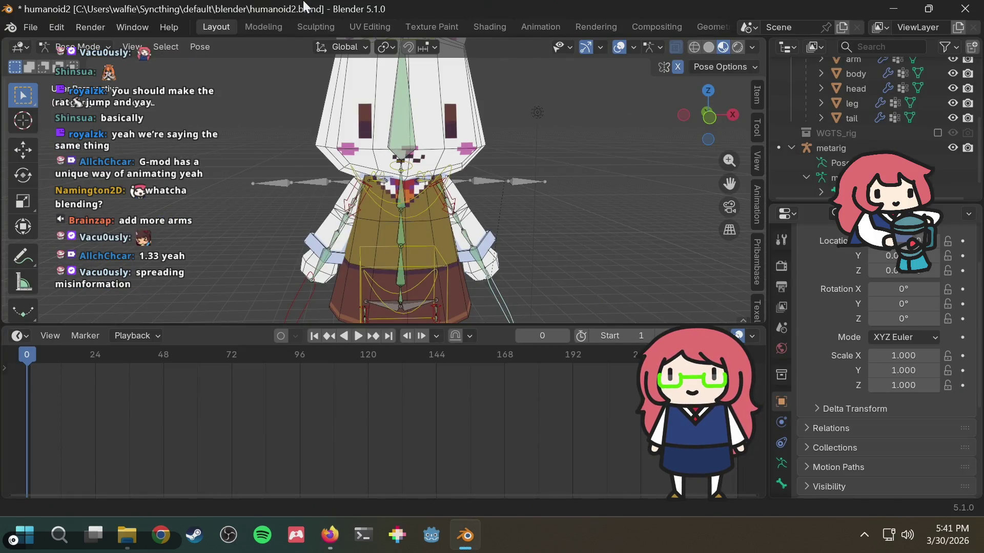
key("alt+Tab")
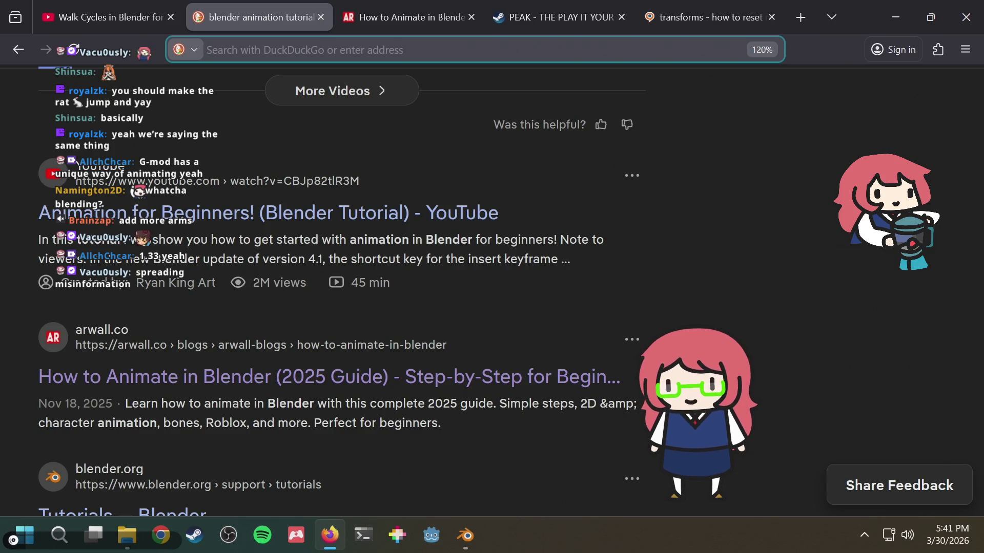
key("alt+Tab")
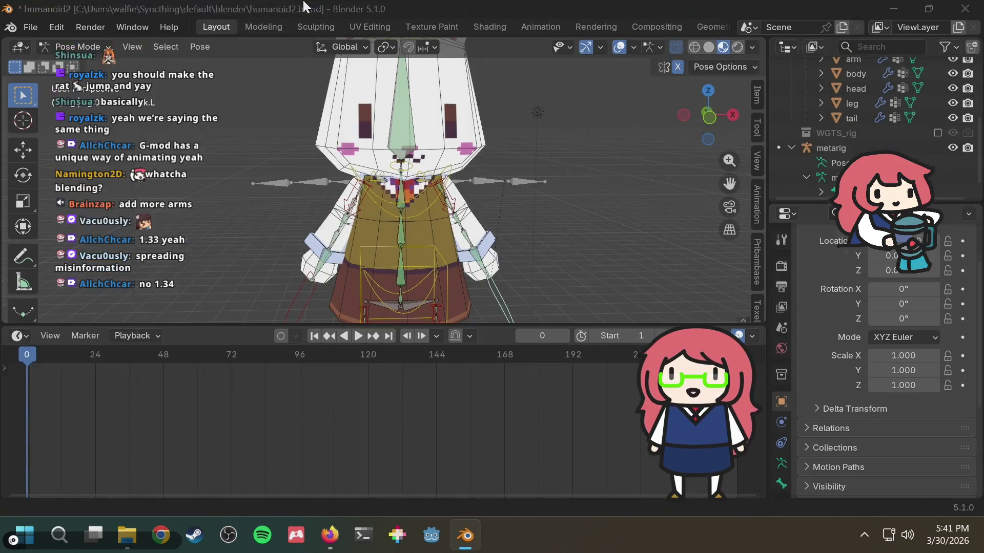
key("alt+Tab")
Search 'blender add keyframe', read the Blender manual's Insert Keyframe section, then return to Blender.
type("blender add ")
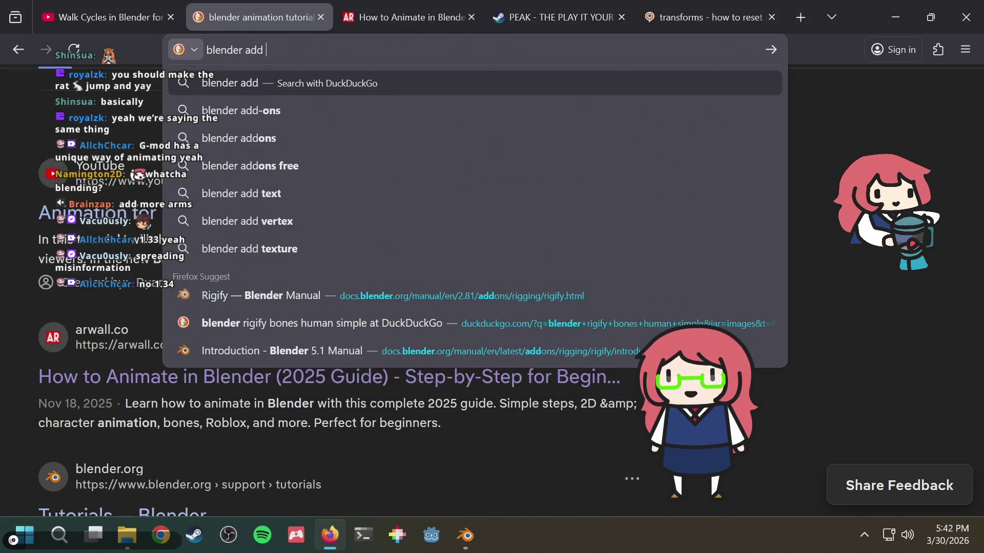
type("keyframe")
key("Return")
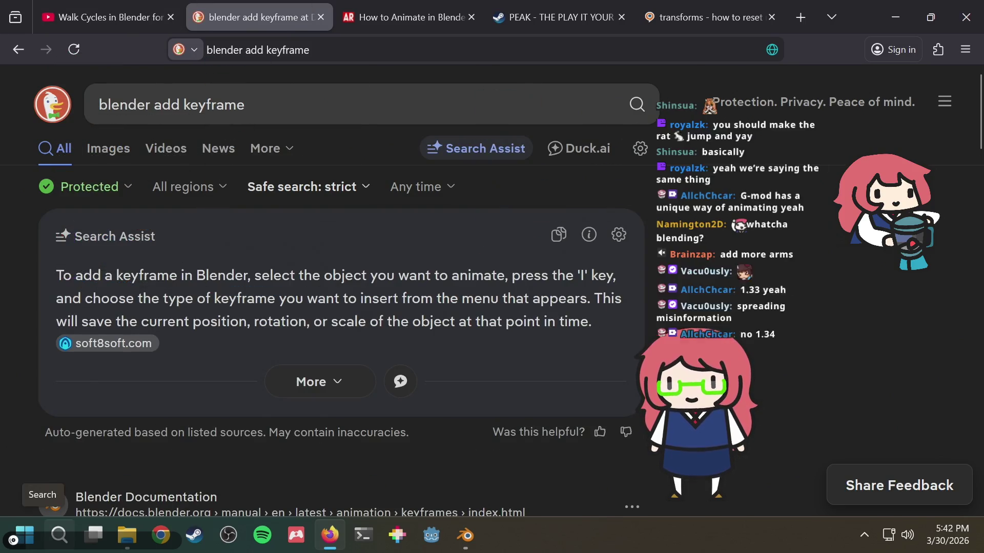
scroll(608, 193, "down", 5)
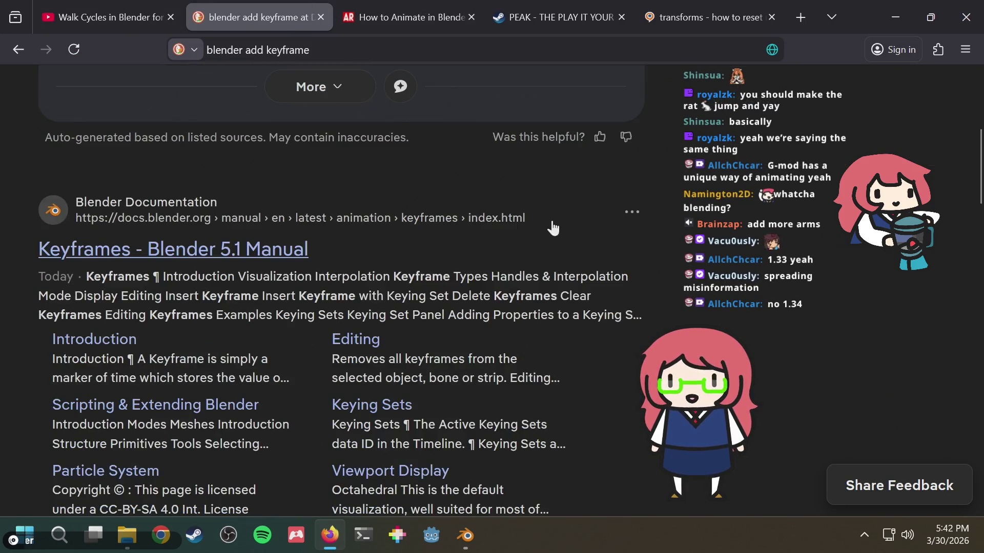
left_click(177, 251)
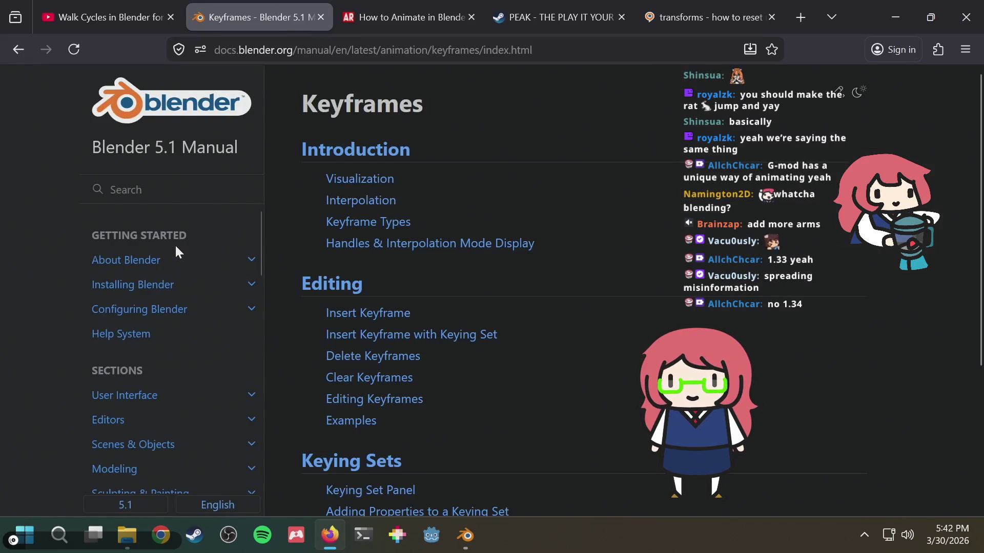
left_click(365, 314)
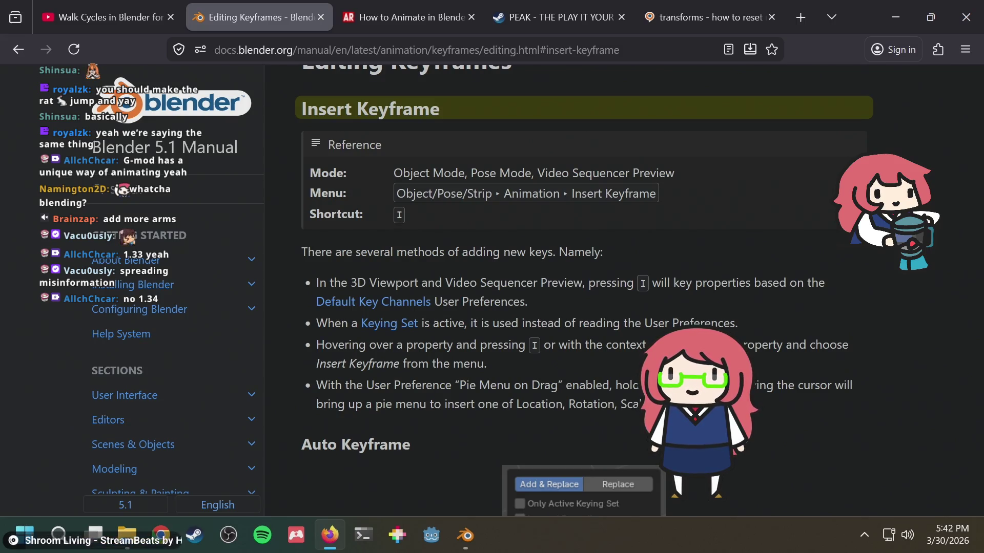
key("alt+Tab")
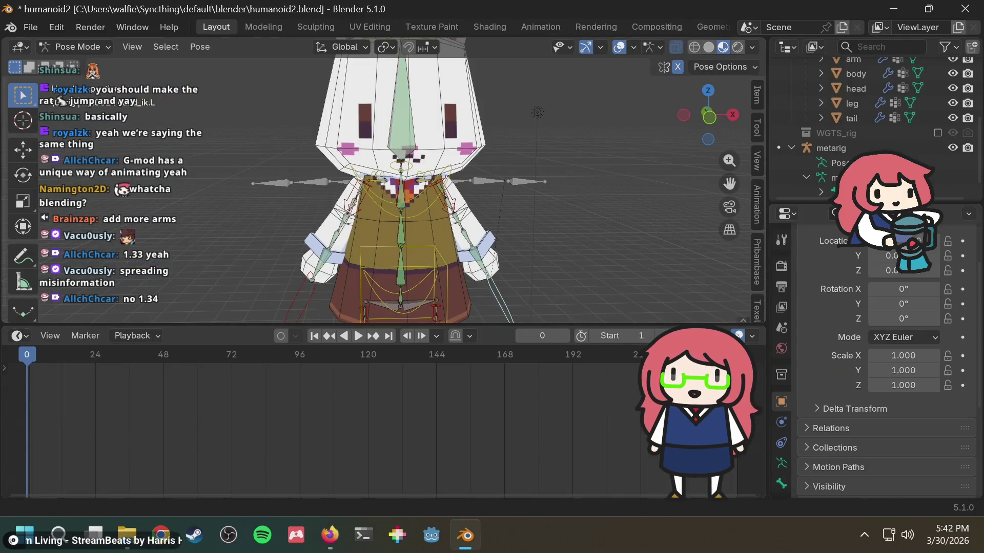
Move the hand IK arm control into an outstretched pose, cancelling and redoing one attempt.
mouse_move(491, 114)
middle_mouse_down()
mouse_move(589, 127)
mouse_move(478, 159)
mouse_move(256, 165)
mouse_move(416, 254)
mouse_move(412, 194)
mouse_move(570, 201)
mouse_move(523, 288)
mouse_move(505, 285)
middle_mouse_up()
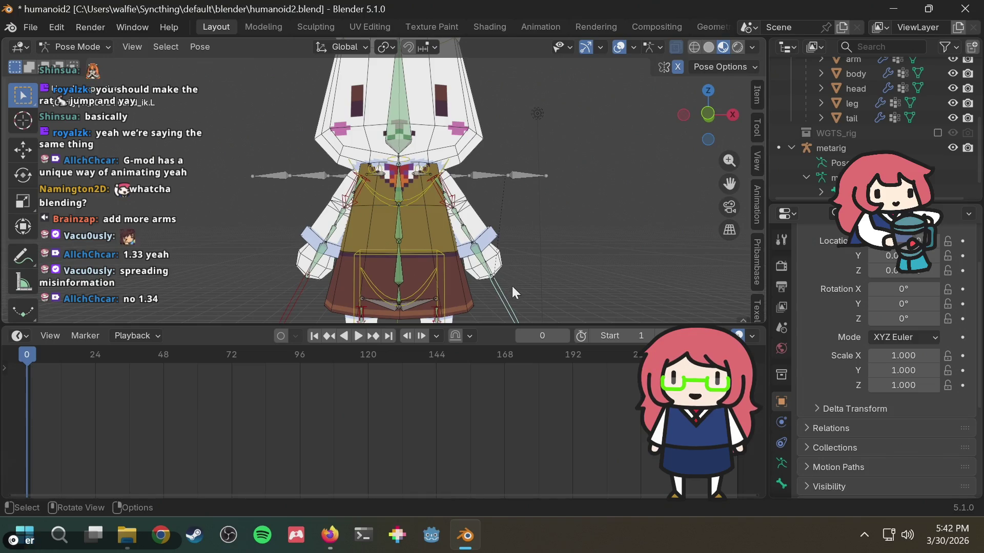
key("g")
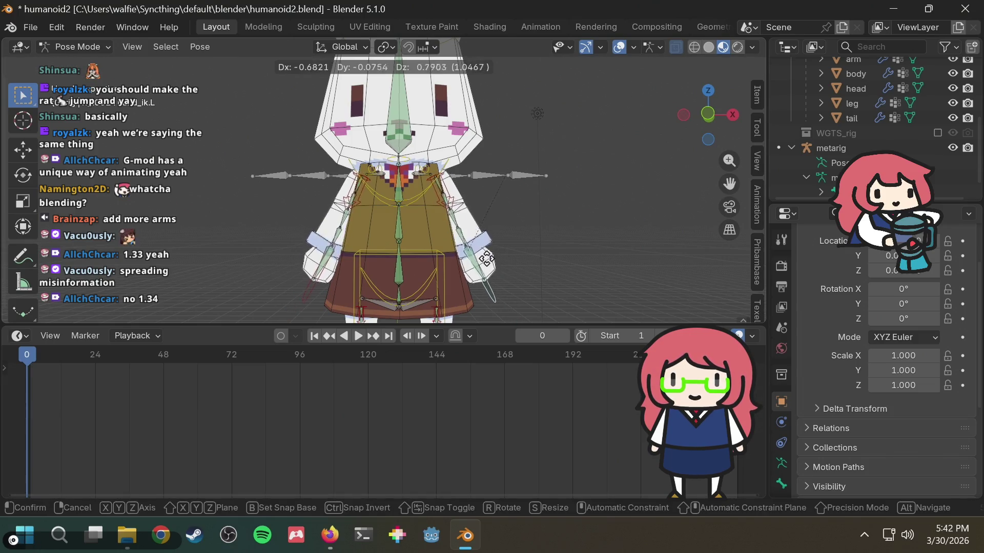
left_click(502, 273)
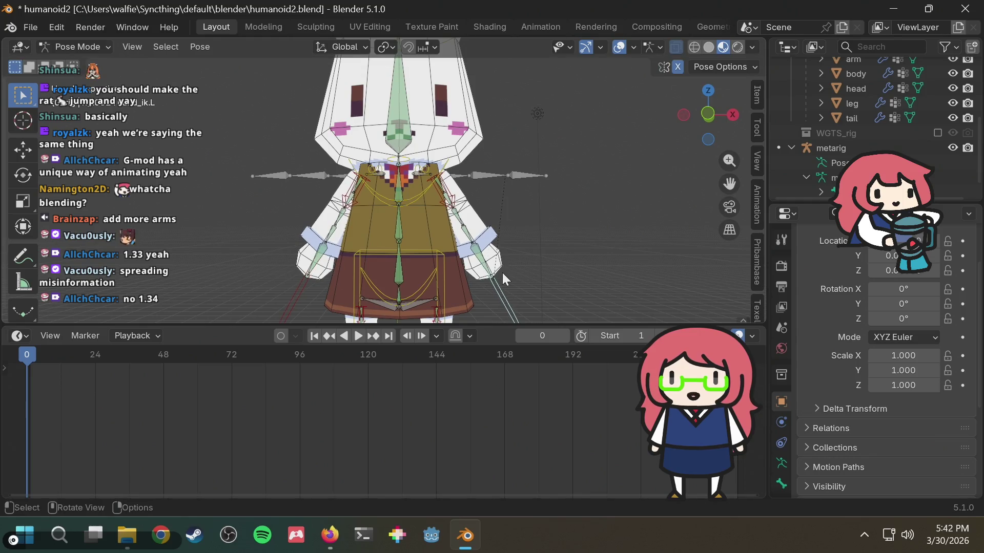
key("g")
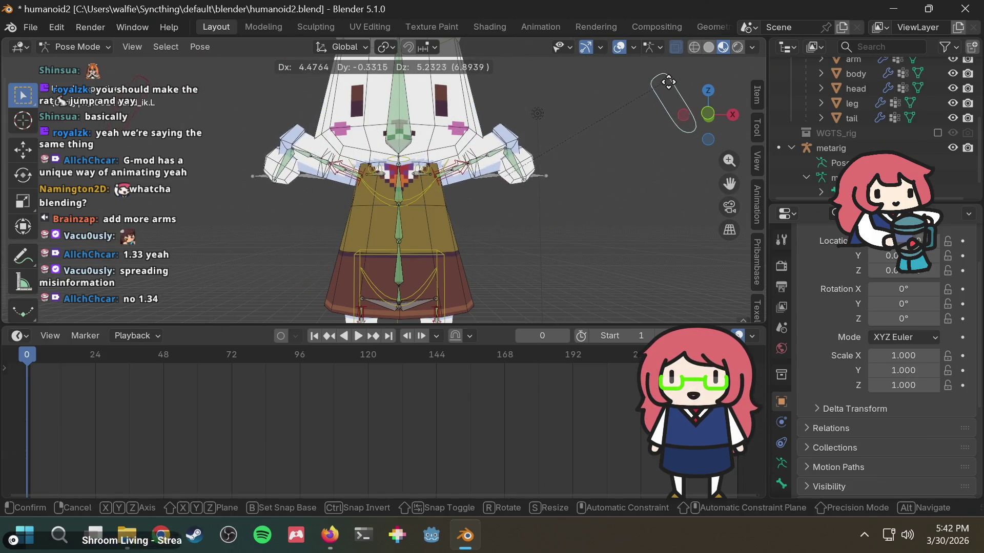
right_click(589, 163)
scroll(534, 271, "down", 1)
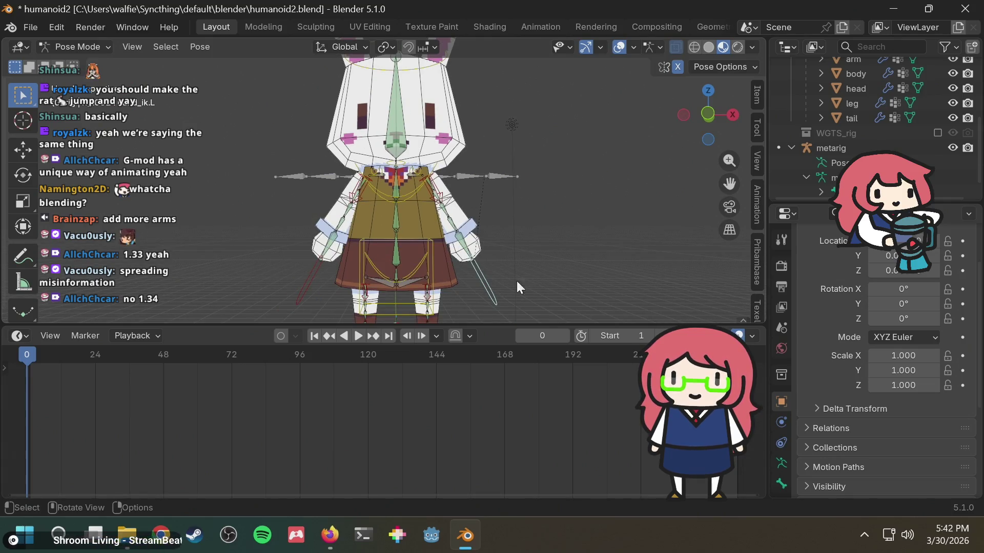
key("g")
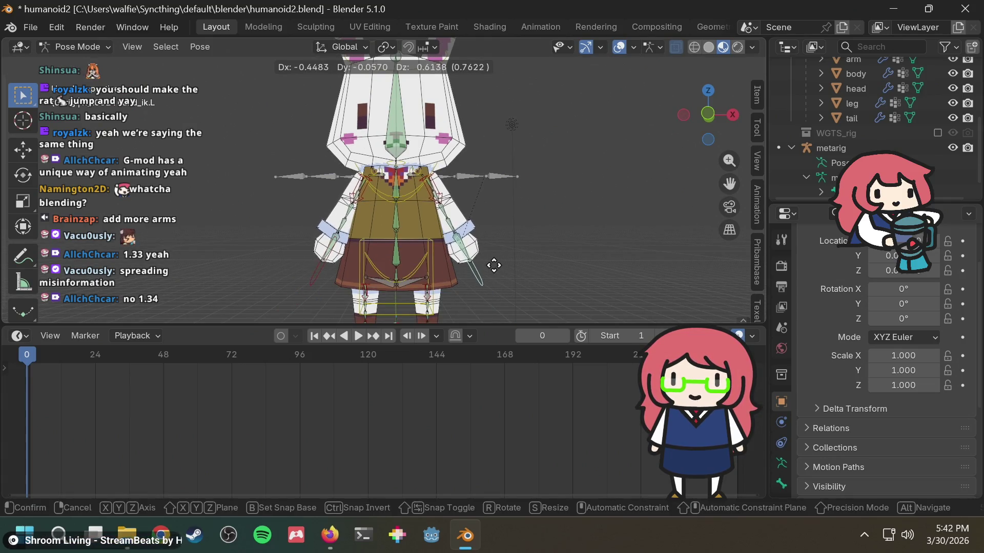
left_click(491, 255)
mouse_move(520, 223)
middle_mouse_down()
mouse_move(461, 242)
mouse_move(543, 200)
mouse_move(450, 241)
middle_mouse_up()
scroll(456, 228, "up", 2)
scroll(540, 201, "down", 3)
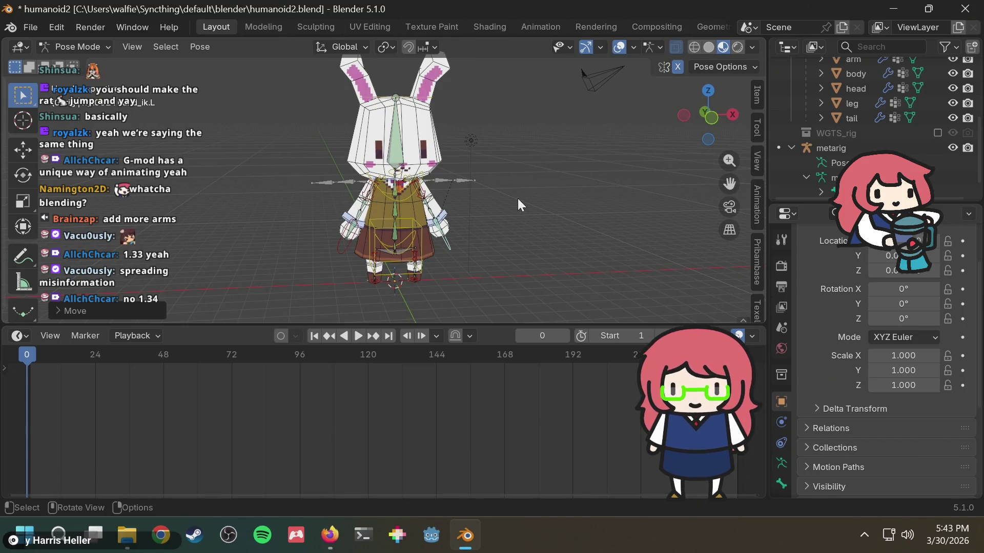
Keyframe the arm pose at frame 0 and expand the timeline channels to show hand_ik.L.
key("i")
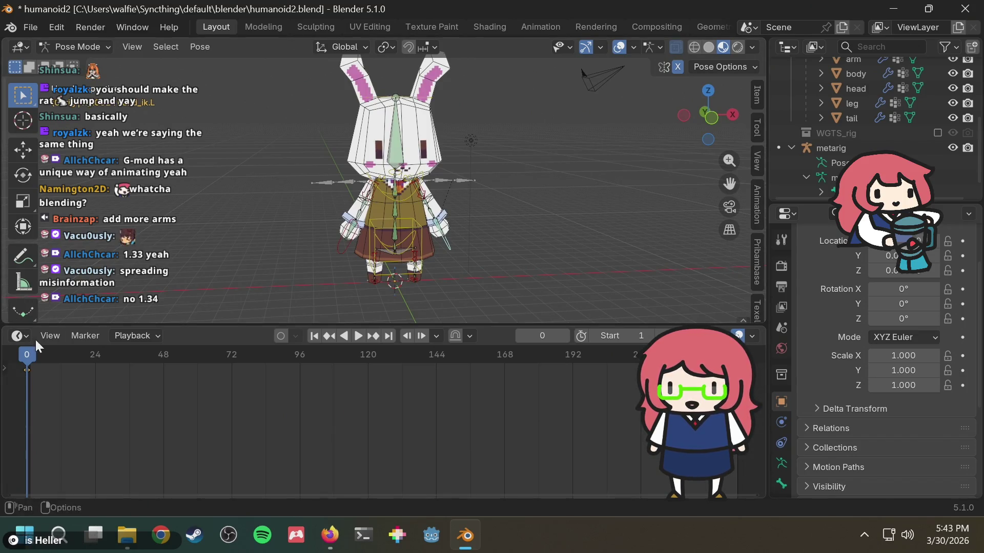
key("space")
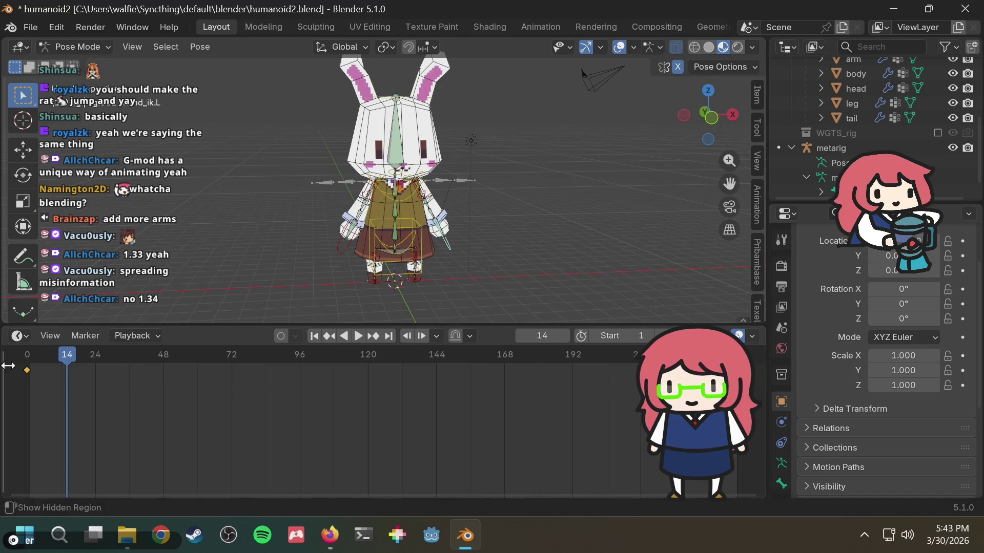
left_click(4, 368)
left_click(7, 371)
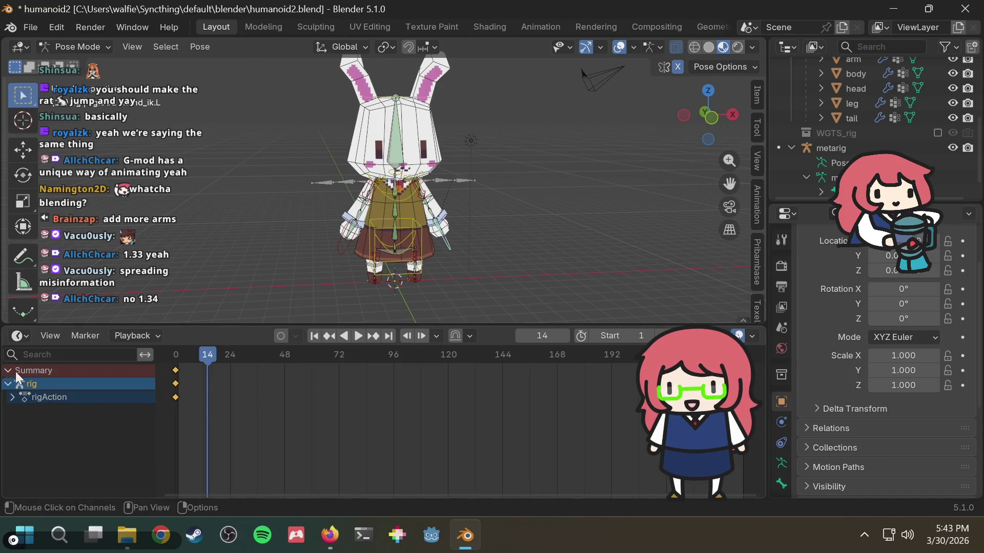
left_click(11, 396)
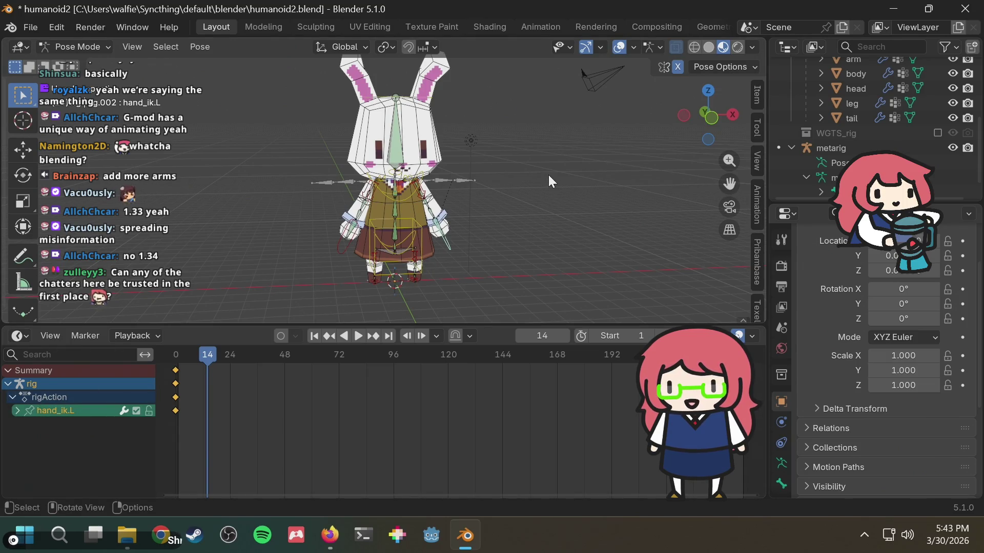
key("ctrl+z")
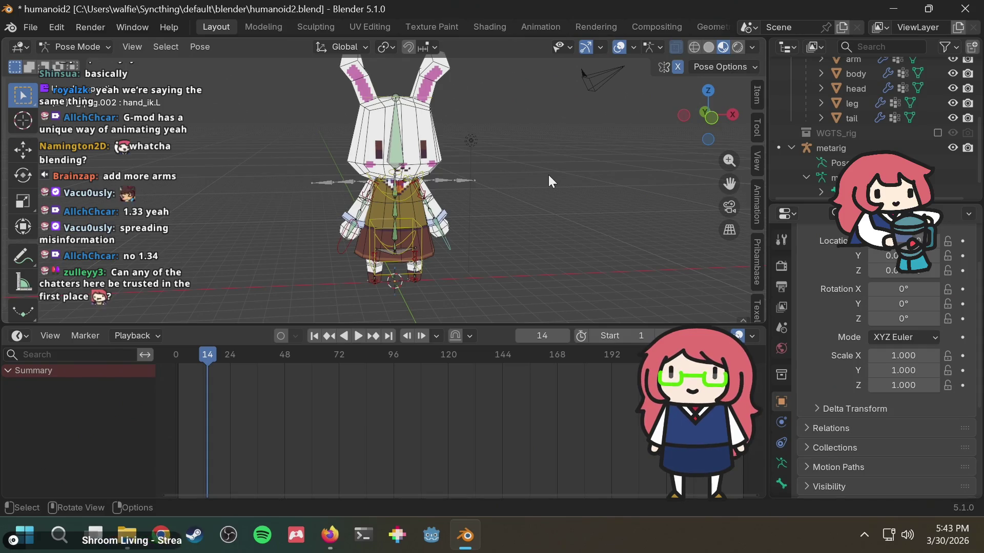
Save humanoid2.blend and scrub the timeline back to frame 0.
scroll(543, 172, "up", 4)
mouse_move(548, 170)
middle_mouse_down()
mouse_move(582, 155)
mouse_move(470, 176)
mouse_move(567, 112)
mouse_move(554, 124)
middle_mouse_up()
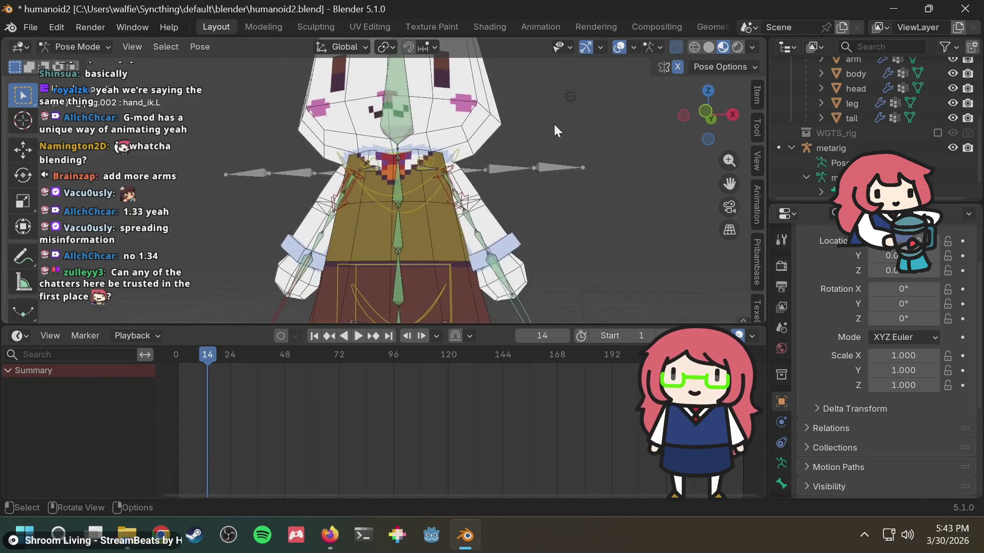
scroll(548, 134, "down", 5)
key("ctrl+s")
left_click_drag(230, 353, 175, 354)
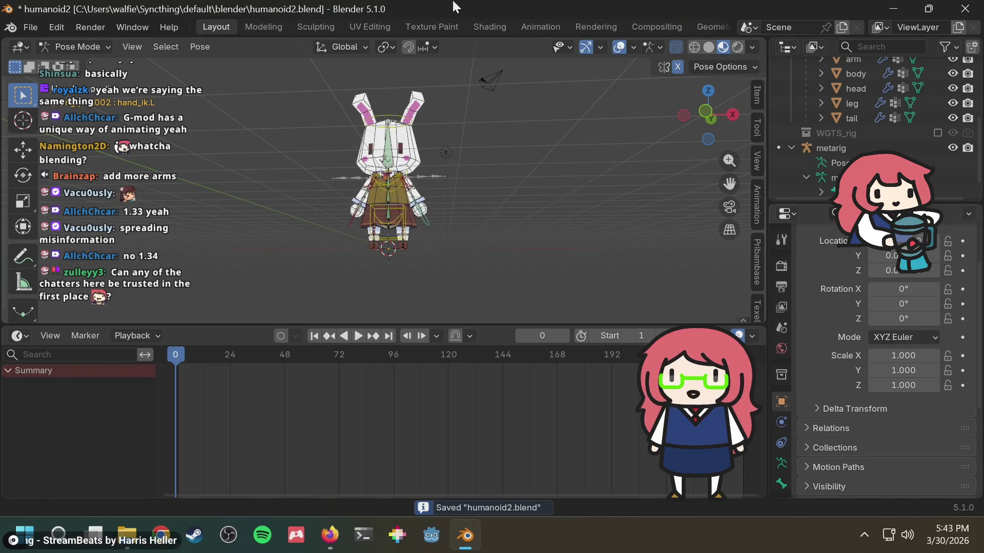
scroll(464, 177, "up", 2)
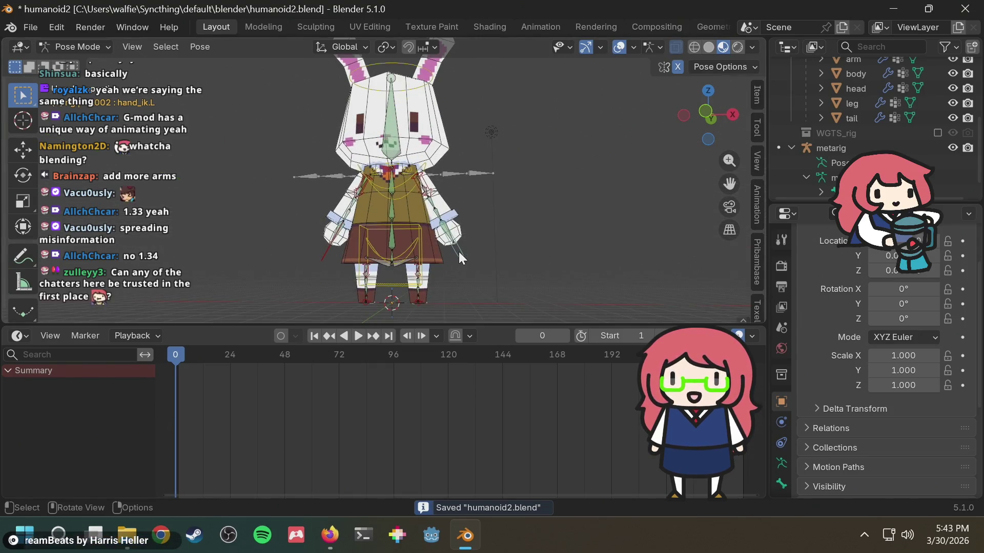
Bring back the hand_ik.L keys, shrink the timeline for a larger 3D view, and inspect the rig from the side.
key("i")
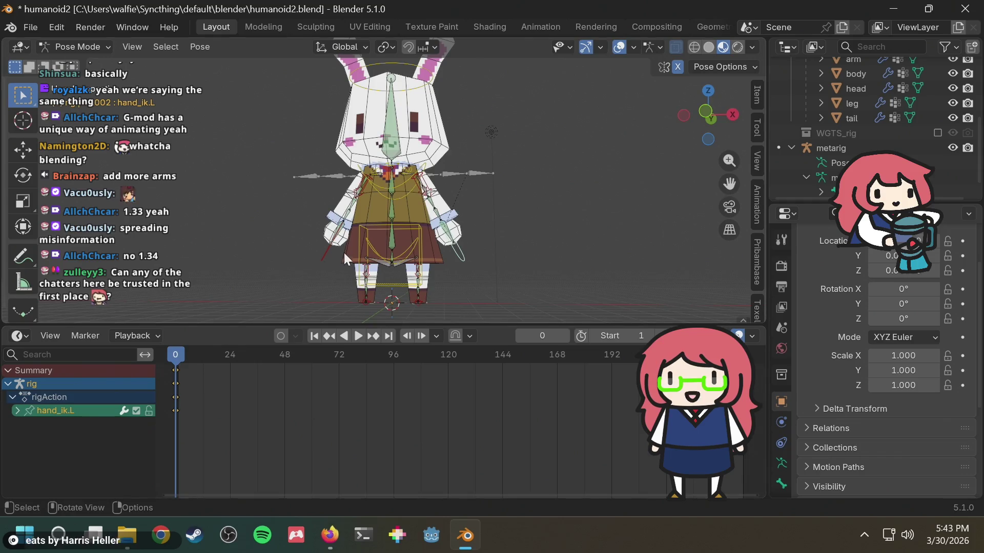
mouse_move(509, 217)
middle_mouse_down()
mouse_move(588, 220)
mouse_move(547, 229)
middle_mouse_up()
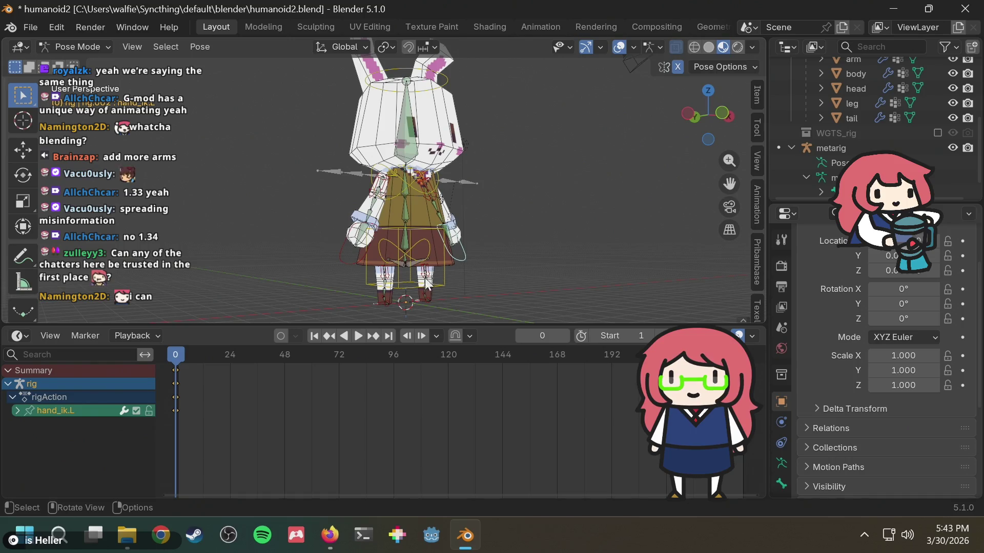
mouse_move(380, 305)
middle_mouse_down()
mouse_move(476, 297)
mouse_move(465, 268)
middle_mouse_up()
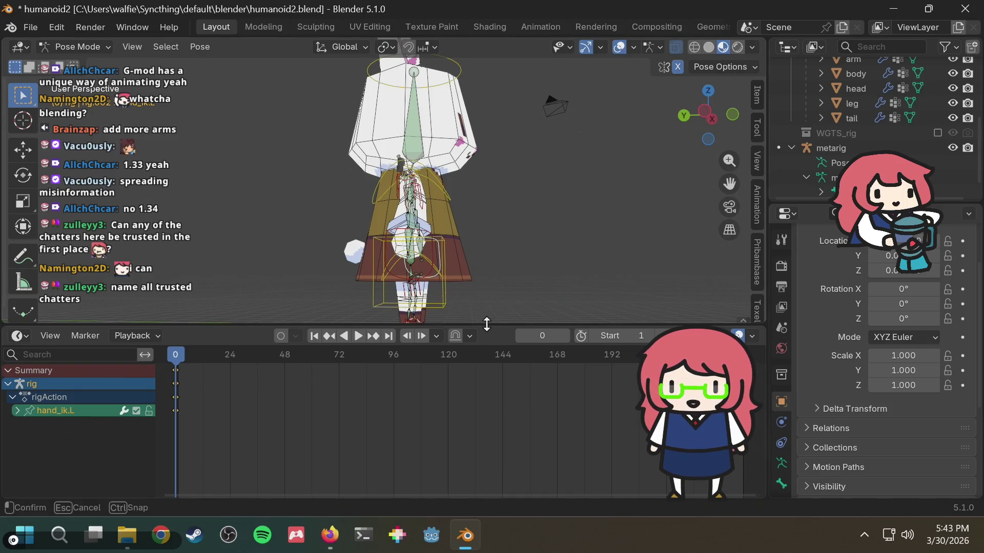
left_click_drag(486, 322, 486, 378)
mouse_move(499, 262)
middle_mouse_down()
mouse_move(507, 251)
mouse_move(445, 237)
mouse_move(459, 218)
mouse_move(450, 272)
mouse_move(543, 262)
mouse_move(398, 250)
middle_mouse_up()
mouse_move(508, 240)
middle_mouse_down()
mouse_move(354, 236)
mouse_move(586, 176)
mouse_move(442, 216)
mouse_move(426, 244)
mouse_move(456, 238)
middle_mouse_up()
scroll(456, 236, "up", 2)
mouse_move(516, 236)
middle_mouse_down()
mouse_move(493, 234)
mouse_move(481, 219)
mouse_move(502, 227)
mouse_move(494, 221)
middle_mouse_up()
scroll(494, 220, "down", 2)
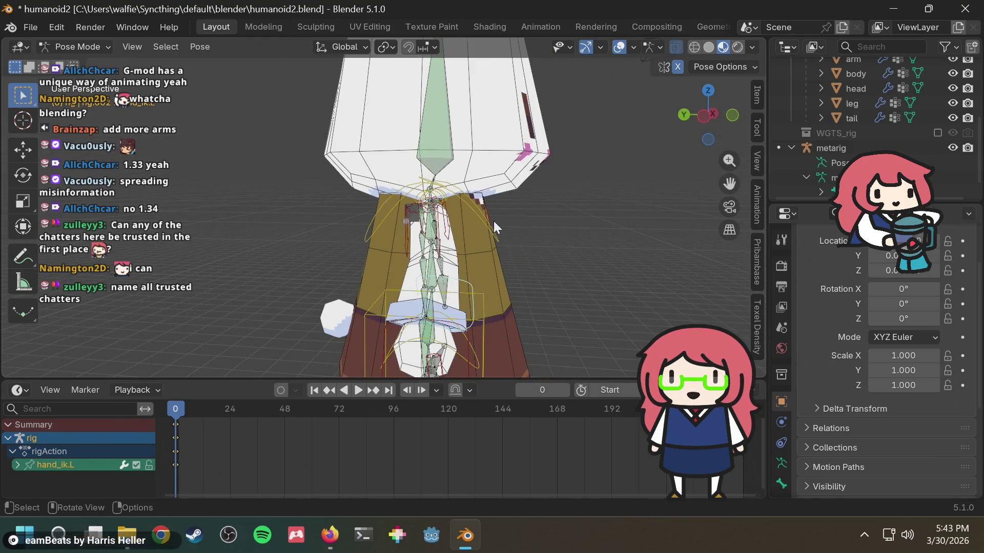
scroll(493, 220, "up", 2)
mouse_move(478, 225)
middle_mouse_down()
mouse_move(557, 256)
mouse_move(469, 272)
mouse_move(456, 258)
mouse_move(463, 216)
middle_mouse_up()
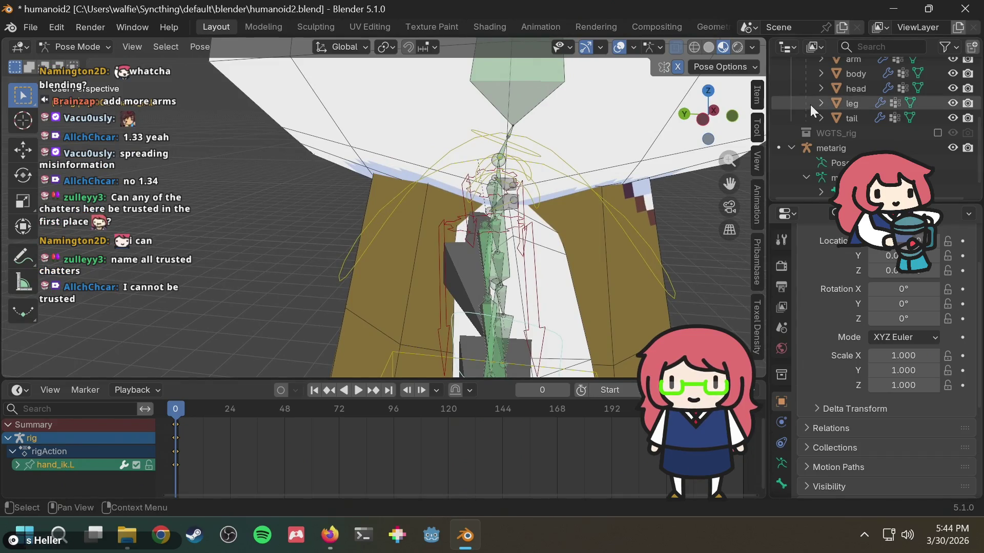
In left side view, start moving the upper_arm_ik.R control, then cancel so it stays in place.
left_click(707, 118)
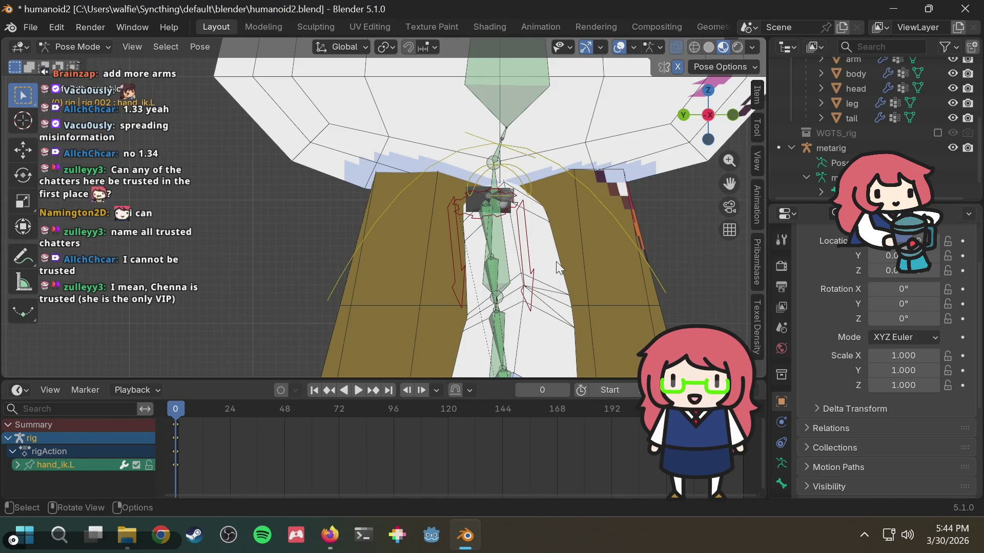
middle_click_drag(557, 267, 530, 188, "shift")
scroll(529, 188, "down", 1)
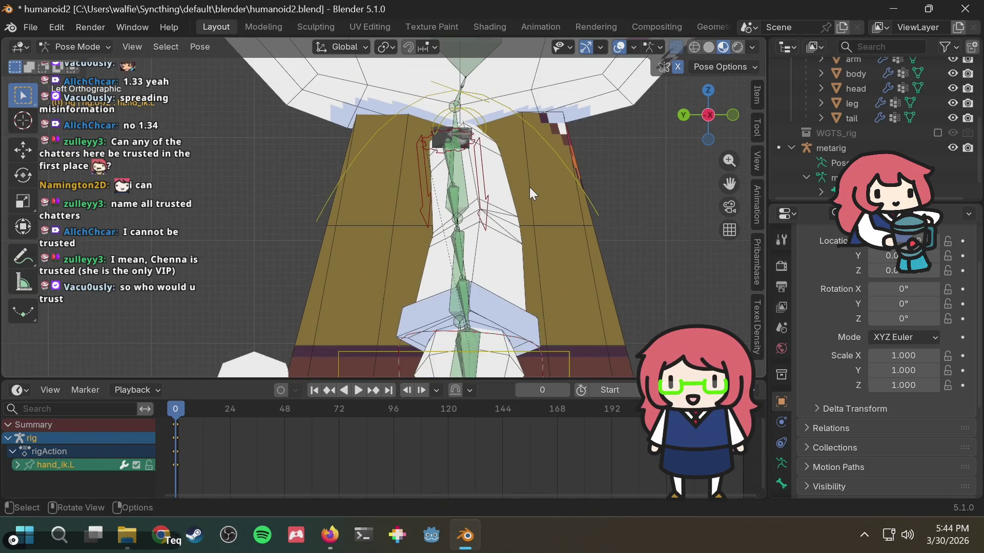
scroll(518, 209, "down", 1)
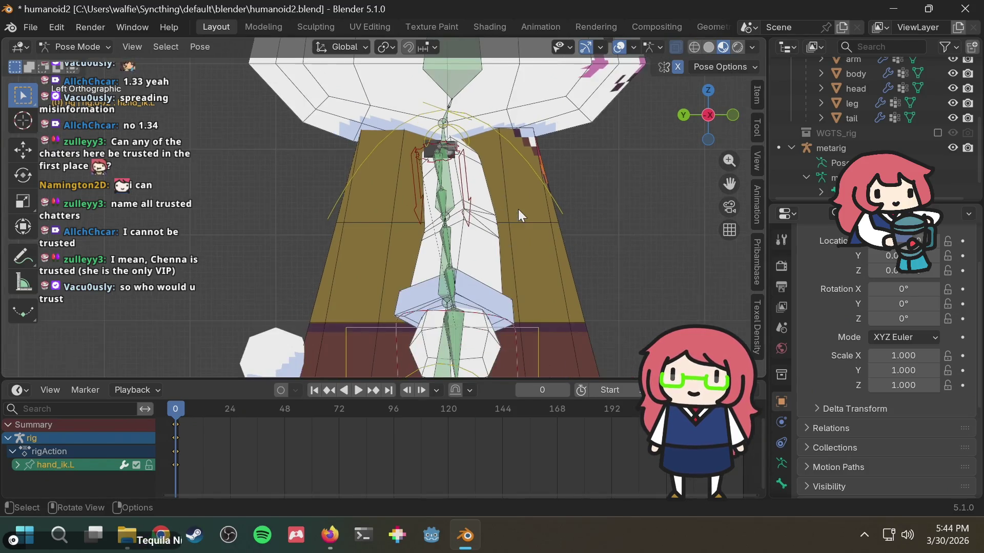
scroll(518, 209, "down", 1)
scroll(518, 209, "down", 1)
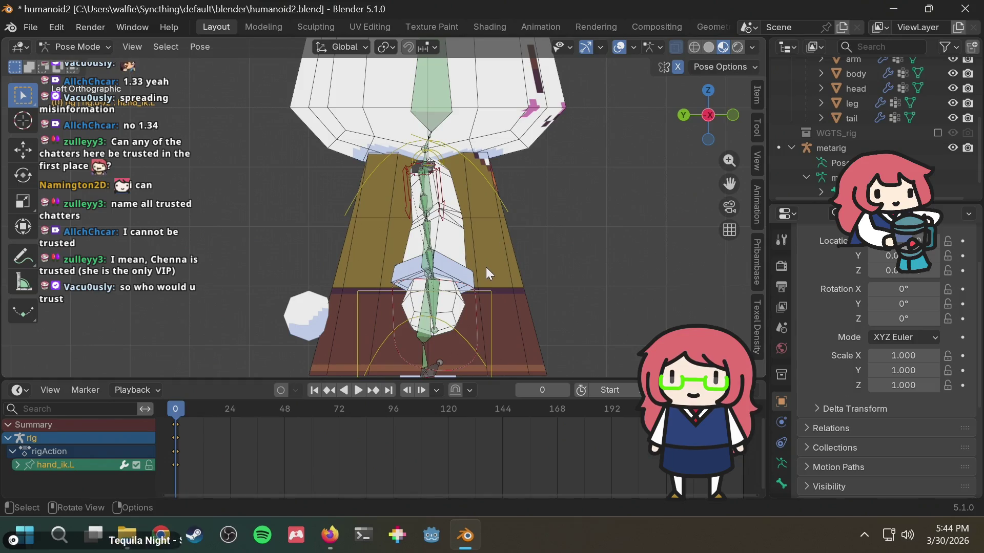
key("shift")
middle_click_drag(518, 234, 509, 229)
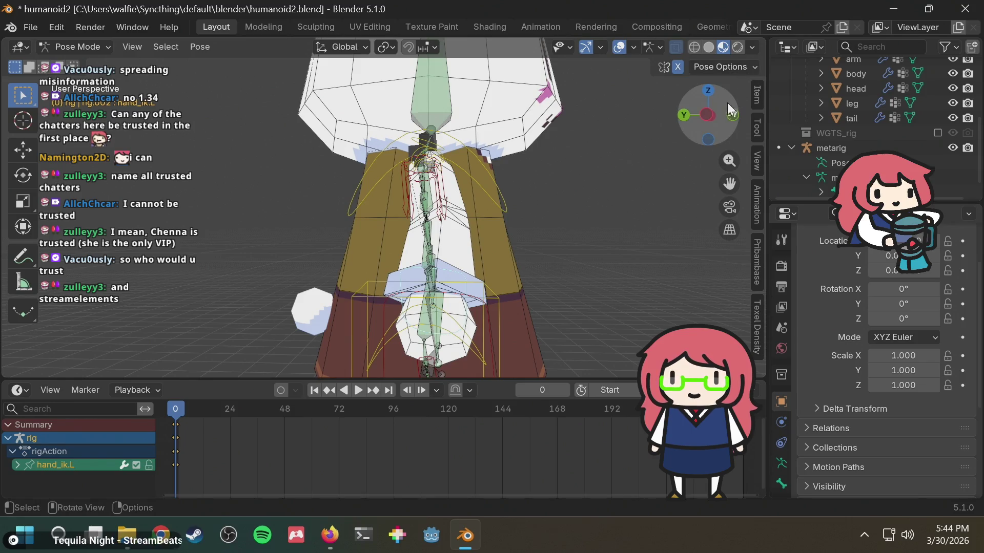
left_click(712, 114)
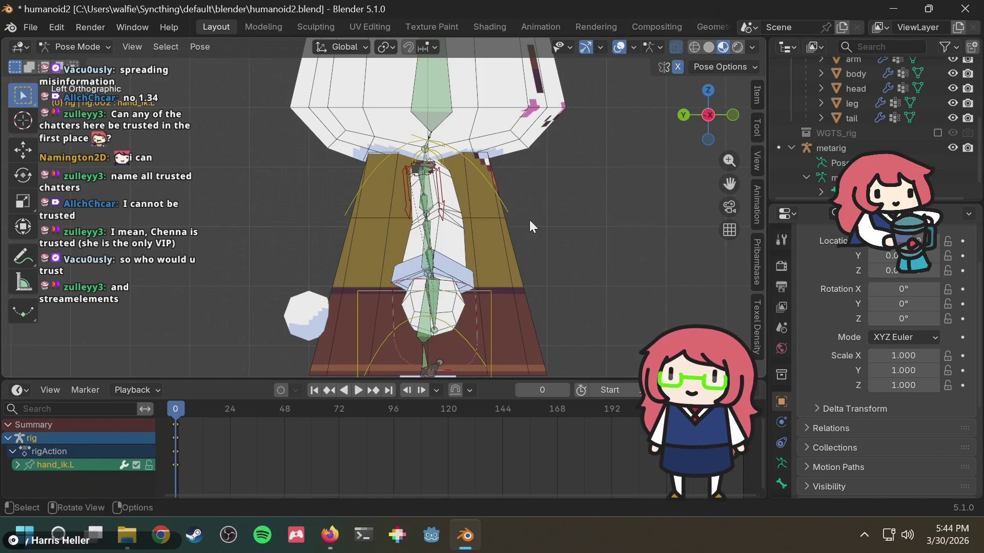
scroll(450, 190, "up", 3)
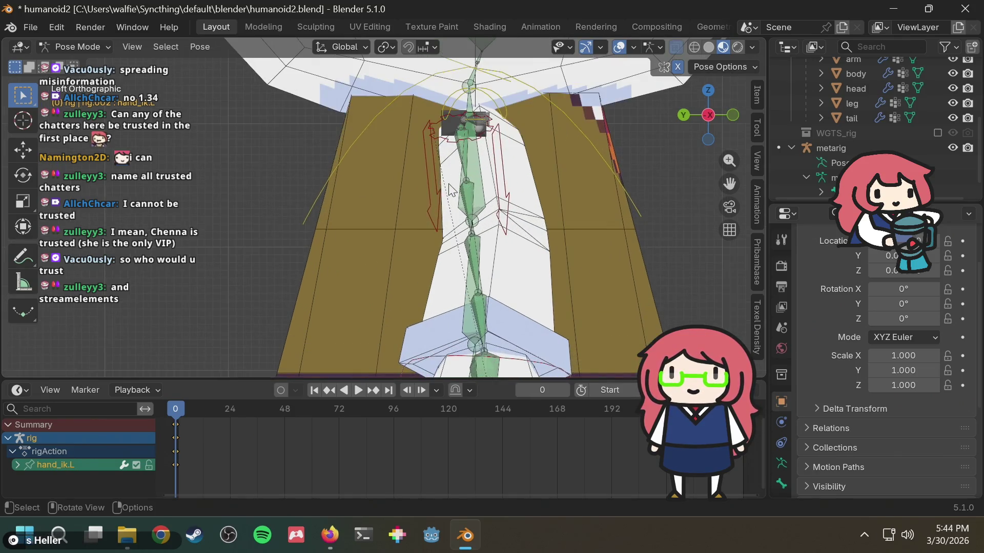
left_click(505, 188)
key("g")
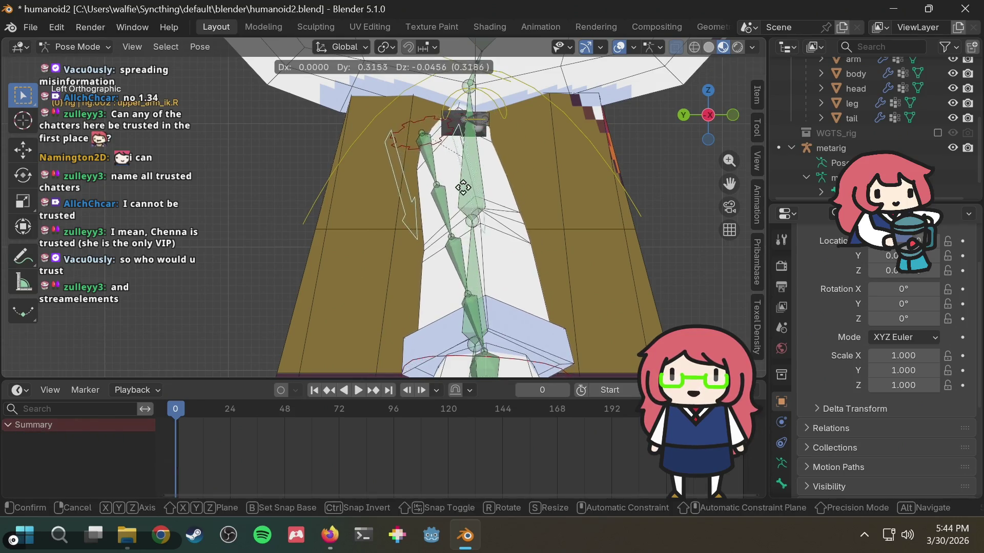
right_click(329, 235)
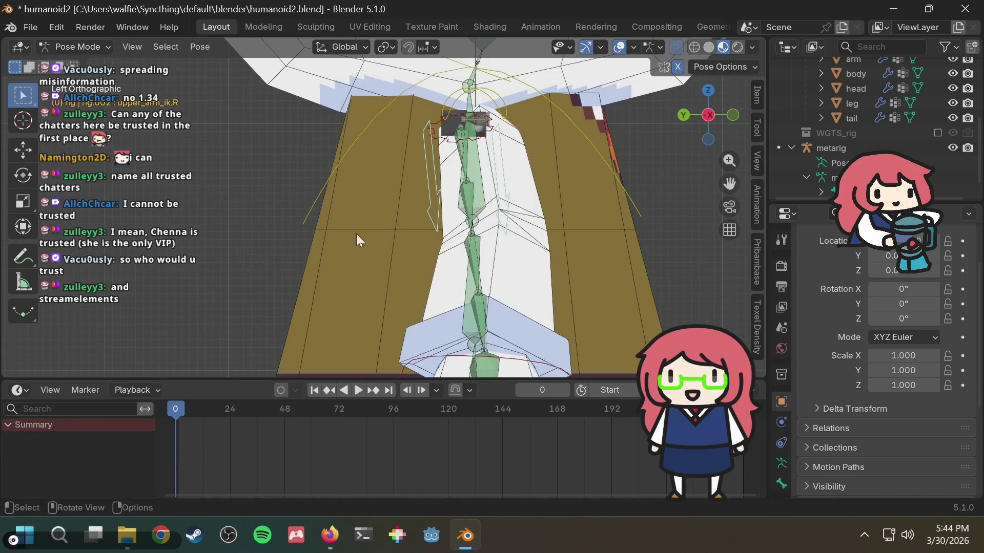
Select the hand_ik.R control and cancel its move so it snaps back to rest.
scroll(476, 202, "down", 2)
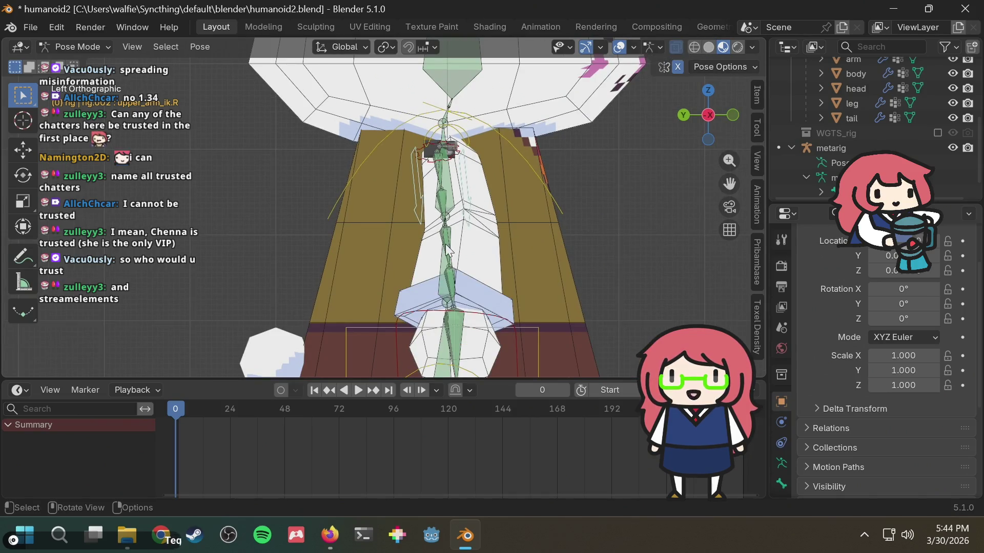
mouse_move(492, 205)
middle_mouse_down()
mouse_move(460, 226)
mouse_move(451, 217)
mouse_move(521, 189)
mouse_move(478, 214)
mouse_move(500, 189)
mouse_move(391, 202)
mouse_move(479, 184)
middle_mouse_up()
scroll(392, 202, "up", 2)
left_click(480, 184)
key("i")
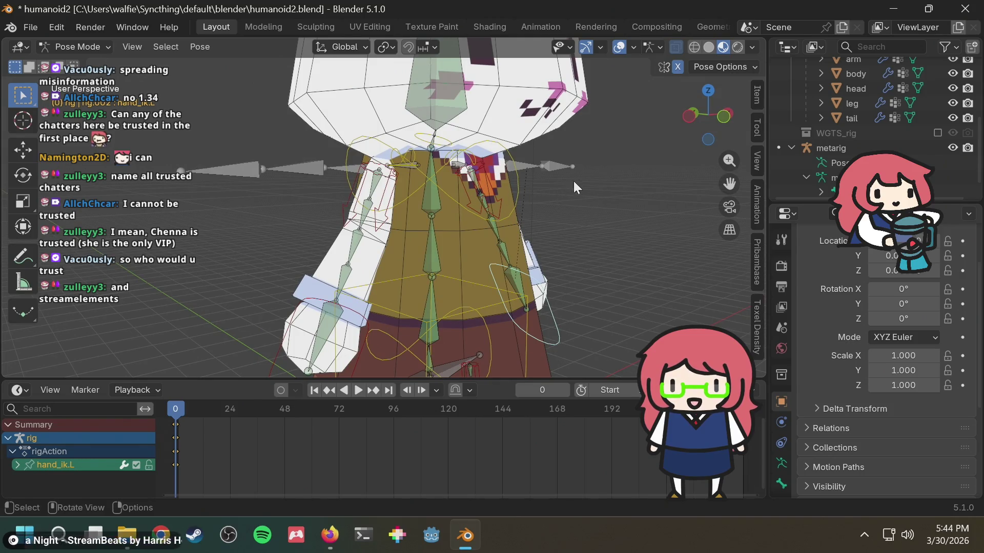
left_click(588, 213)
mouse_move(587, 213)
middle_mouse_down()
mouse_move(225, 226)
mouse_move(609, 225)
mouse_move(466, 217)
mouse_move(548, 214)
mouse_move(441, 289)
middle_mouse_up()
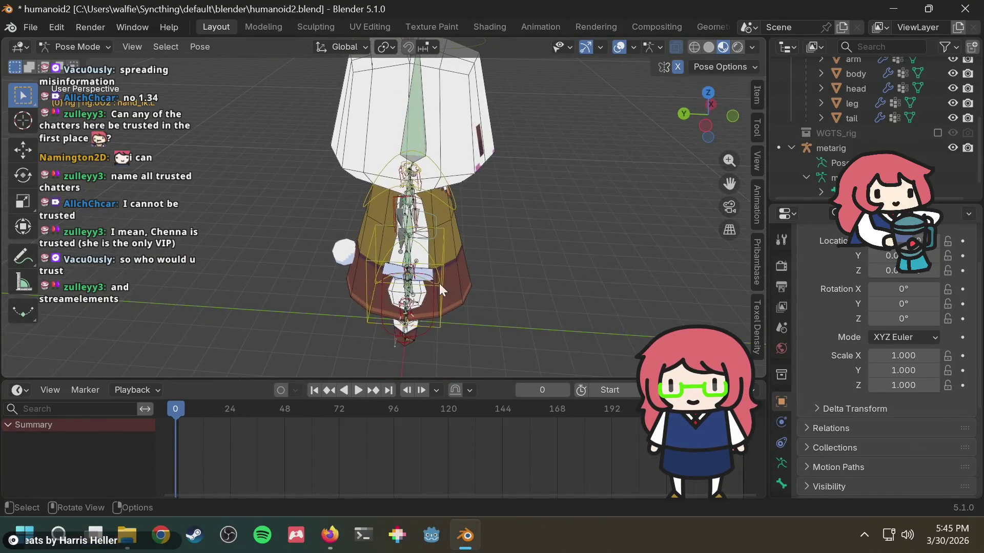
left_click(442, 301)
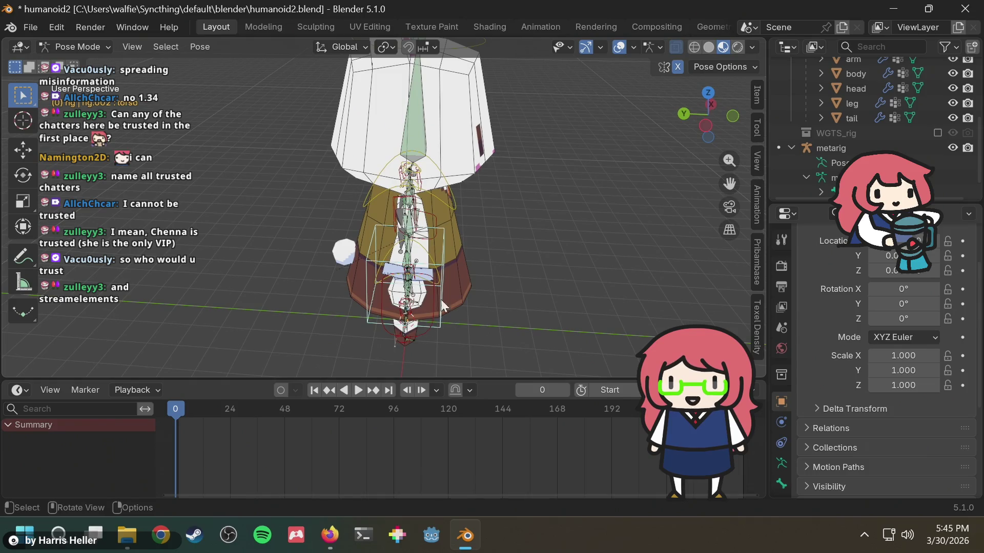
left_click(416, 334)
mouse_move(470, 303)
middle_mouse_down()
mouse_move(586, 251)
mouse_move(526, 261)
middle_mouse_up()
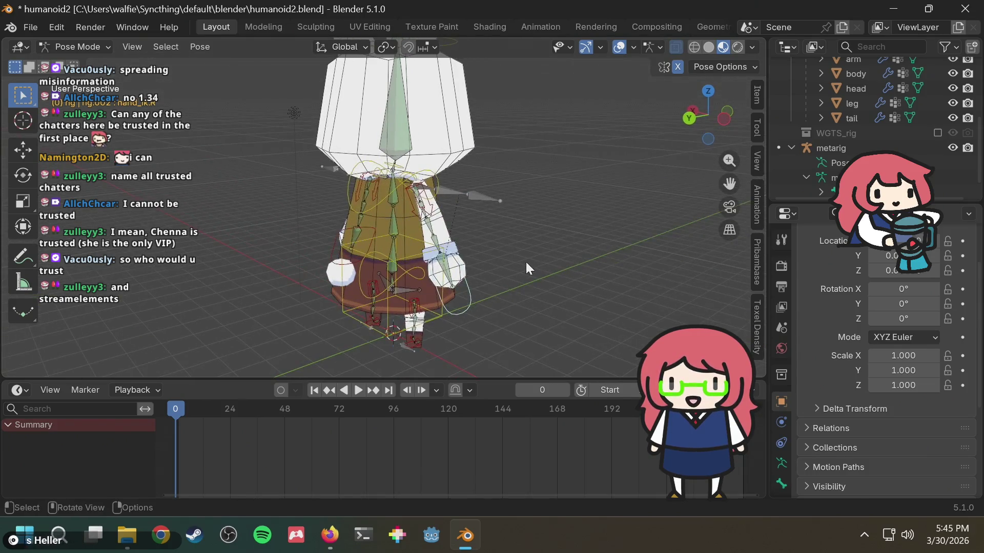
key("g")
right_click(579, 163)
Cancel a second move of hand_ik.R, keeping the right hand at its rest position.
scroll(551, 216, "up", 3)
scroll(544, 221, "down", 2)
middle_click_drag(528, 220, 498, 220)
scroll(496, 218, "down", 3)
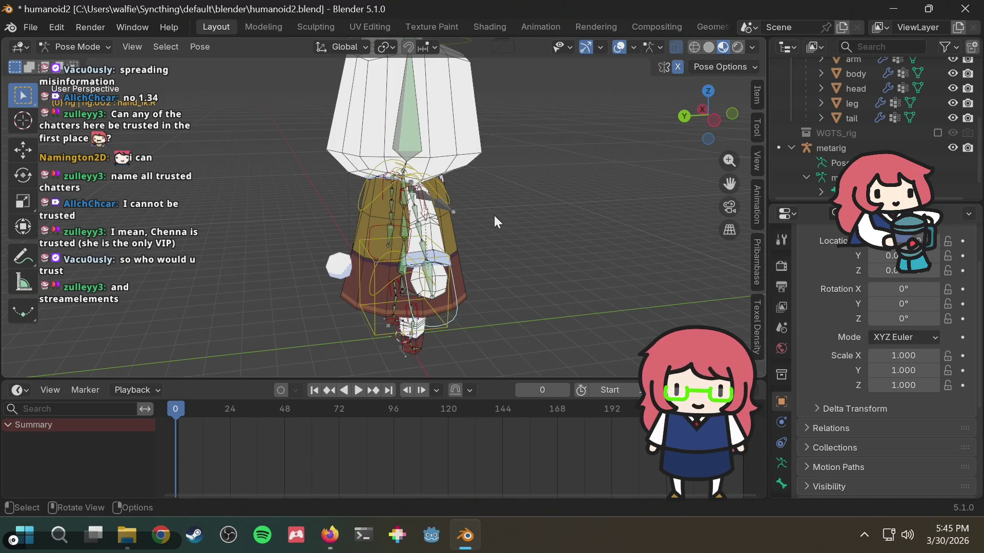
key("g")
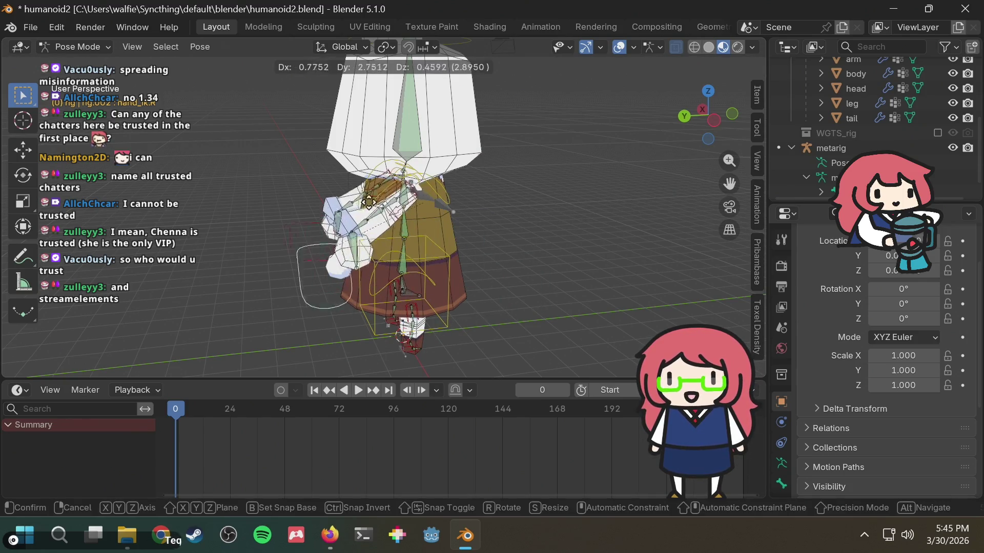
right_click(433, 192)
Save humanoid2.blend.
scroll(476, 192, "up", 2)
scroll(551, 196, "down", 2)
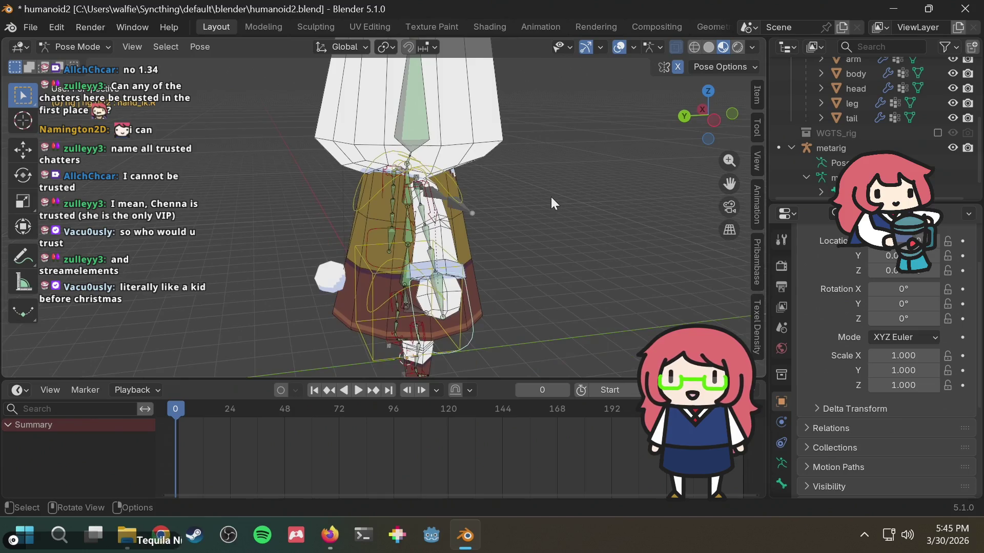
scroll(551, 197, "up", 2)
middle_click_drag(551, 198, 516, 198)
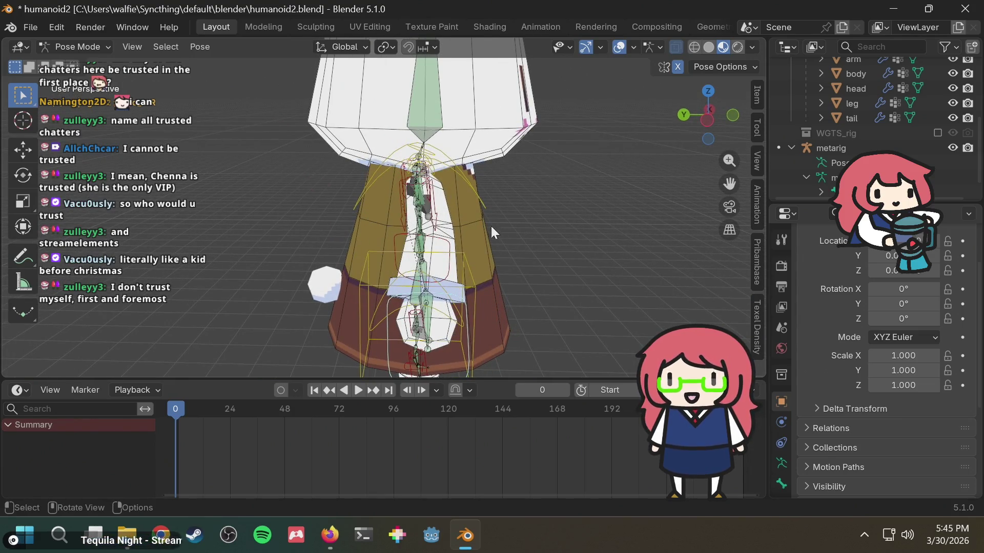
key("ctrl+s")
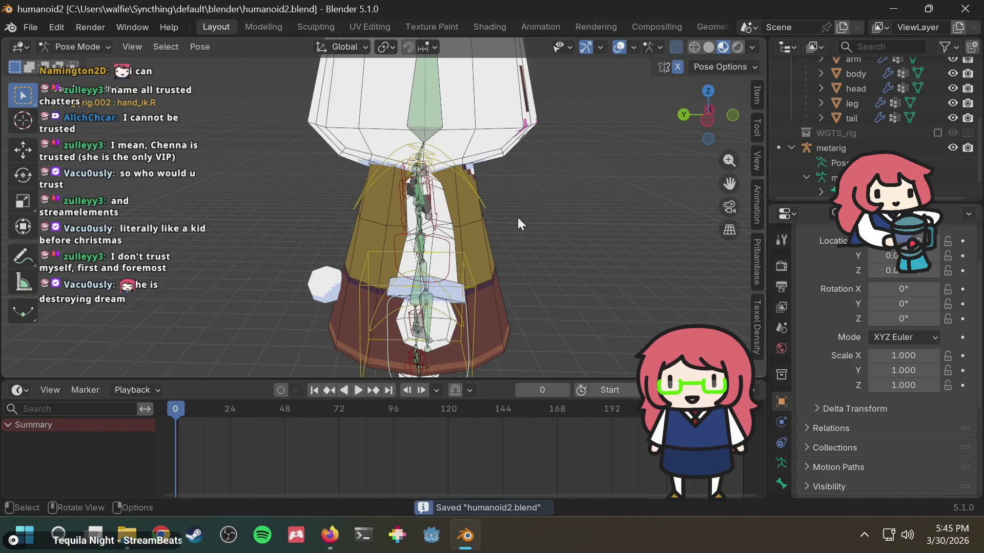
Orbit around the bunny rig to inspect the lowered arms from the front and below.
scroll(517, 217, "up", 3)
mouse_move(517, 218)
middle_mouse_down()
mouse_move(532, 232)
mouse_move(514, 231)
mouse_move(558, 219)
middle_mouse_up()
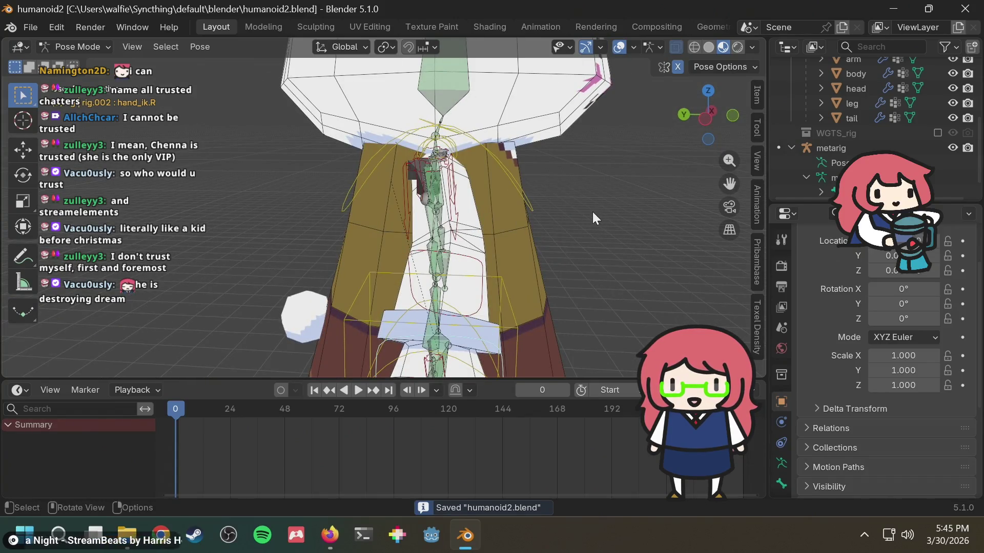
key("KP_1")
middle_click_drag(592, 211, 311, 206)
scroll(538, 202, "up", 3)
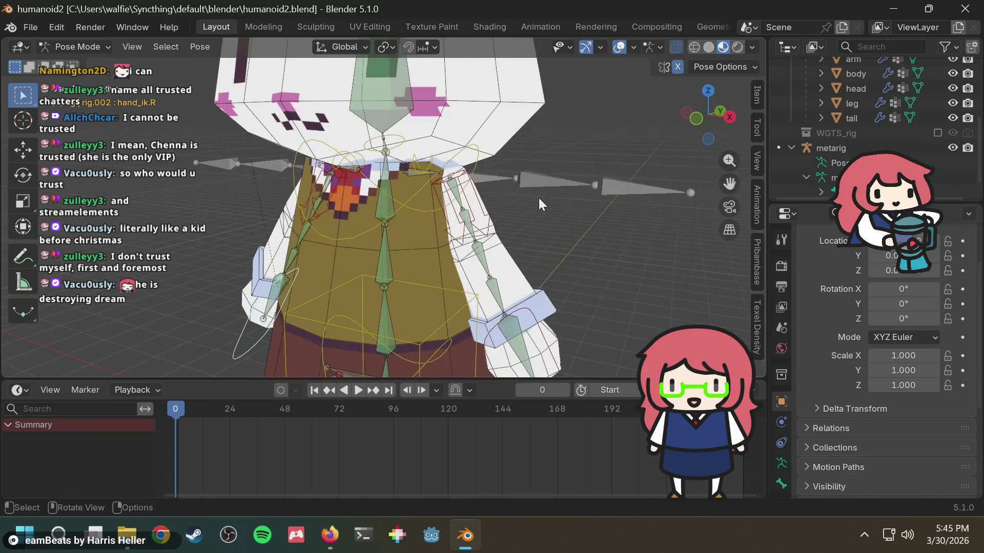
scroll(539, 197, "down", 2)
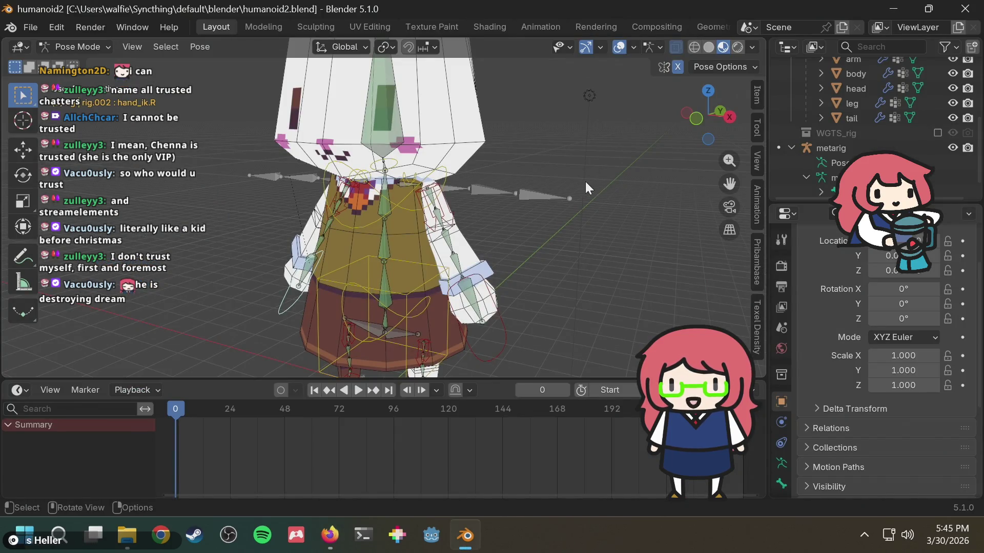
scroll(509, 186, "up", 1)
mouse_move(518, 180)
middle_mouse_down()
mouse_move(522, 240)
mouse_move(578, 287)
mouse_move(534, 281)
mouse_move(455, 220)
mouse_move(443, 182)
middle_mouse_up()
mouse_move(445, 274)
middle_mouse_down()
mouse_move(330, 213)
mouse_move(483, 228)
mouse_move(555, 208)
mouse_move(620, 211)
mouse_move(510, 245)
mouse_move(438, 251)
mouse_move(443, 226)
mouse_move(413, 205)
mouse_move(395, 244)
mouse_move(551, 207)
mouse_move(338, 164)
mouse_move(372, 179)
mouse_move(533, 174)
mouse_move(392, 226)
mouse_move(465, 220)
mouse_move(463, 245)
mouse_move(406, 229)
middle_mouse_up()
scroll(330, 213, "down", 4)
scroll(330, 211, "up", 3)
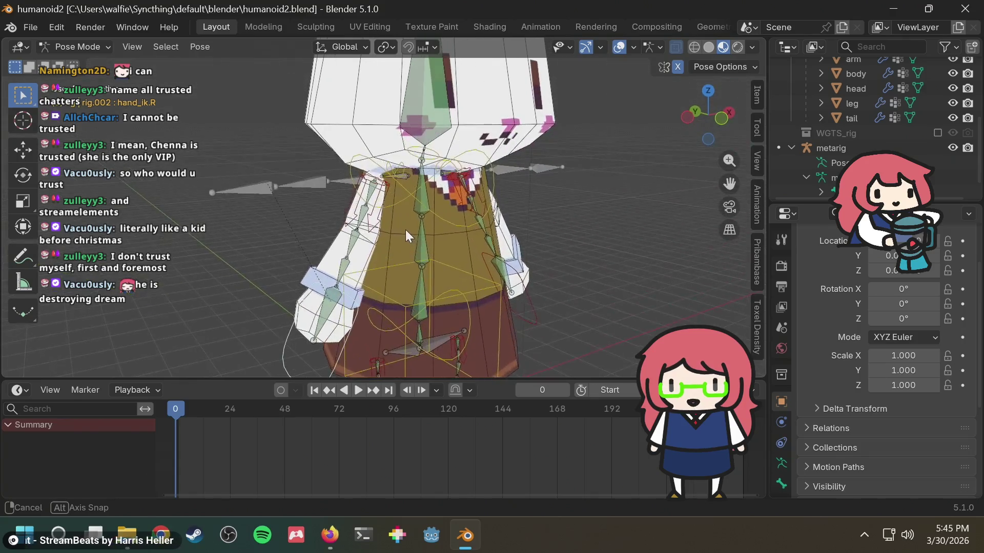
Keyframe the pose at frame 0, select all bones and clear their pose to the T-pose.
key("ctrl+shift+m")
key("i")
key("space")
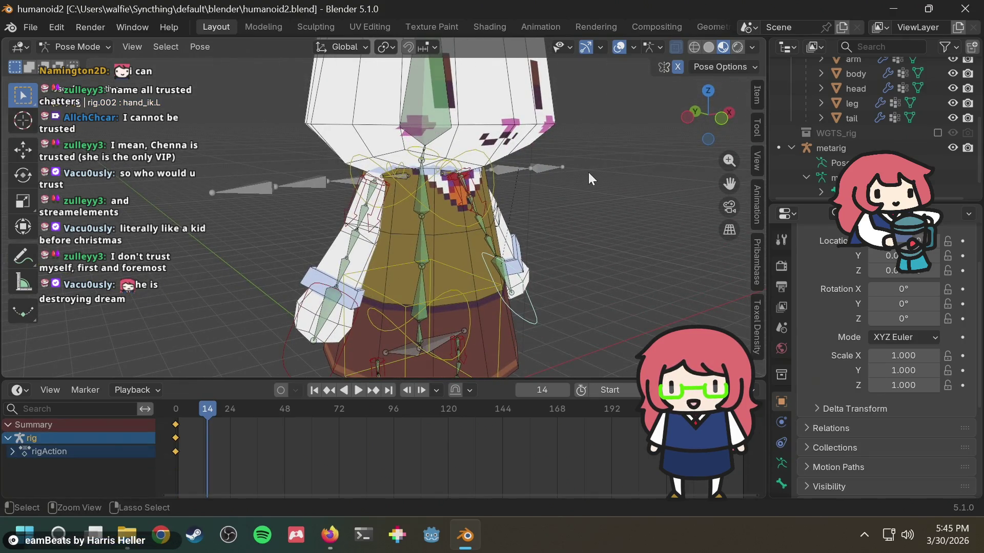
key("a")
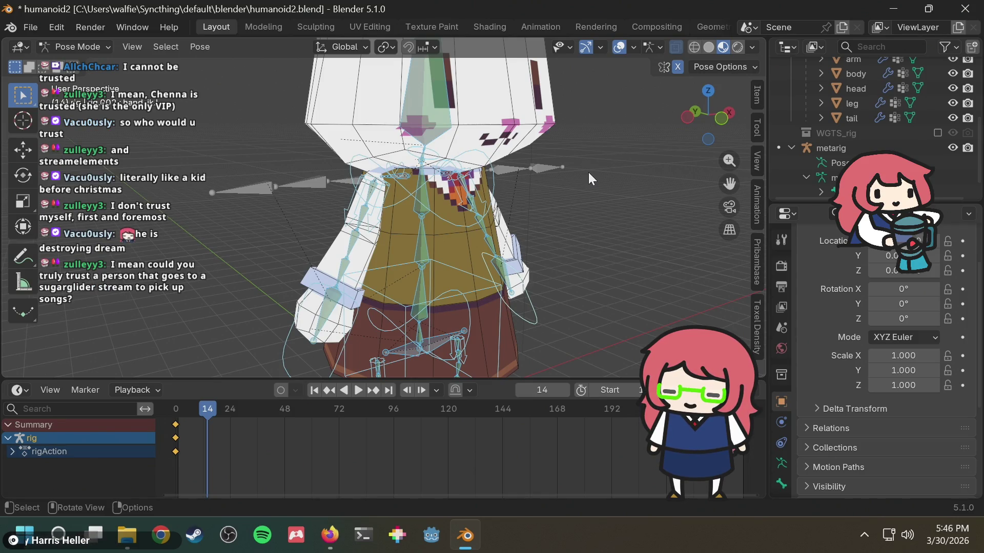
key("alt+r")
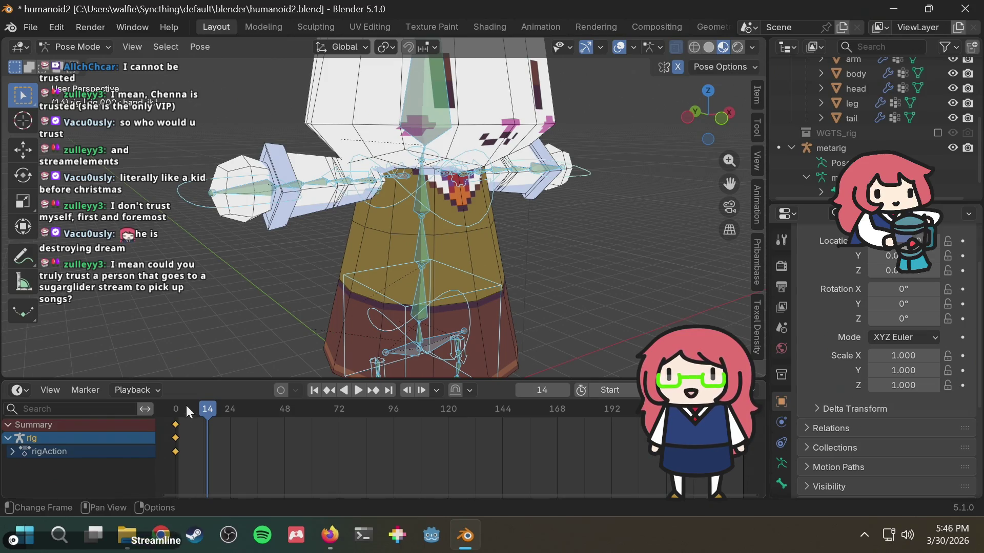
Box-select and delete the frame-0 keyframes in the dope sheet, then deselect all bones.
middle_click_drag(262, 303, 285, 302)
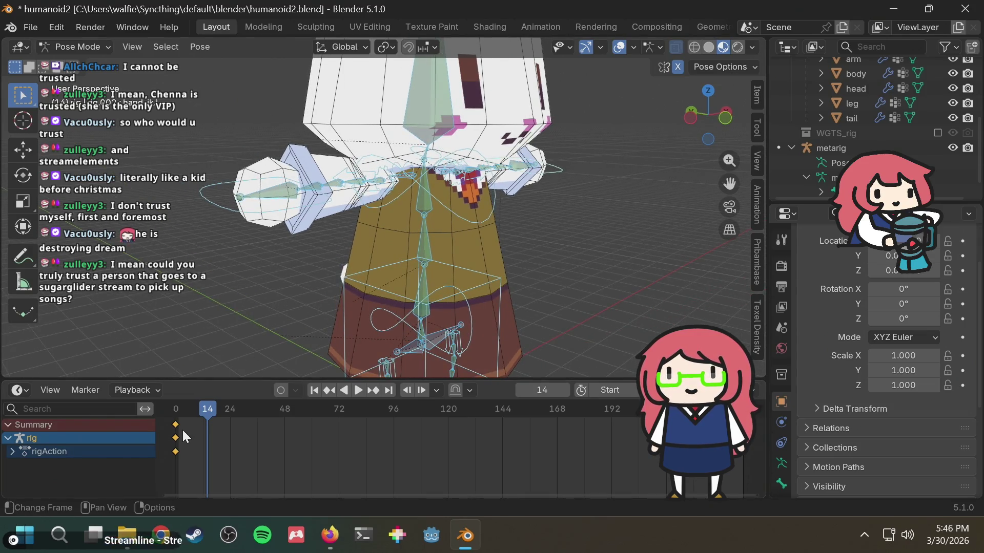
left_click_drag(173, 428, 169, 472)
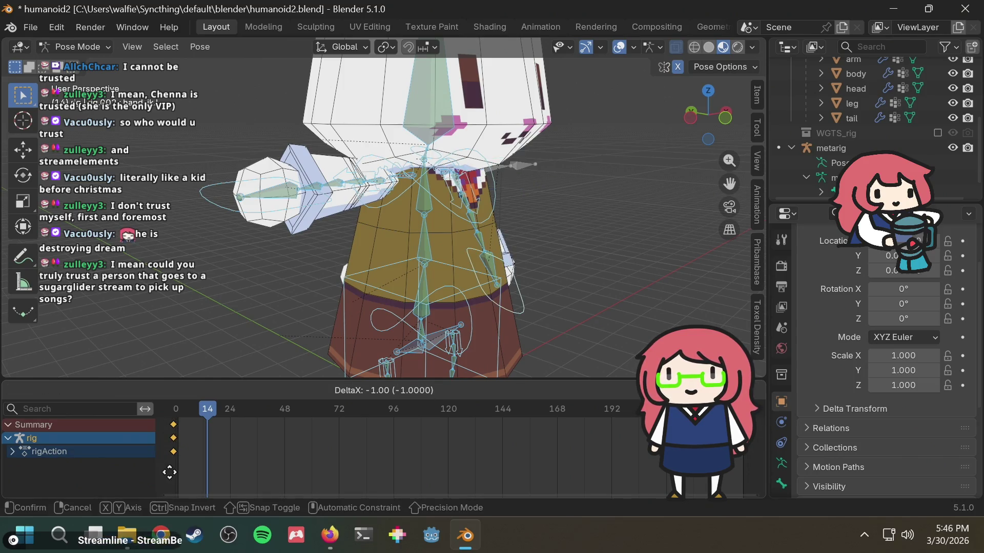
right_click(171, 470)
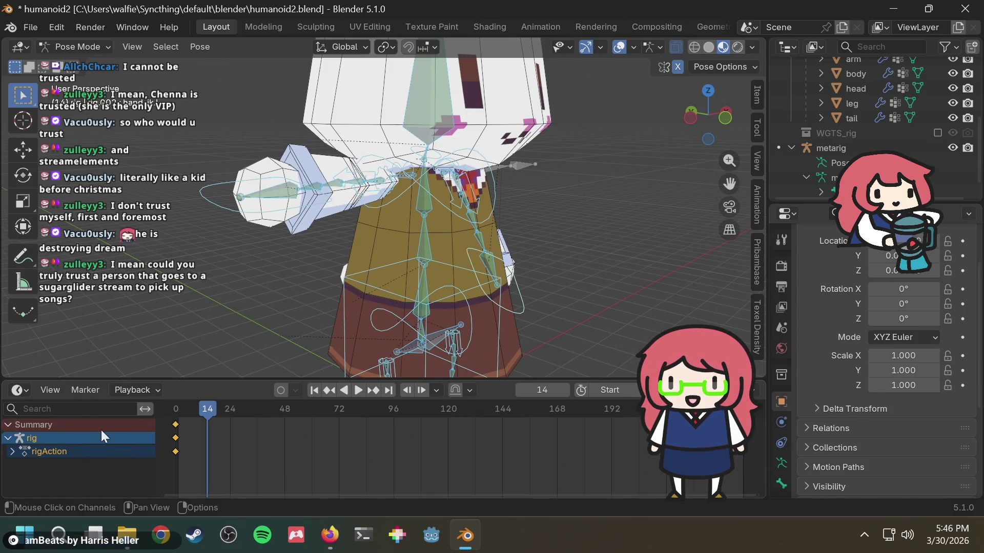
left_click_drag(180, 459, 155, 407)
key("Delete")
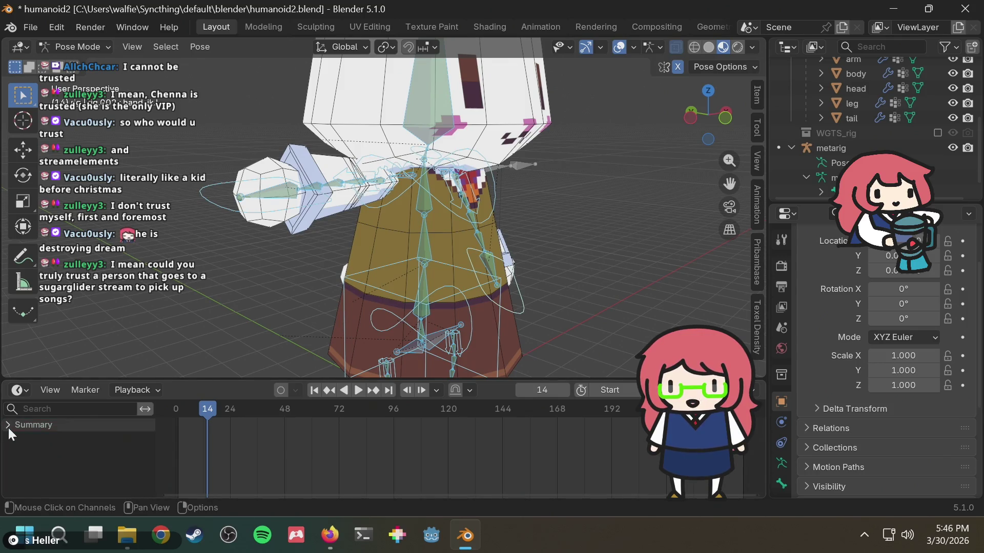
left_click(266, 303)
Clear the rotation on both bent hand bones so the arms stretch out straight.
key("ctrl+s")
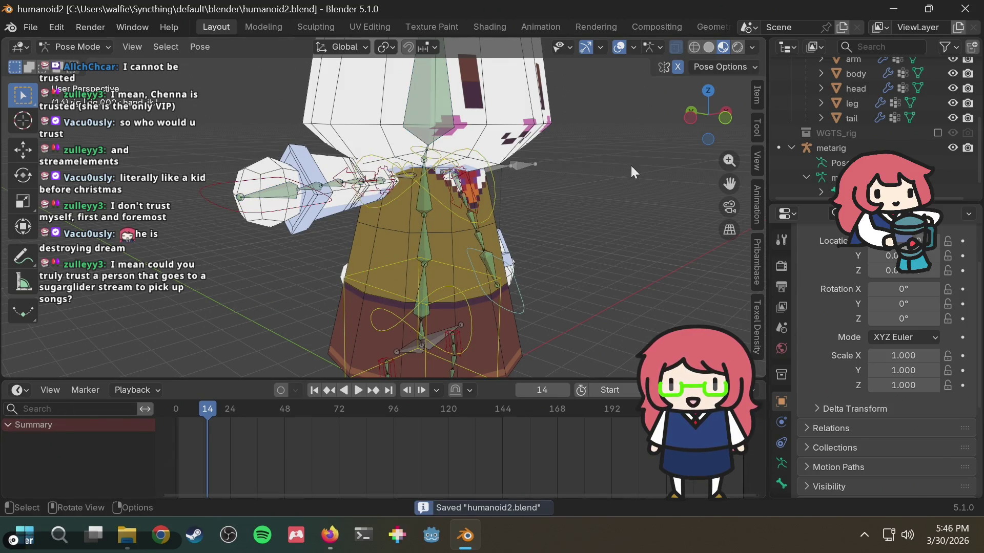
middle_click_drag(705, 199, 413, 322)
mouse_move(464, 221)
middle_mouse_down()
mouse_move(438, 226)
mouse_move(477, 259)
middle_mouse_up()
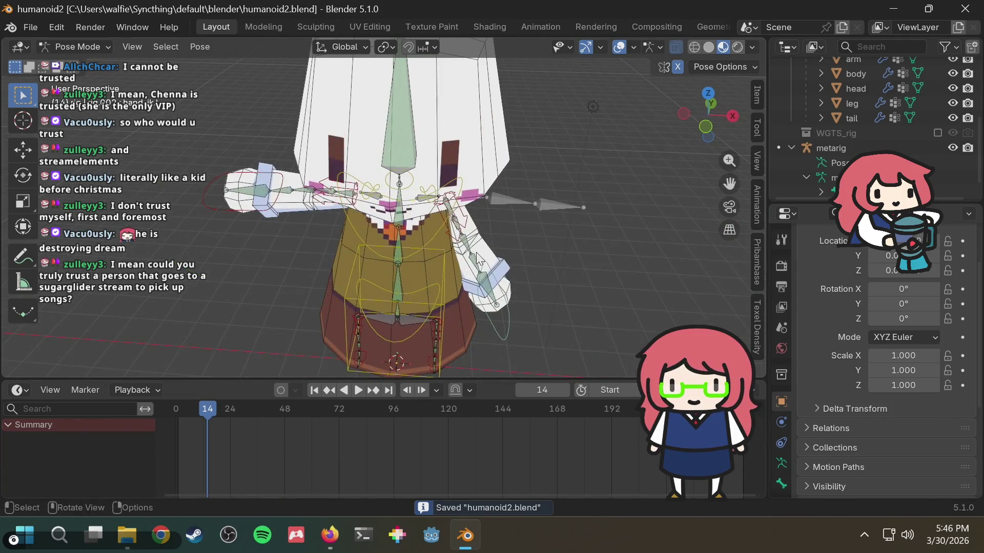
left_click(499, 314)
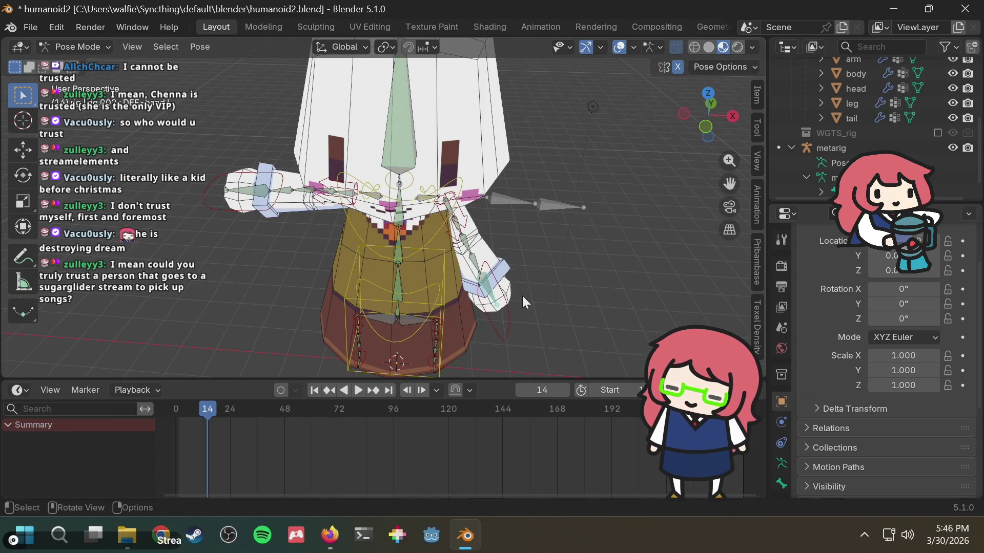
key("alt")
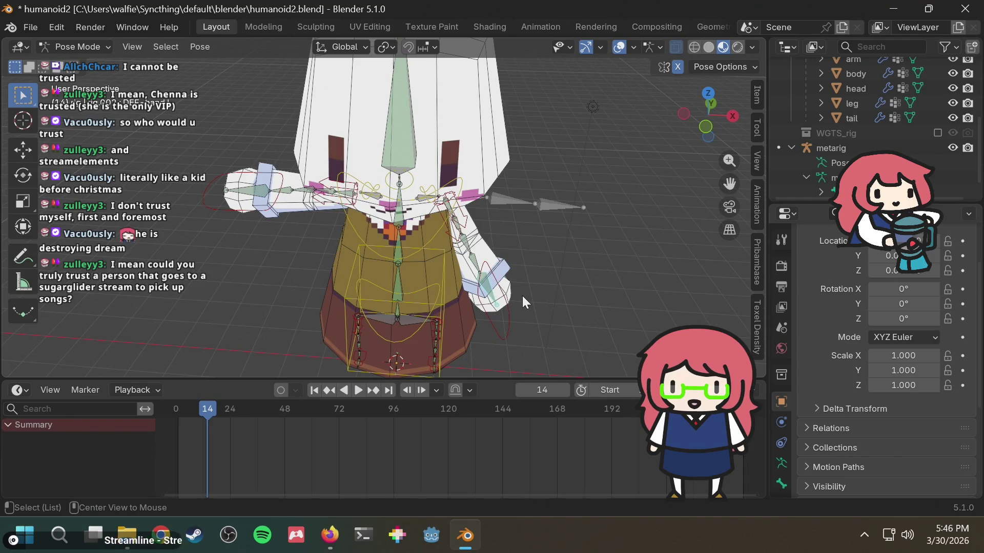
mouse_move(558, 227)
left_mouse_down("alt")
mouse_move(608, 216)
mouse_move(469, 211)
left_mouse_up("alt")
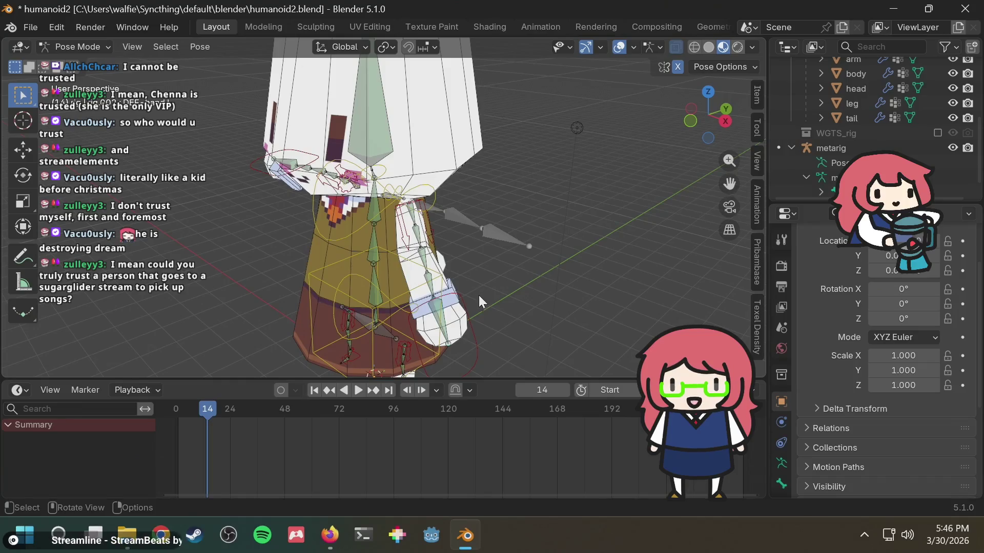
mouse_move(459, 355)
left_mouse_down("alt")
mouse_move(542, 278)
mouse_move(472, 358)
left_mouse_up("alt")
mouse_move(486, 271)
left_mouse_down("alt")
mouse_move(238, 194)
mouse_move(238, 177)
left_mouse_up("alt")
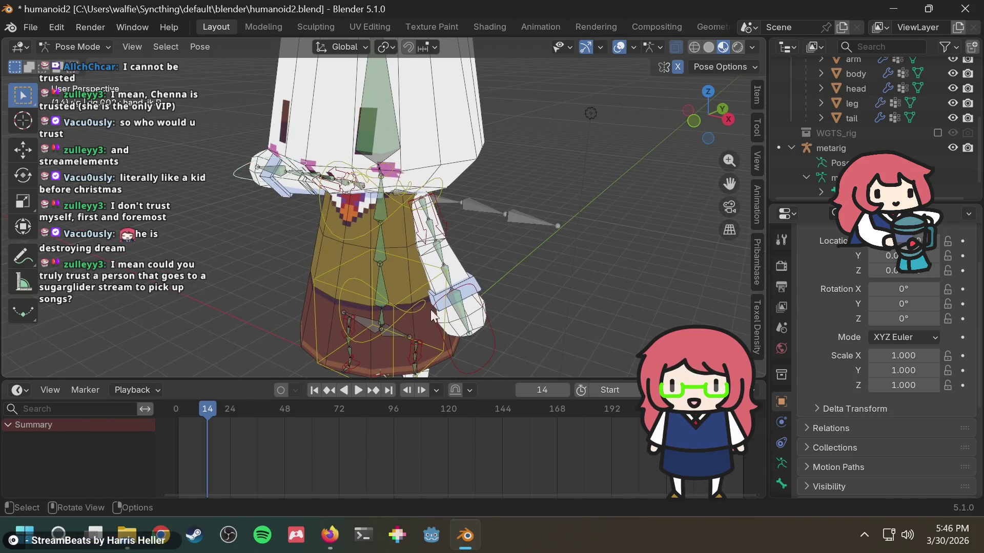
left_click(478, 356)
key("alt+r")
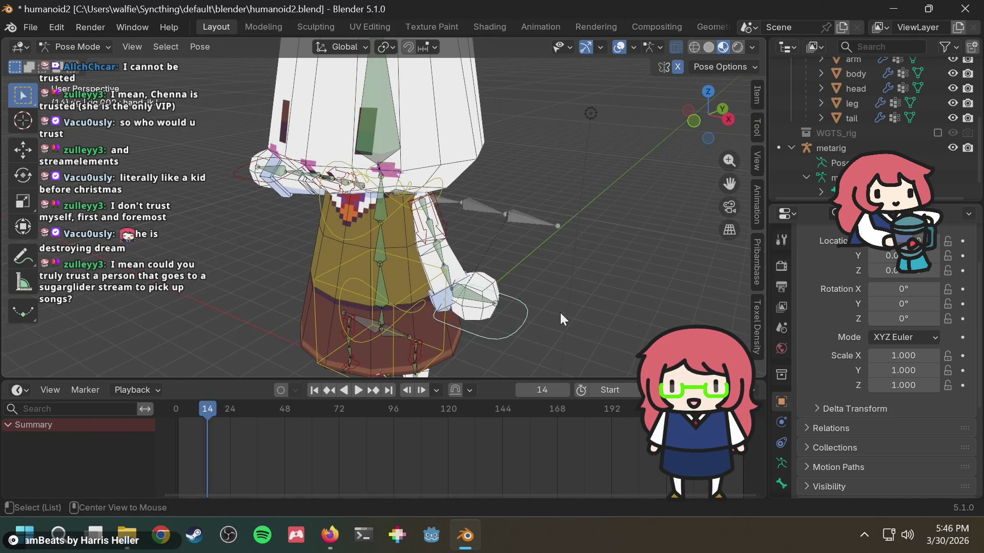
key("alt+r")
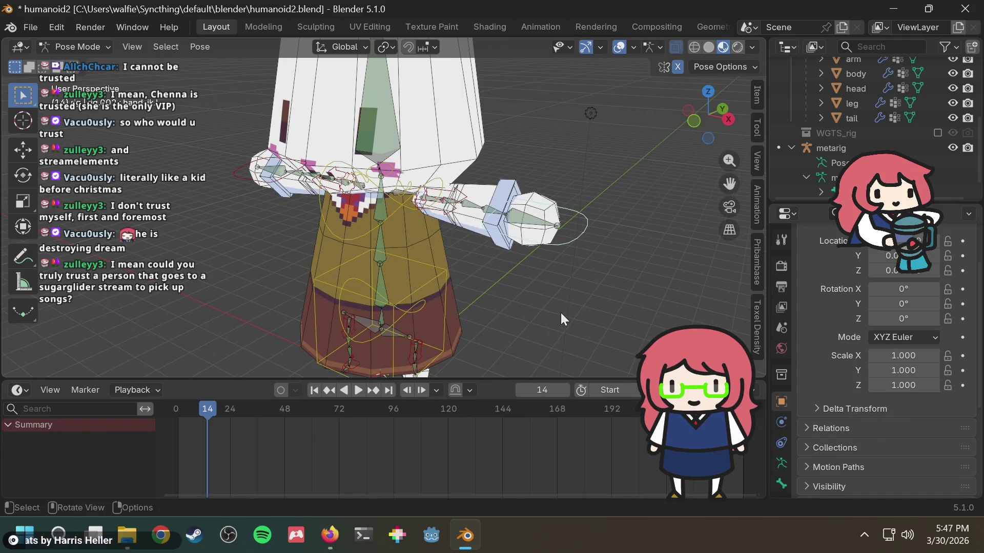
Save humanoid2.blend and bring up File Explorer from the taskbar.
mouse_move(561, 312)
middle_mouse_down()
mouse_move(565, 278)
mouse_move(602, 267)
mouse_move(539, 243)
mouse_move(561, 247)
middle_mouse_up()
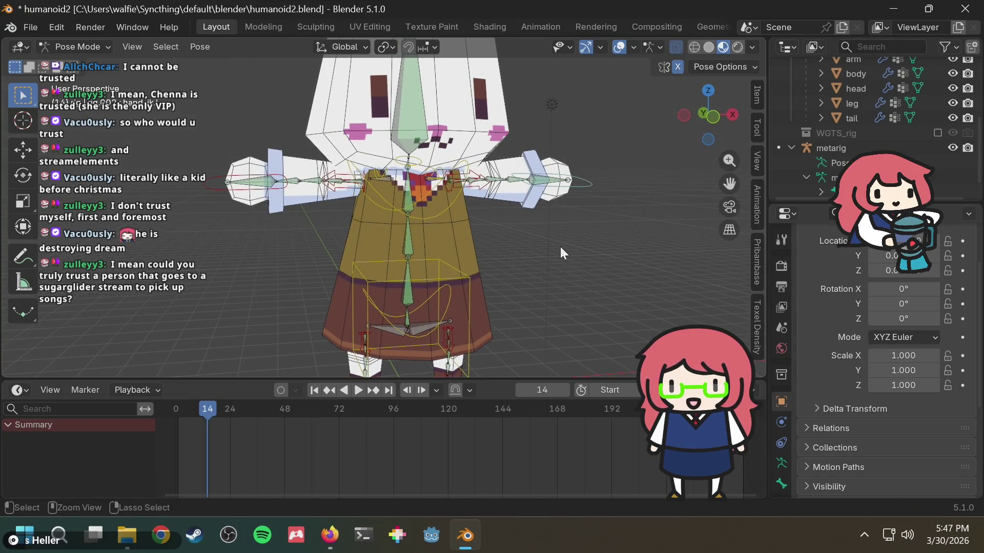
key("ctrl+s")
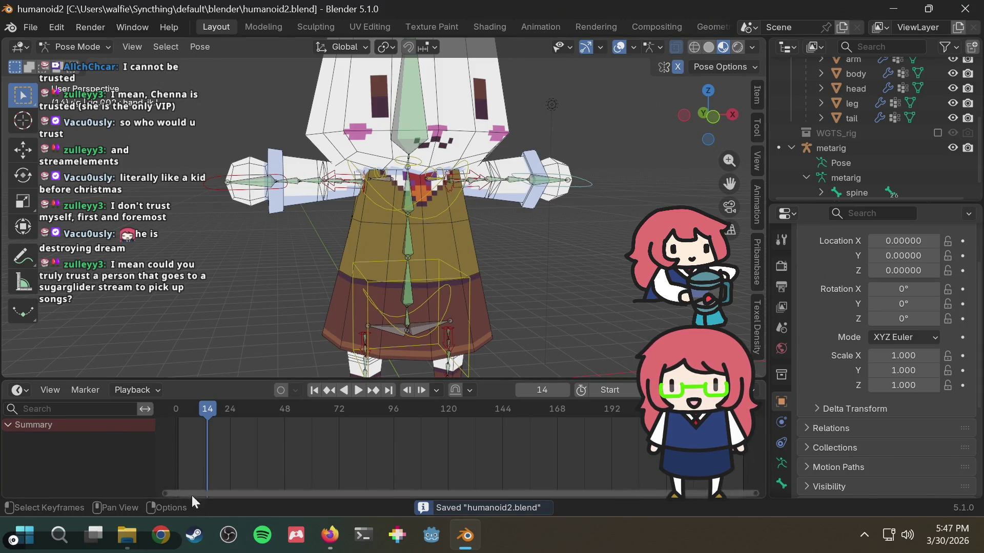
left_click(127, 535)
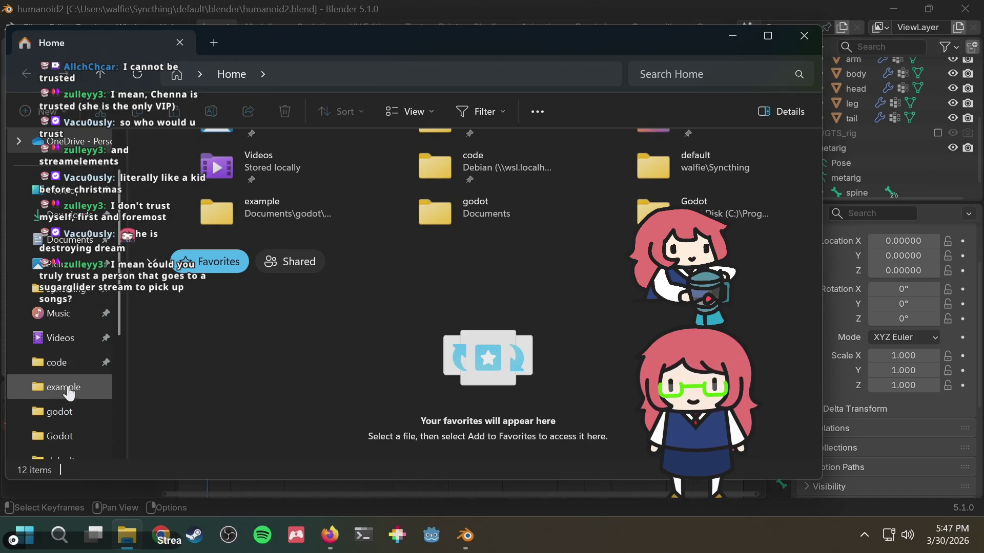
Navigate to the blender project folder under Syncthing > default.
scroll(69, 394, "down", 2)
scroll(69, 395, "up", 2)
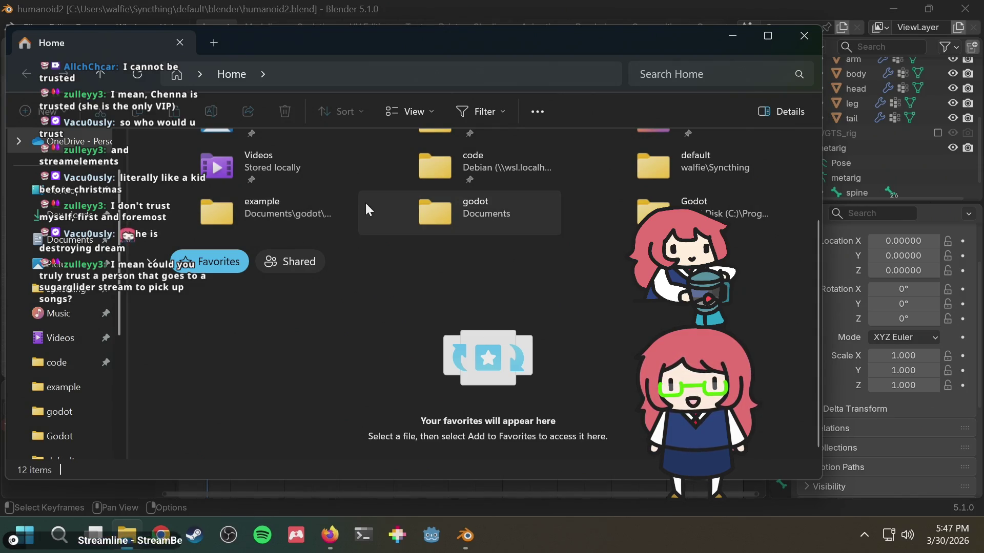
mouse_move(95, 535)
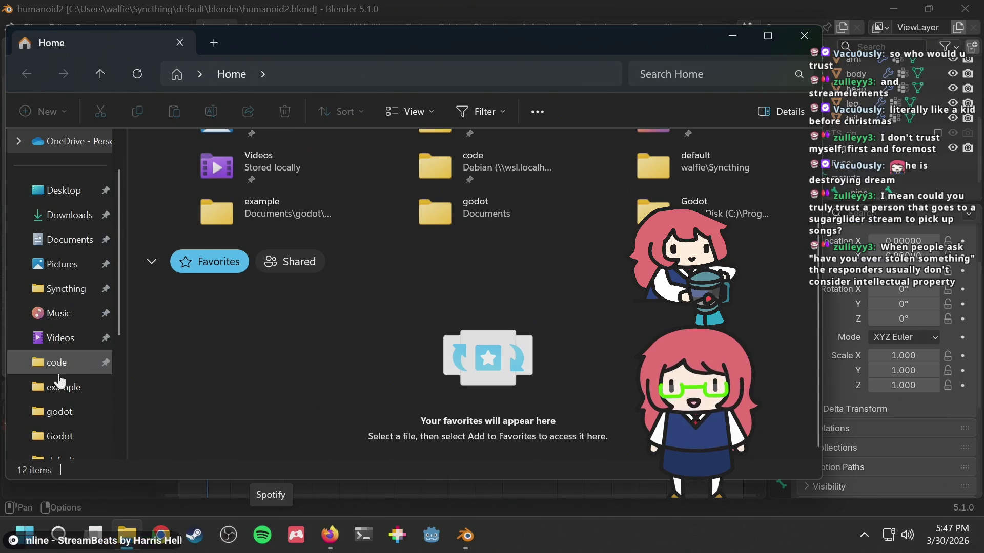
left_click(60, 290)
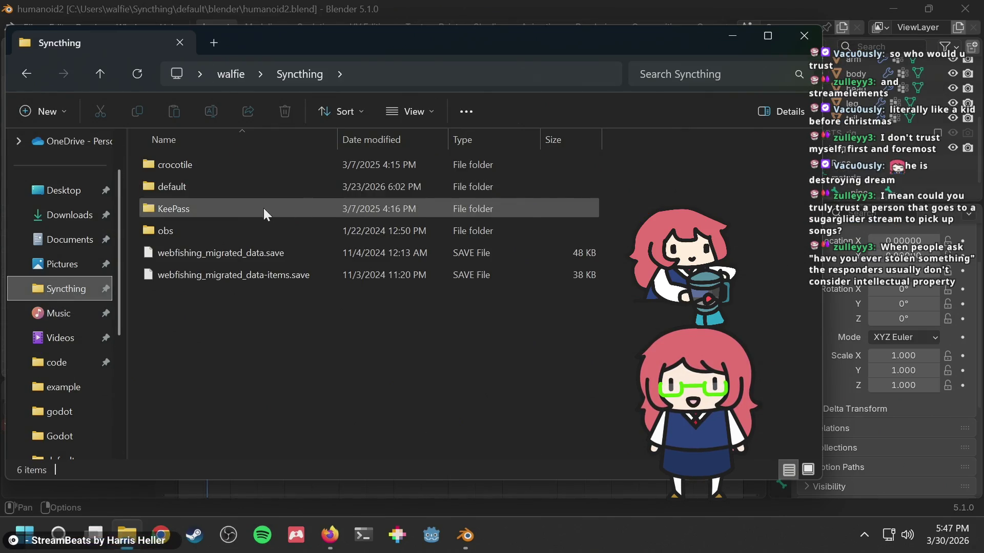
double_click(239, 190)
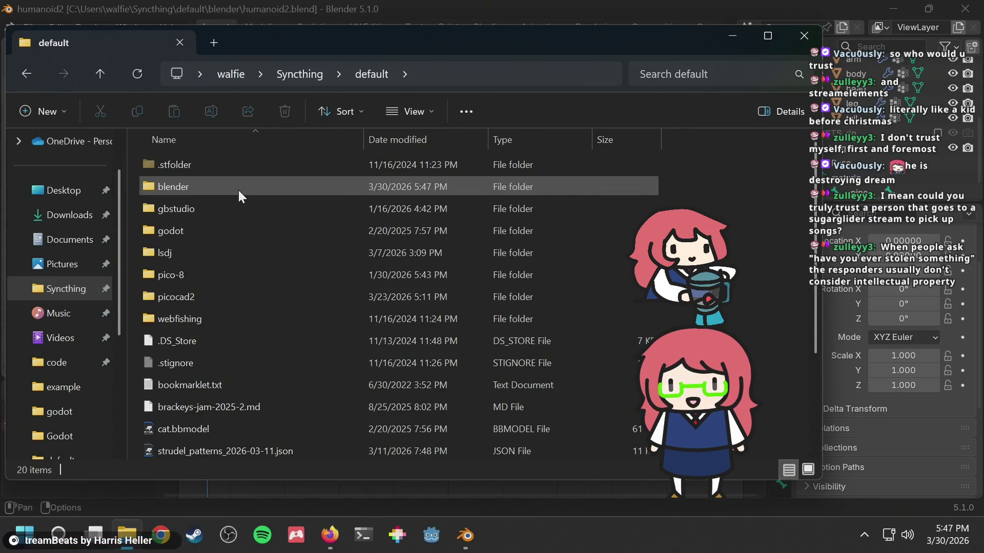
double_click(202, 183)
left_click(202, 184)
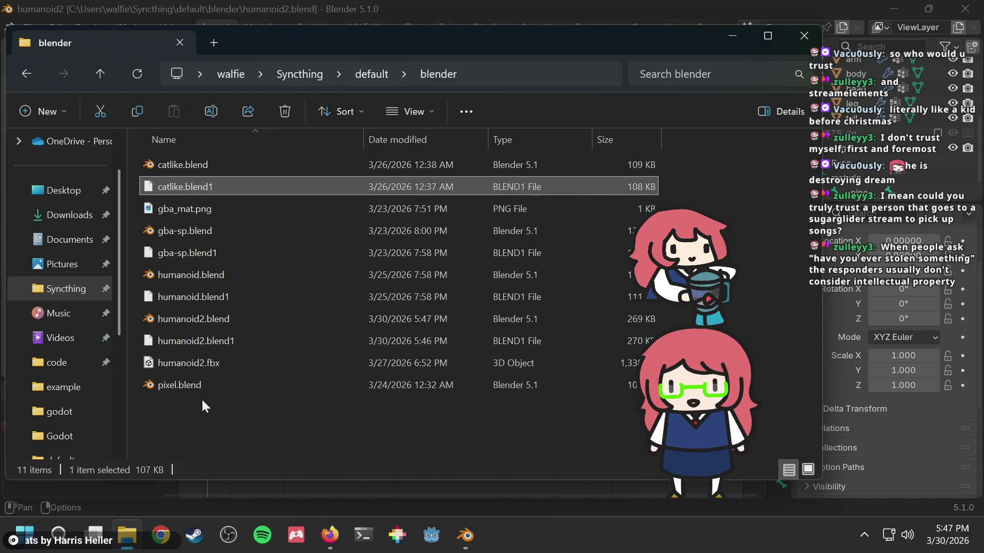
Duplicate humanoid.blend, check the copy, then delete humanoid - Copy.blend.
left_click(205, 270)
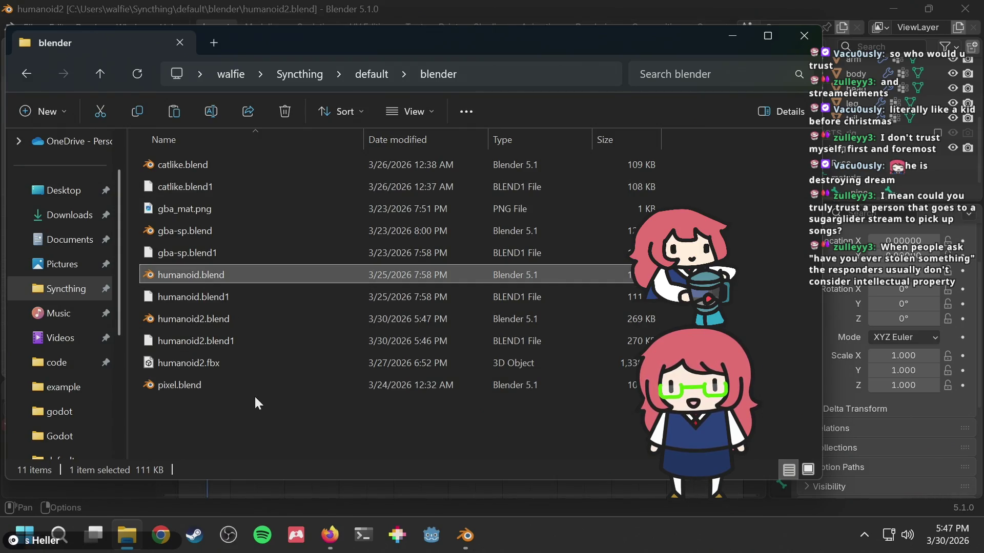
key("ctrl+c")
key("ctrl+v")
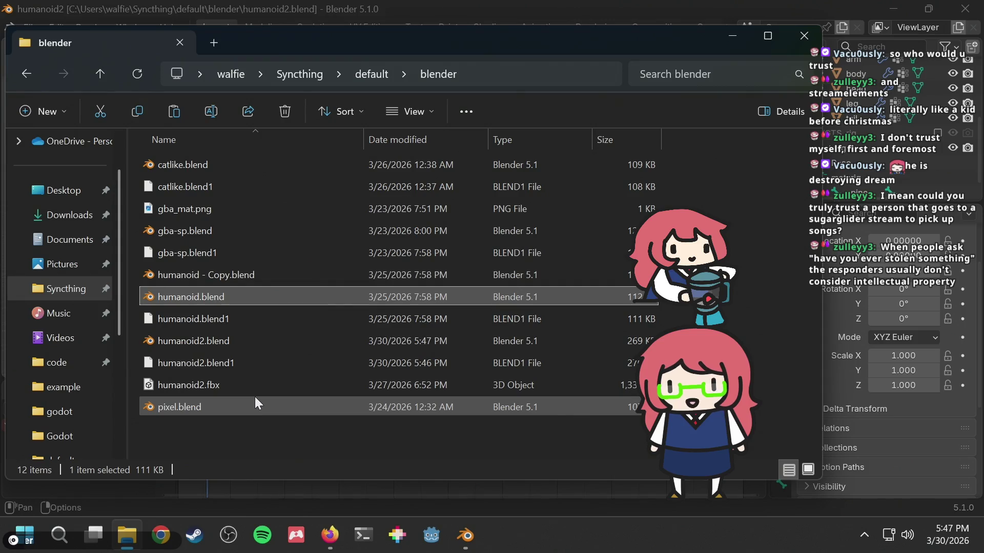
key("Return")
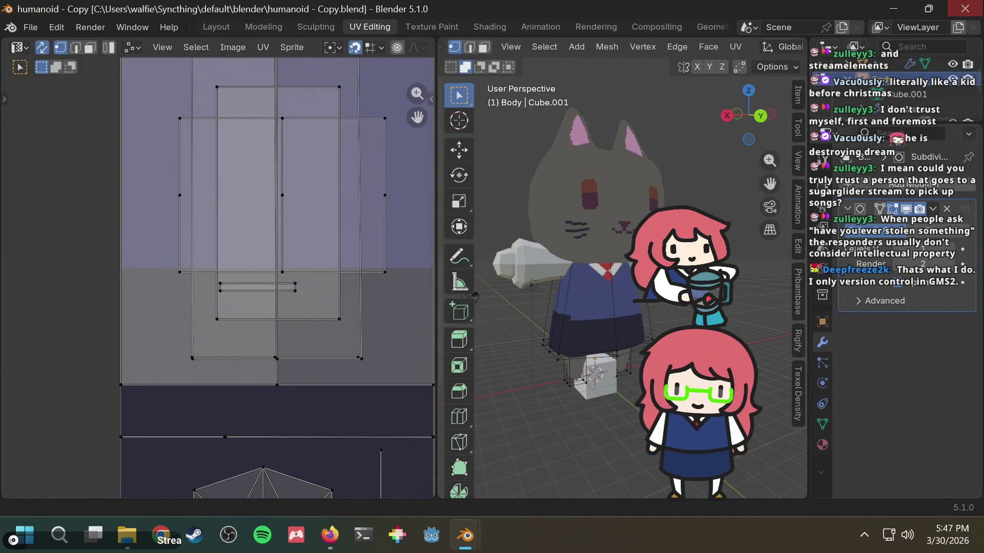
left_click(965, 9)
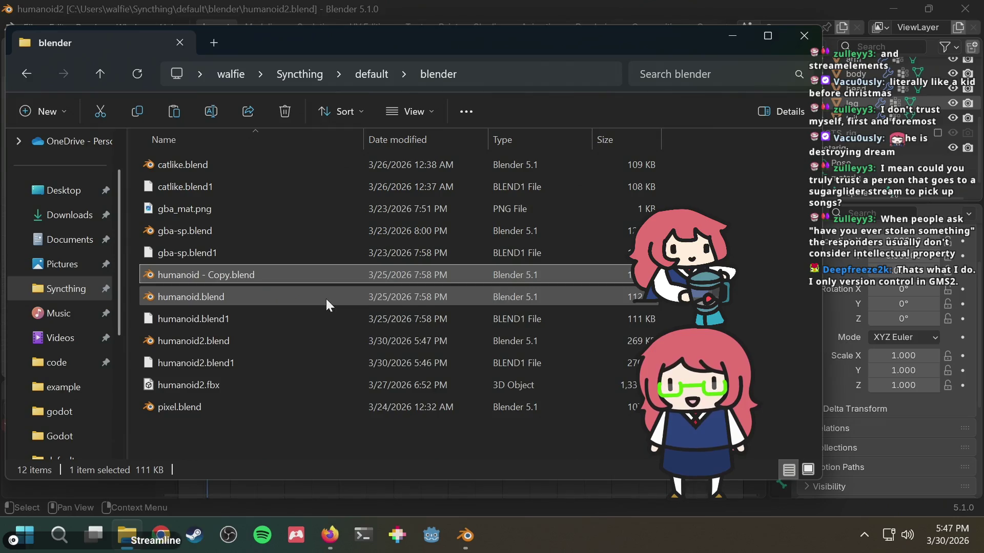
key("Delete")
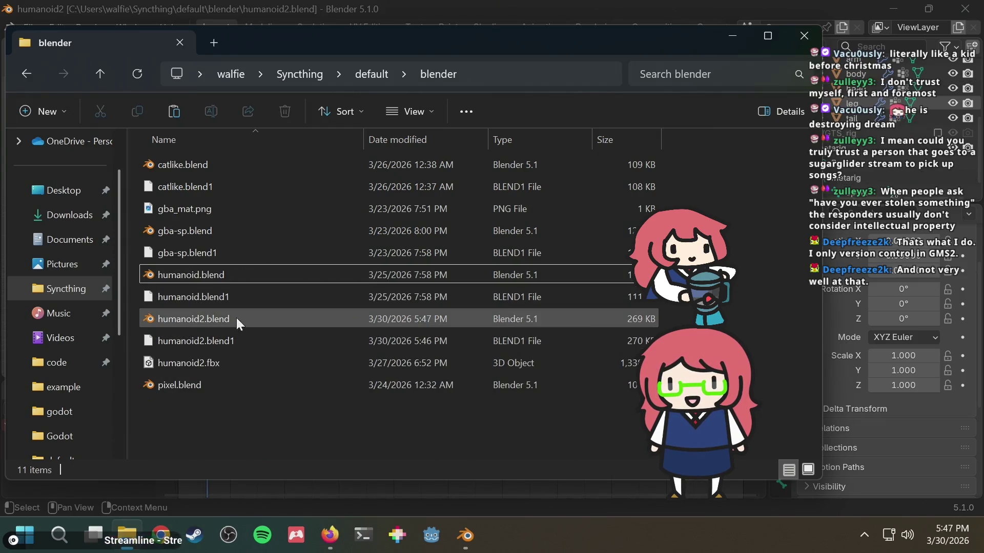
Duplicate humanoid2.blend, rename the copy humanoid2_old.blend, and switch back to Blender.
left_click(233, 322)
key("ctrl+c")
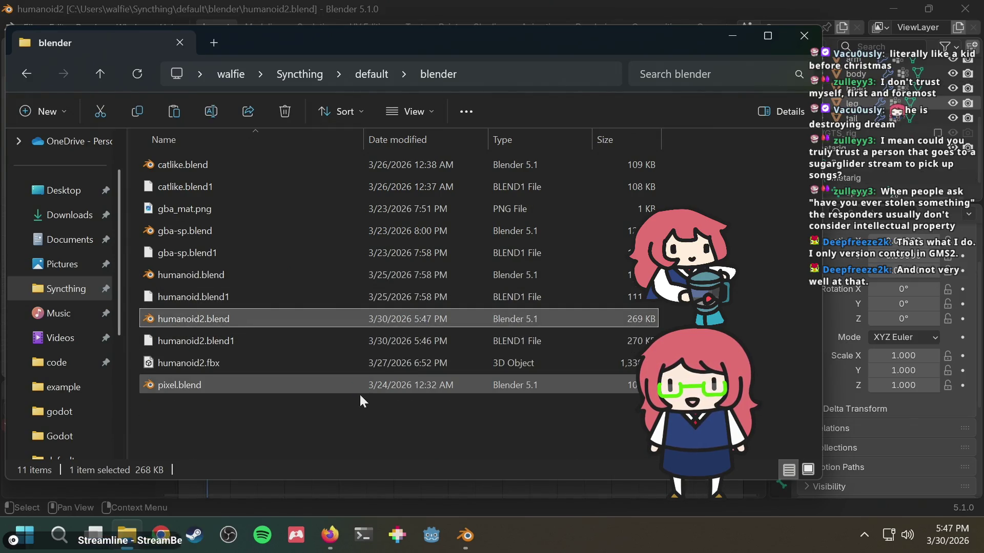
key("ctrl+v")
key("F2")
key("Right")
key("BackSpace")
key("BackSpace")
key("BackSpace")
key("BackSpace")
type("_old")
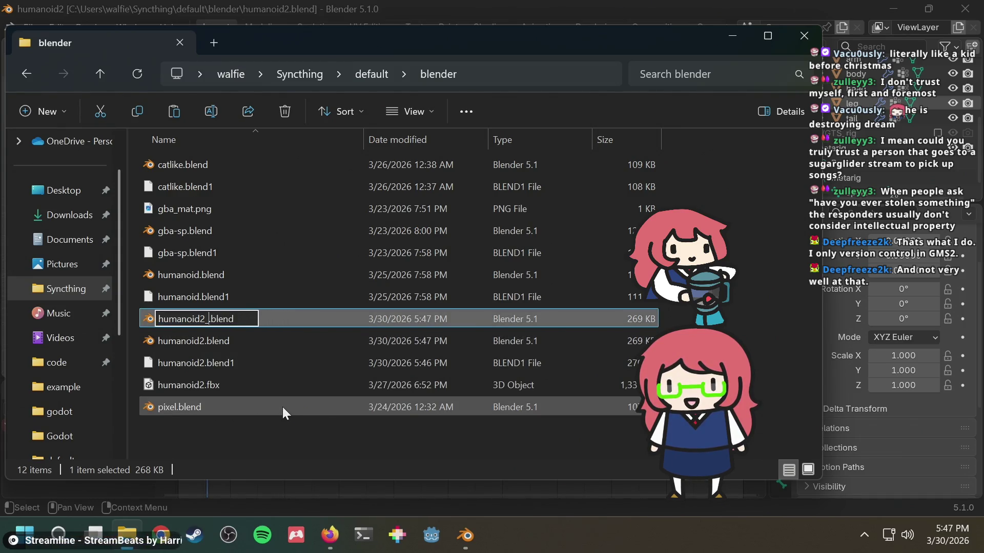
key("Return")
key("alt+Tab")
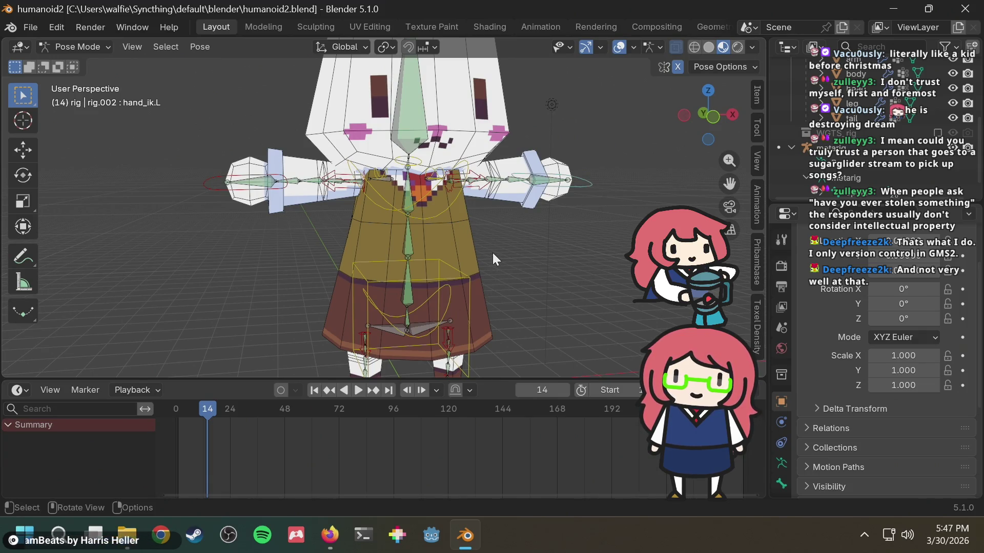
Inspect the armature data of the metarig and generated rig, then return to Object Mode.
mouse_move(507, 247)
middle_mouse_down()
mouse_move(479, 294)
mouse_move(447, 248)
middle_mouse_up()
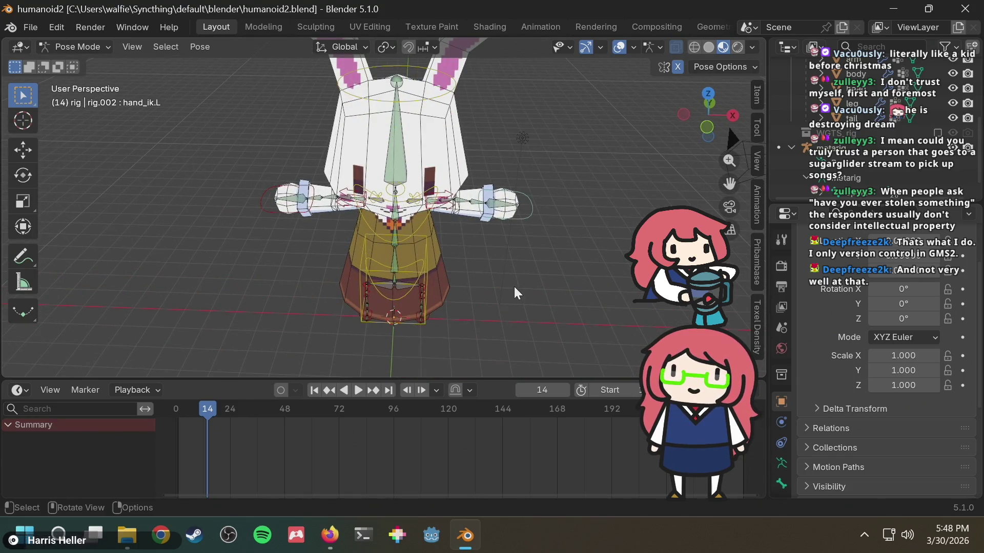
middle_click_drag(471, 278, 584, 266)
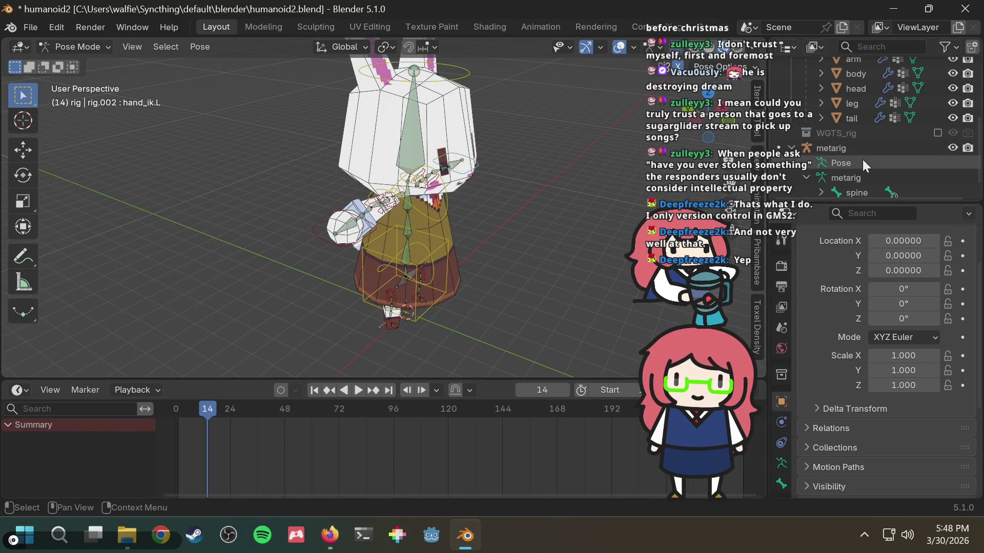
left_click(853, 144)
scroll(905, 118, "up", 2)
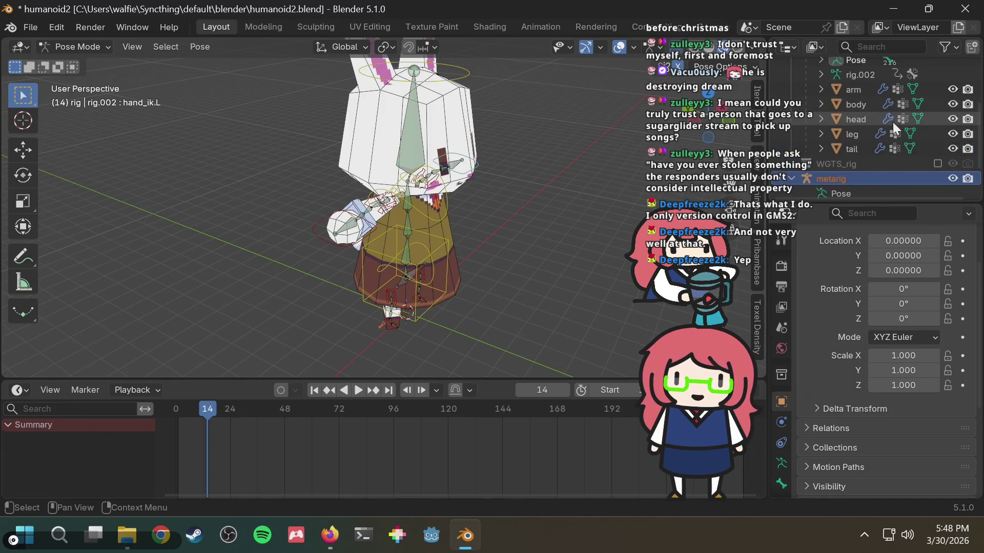
left_click(782, 457)
scroll(846, 393, "down", 4)
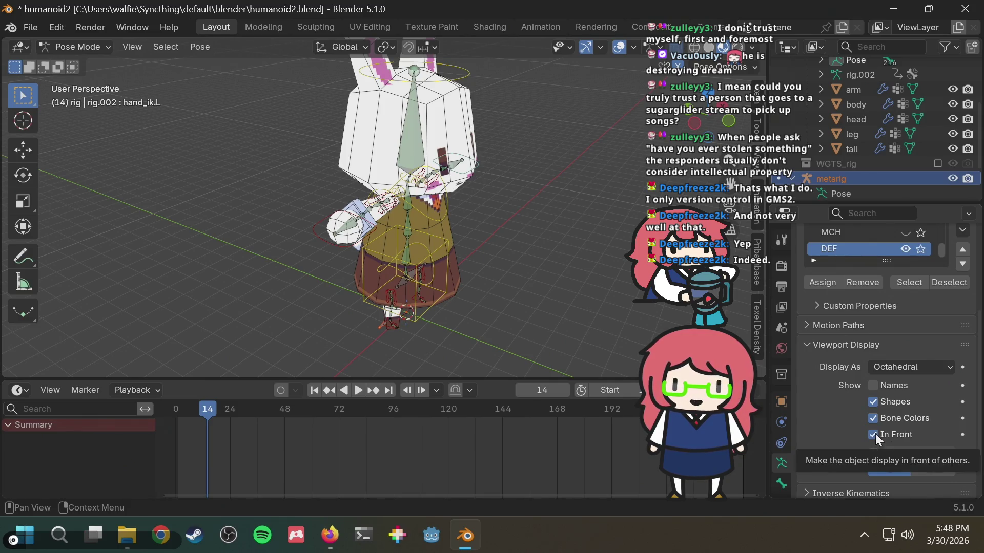
scroll(863, 121, "up", 4)
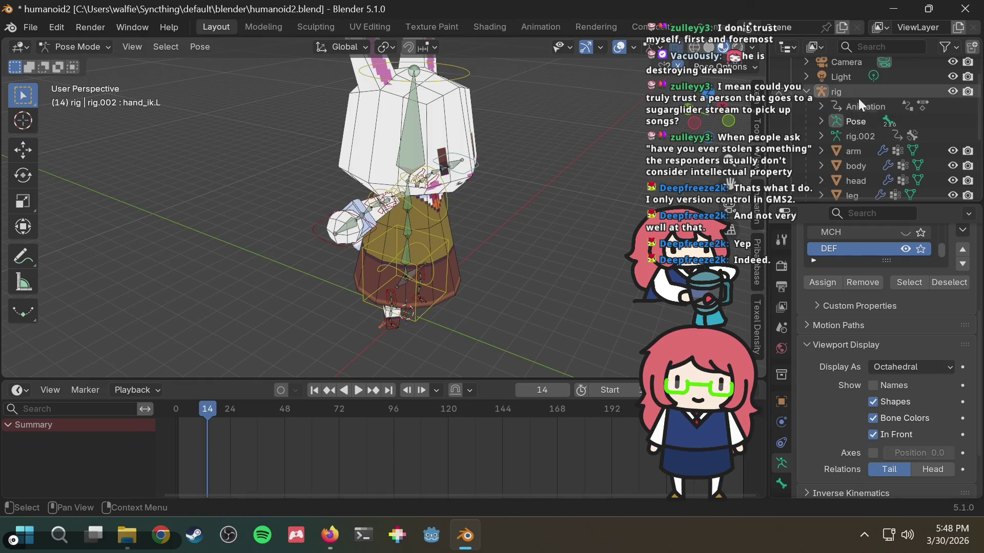
left_click(859, 91)
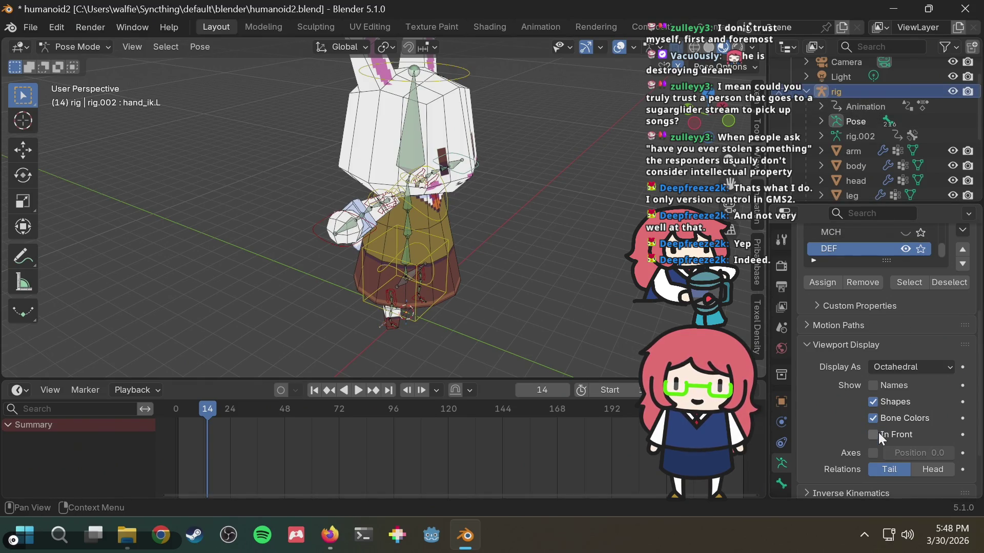
key("Tab")
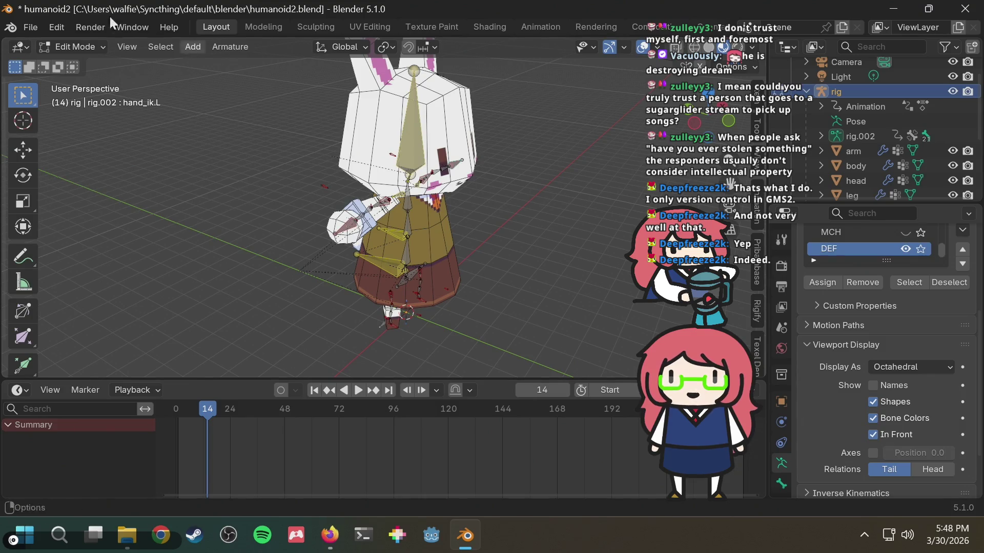
left_click(72, 47)
left_click(73, 65)
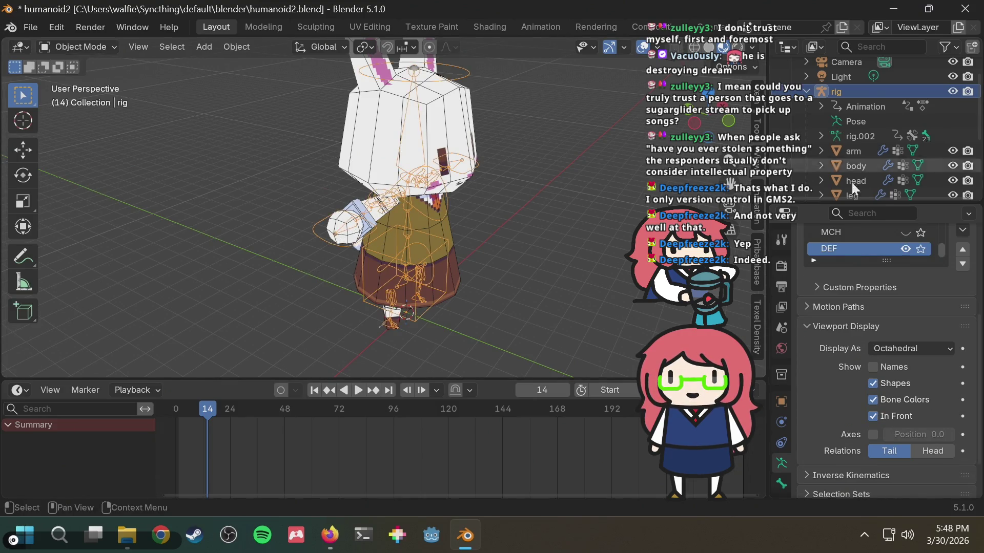
Select the metarig and toggle In Front in its Viewport Display settings.
scroll(940, 163, "down", 4)
scroll(901, 167, "down", 1)
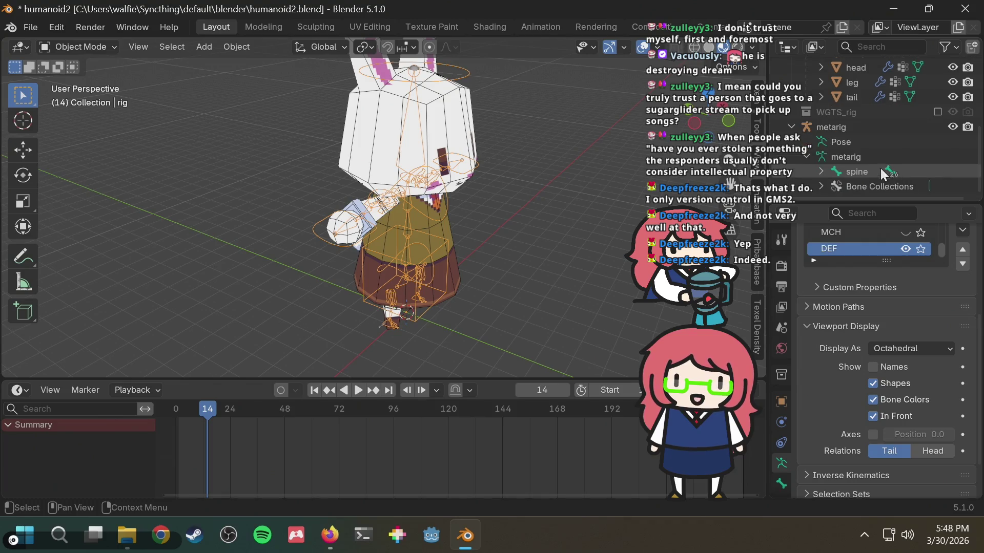
left_click(871, 128)
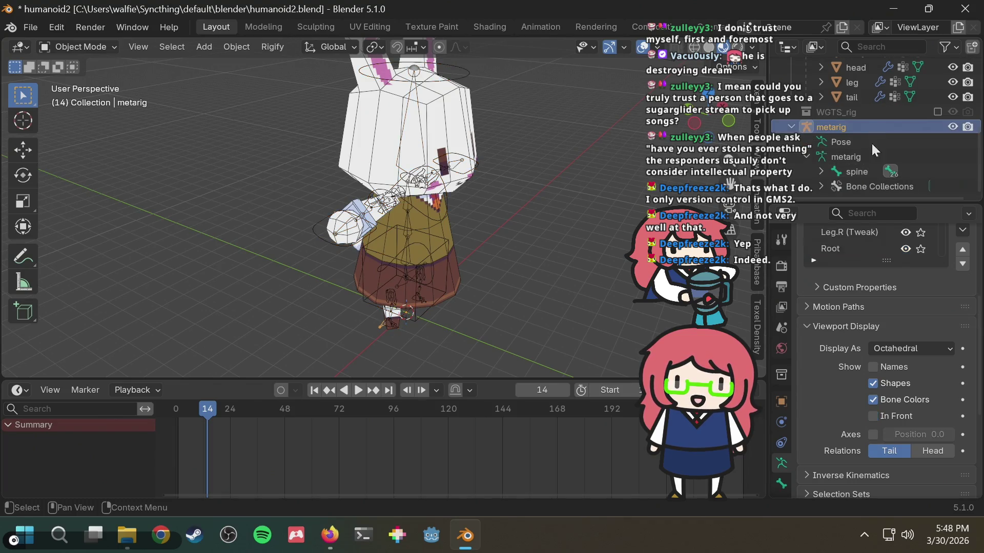
left_click(874, 417)
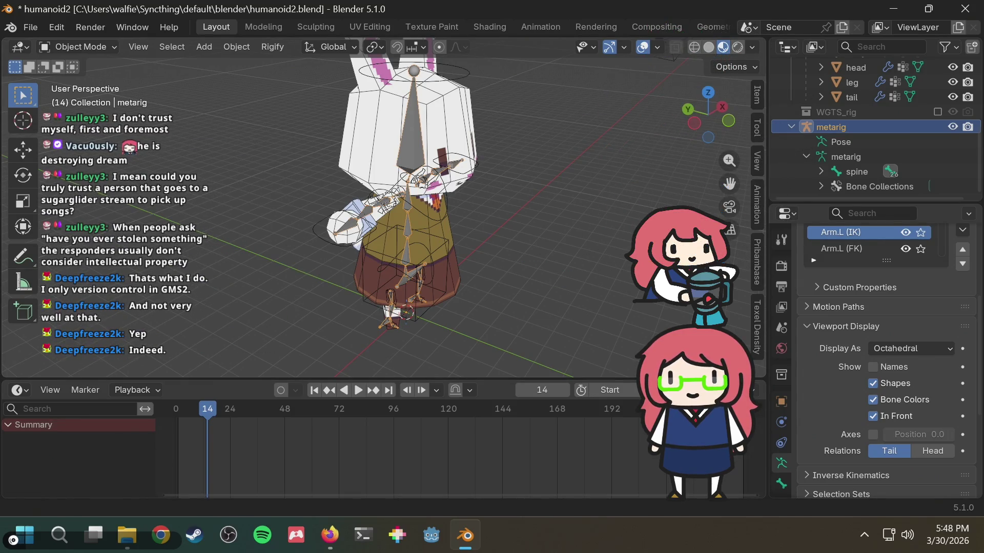
Zoom the top orthographic view onto the right arm and put the metarig in Edit Mode.
left_click(715, 95)
scroll(404, 229, "up", 3)
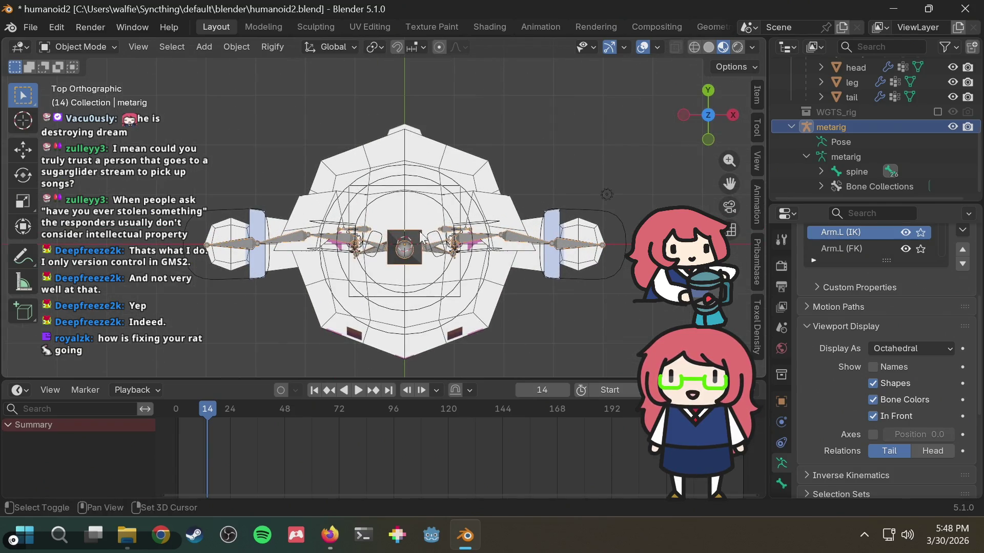
scroll(269, 289, "up", 2)
middle_click_drag(348, 257, 389, 251, "shift")
scroll(390, 251, "up", 1)
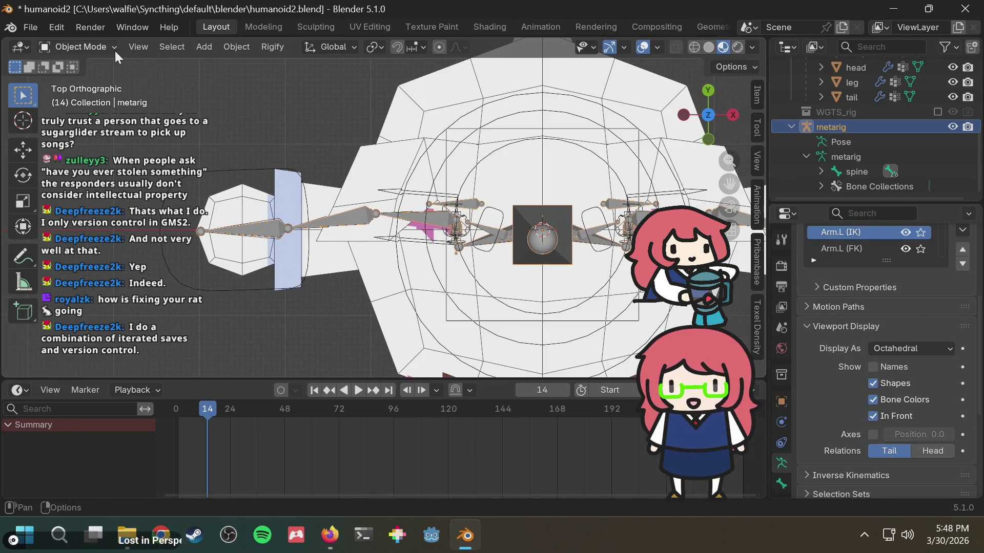
left_click(102, 47)
left_click(105, 80)
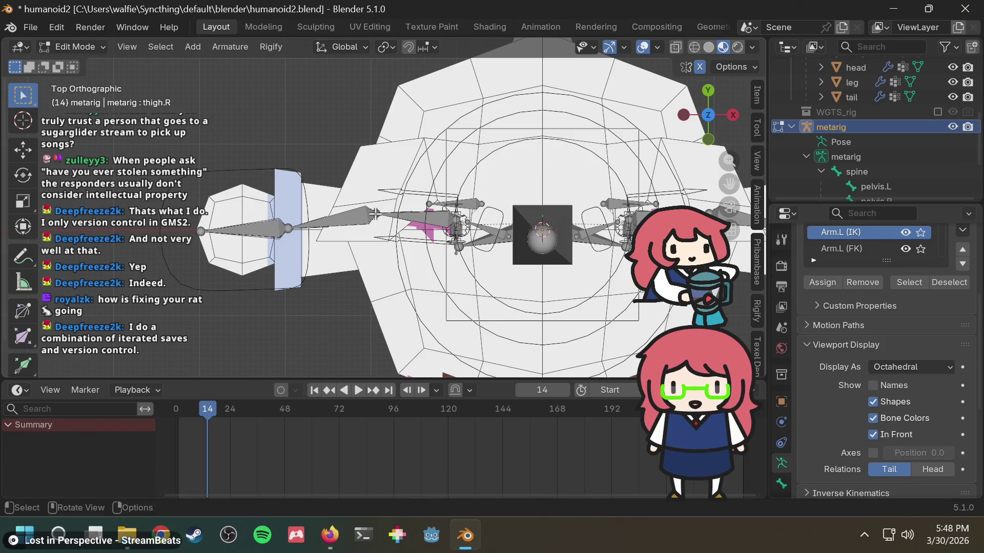
Move the right upper arm joint along global Y and check its alignment.
key("g")
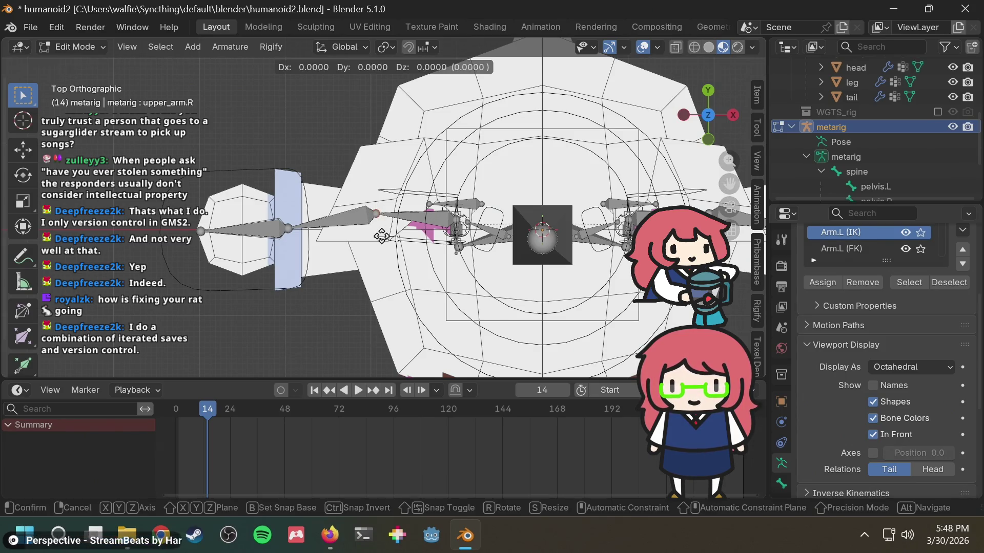
key("Escape")
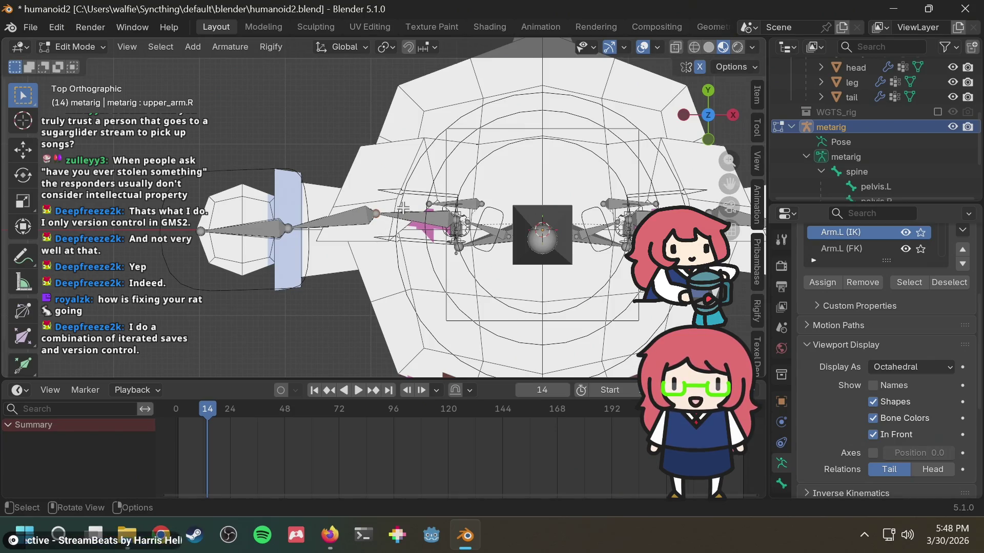
key("g")
key("y")
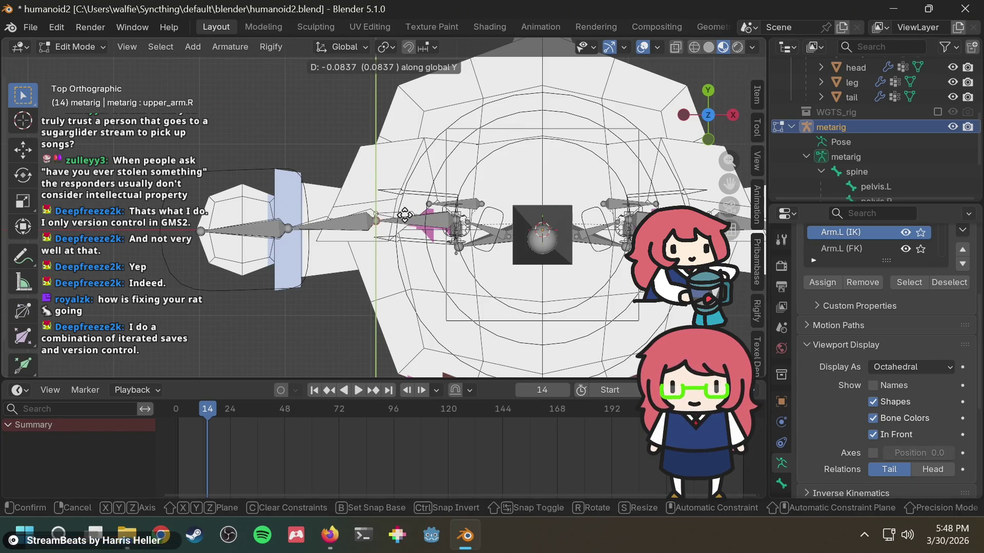
left_click(405, 215)
middle_click_drag(440, 250, 463, 217, "shift")
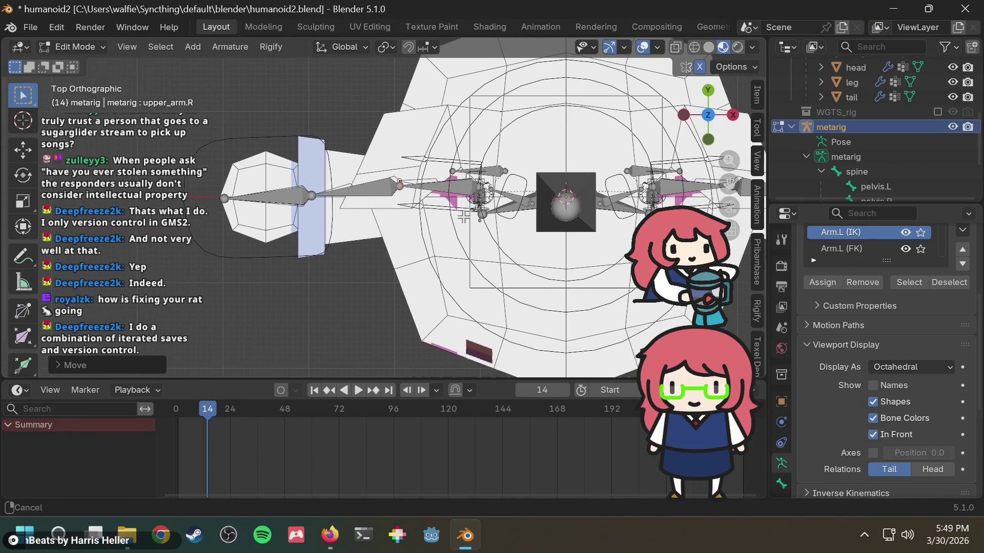
scroll(514, 210, "up", 2)
scroll(558, 187, "down", 2)
mouse_move(557, 187)
middle_mouse_down()
mouse_move(538, 149)
mouse_move(481, 184)
mouse_move(749, 100)
middle_mouse_up()
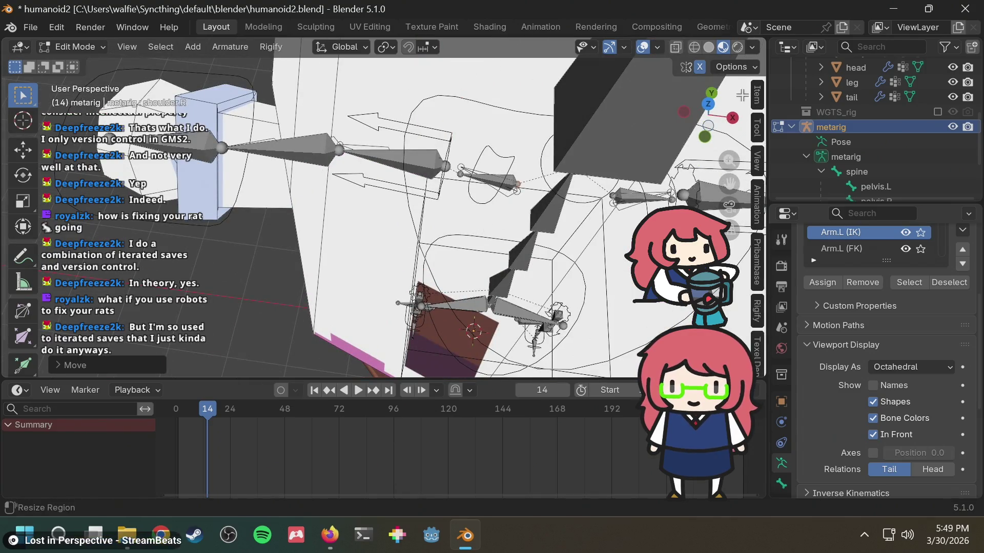
left_click(707, 105)
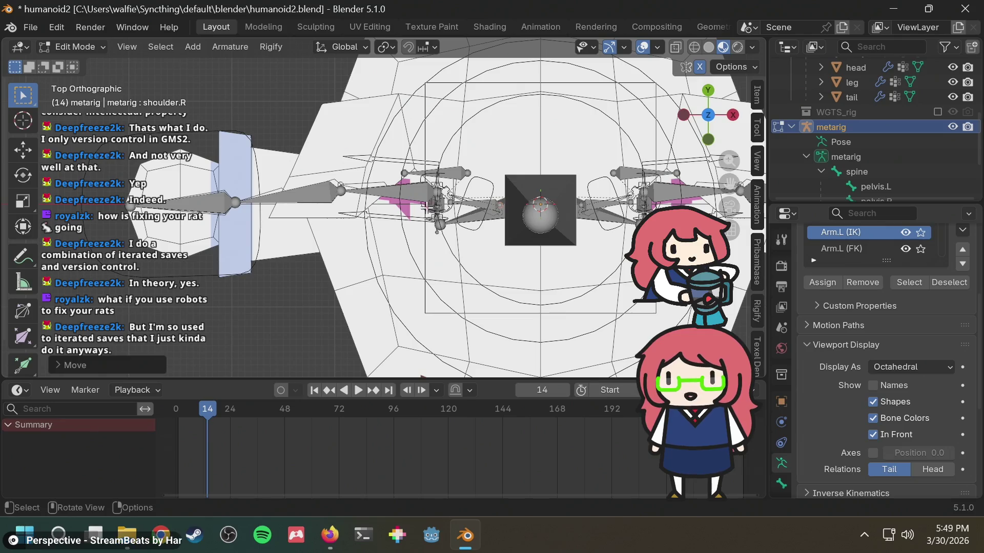
mouse_move(406, 210)
middle_mouse_down("shift")
mouse_move(447, 216)
mouse_move(509, 198)
middle_mouse_up("shift")
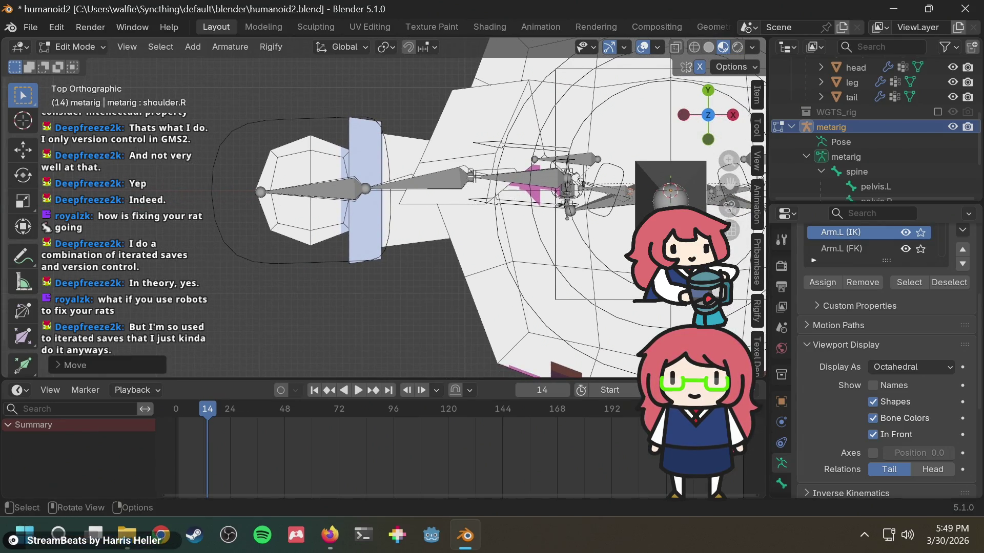
Move the upper_arm.R bone and another arm joint along global Y to align them.
left_click(420, 181)
key("g")
key("y")
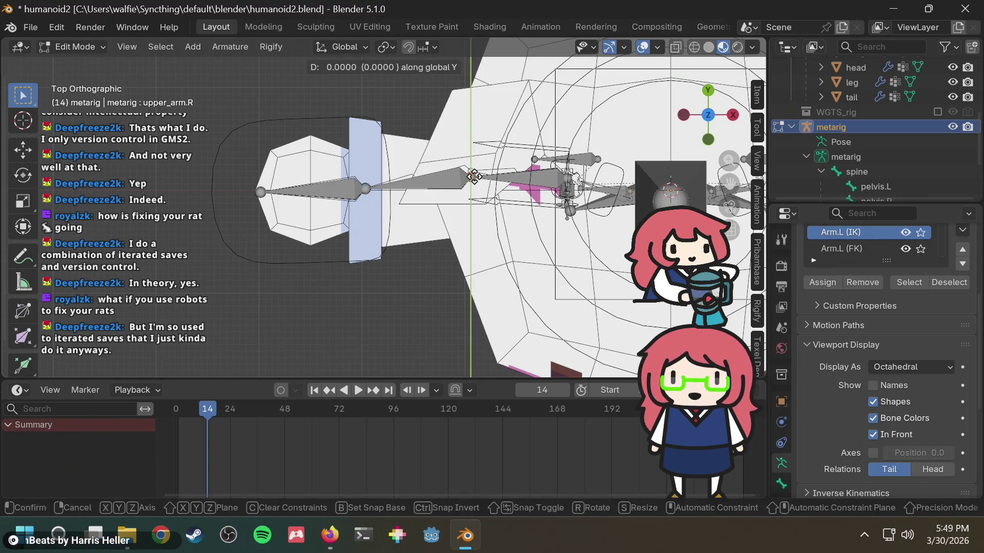
left_click(471, 178)
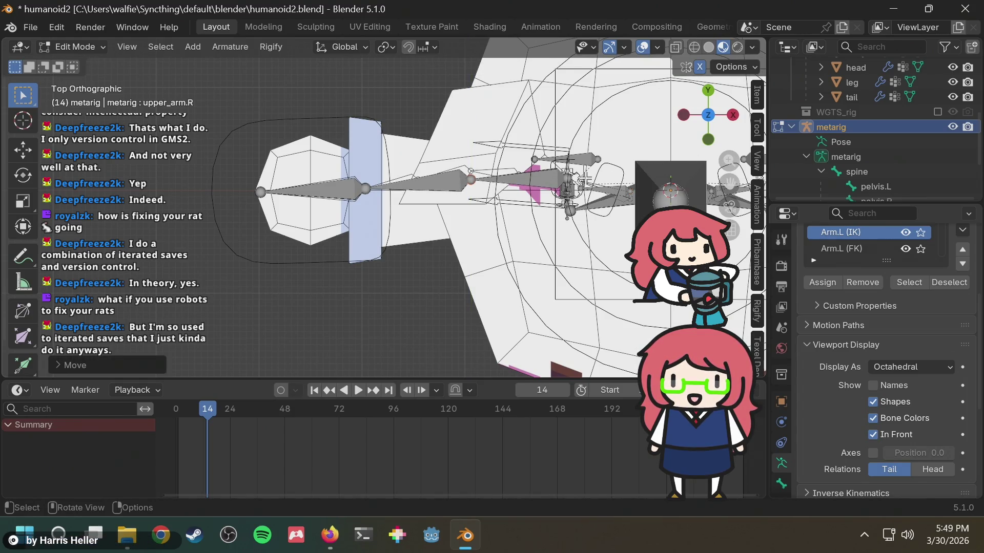
scroll(606, 191, "up", 2)
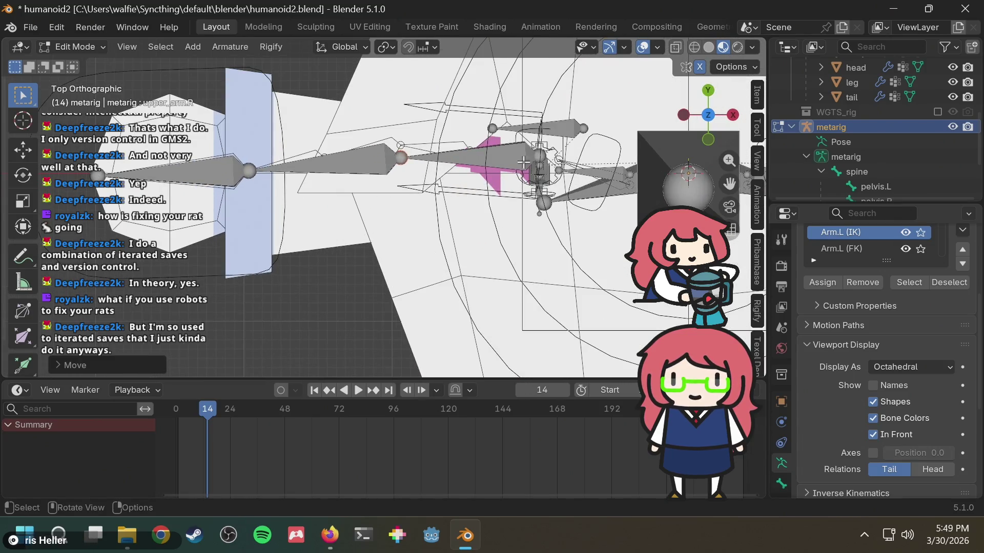
key("g")
key("y")
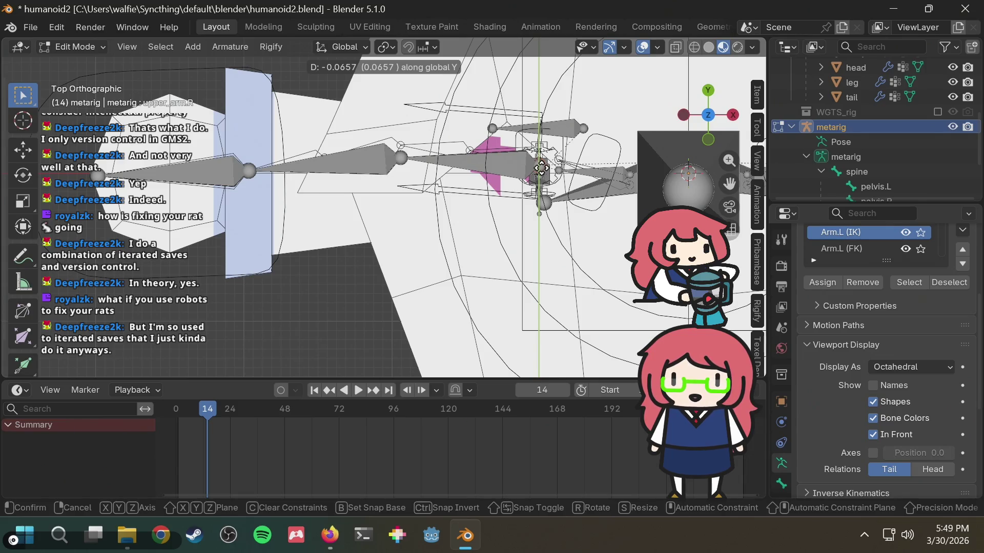
left_click(541, 168)
Select the heel.02.R bone and orbit into a perspective view of the rig.
middle_click_drag(615, 180, 422, 193, "shift")
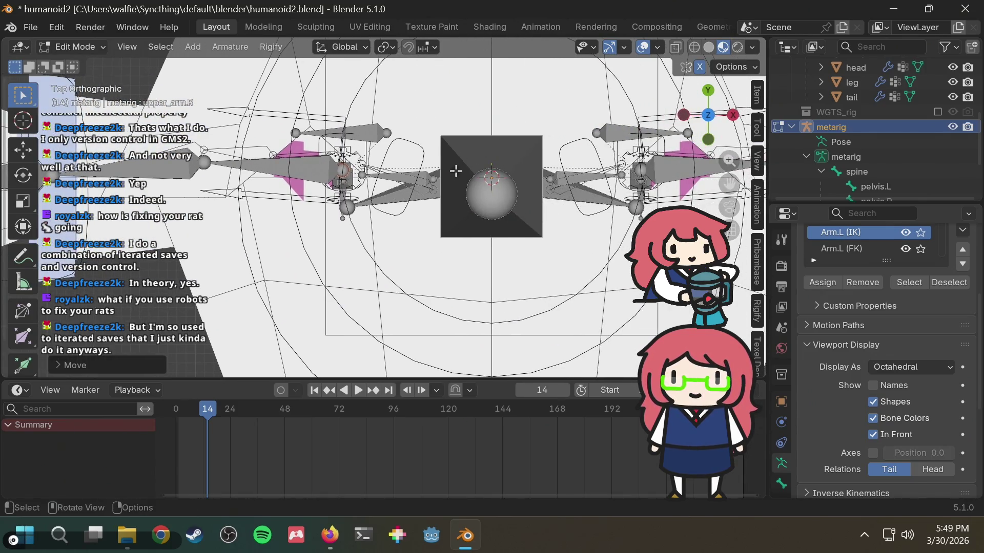
left_click(391, 130)
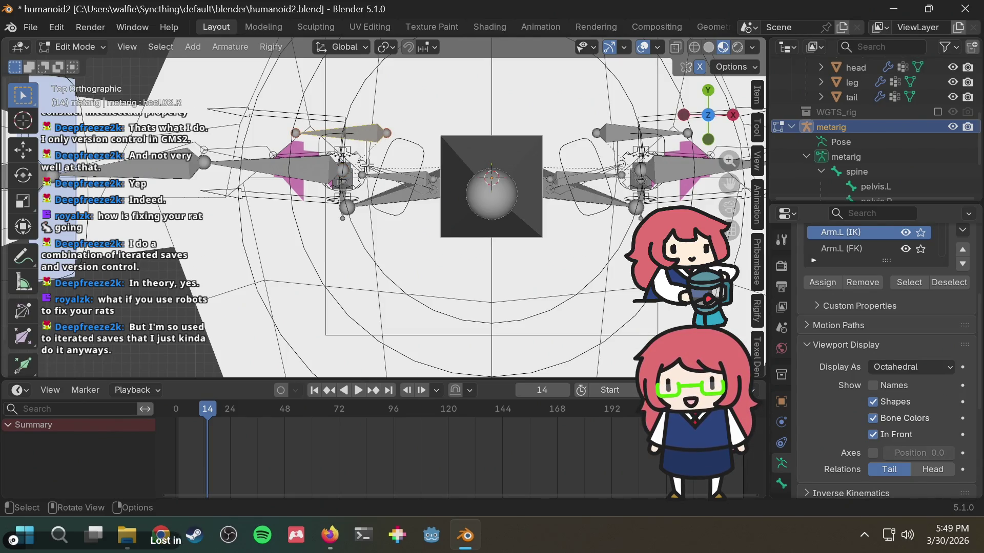
mouse_move(378, 200)
middle_mouse_down()
mouse_move(395, 174)
mouse_move(413, 212)
mouse_move(357, 224)
middle_mouse_up()
mouse_move(708, 115)
left_mouse_down()
mouse_move(709, 126)
mouse_move(708, 115)
left_mouse_up()
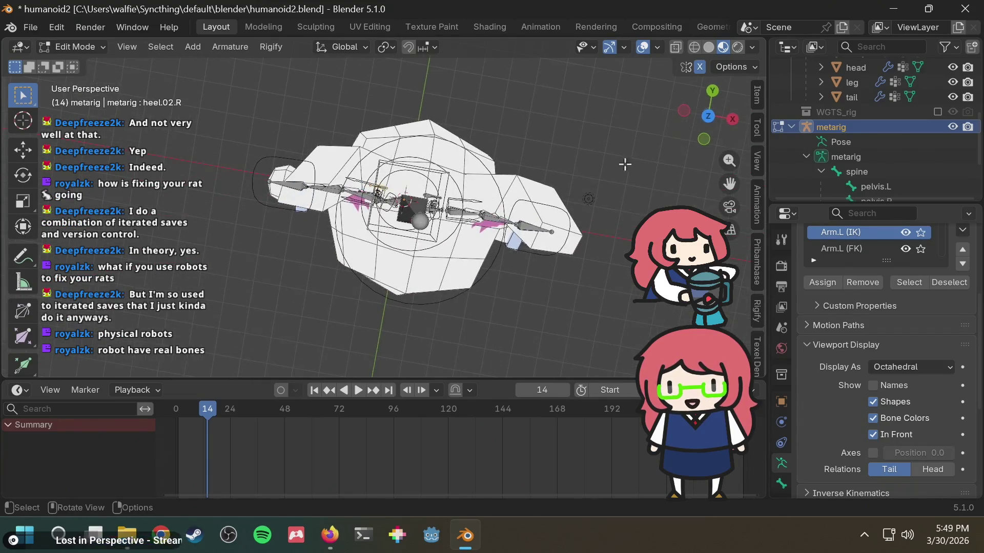
Switch to top view and select the metarig's upper_arm.L bone.
left_click(708, 114)
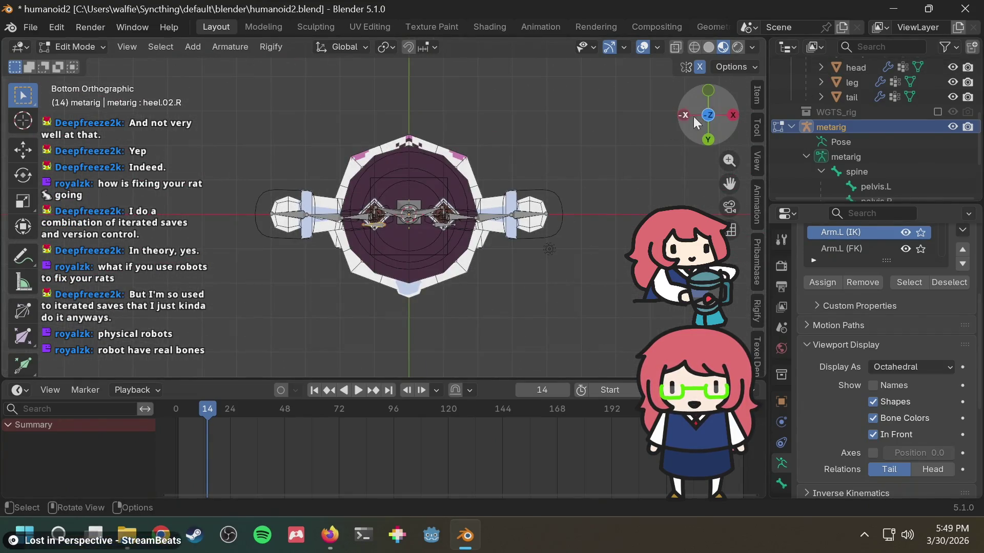
left_click(708, 116)
scroll(520, 200, "up", 5)
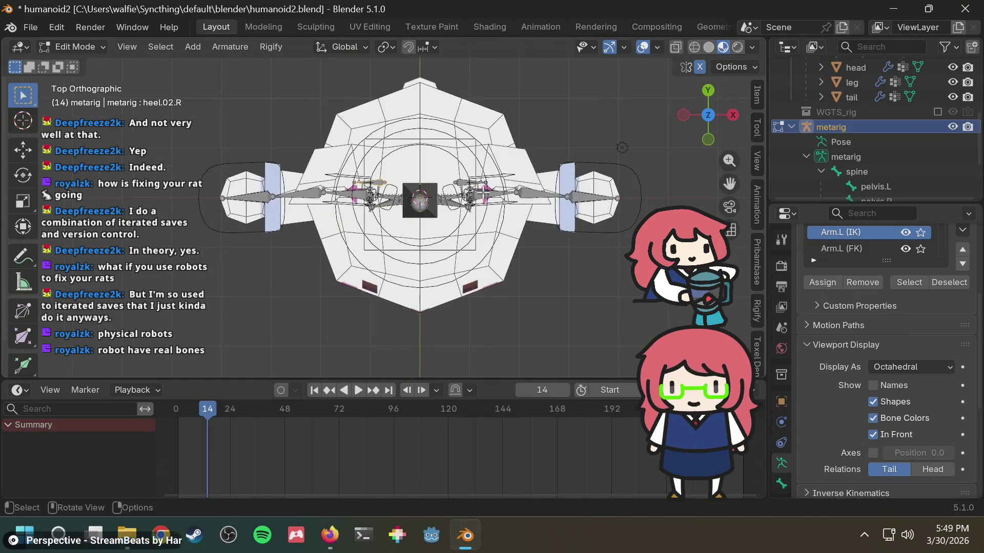
middle_click_drag(488, 185, 353, 187, "shift")
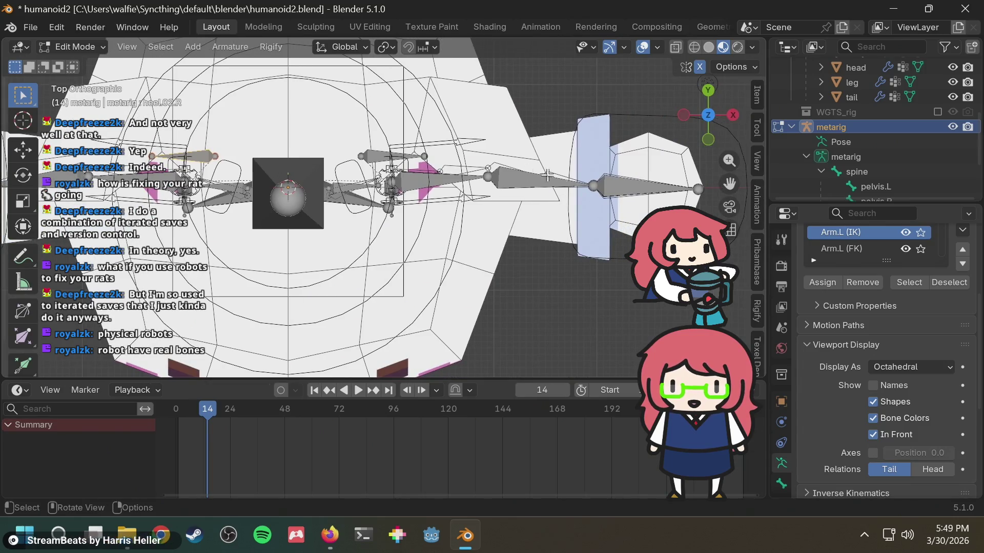
left_click(489, 177)
middle_click_drag(597, 209, 499, 209, "shift")
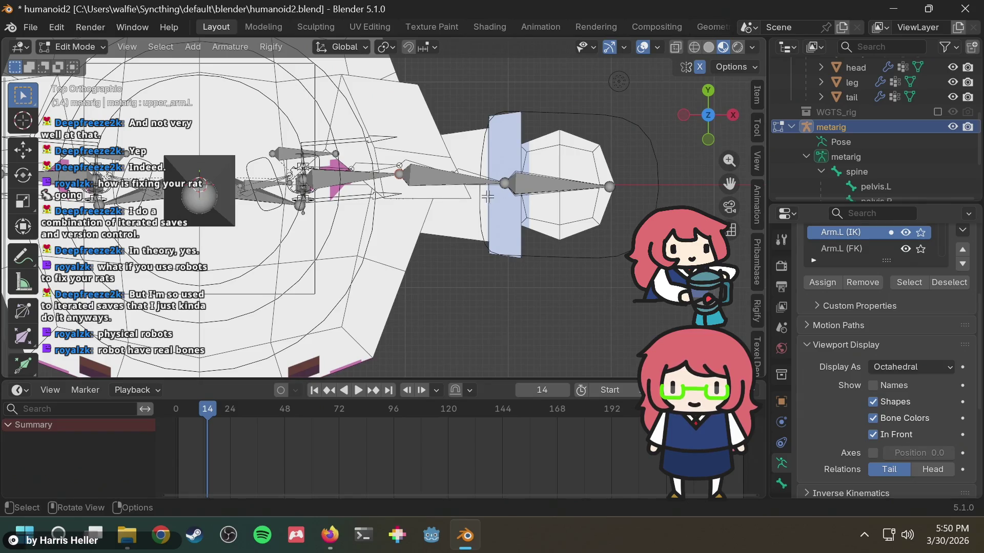
Move upper_arm.L a tiny step along global Y, about -0.005.
key("g")
key("Escape")
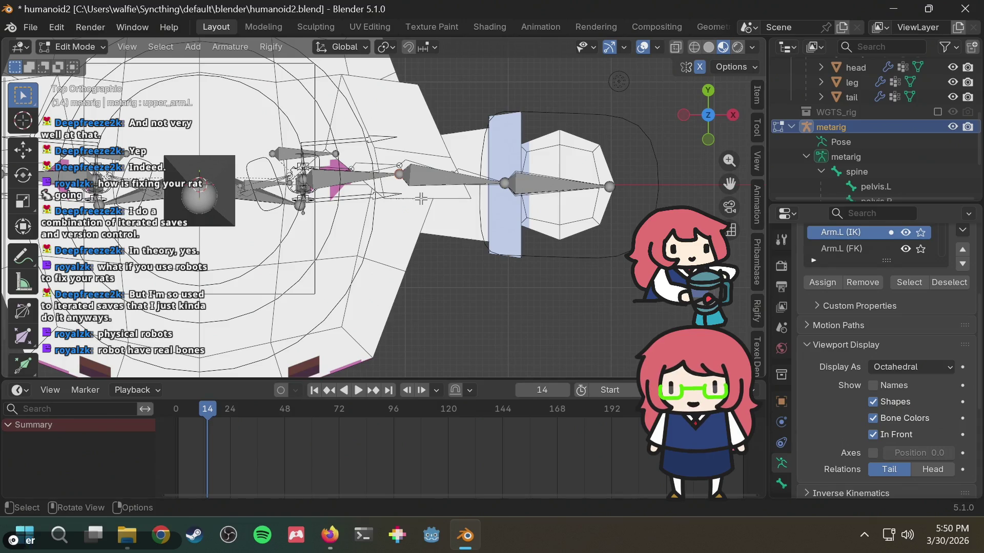
key("g")
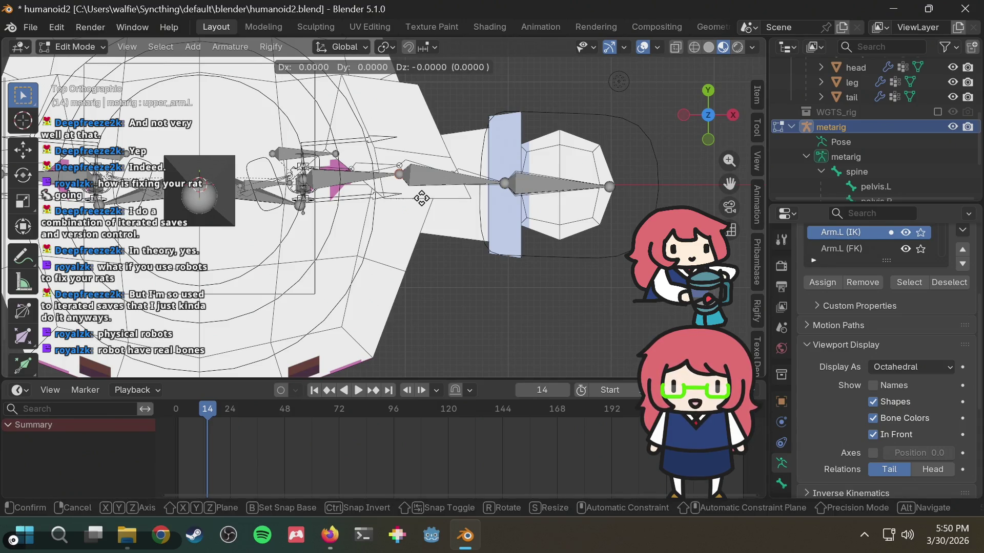
key("y")
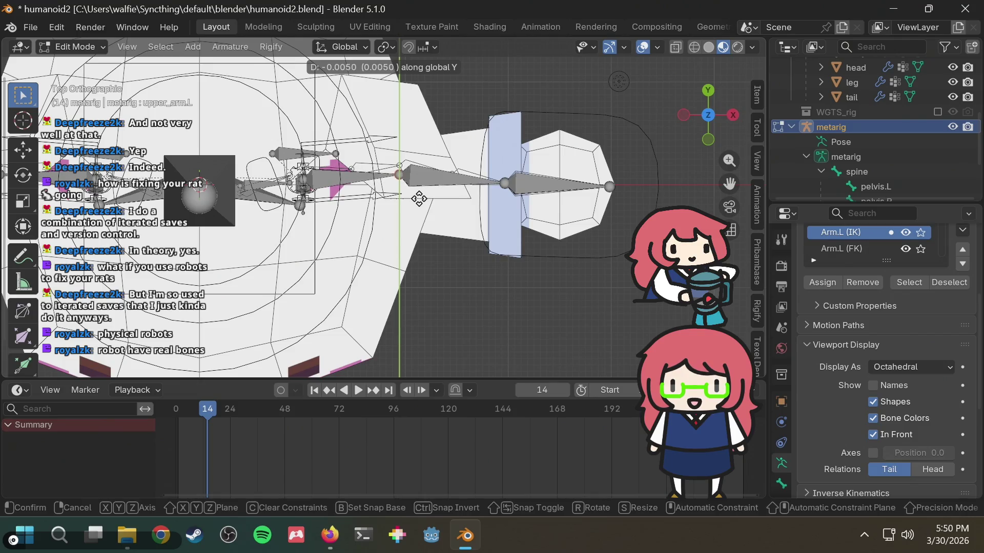
left_click(418, 198)
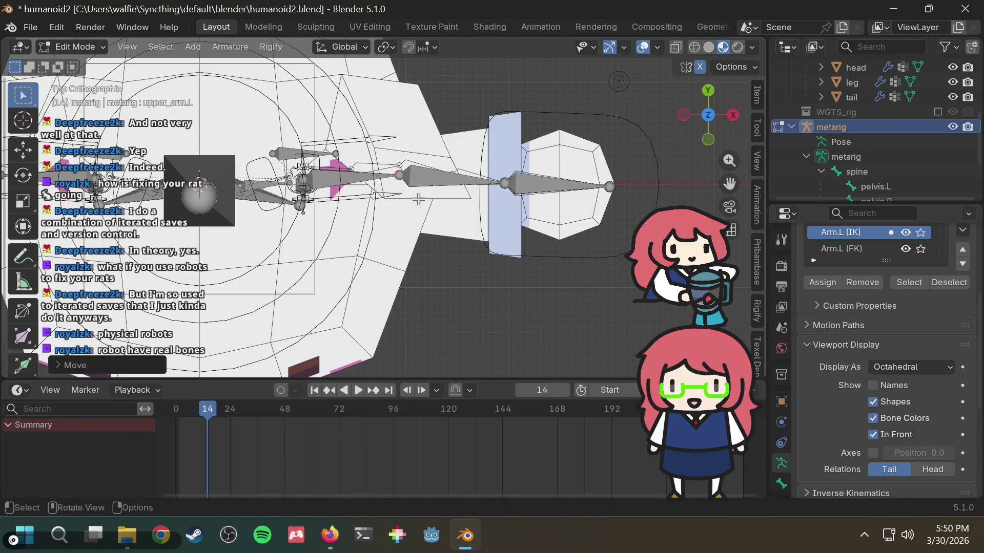
Recentre the view, clear the bone selection and check the axis mirror setting.
middle_click_drag(406, 222, 520, 223, "shift")
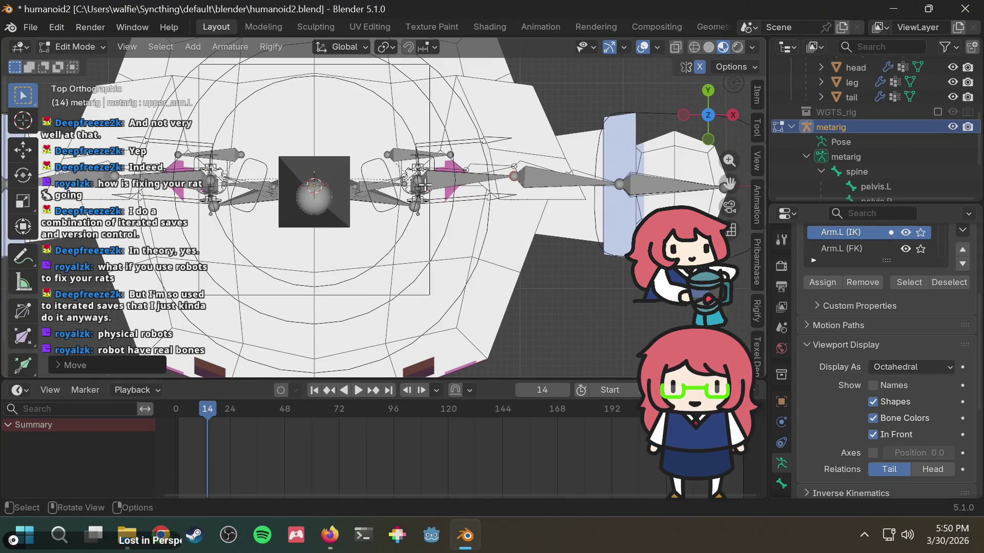
middle_click_drag(515, 177, 488, 194, "shift")
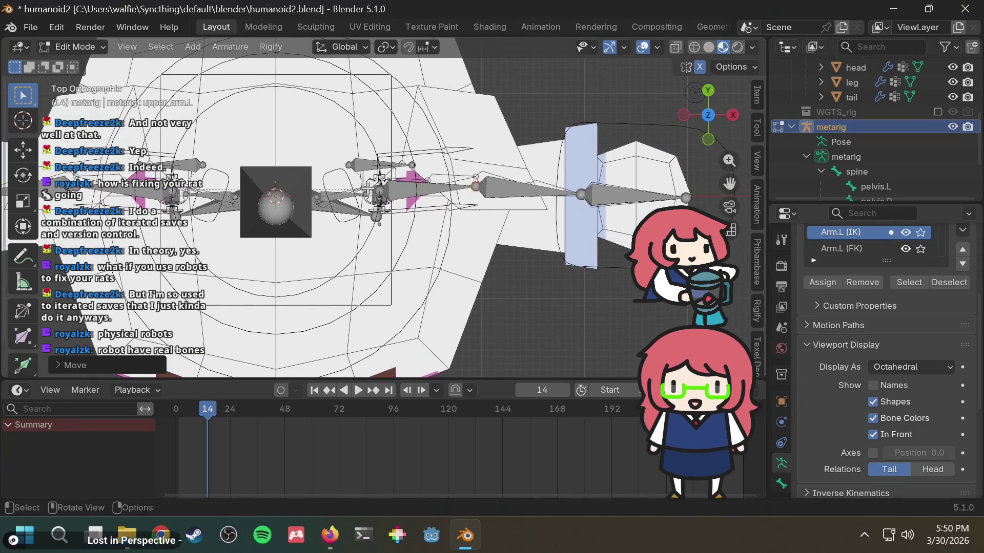
left_click(378, 193)
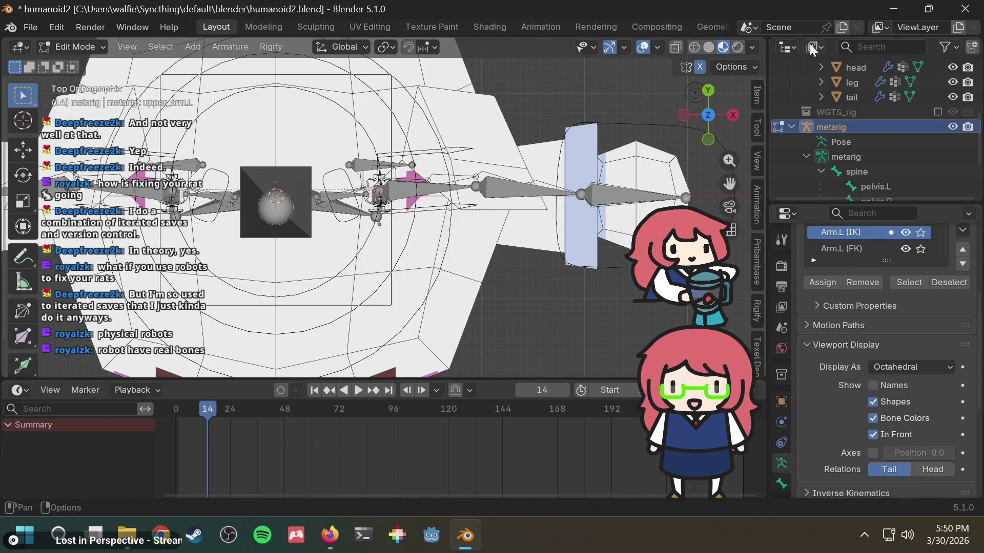
left_click(751, 67)
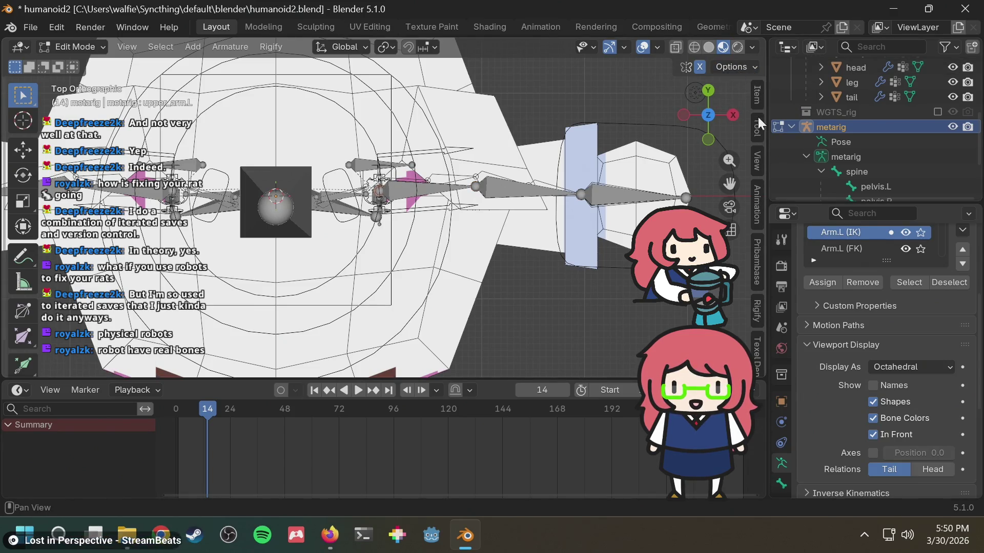
Set upper_arm.L's head Y to 0 in the sidebar Item panel.
left_click(756, 98)
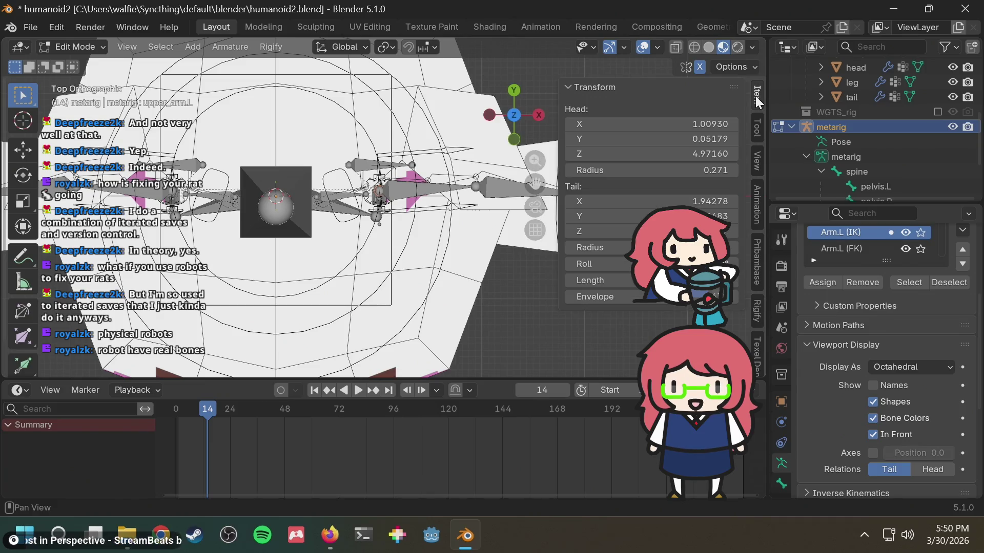
left_click(695, 139)
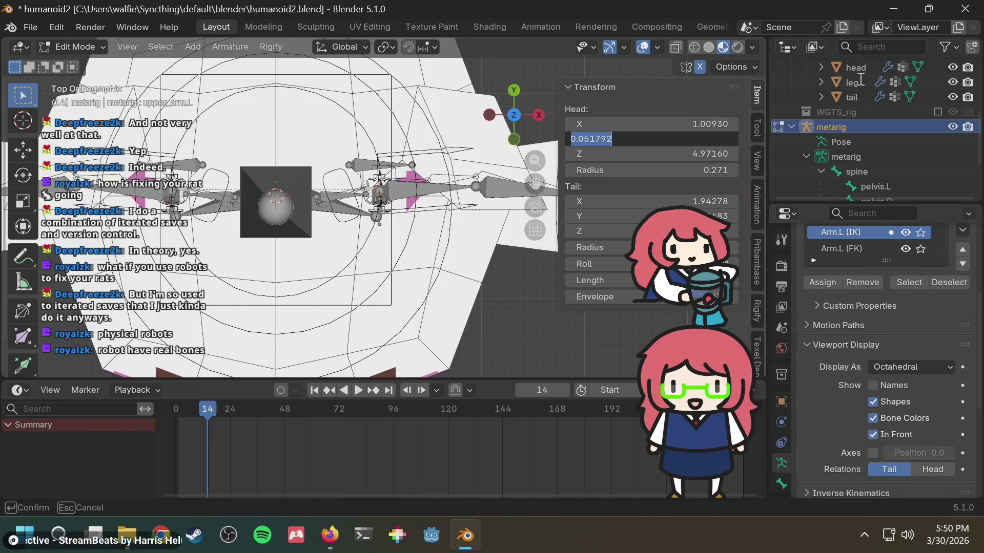
type("0")
key("Return")
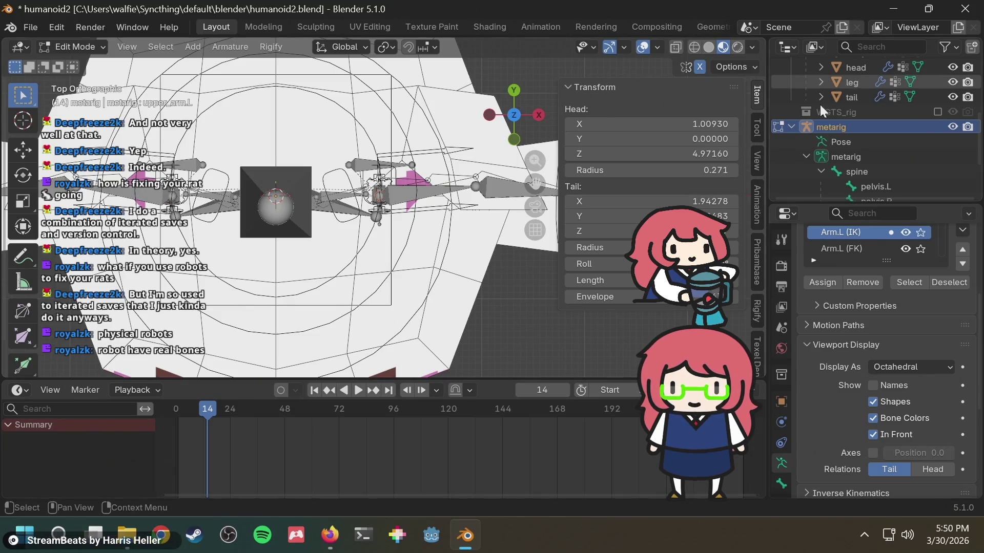
scroll(492, 273, "up", 6)
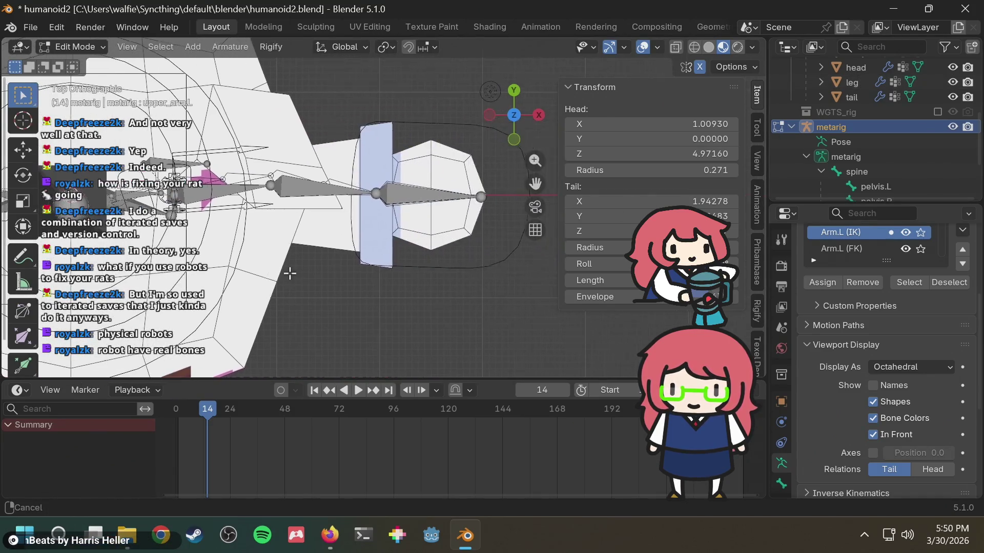
Set hand.L's head Y to 0, then reselect upper_arm.L.
left_click(477, 199)
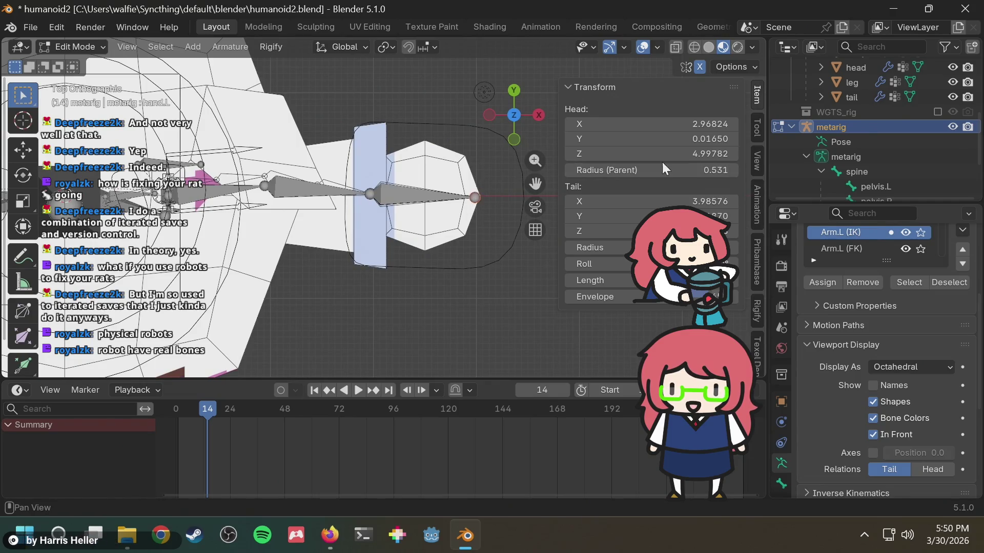
left_click(690, 153)
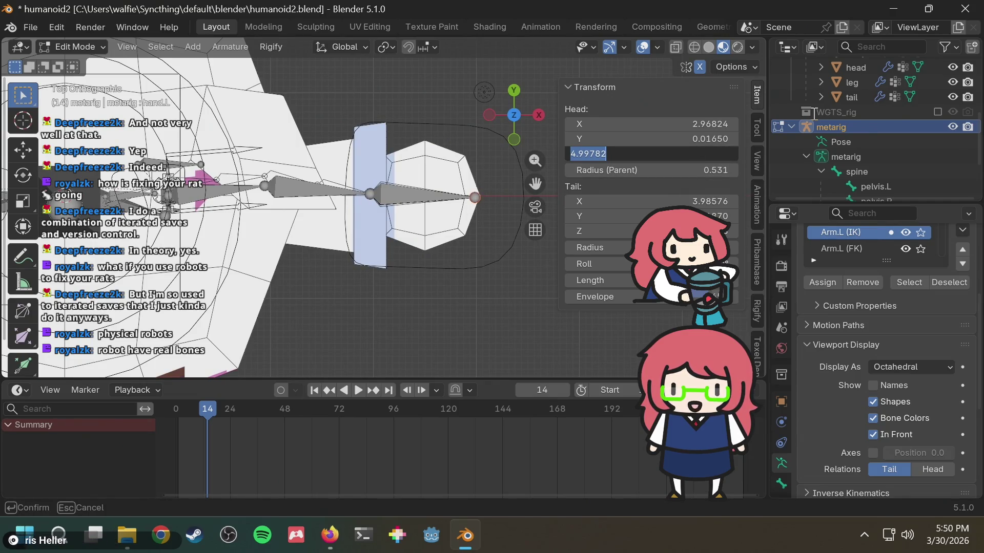
key("shift+Tab")
type("0")
key("Return")
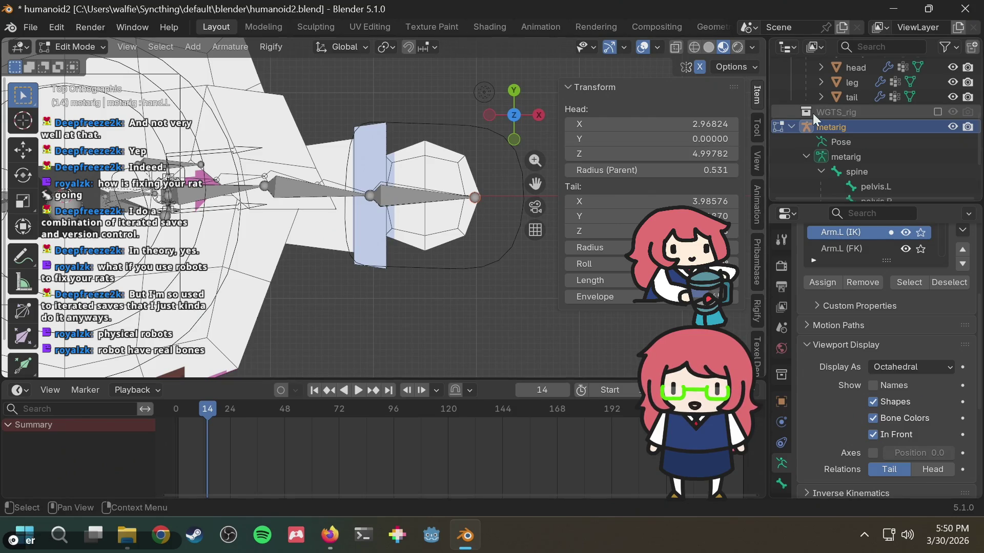
middle_click_drag(397, 225, 452, 223, "shift")
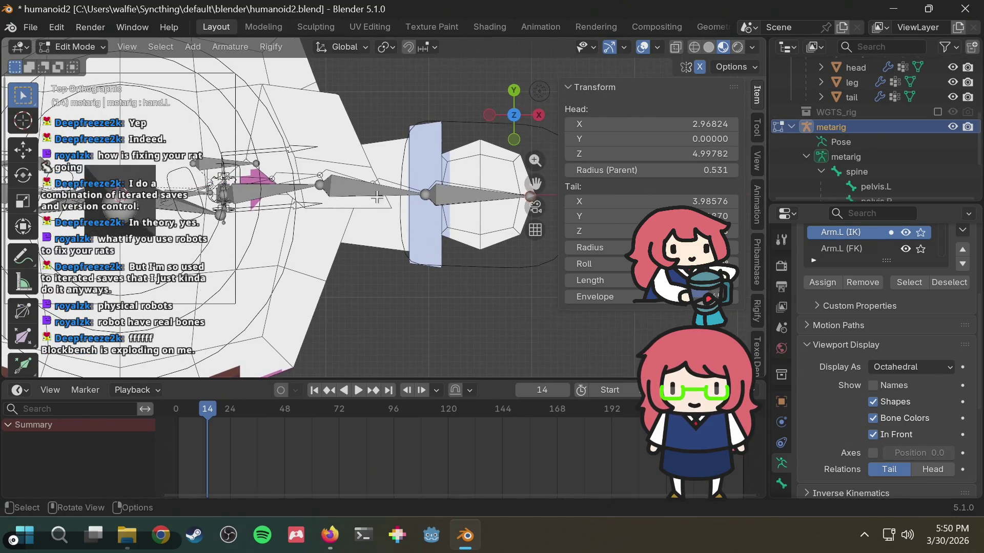
left_click(319, 185)
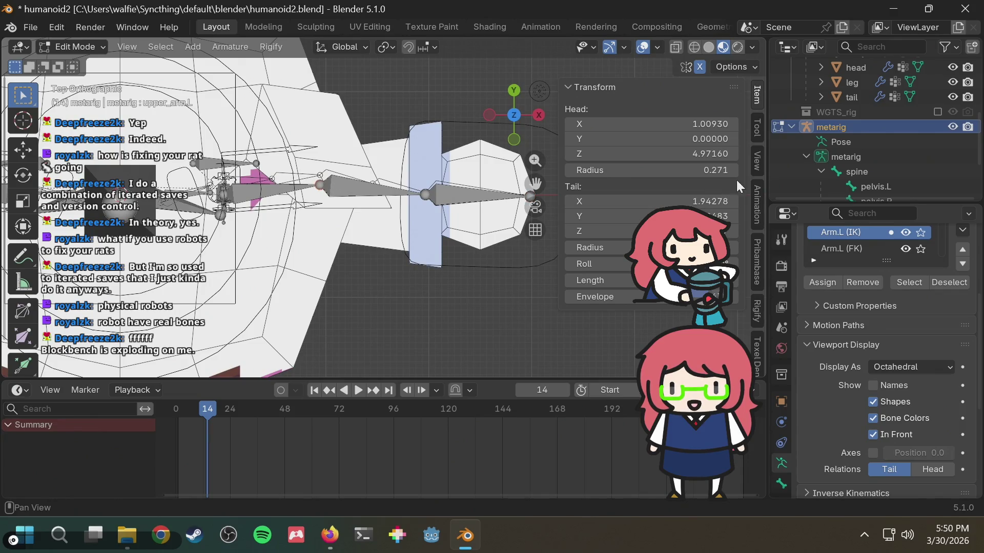
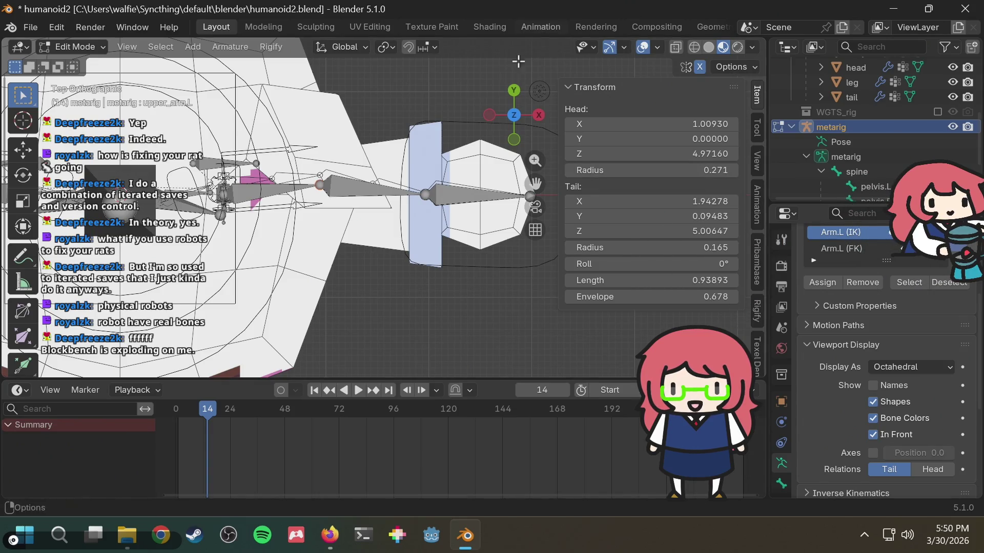
Set the left upper arm bone's tail Y to 0.05.
middle_click_drag(342, 215, 385, 216, "shift")
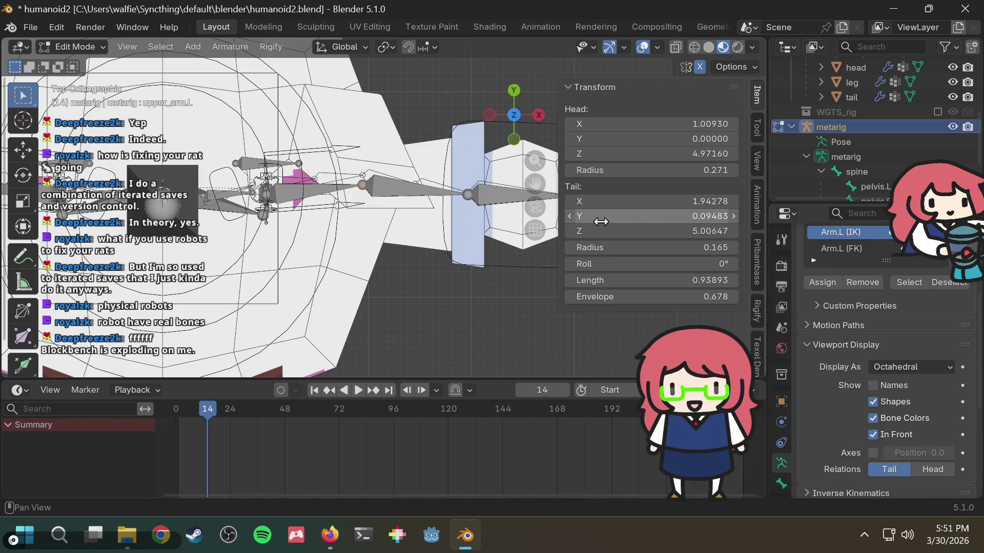
mouse_move(383, 256)
middle_mouse_down("shift")
mouse_move(321, 254)
mouse_move(364, 256)
mouse_move(358, 204)
middle_mouse_up("shift")
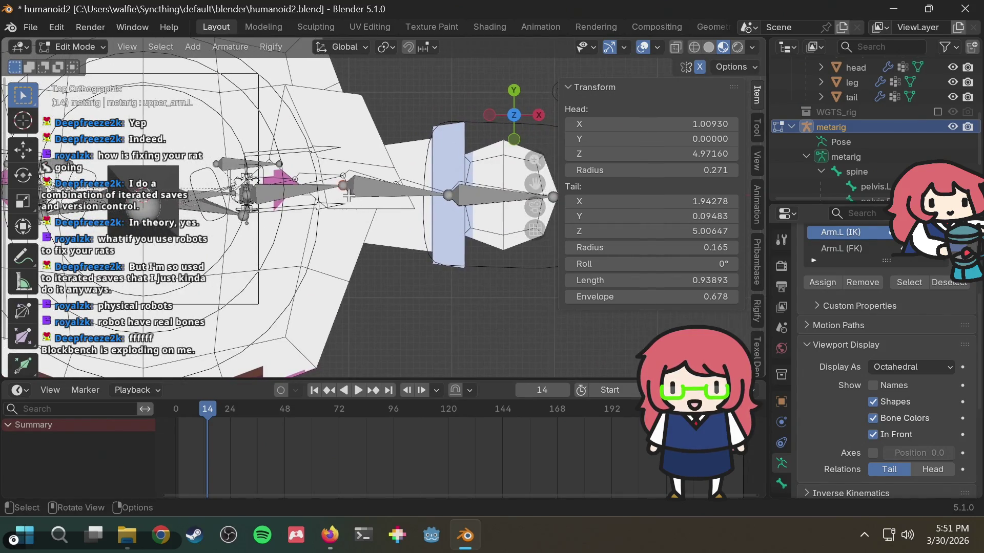
left_click(668, 221)
key("BackSpace")
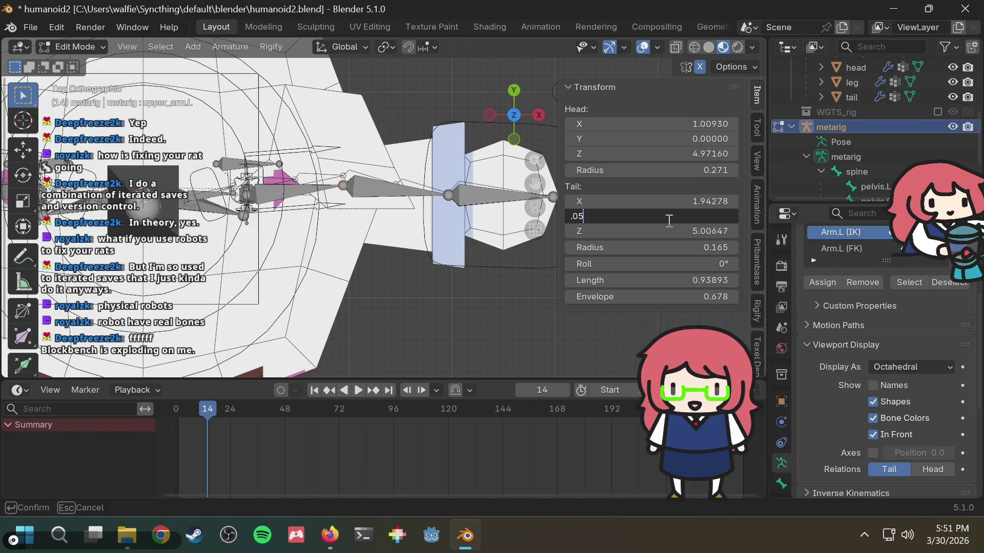
key("Return")
Select the left shoulder bone (shoulder.L).
middle_click_drag(345, 294, 393, 289, "shift")
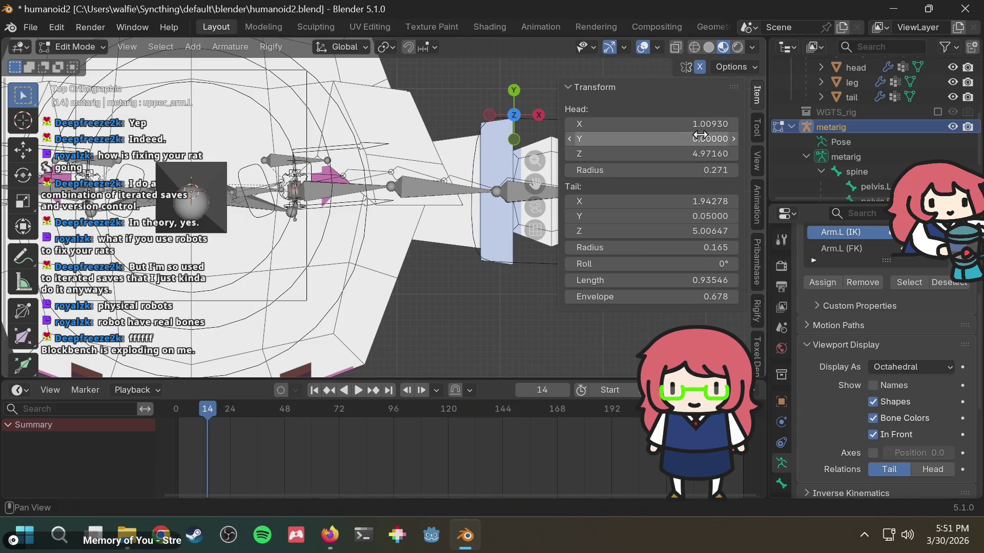
scroll(444, 217, "up", 3)
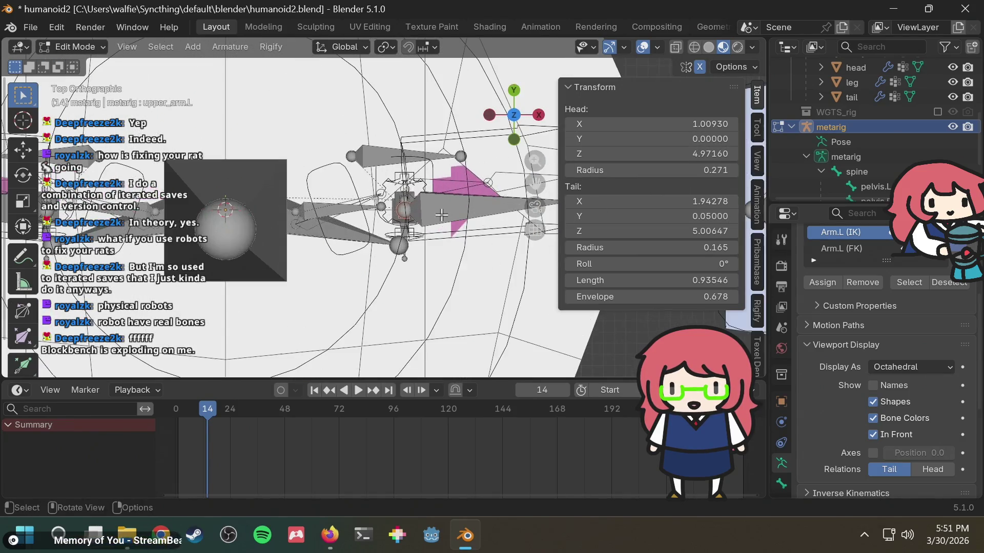
left_click(383, 208)
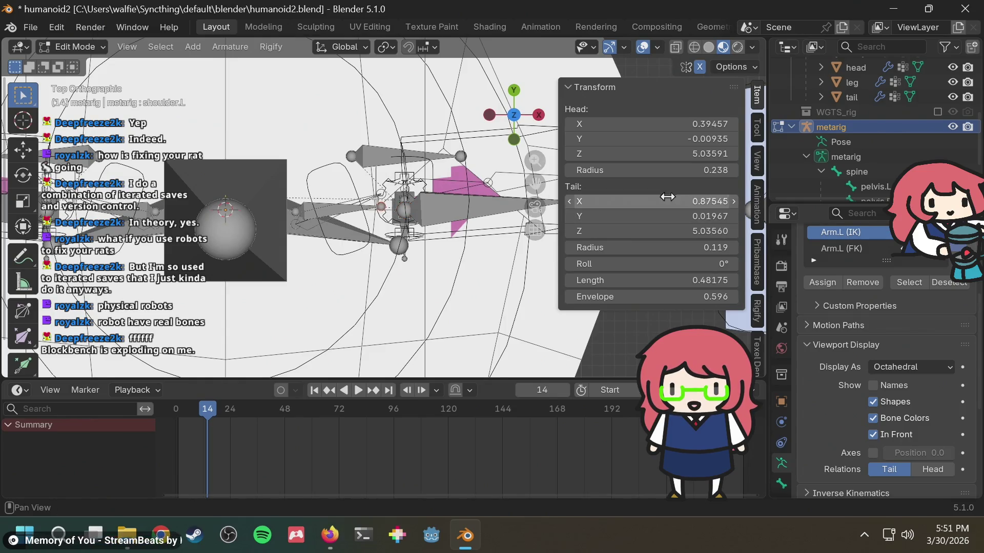
Set the left shoulder bone's head Y to -0.01.
left_click(702, 142)
type("-0.0")
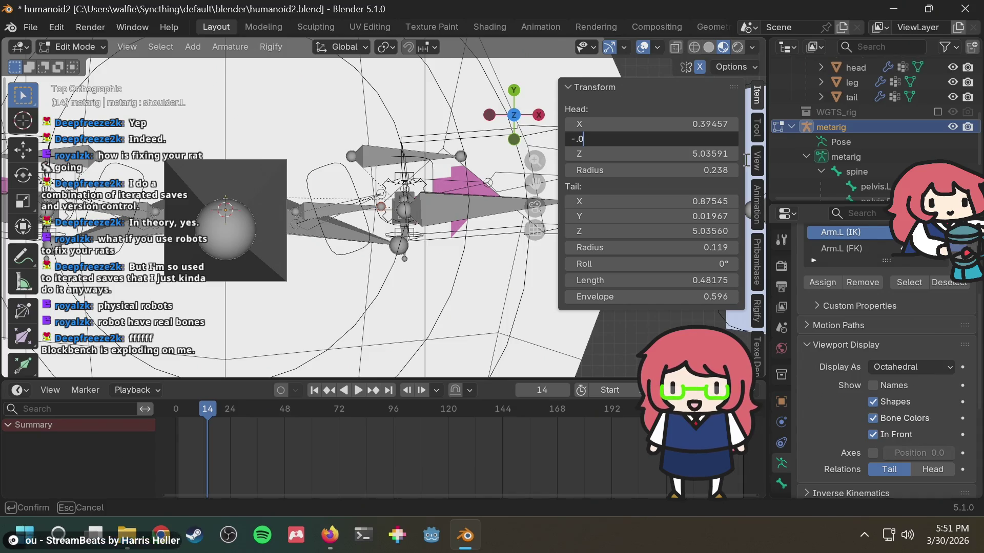
type("1")
key("Return")
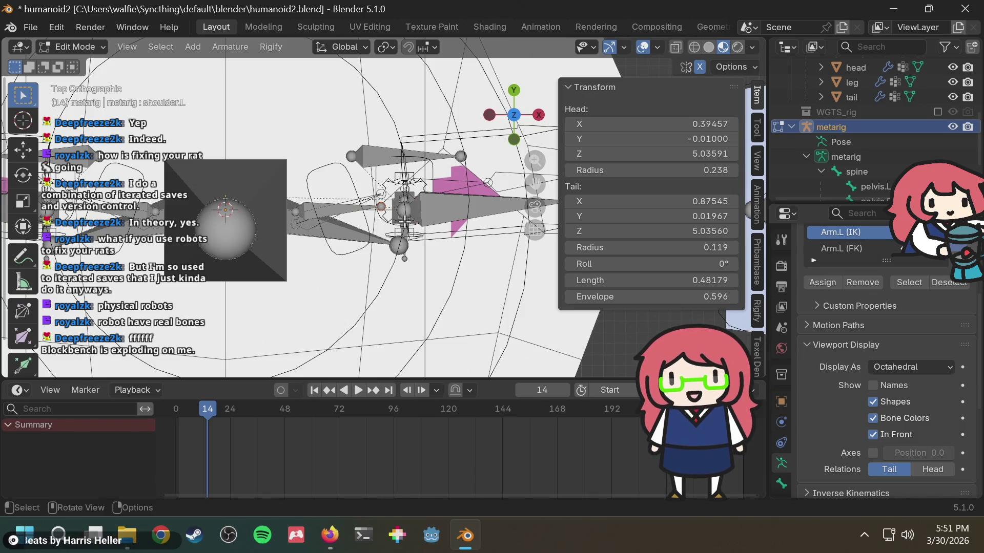
Select upper_arm.L again and set its head Y to 0.01.
left_click(405, 210)
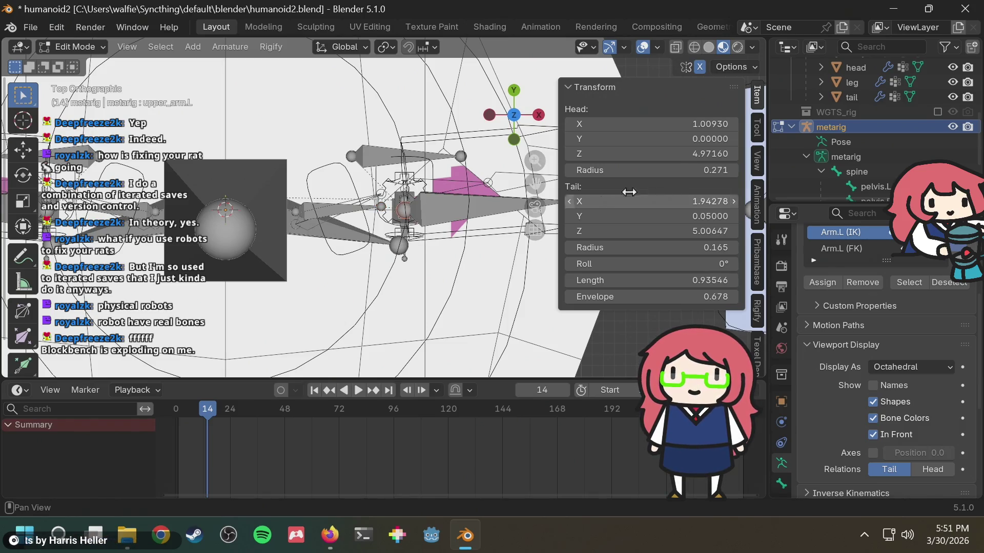
left_click(707, 139)
type("0.05")
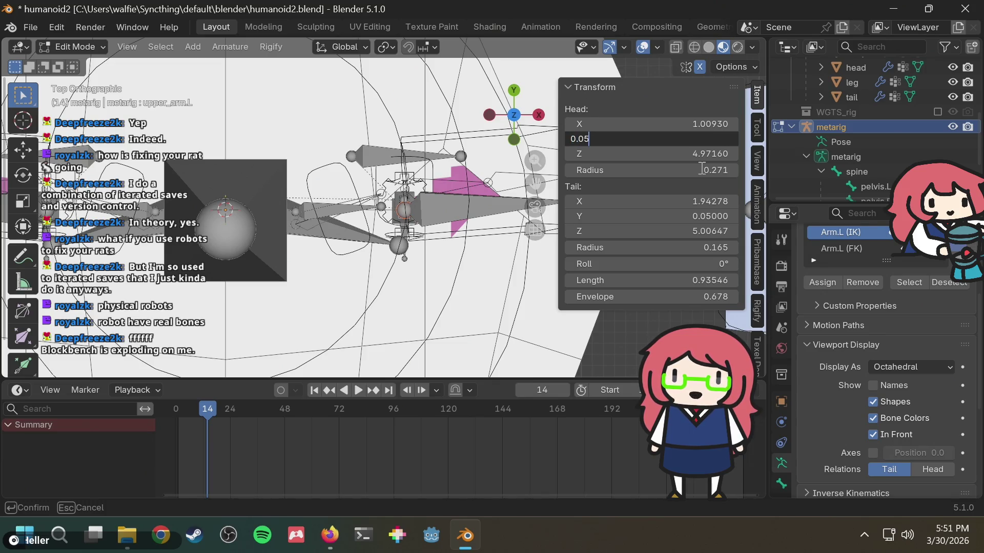
key("Return")
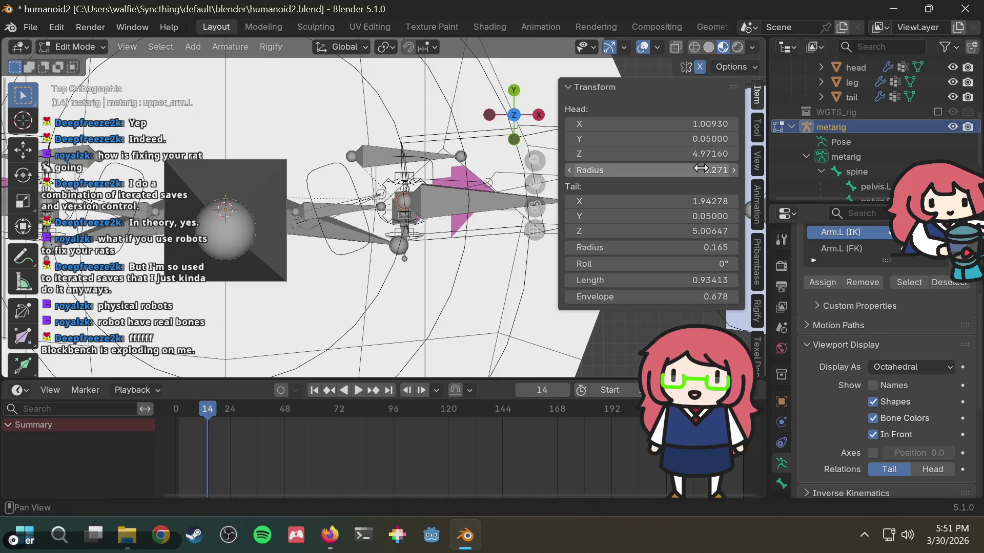
left_click(701, 139)
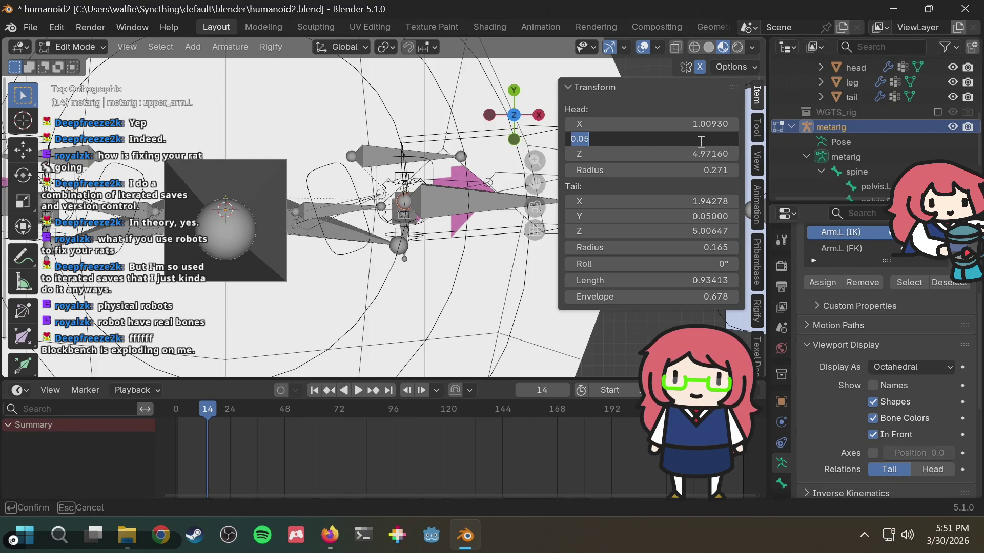
type("0.01")
key("Return")
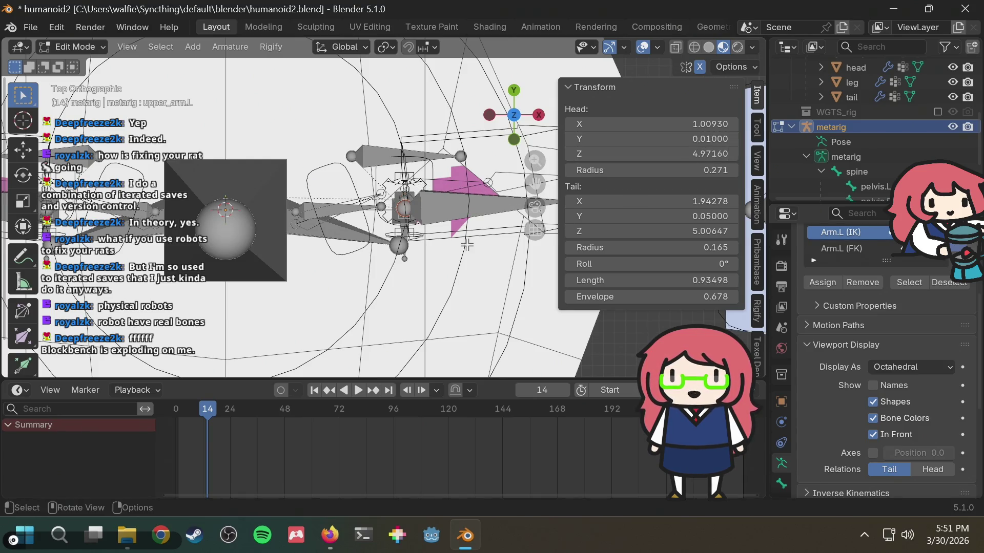
scroll(428, 264, "down", 6)
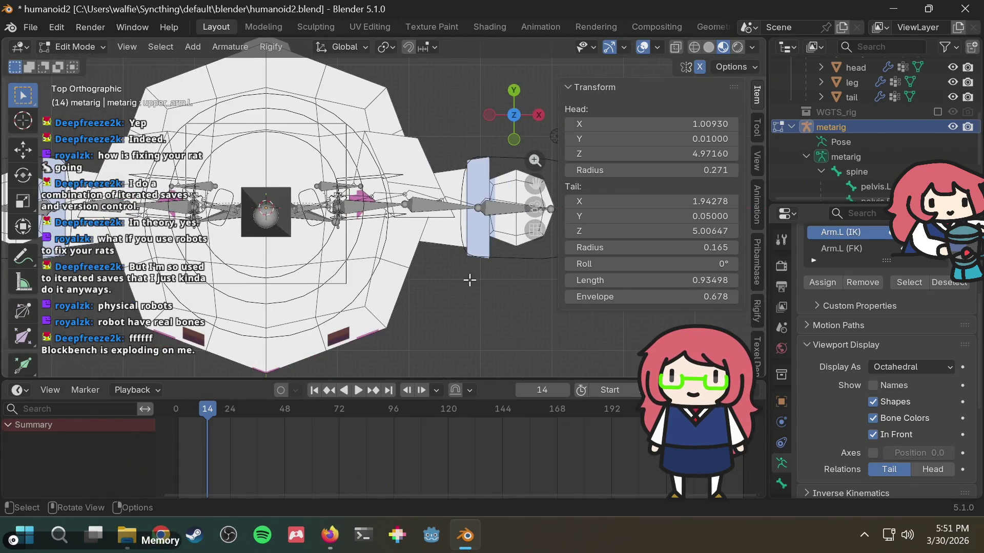
mouse_move(393, 278)
middle_mouse_down("shift")
mouse_move(437, 281)
mouse_move(376, 285)
middle_mouse_up("shift")
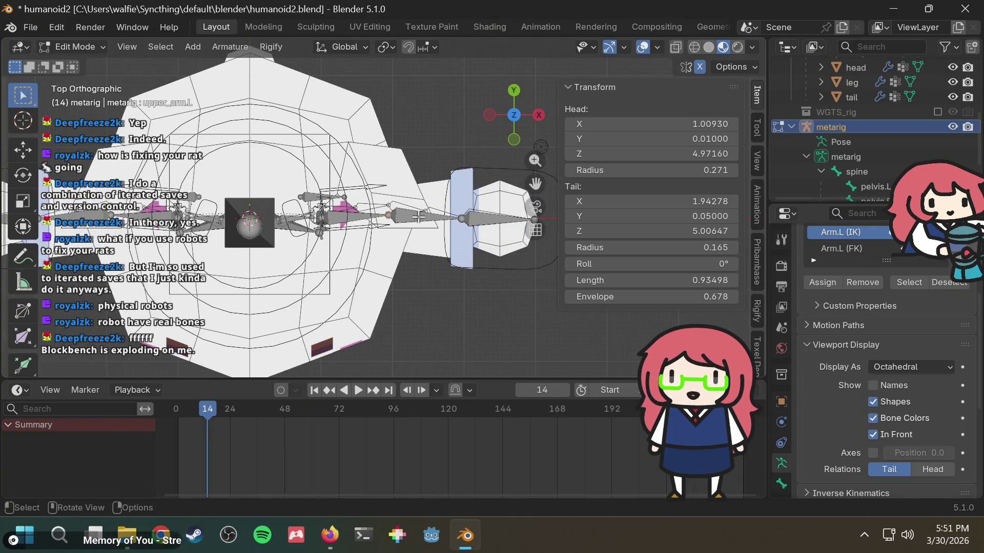
scroll(384, 215, "up", 2)
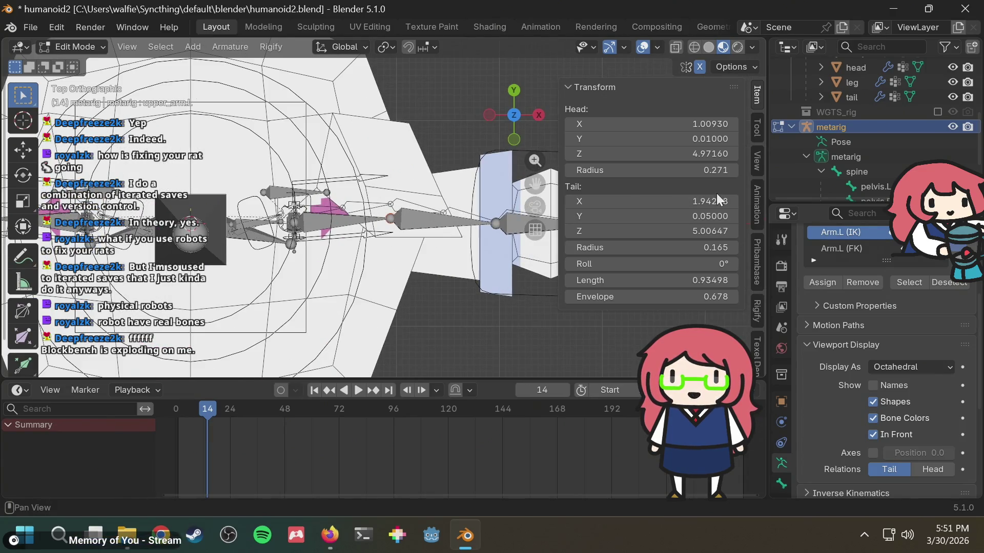
left_click(715, 138)
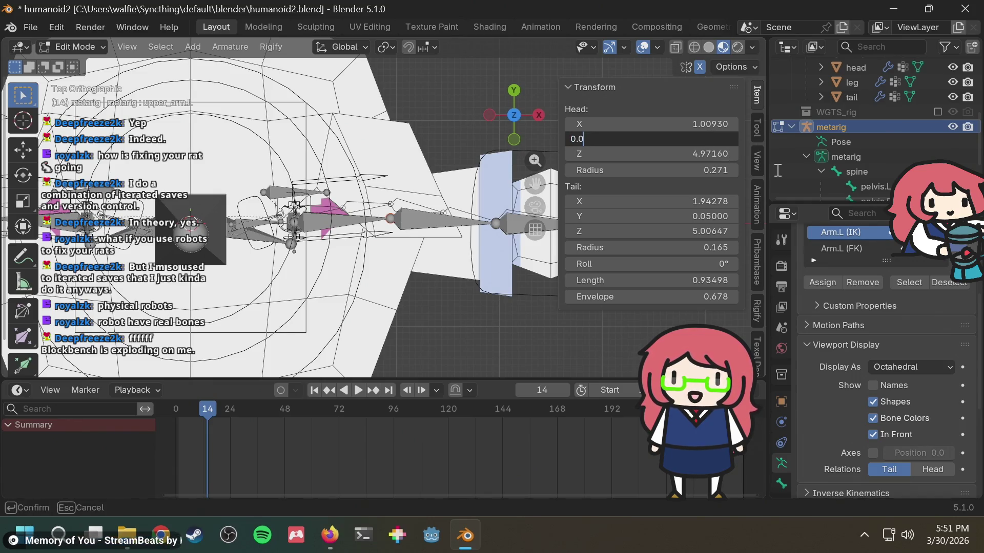
type("1")
key("Return")
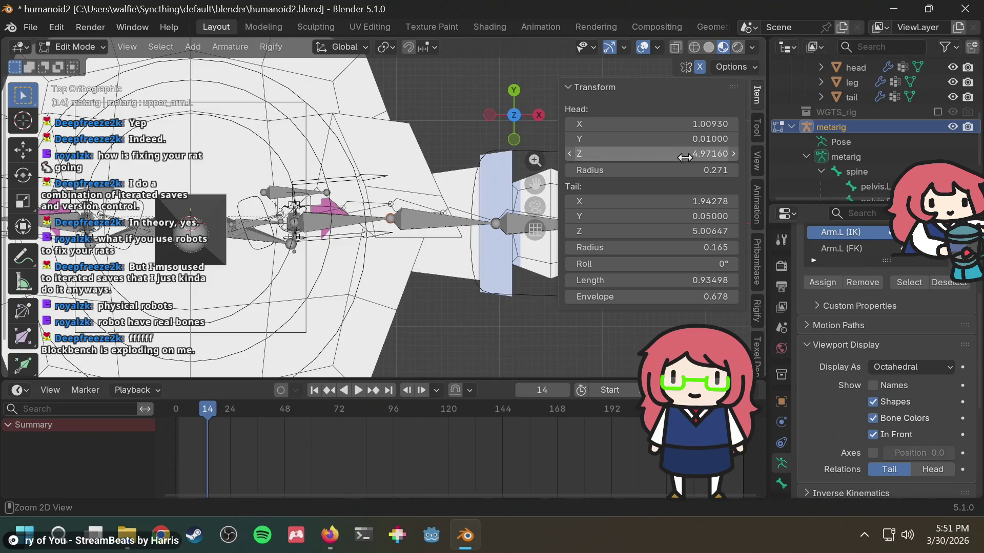
Change the left upper arm's tail Y to 0.1.
left_click(686, 216)
key("Right")
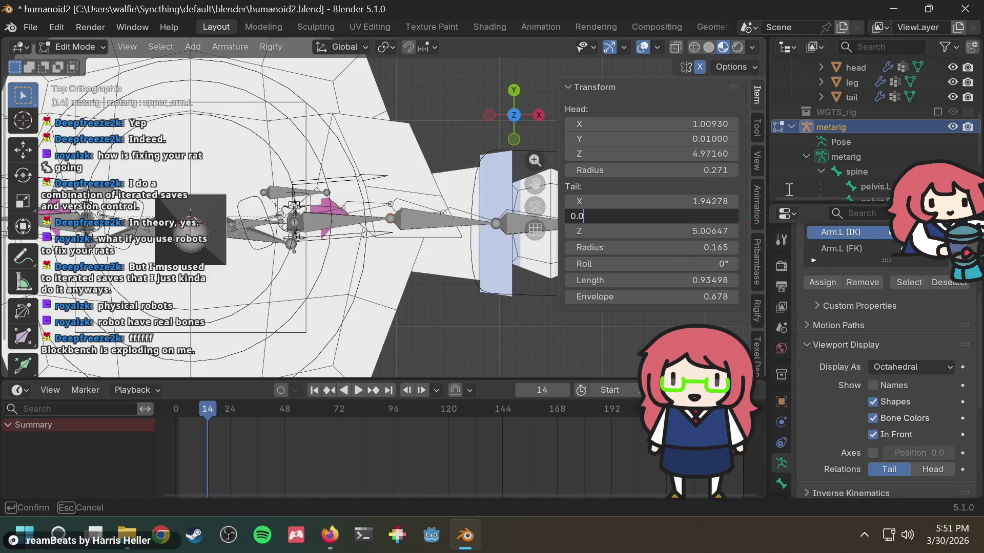
key("BackSpace")
type("1")
key("Return")
mouse_move(415, 301)
middle_mouse_down()
mouse_move(399, 221)
mouse_move(254, 275)
mouse_move(277, 271)
middle_mouse_up()
left_click(713, 141)
Try head Y 0.05 on upper_arm.L, then undo to restore head Y 0.01 and tail Y 0.05.
left_click(714, 141)
type("0")
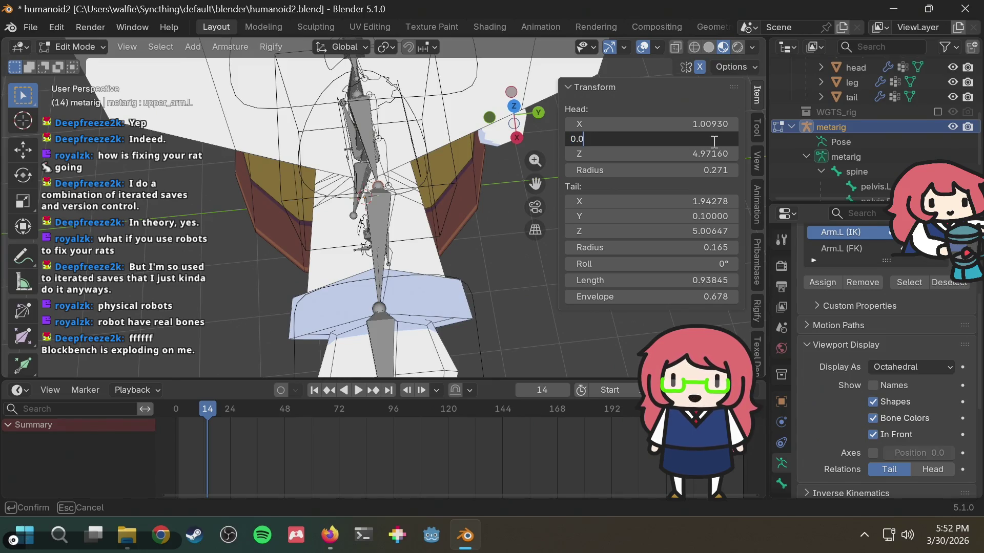
type("5")
key("Return")
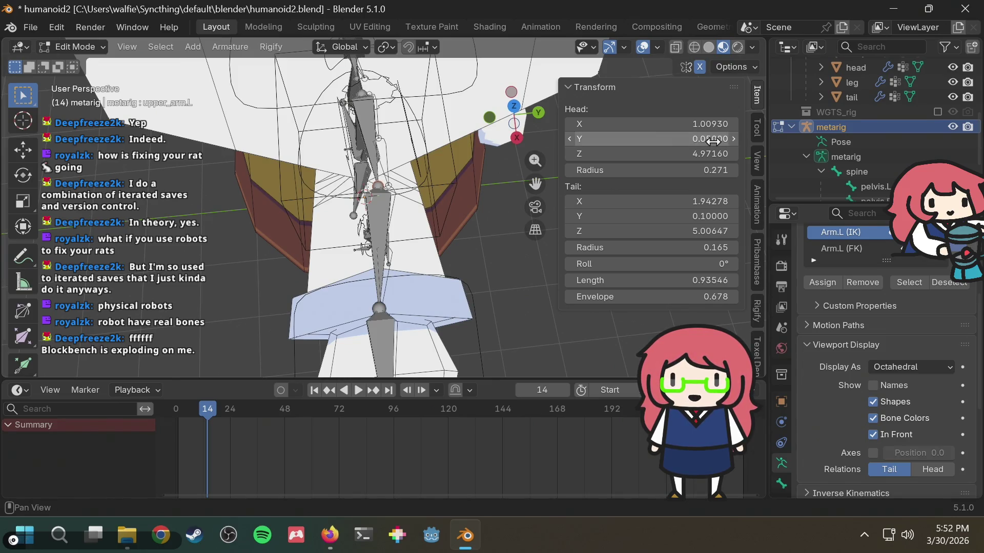
key("ctrl+z")
mouse_move(415, 213)
middle_mouse_down()
mouse_move(483, 279)
mouse_move(443, 139)
mouse_move(363, 220)
mouse_move(153, 267)
mouse_move(369, 241)
mouse_move(449, 173)
middle_mouse_up()
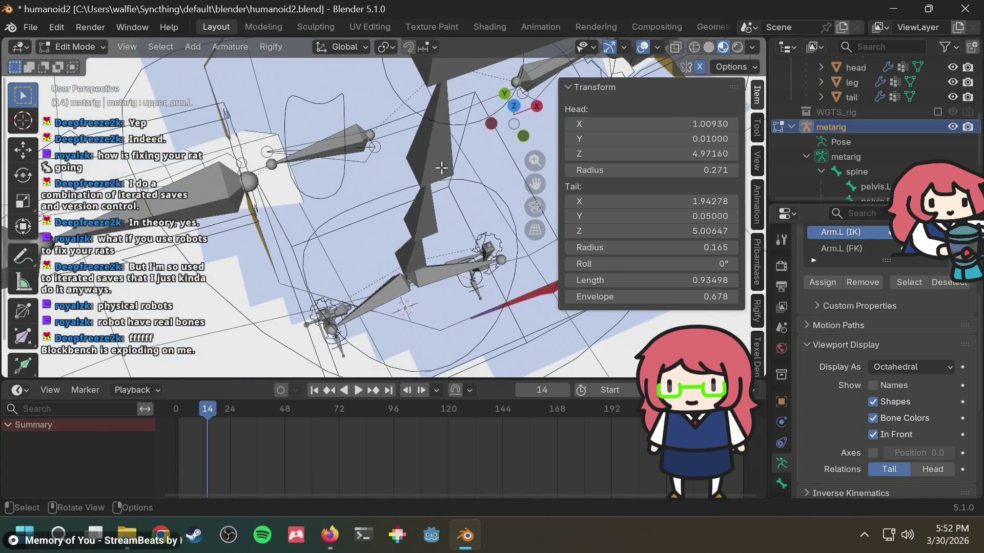
left_click(347, 146)
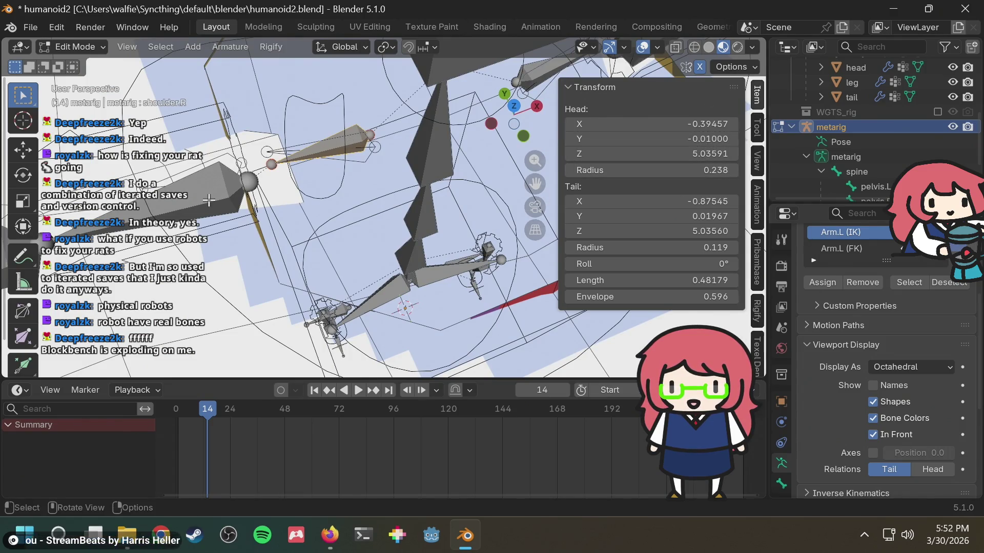
Clear the roll to 0° on the right hand and right upper arm bones with Alt+R.
mouse_move(445, 289)
middle_mouse_down()
mouse_move(410, 276)
mouse_move(385, 280)
mouse_move(399, 255)
mouse_move(256, 234)
mouse_move(325, 255)
middle_mouse_up()
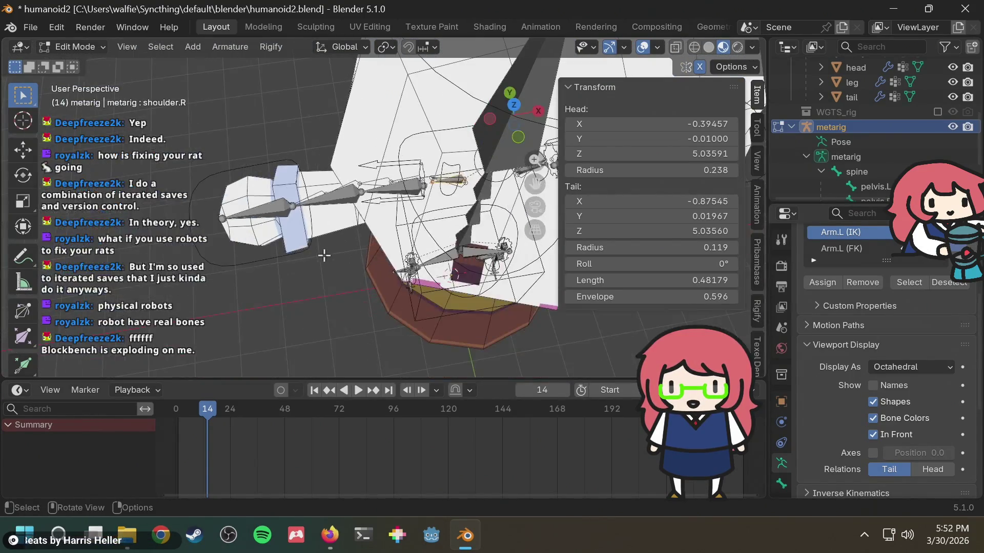
mouse_move(256, 242)
middle_mouse_down()
mouse_move(369, 237)
mouse_move(364, 218)
middle_mouse_up()
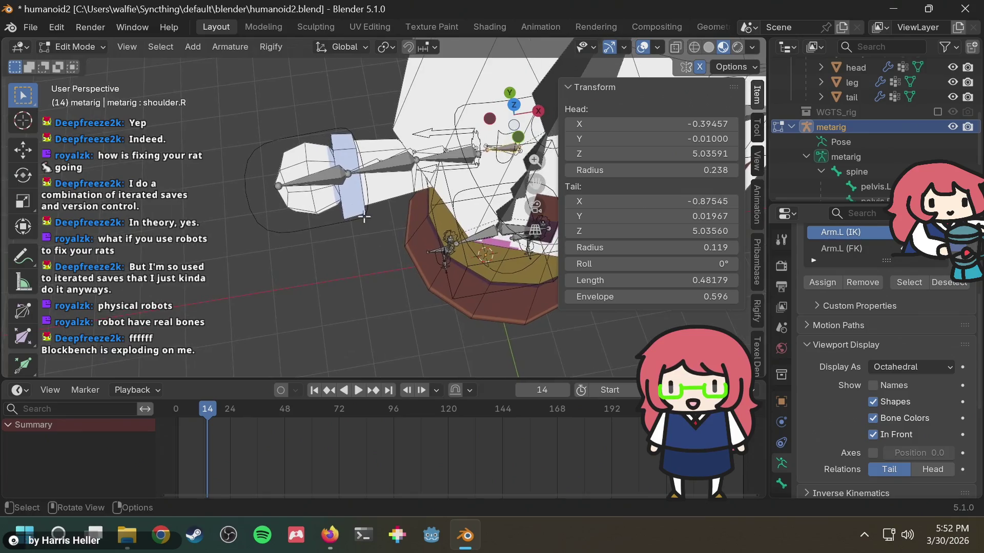
left_click(336, 178)
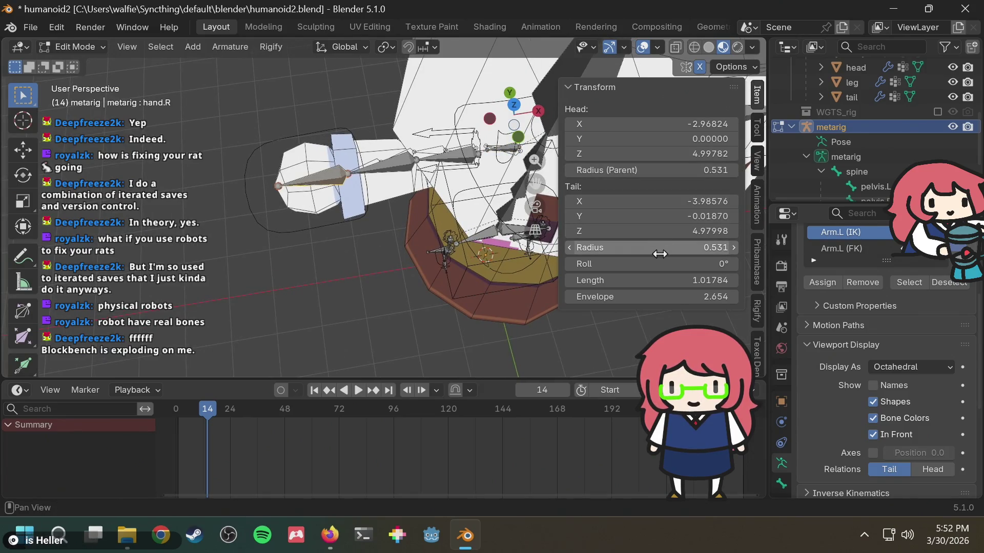
mouse_move(487, 221)
middle_mouse_down()
mouse_move(507, 145)
mouse_move(395, 226)
mouse_move(376, 264)
middle_mouse_up()
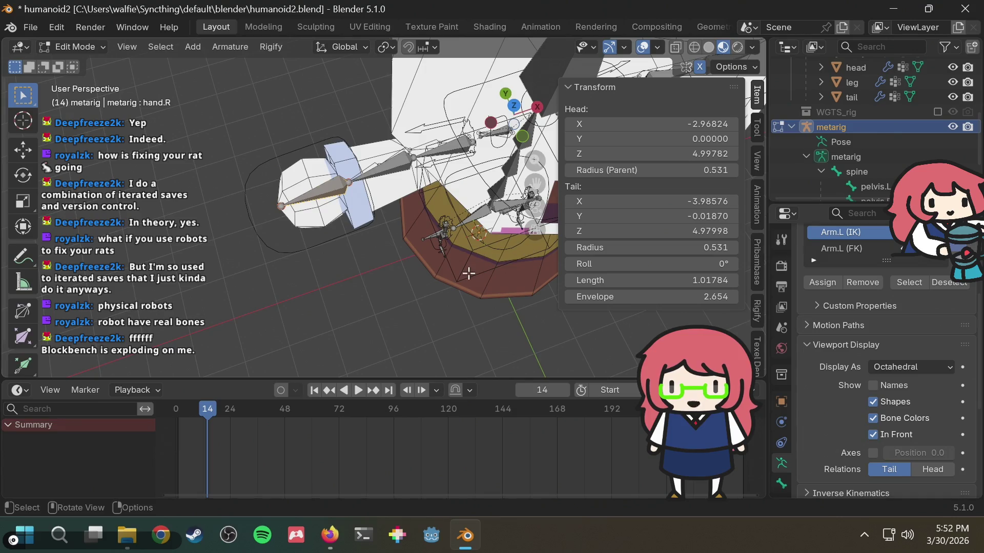
left_click(399, 162)
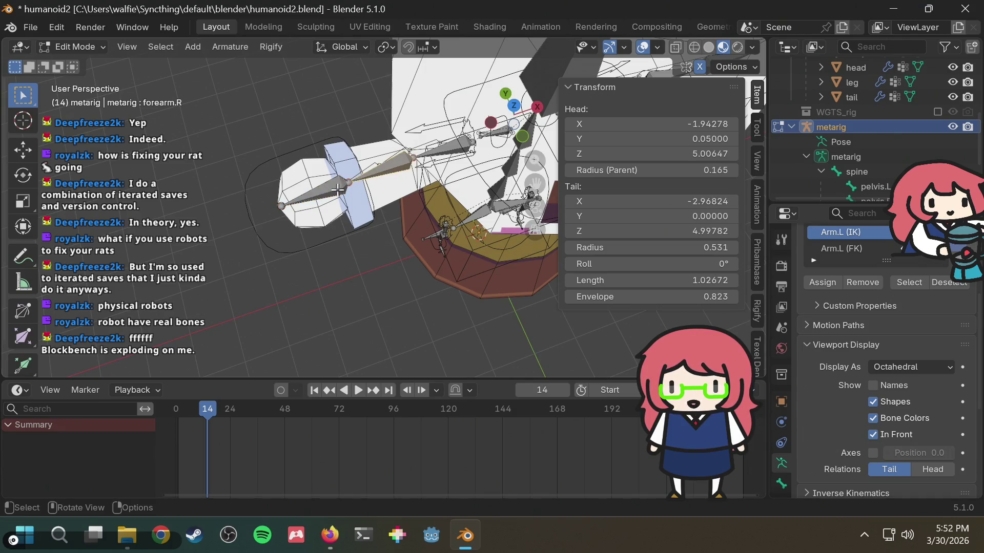
left_click(318, 196)
key("alt+r")
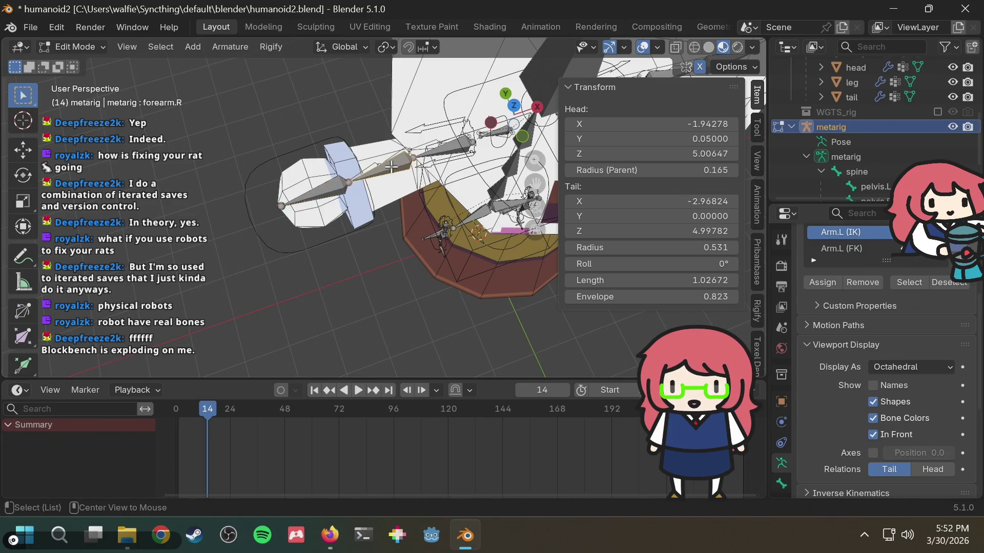
left_click(440, 151)
key("alt+r")
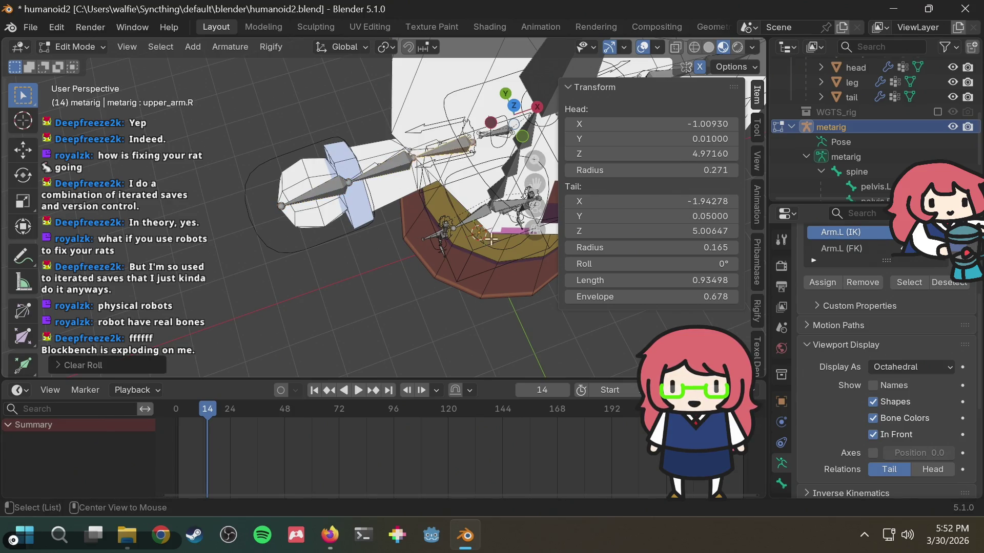
mouse_move(440, 151)
middle_mouse_down()
mouse_move(341, 246)
mouse_move(347, 127)
mouse_move(438, 153)
middle_mouse_up()
left_click(347, 123)
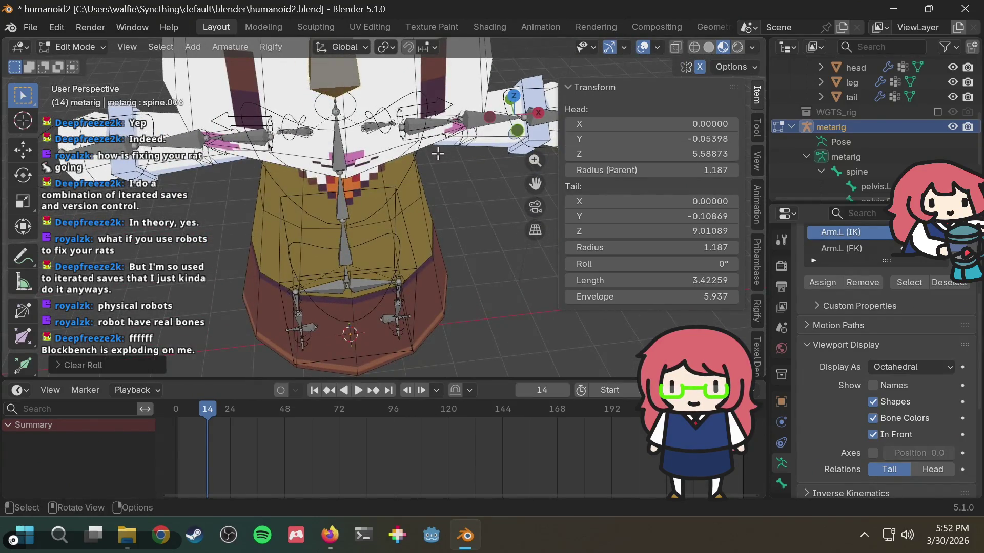
Save humanoid2.blend with the adjusted arm bones.
mouse_move(465, 218)
middle_mouse_down()
mouse_move(474, 275)
mouse_move(319, 243)
mouse_move(321, 205)
mouse_move(304, 173)
mouse_move(364, 177)
mouse_move(470, 241)
mouse_move(424, 248)
mouse_move(434, 219)
middle_mouse_up()
scroll(432, 222, "down", 5)
key("ctrl+s")
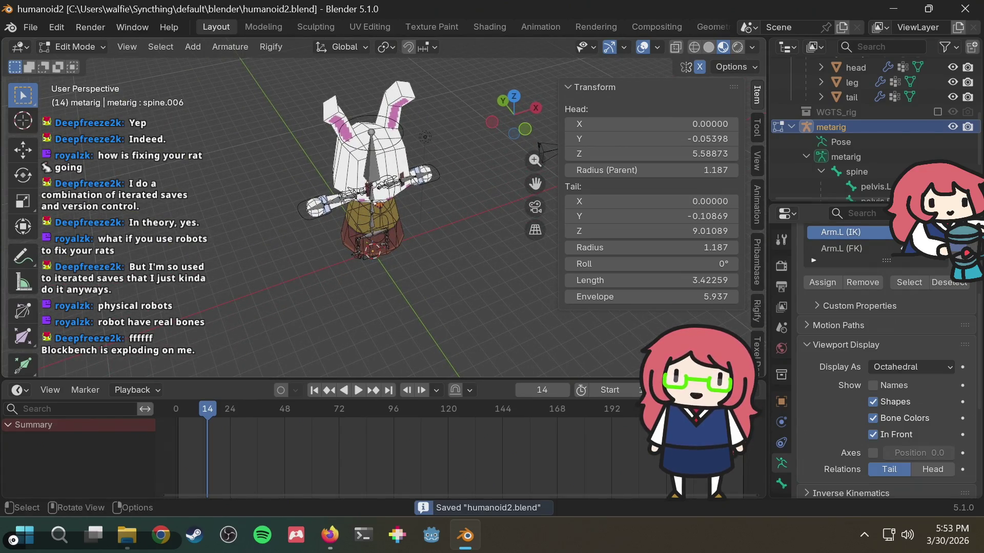
middle_click_drag(432, 214, 459, 229)
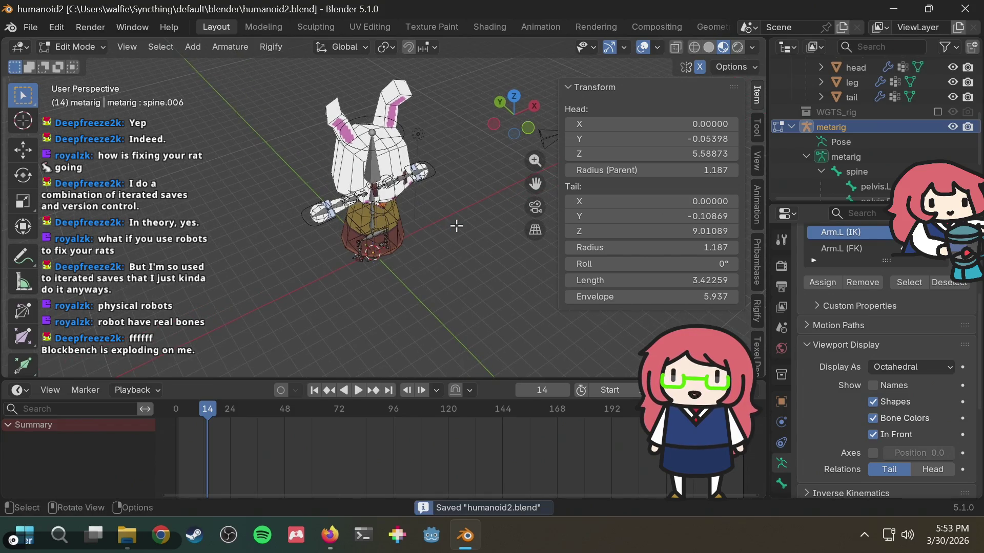
left_click(86, 48)
Switch the metarig back to Object Mode.
left_click(88, 65)
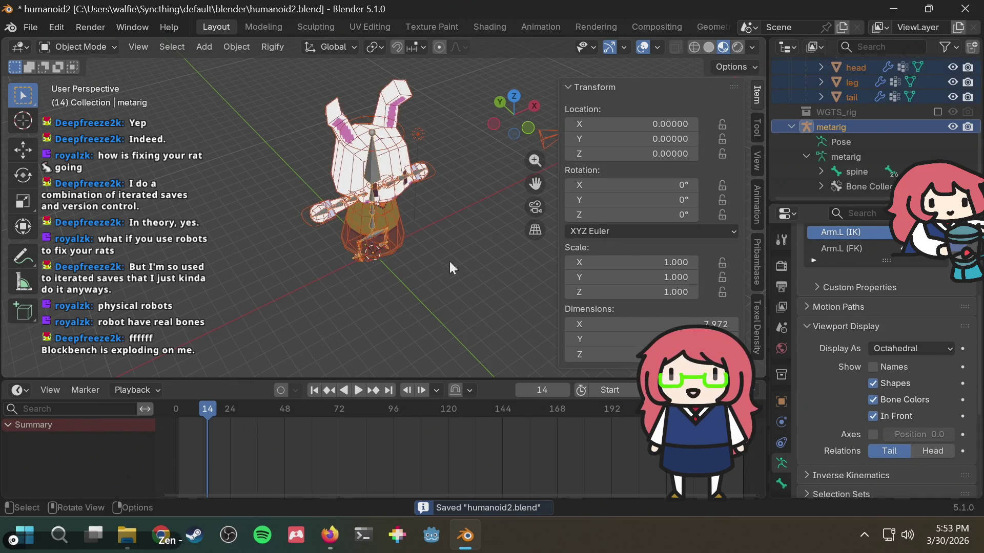
left_click(471, 238)
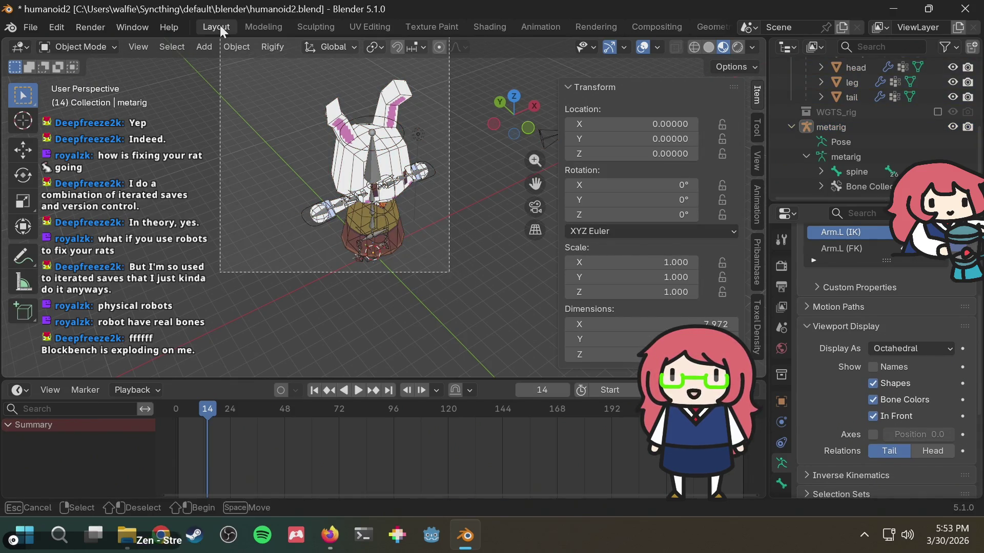
key("ctrl+z")
Select the arm, body, head, leg and tail meshes, clear their rotation and scale, and save.
left_click(420, 132)
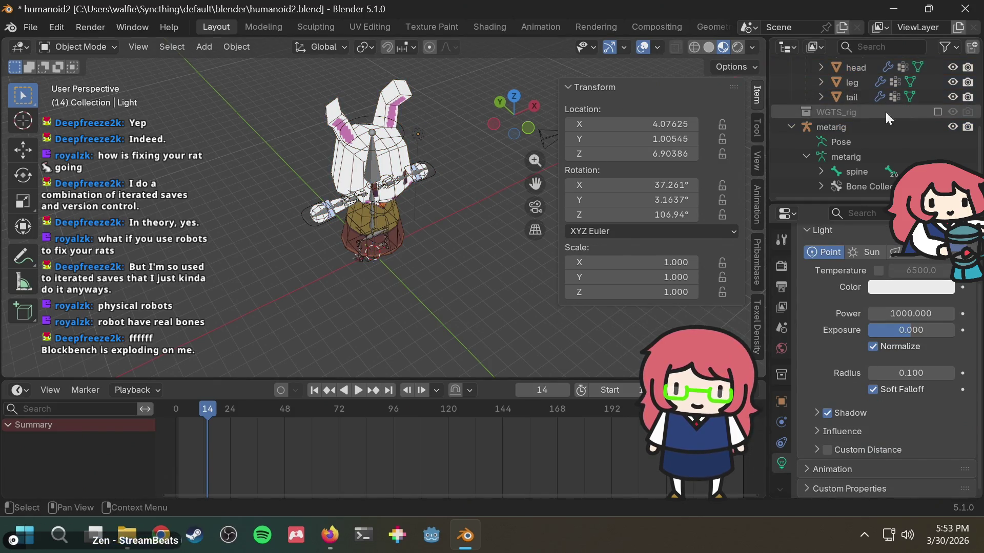
scroll(881, 114, "up", 3)
left_click(847, 157)
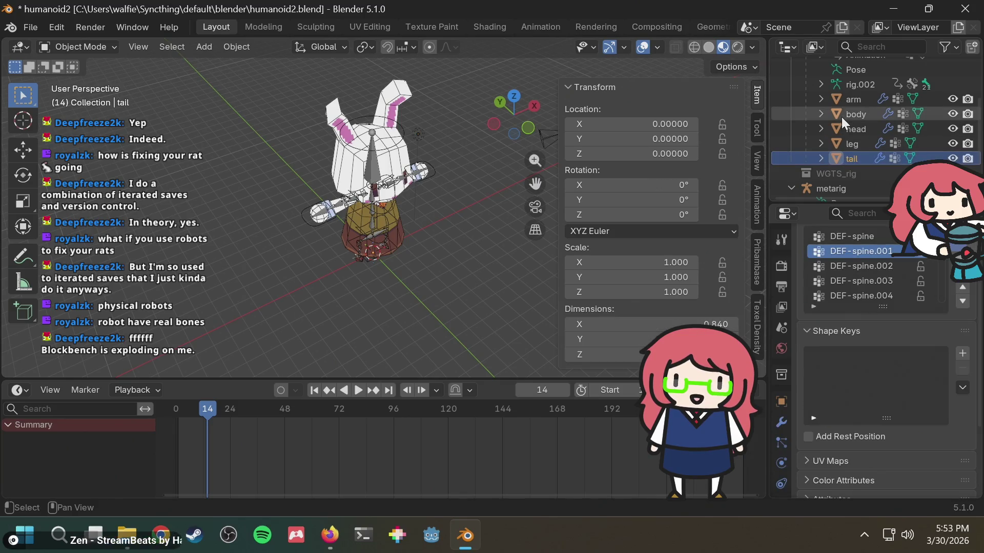
left_click(844, 99, "shift")
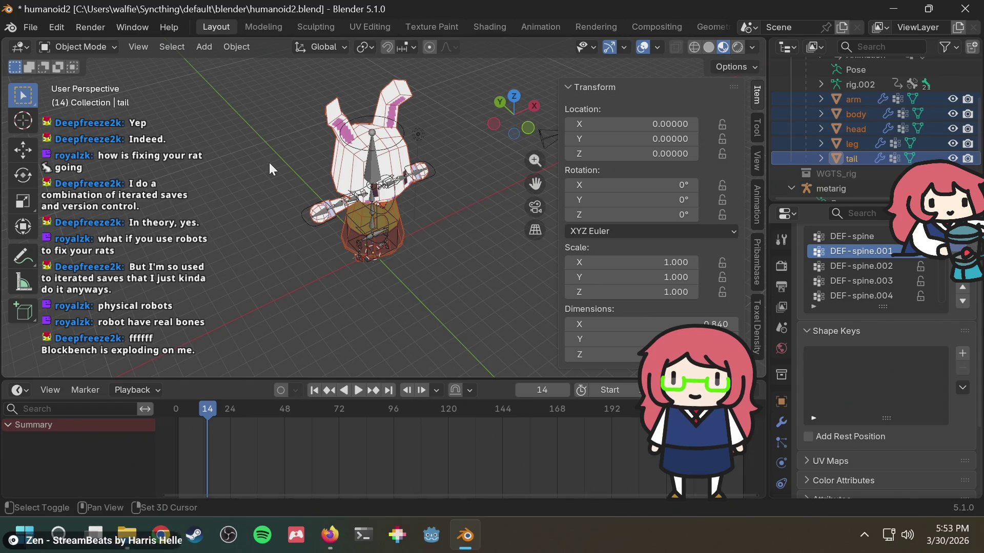
key("alt+r")
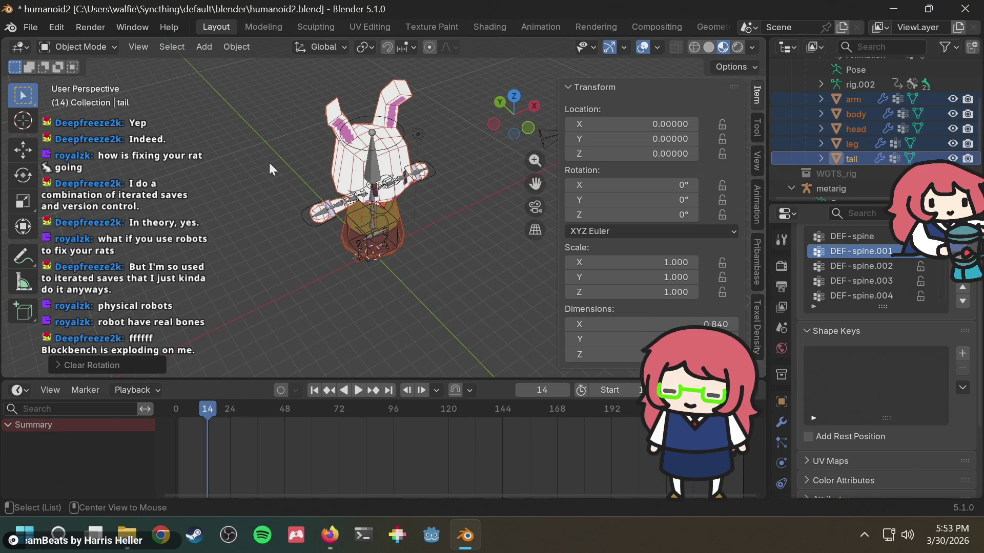
key("alt+s")
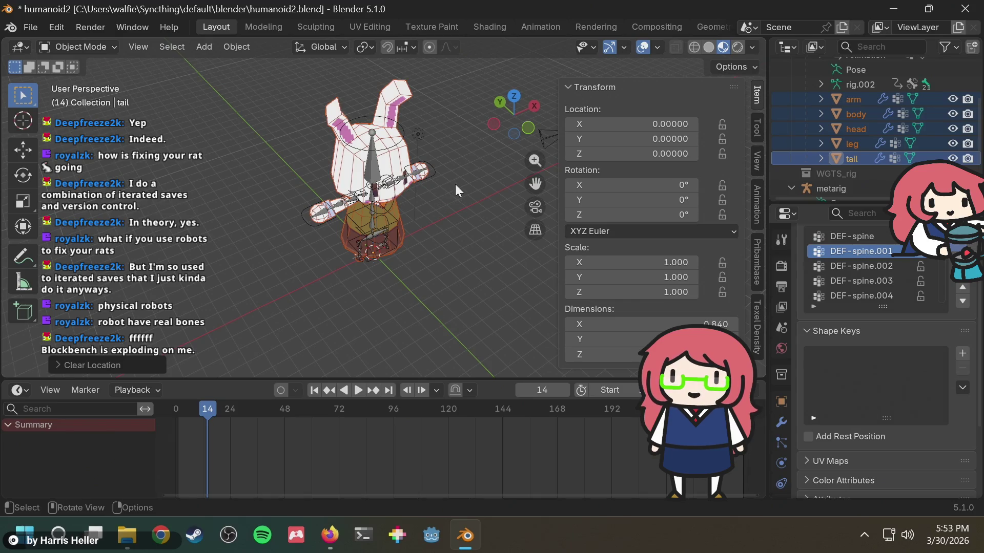
key("ctrl+s")
scroll(850, 131, "up", 3)
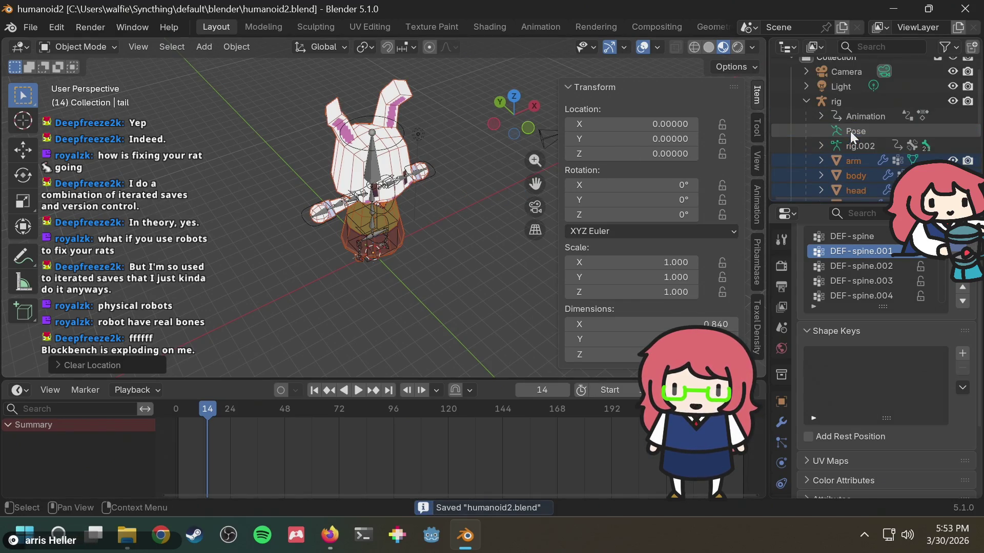
scroll(850, 131, "down", 5)
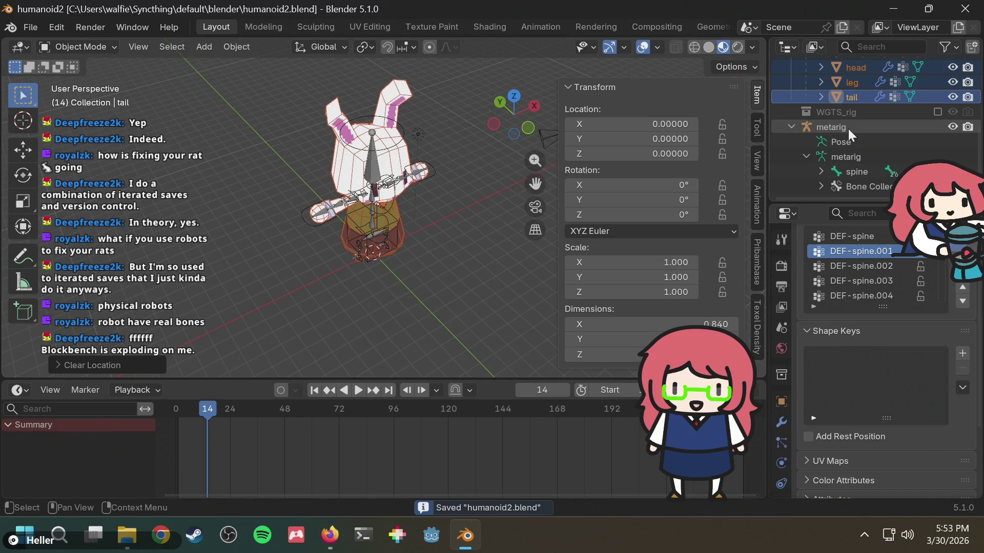
Select the metarig, save the file, and Re-Generate Rig from the Rigify panel.
left_click(848, 128)
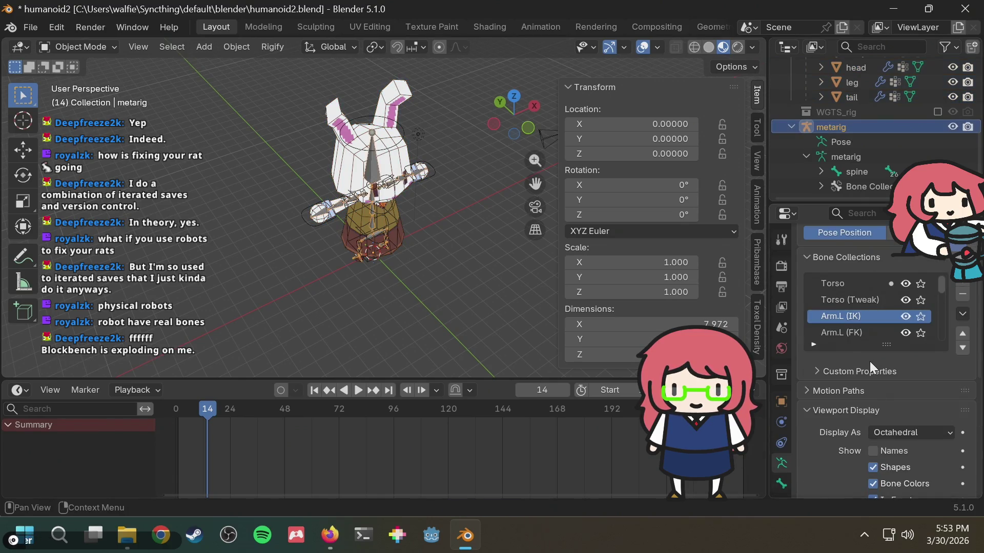
scroll(869, 361, "down", 3)
scroll(869, 362, "down", 2)
key("ctrl+s")
scroll(872, 353, "down", 2)
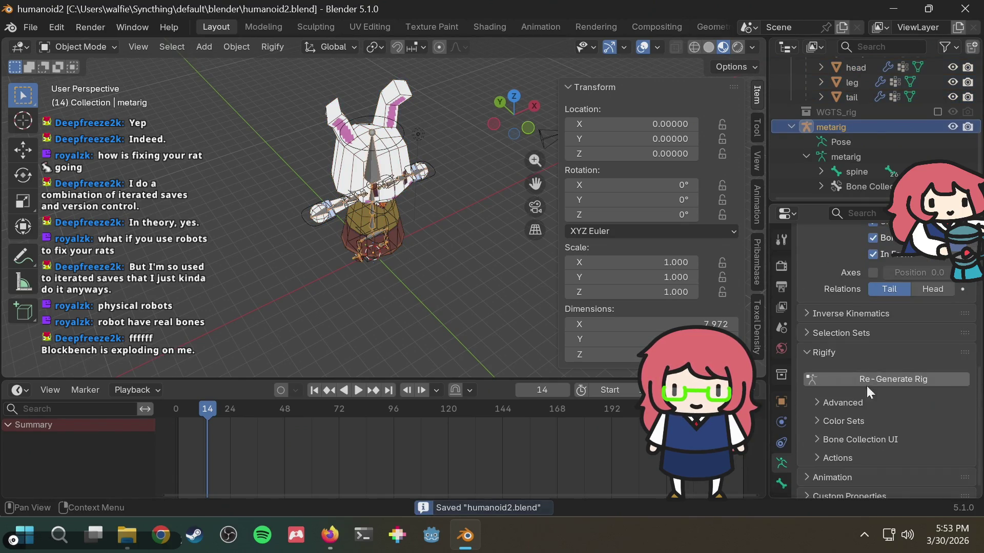
left_click(863, 375)
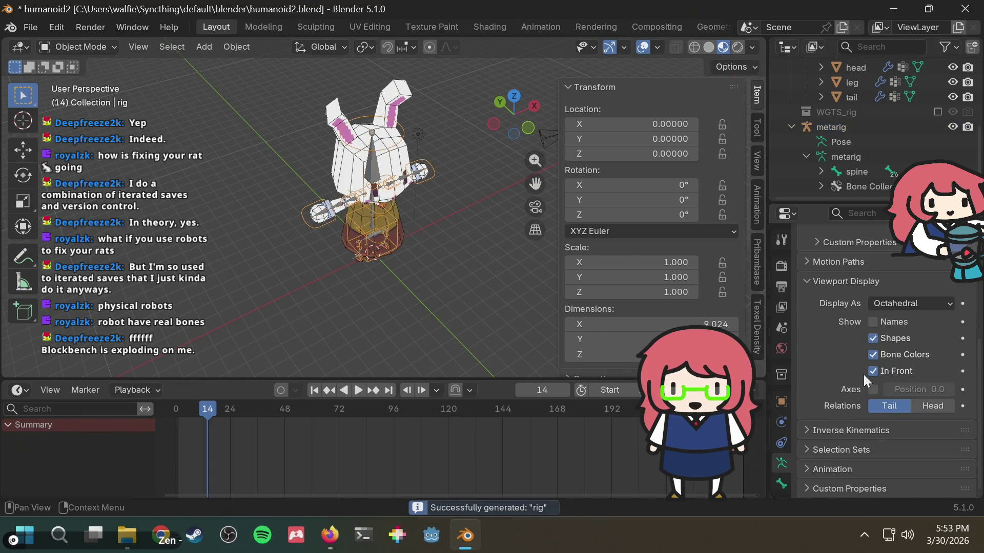
scroll(397, 232, "up", 5)
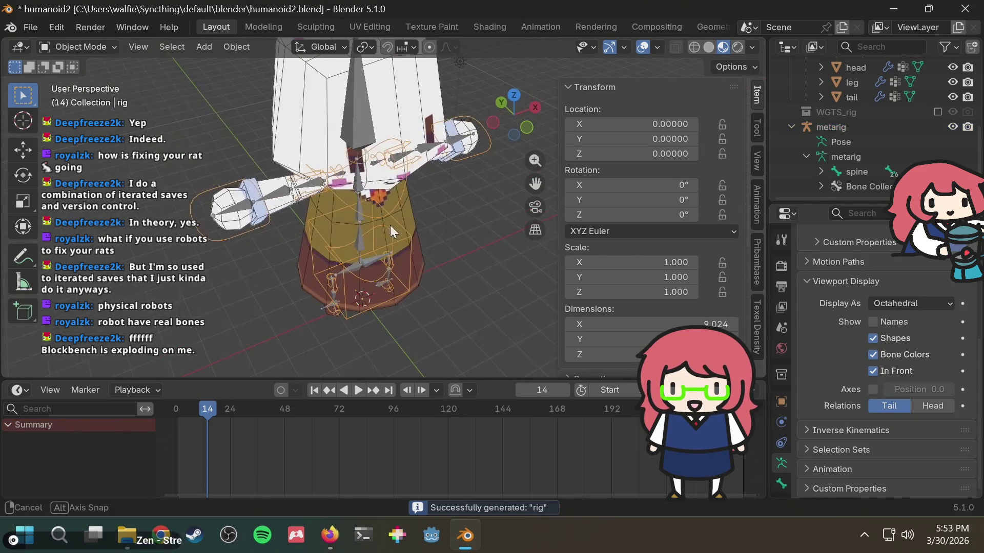
scroll(862, 142, "up", 5)
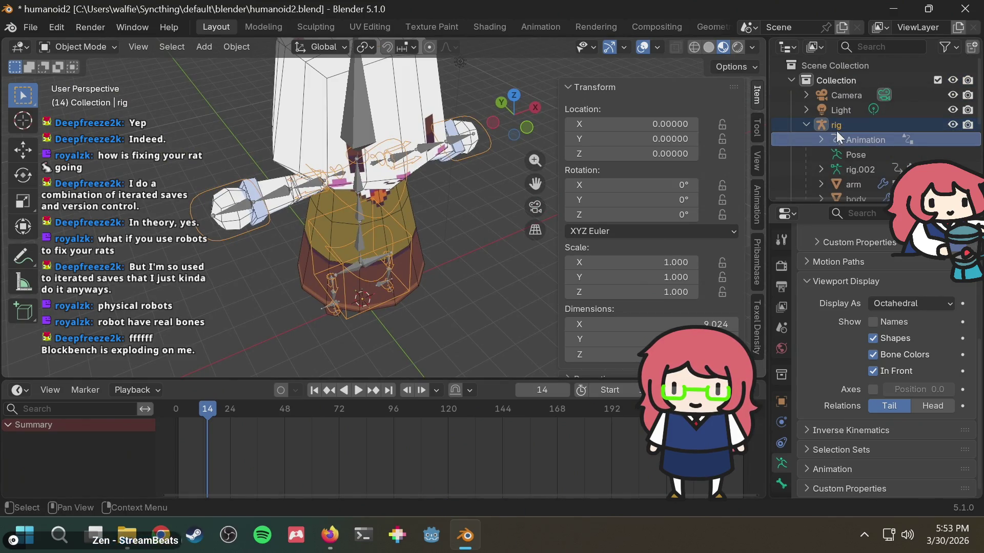
left_click(75, 45)
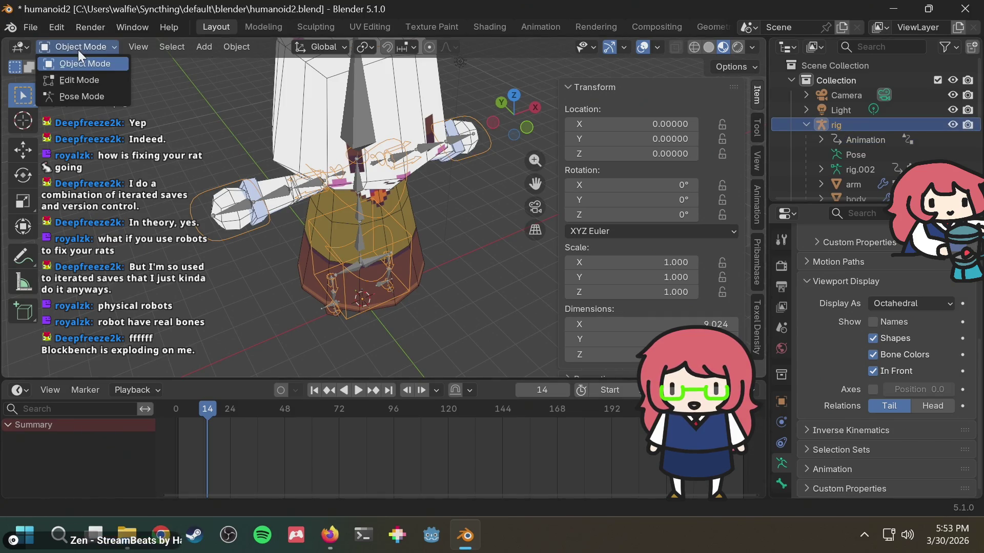
Put the generated rig into Pose Mode, then return the metarig to Object Mode.
left_click(87, 94)
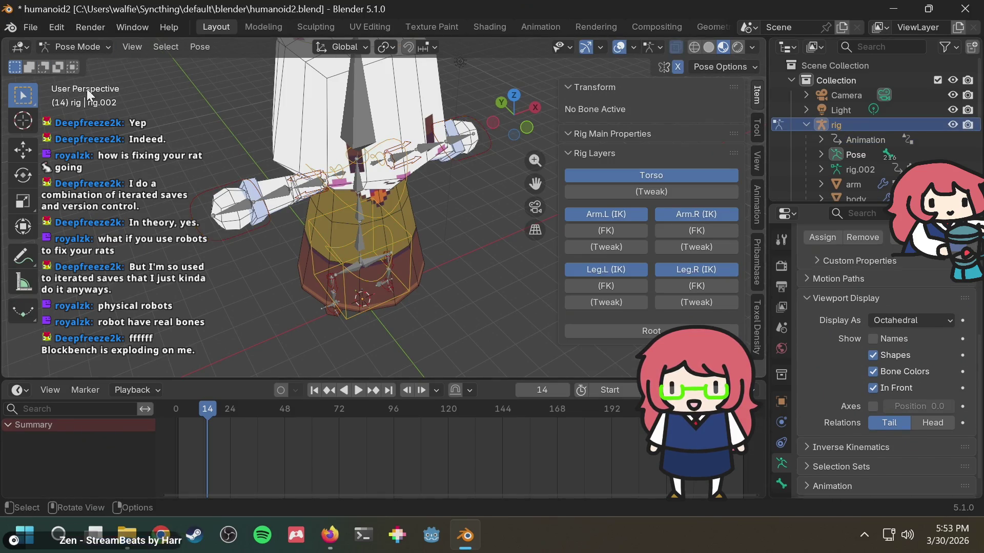
left_click(105, 47)
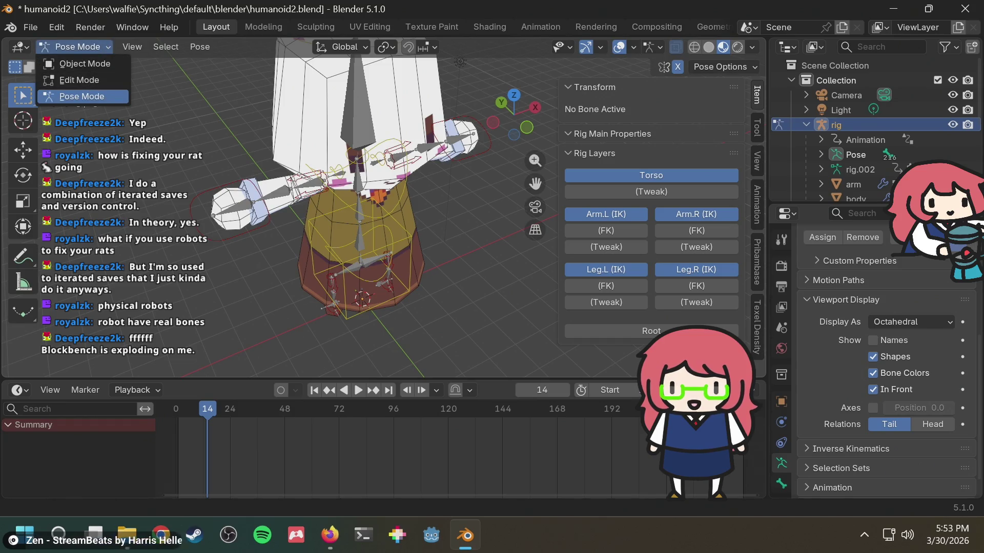
scroll(866, 160, "down", 5)
left_click(850, 126)
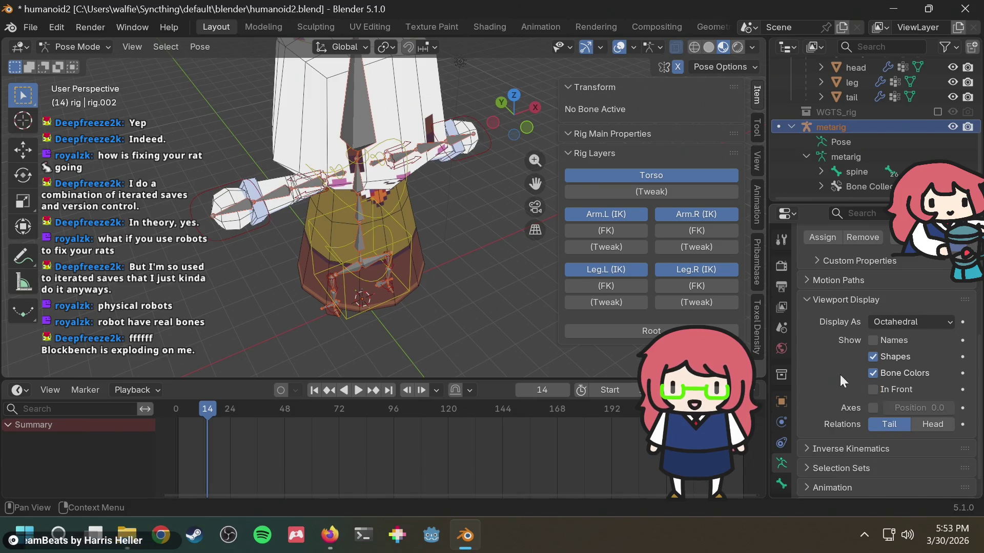
left_click(89, 46)
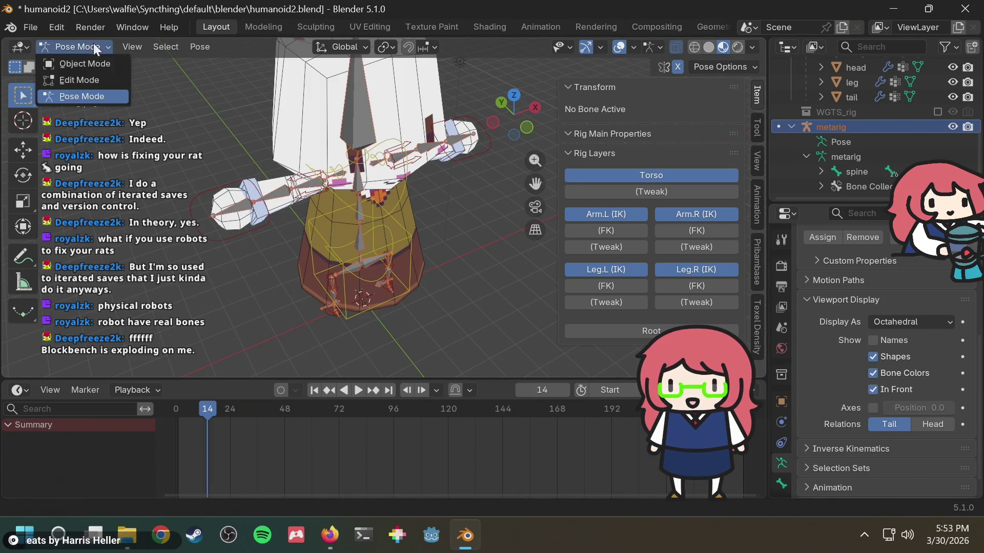
left_click(86, 62)
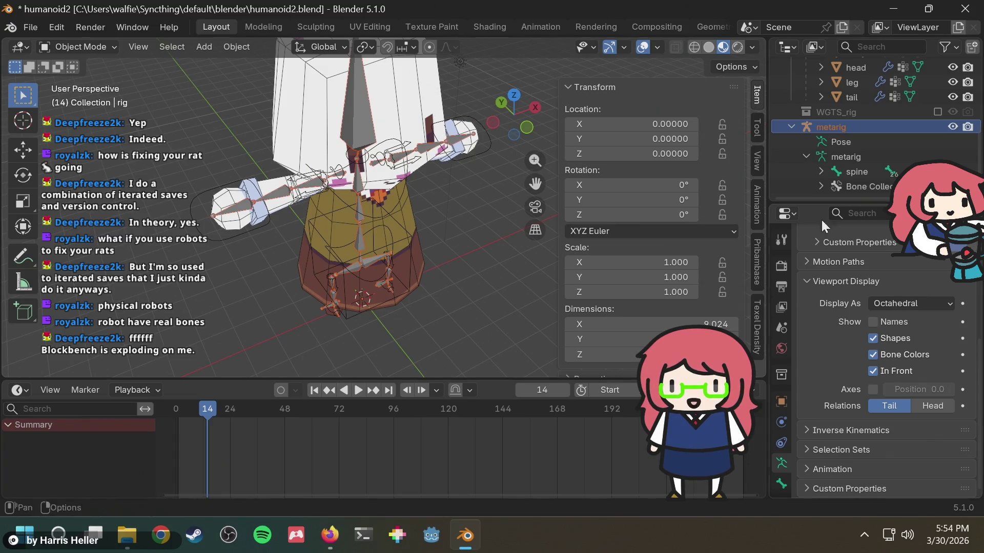
Turn off In Front on the metarig so its bones stop drawing over the mesh.
left_click(872, 370)
left_click(872, 370)
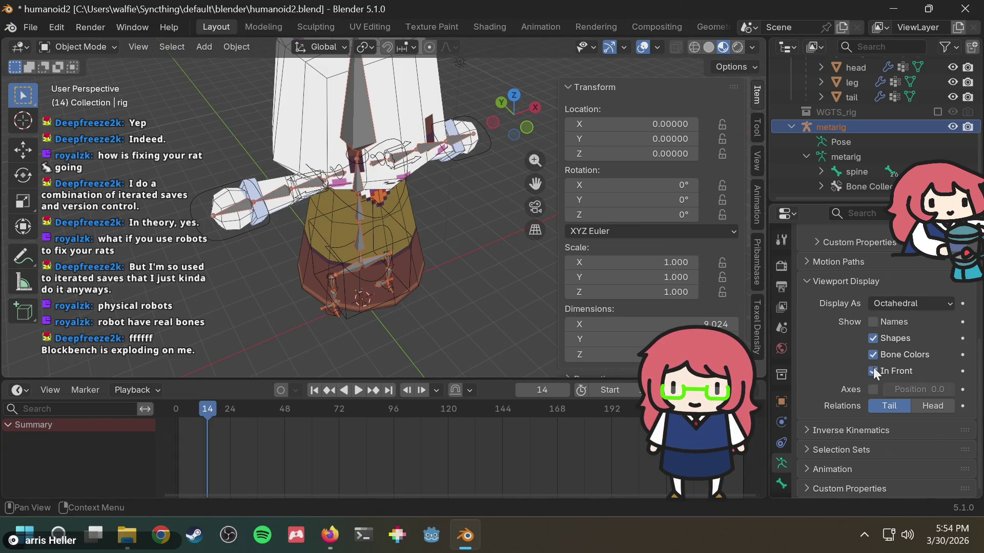
left_click(848, 125)
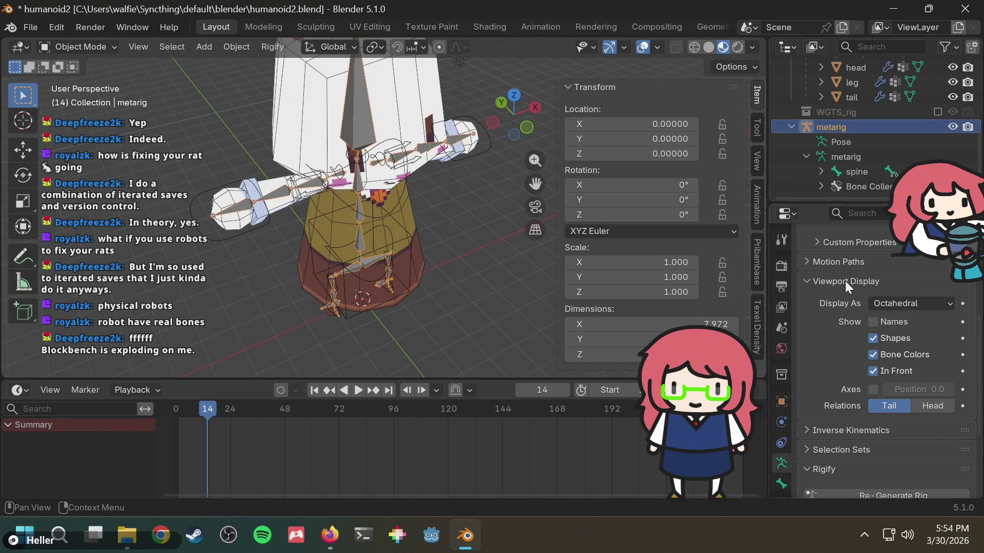
left_click(873, 370)
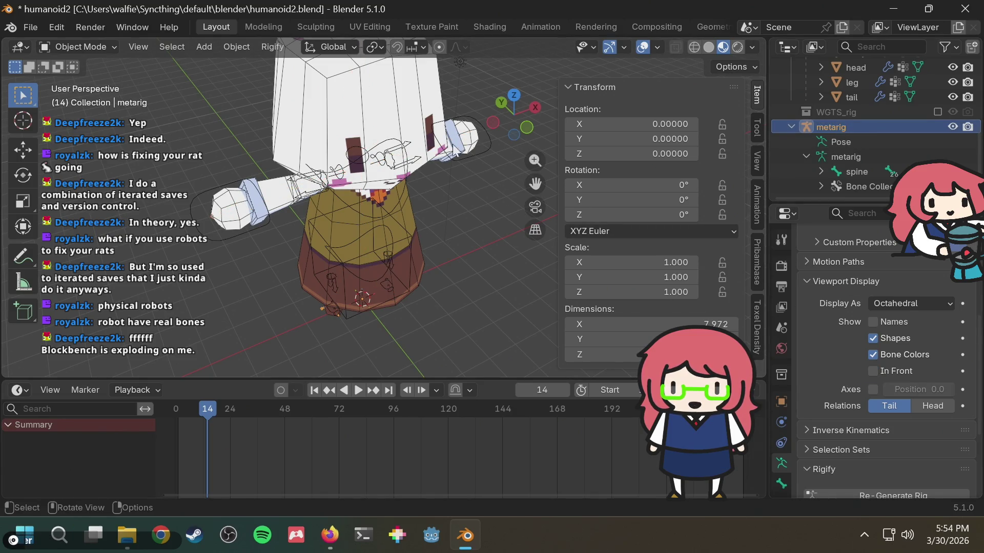
left_click(399, 93)
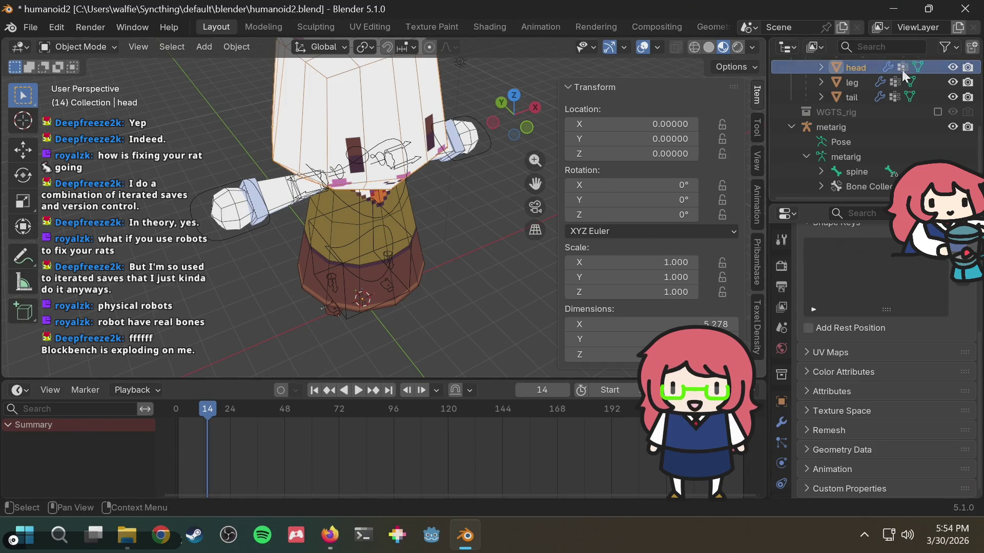
scroll(859, 109, "up", 5)
left_click(853, 126)
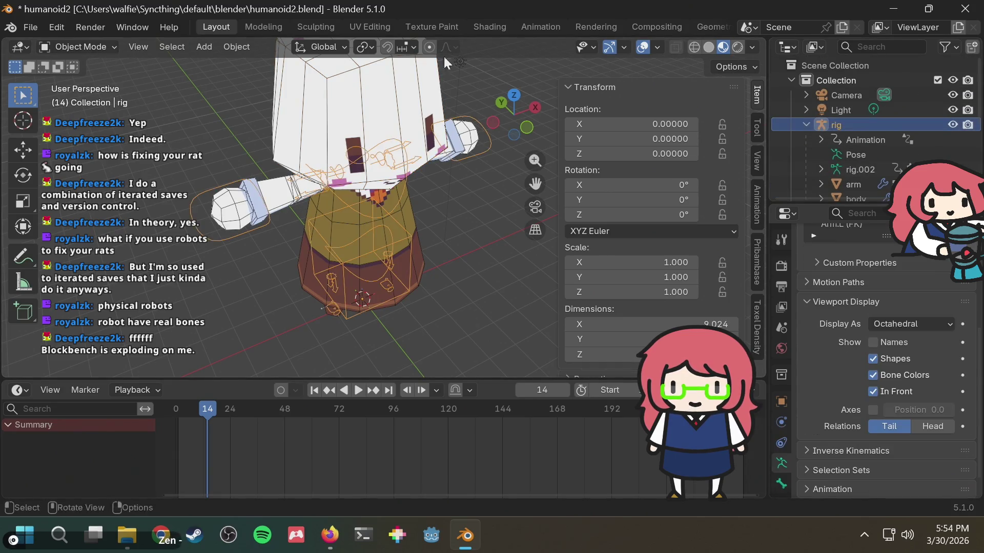
left_click(91, 48)
left_click(88, 100)
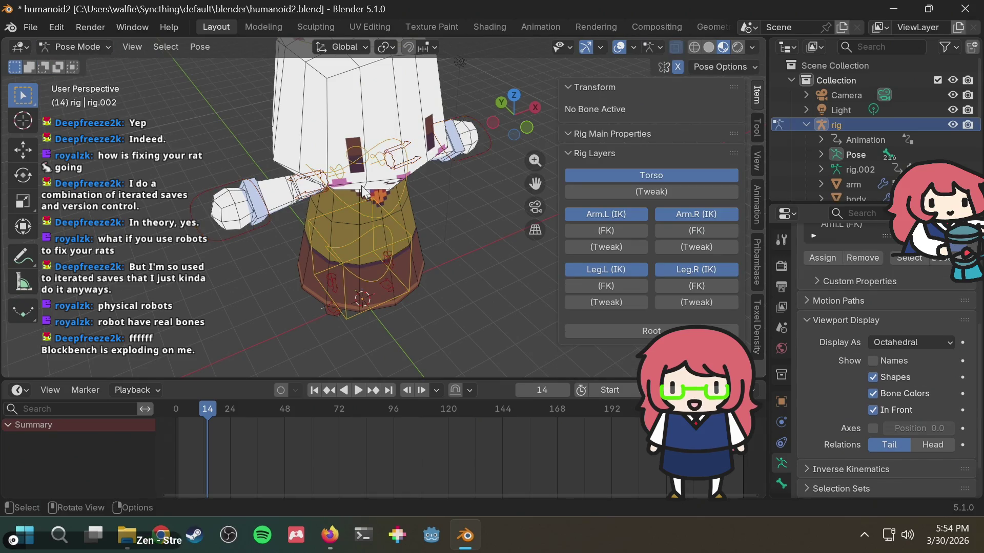
scroll(335, 180, "up", 3)
mouse_move(386, 182)
middle_mouse_down()
mouse_move(400, 199)
mouse_move(369, 175)
mouse_move(400, 172)
middle_mouse_up()
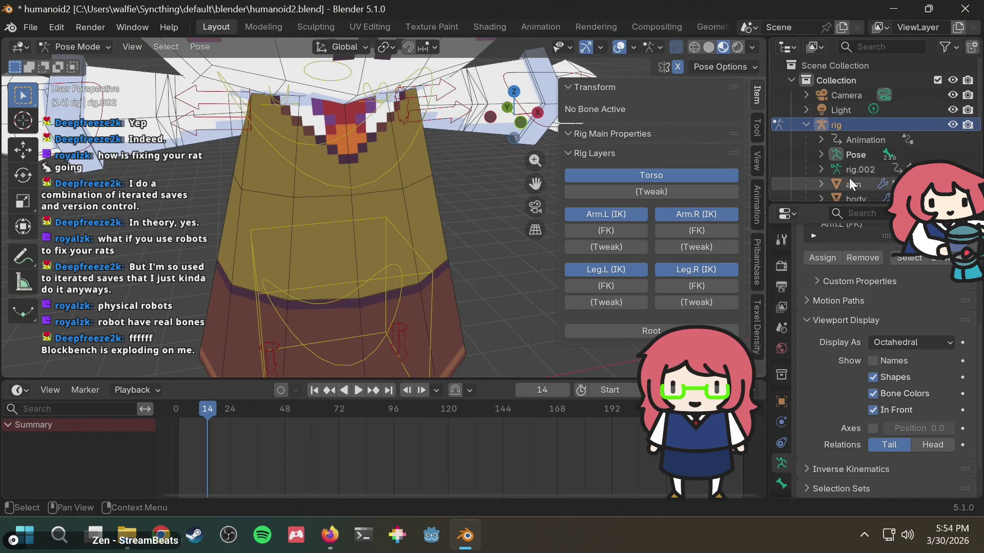
scroll(863, 328, "down", 2)
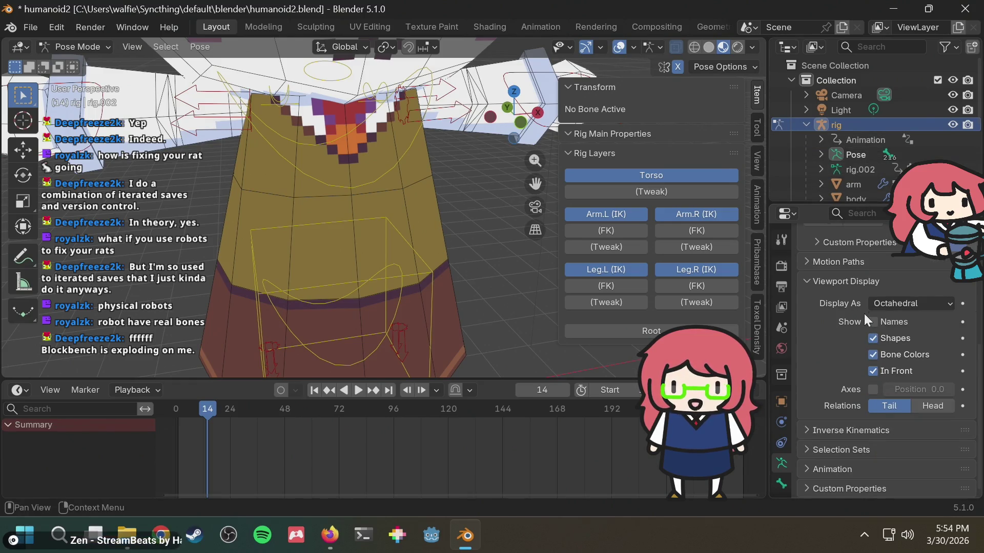
scroll(862, 302, "up", 3)
scroll(380, 210, "down", 6)
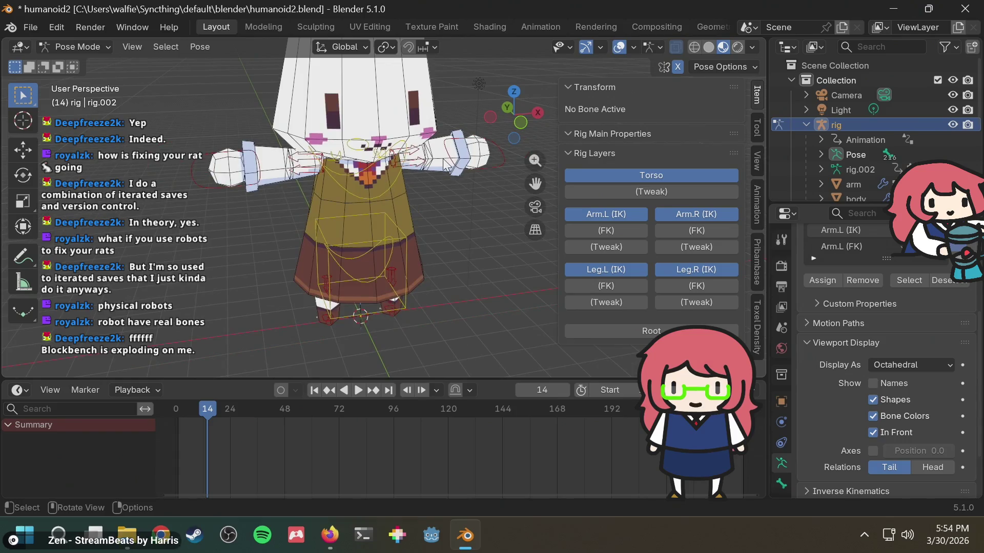
left_click(486, 160)
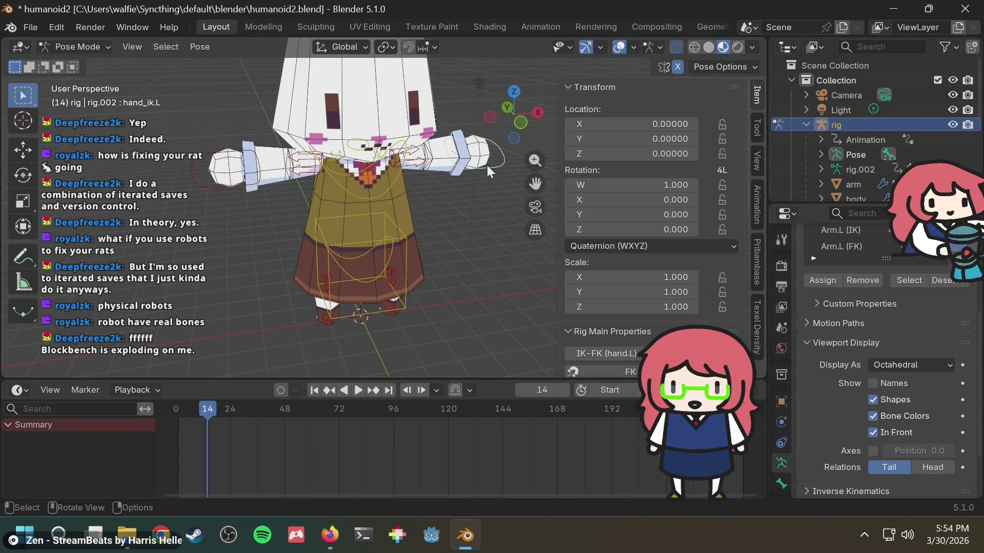
key("g")
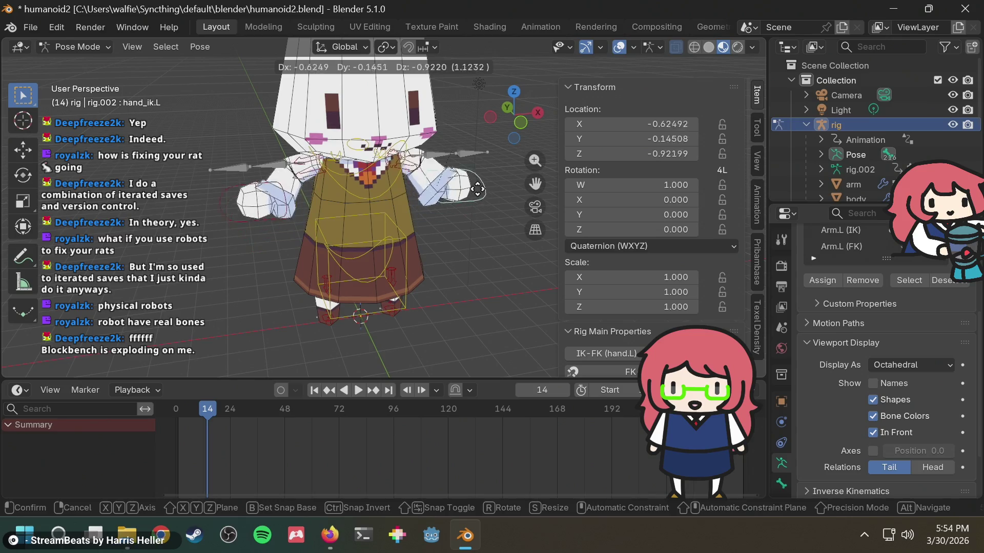
right_click(473, 203)
left_click(382, 224)
key("g")
right_click(445, 146)
scroll(445, 147, "up", 1)
middle_click_drag(444, 146, 490, 295, "shift")
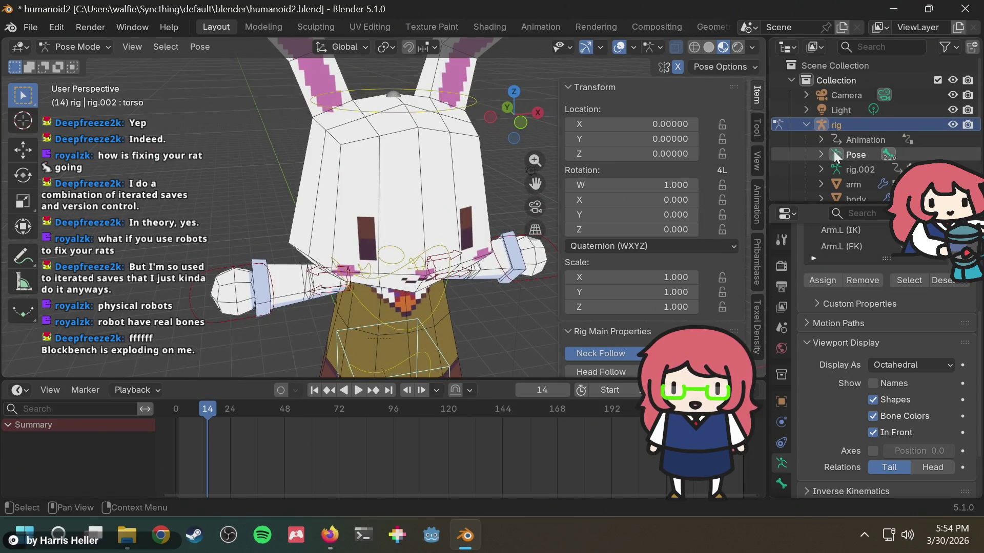
left_click(850, 152)
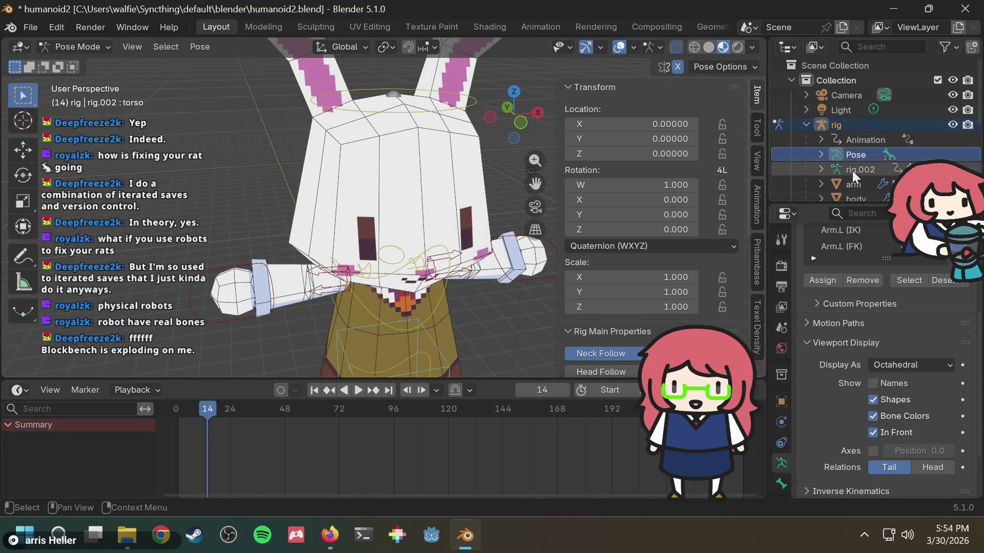
left_click(851, 169)
left_click(98, 51)
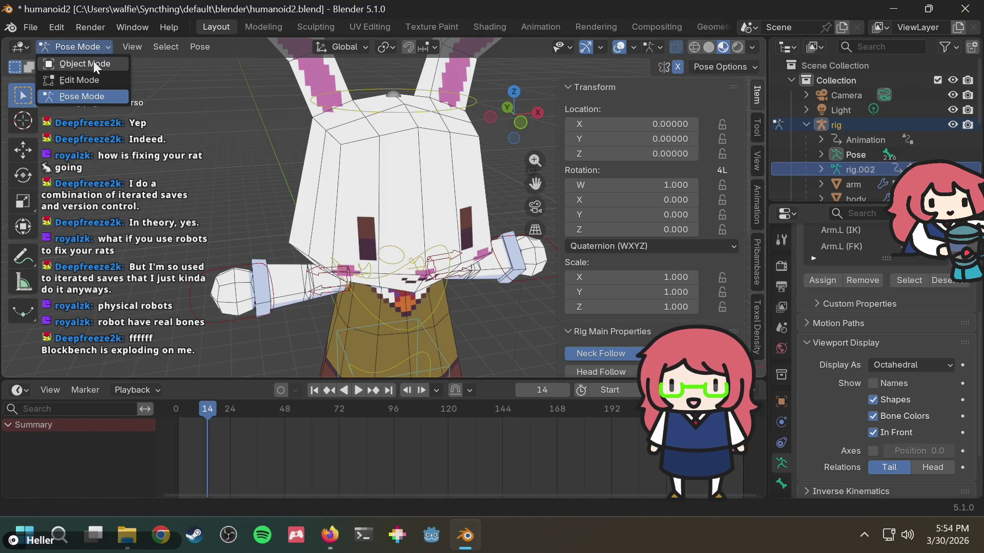
left_click(94, 62)
left_click(902, 128)
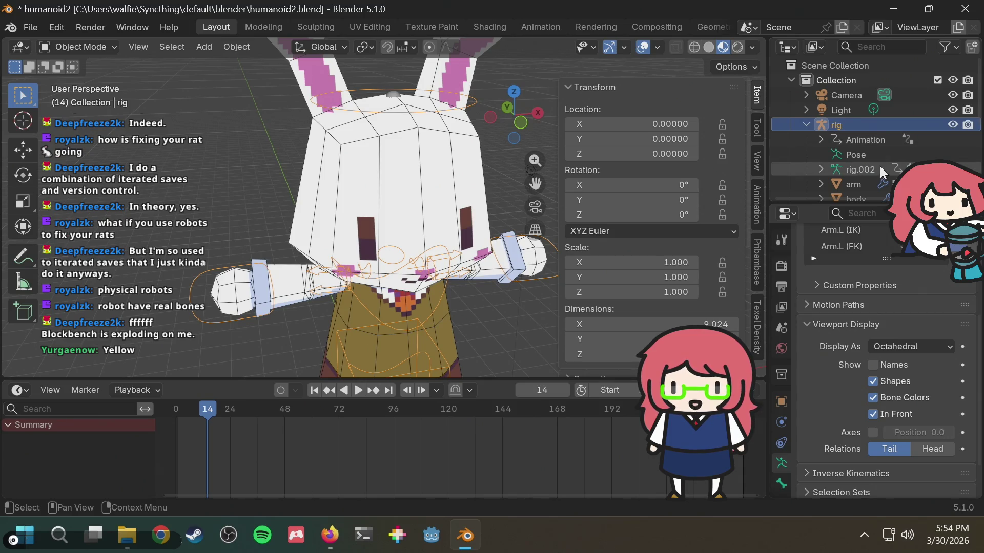
Select rig.002 and browse the N-panel View, Tool and Item tabs down to Rig Layers.
left_click(862, 159)
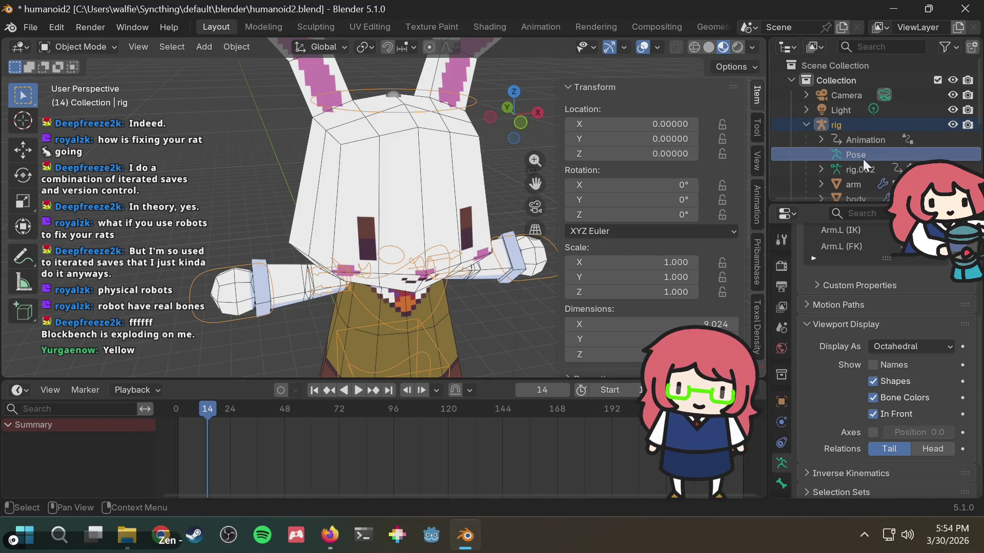
left_click(860, 167)
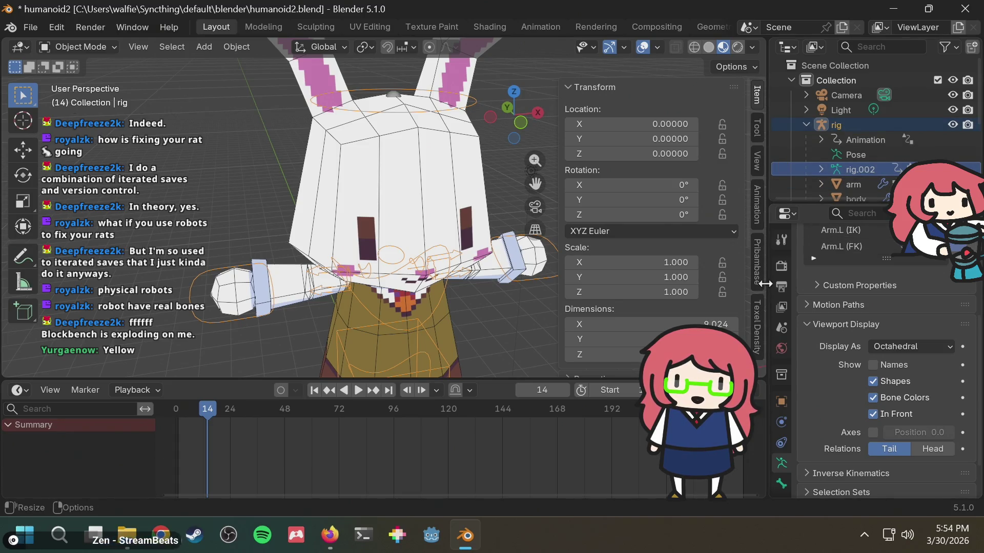
left_click(753, 169)
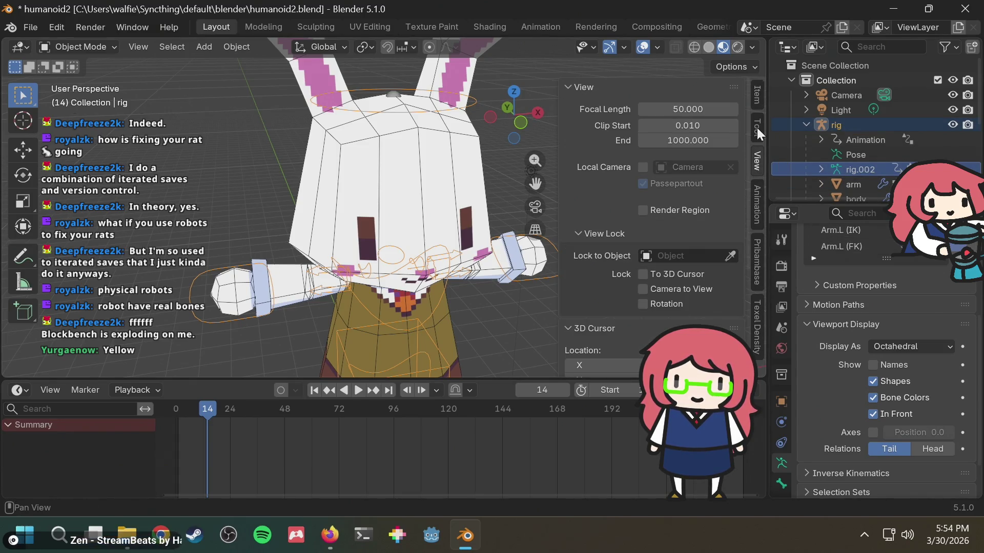
left_click(756, 132)
left_click(757, 101)
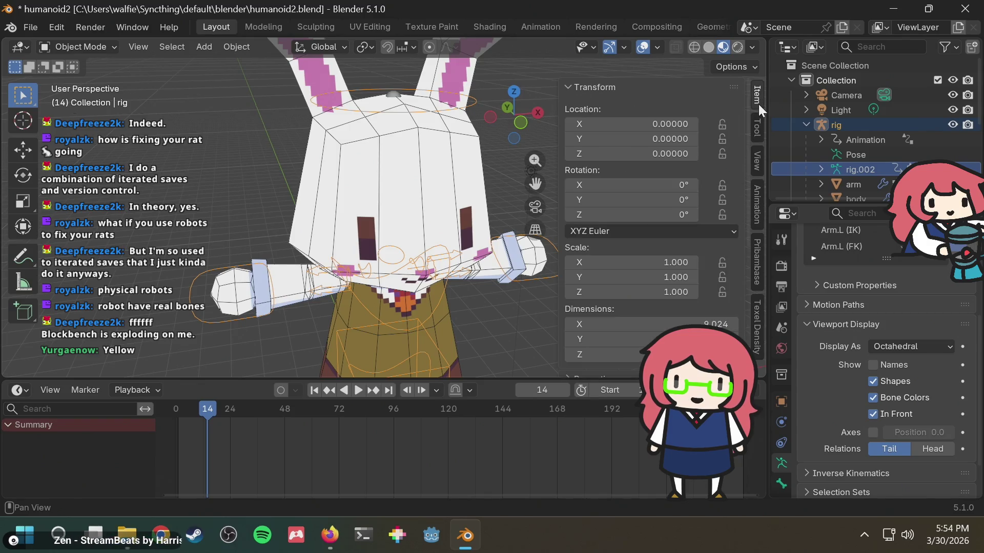
left_click(850, 126)
scroll(621, 174, "down", 3)
scroll(622, 173, "down", 5)
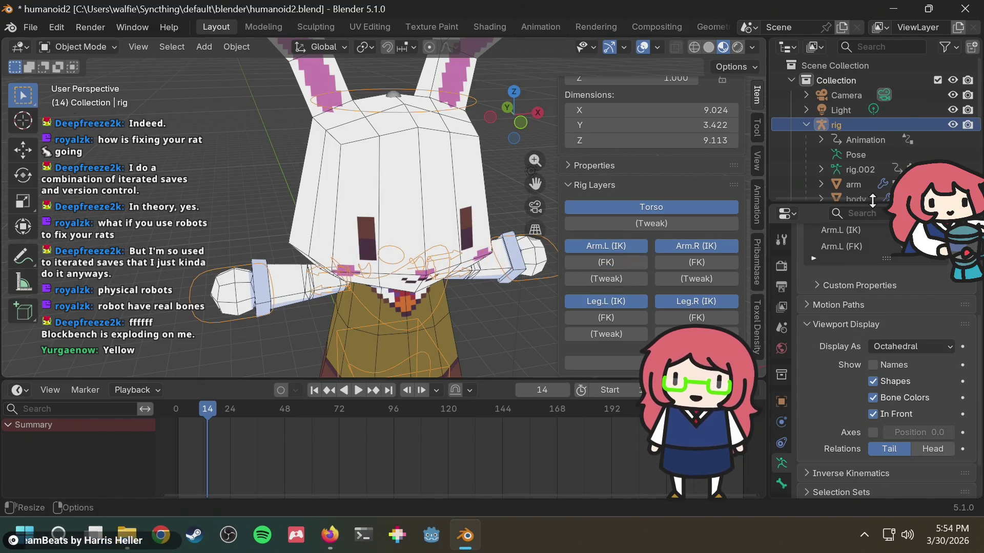
left_click(845, 164)
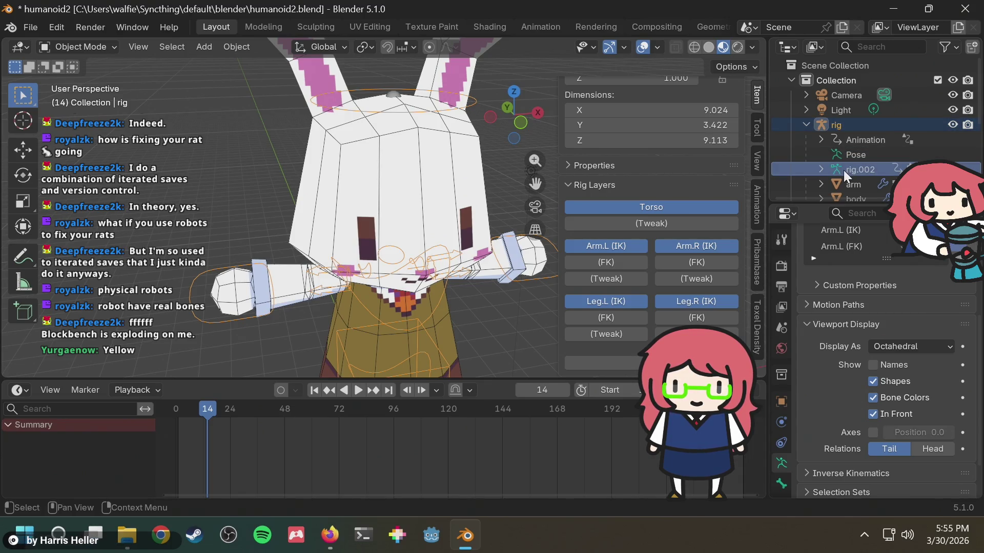
key("alt+Tab")
key("alt+Tab")
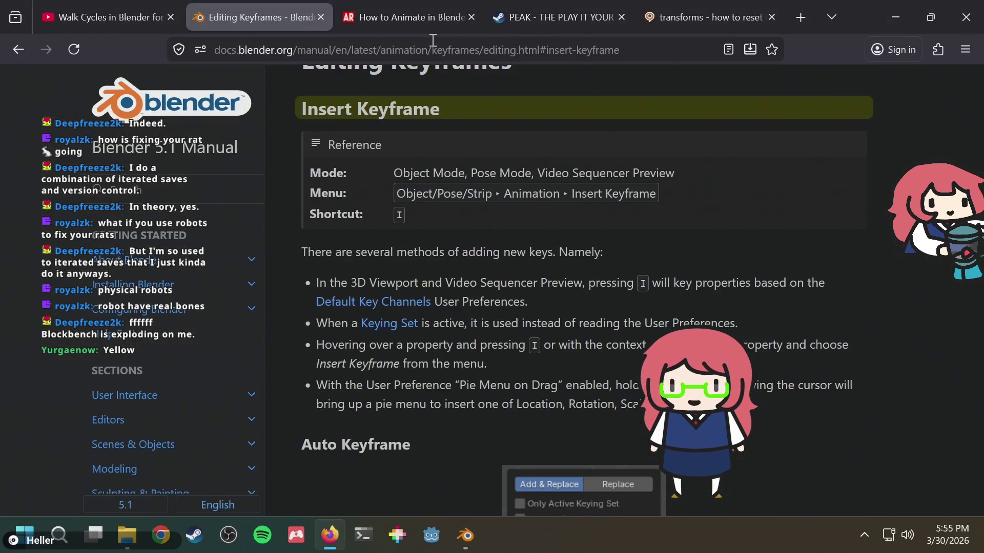
Search the web for 'blender show rigify bone', then replace 'rigify' with 'above' in the query.
left_click(433, 40)
type("blender show ")
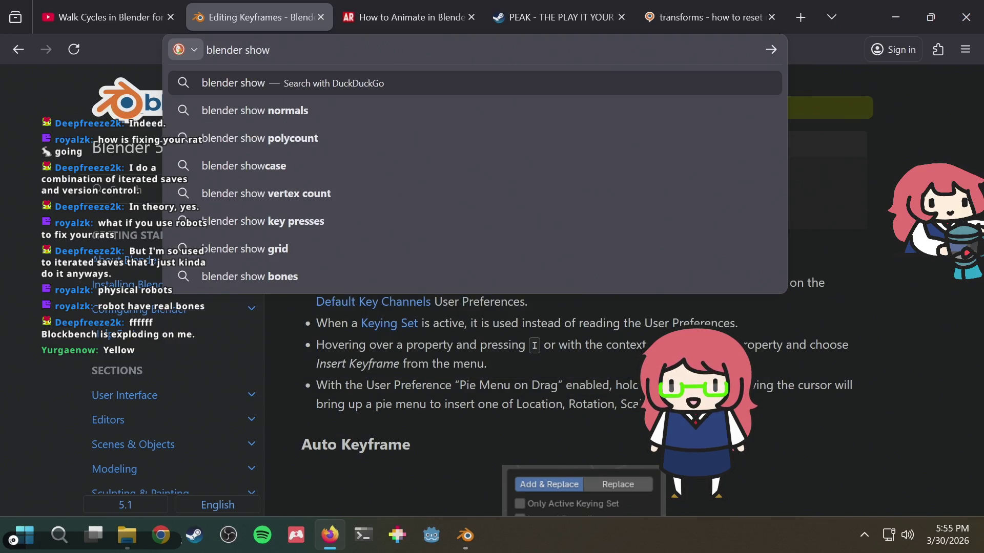
type("rigify bone")
key("Return")
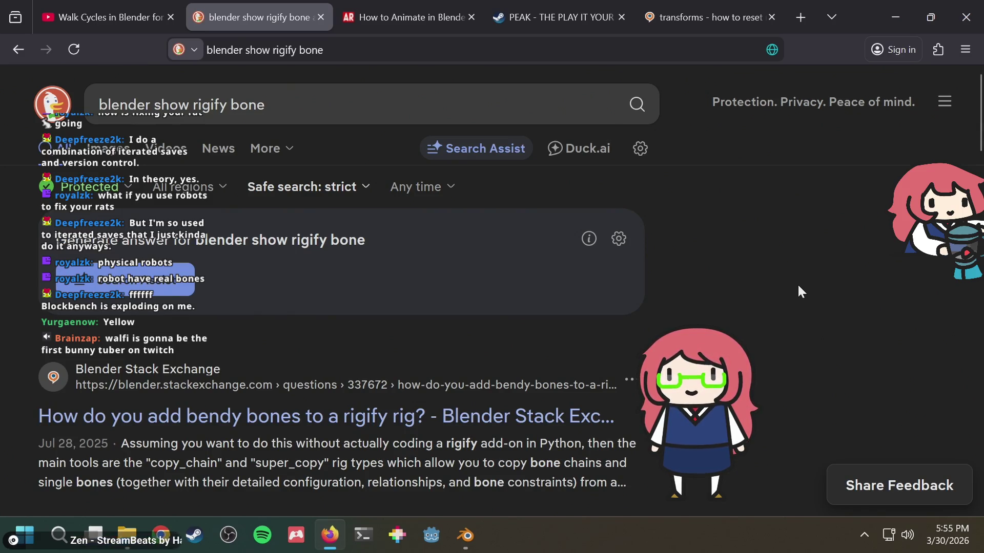
scroll(798, 287, "down", 2)
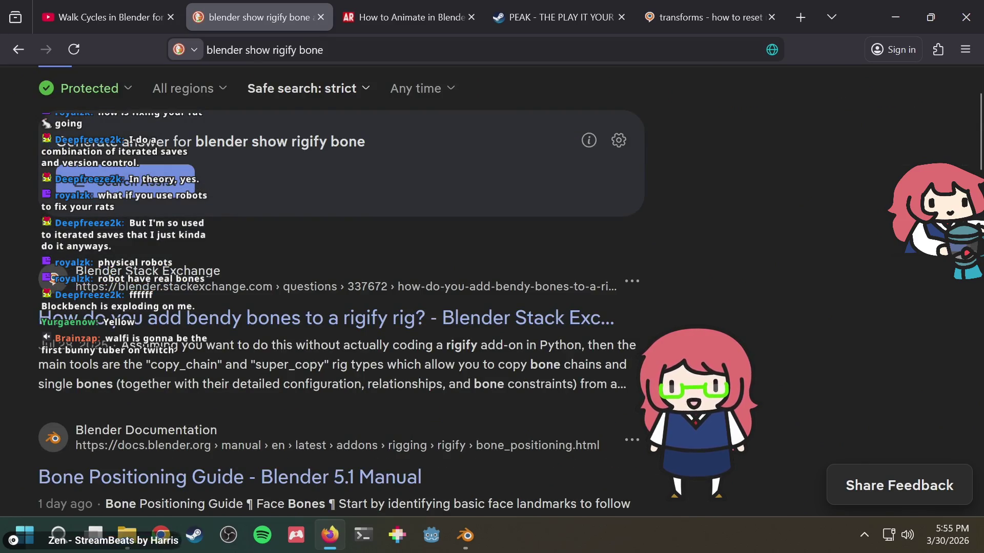
scroll(430, 405, "up", 2)
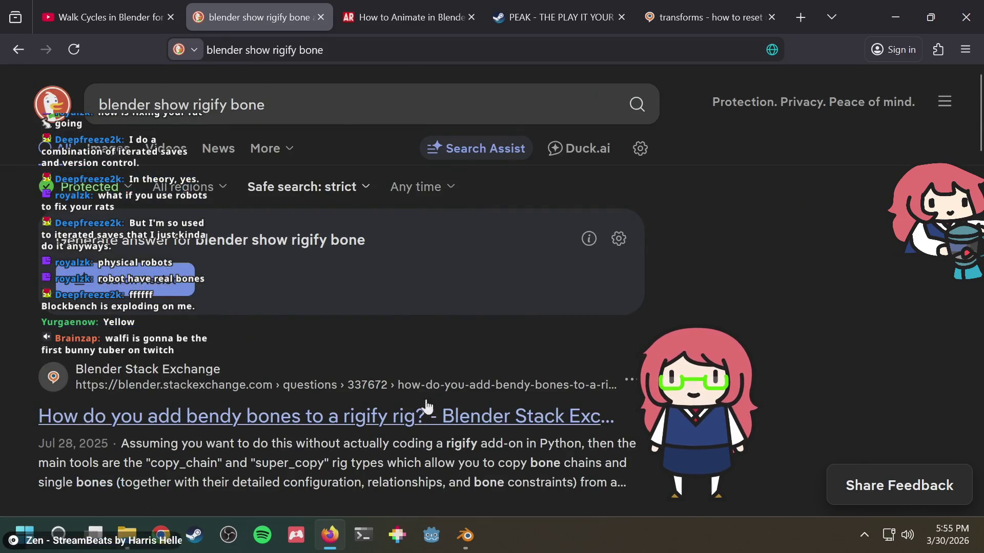
scroll(414, 425, "down", 5)
scroll(432, 410, "up", 5)
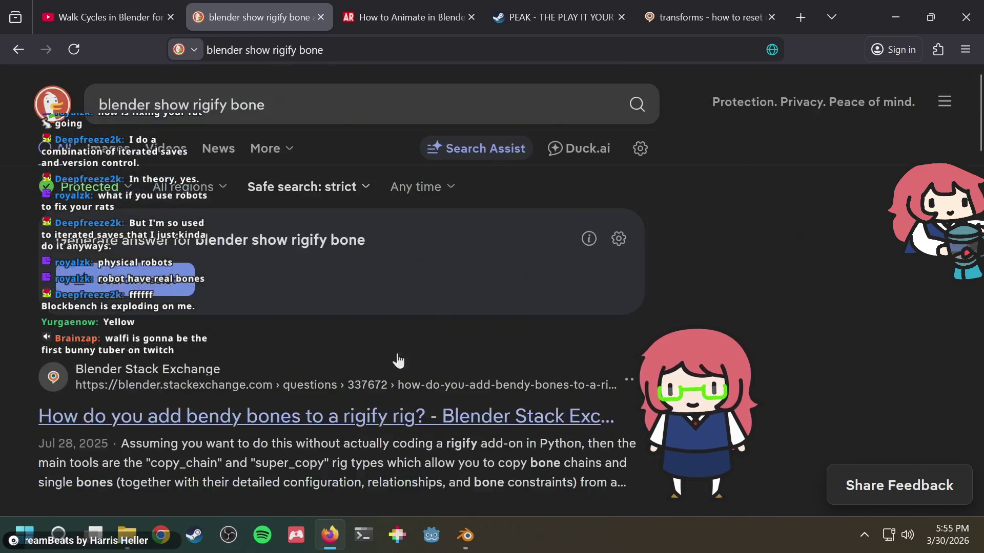
double_click(206, 106)
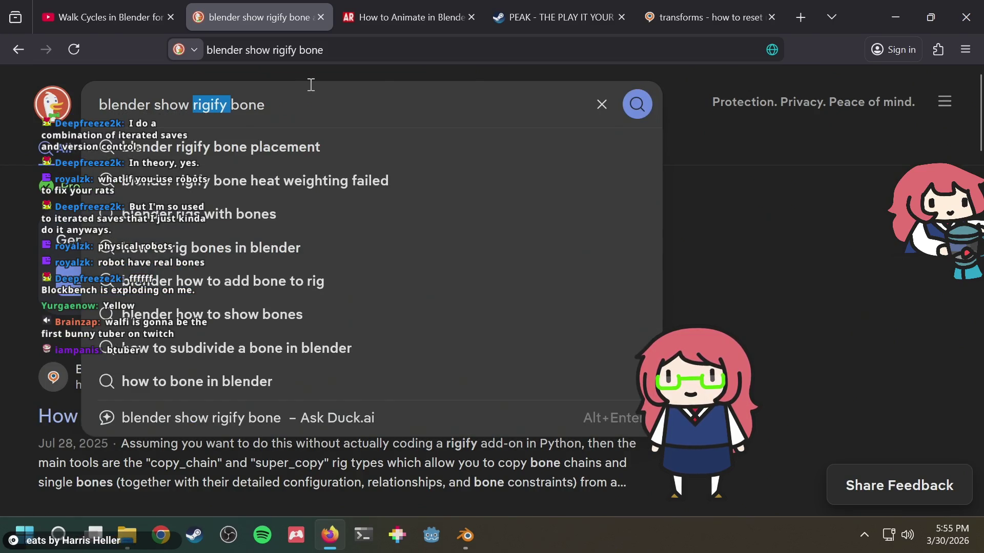
key("BackSpace")
type("above")
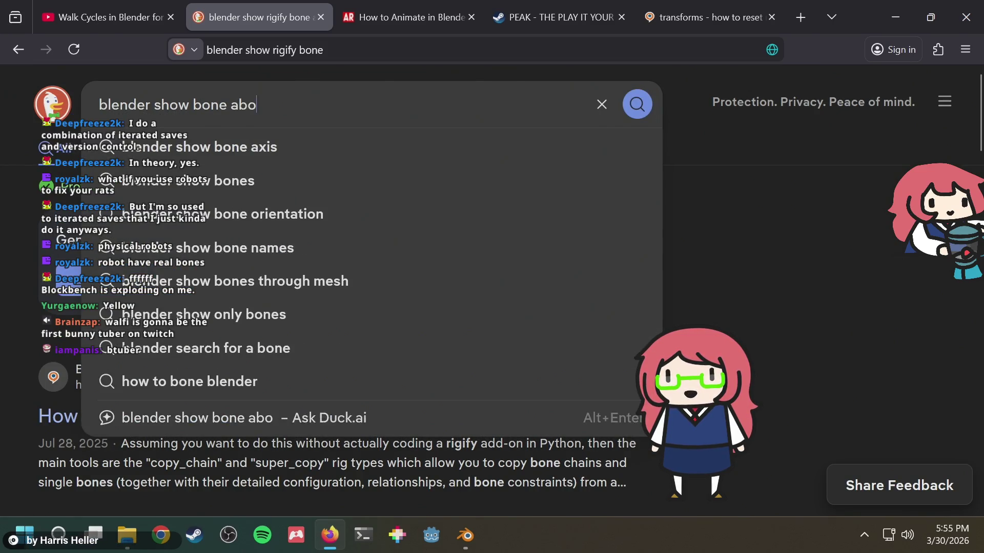
key("Return")
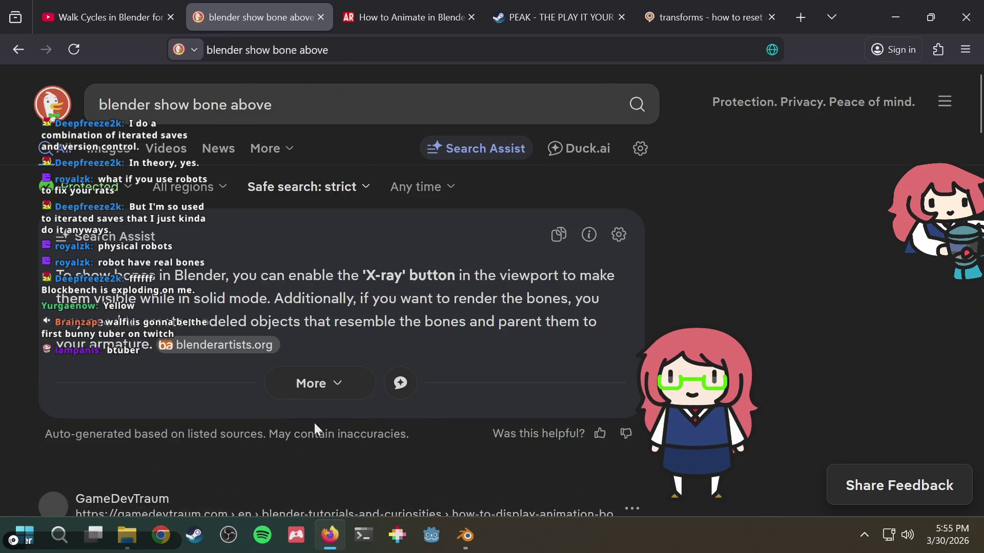
Read gamedevtraum's bones-in-front tutorial down to its In Front checkbox step.
scroll(327, 390, "down", 3)
left_click(359, 351)
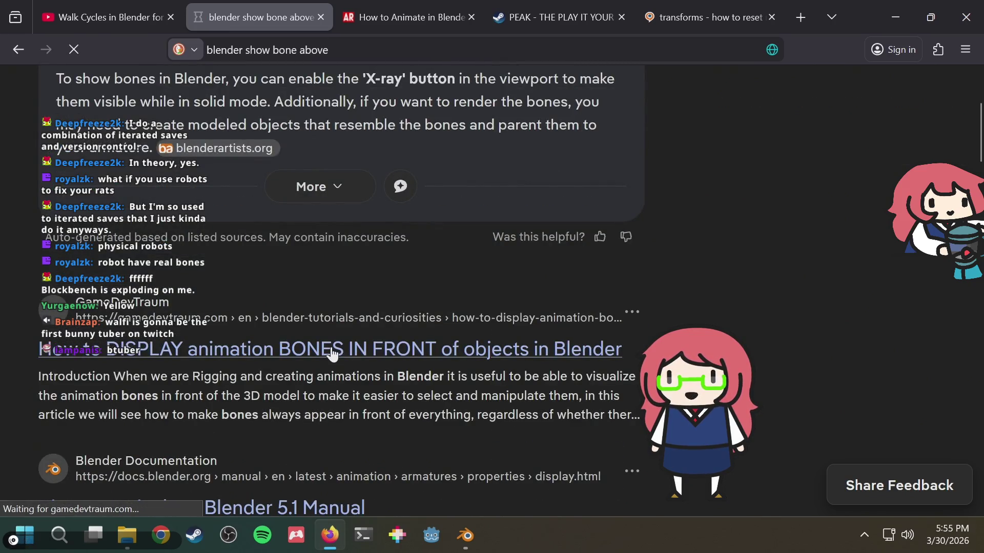
scroll(488, 364, "down", 1)
scroll(549, 357, "down", 3)
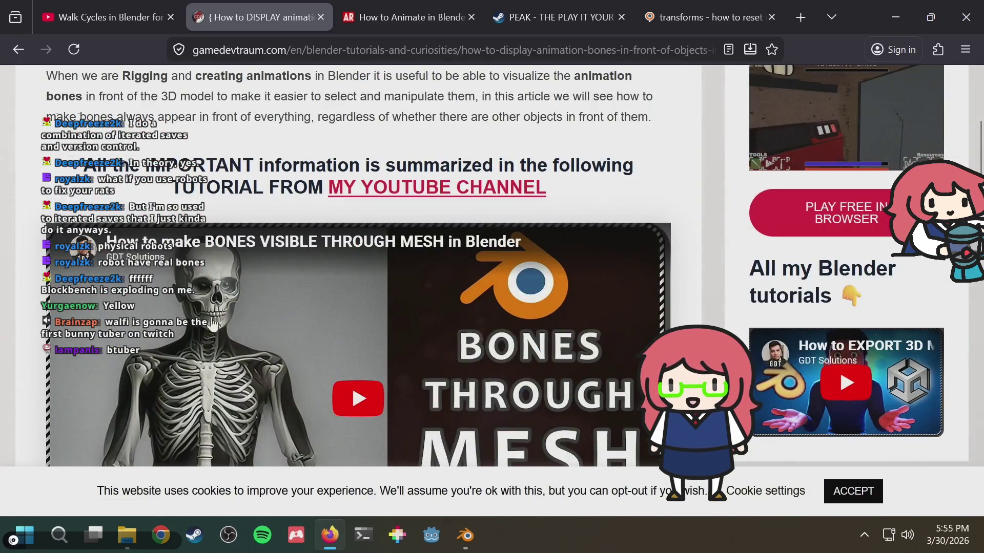
scroll(615, 296, "down", 3)
scroll(685, 293, "up", 2)
scroll(685, 295, "down", 7)
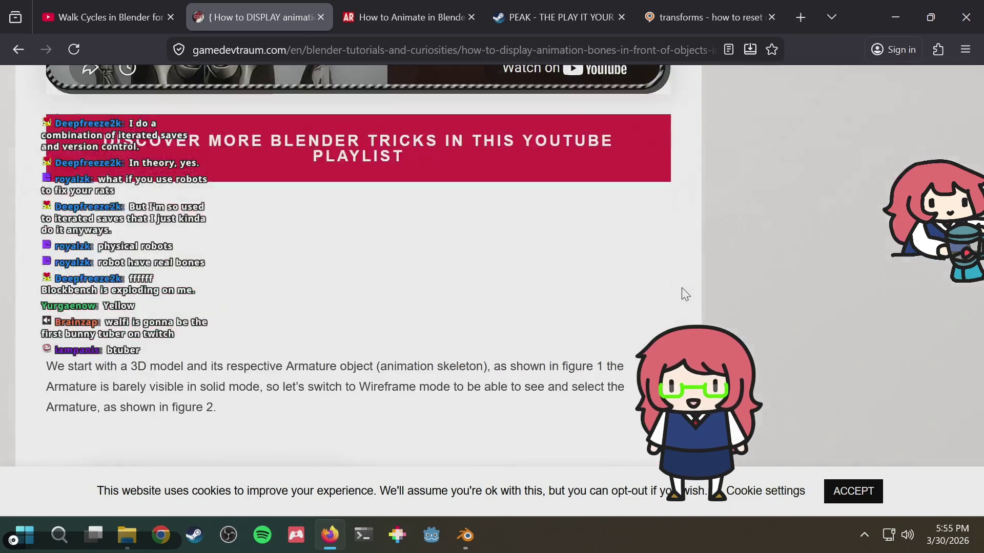
scroll(685, 294, "down", 5)
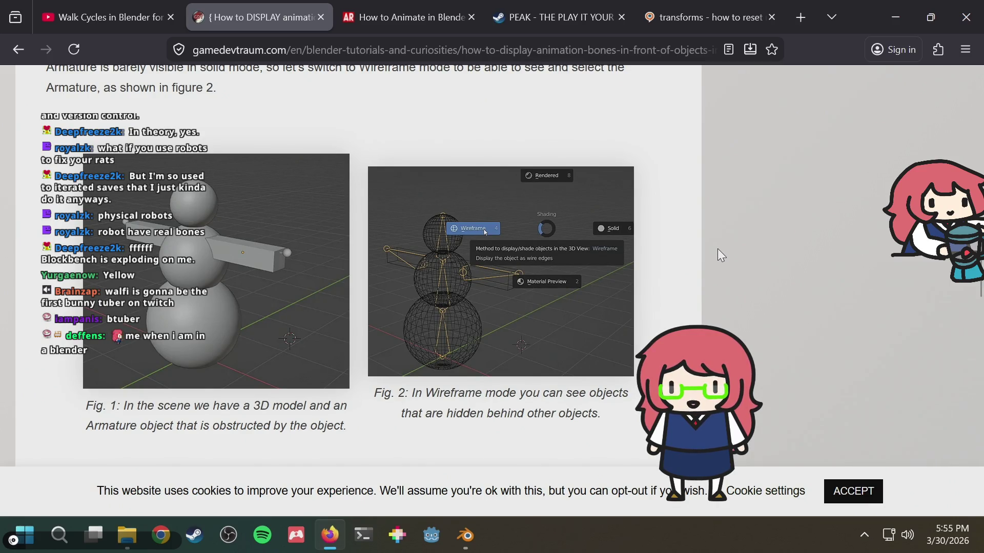
scroll(718, 250, "down", 9)
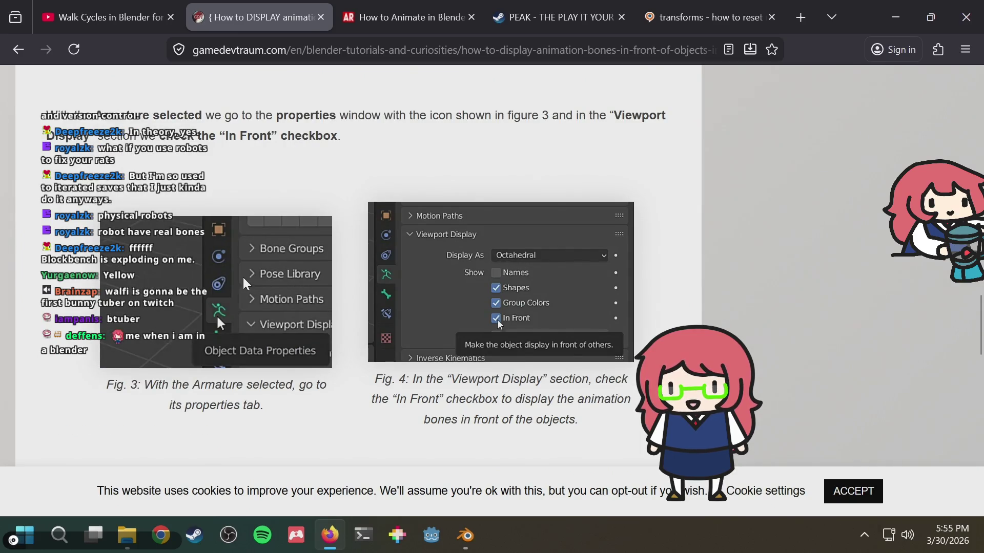
key("alt+Tab")
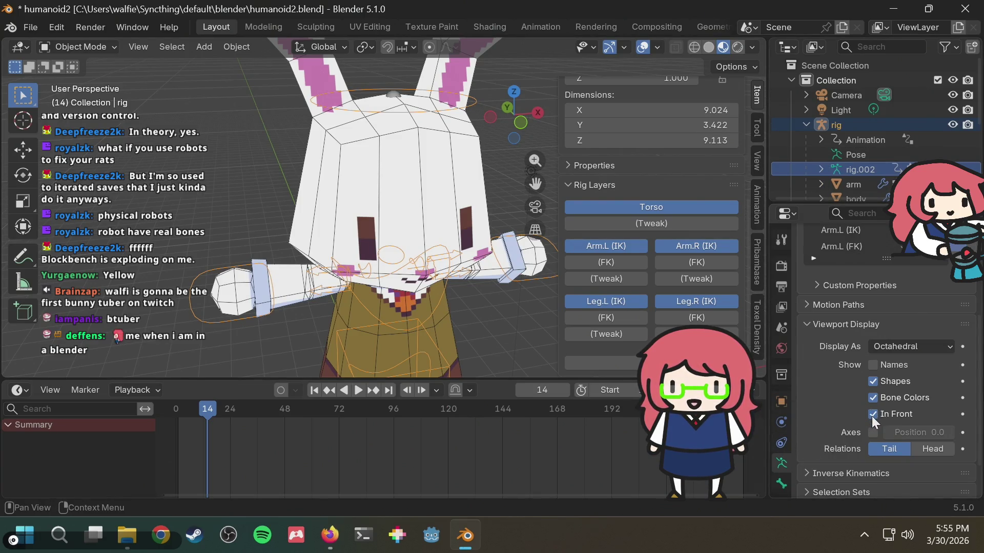
Solo the DEF bone collection so only deform bones show, and make it active.
scroll(865, 312, "up", 3)
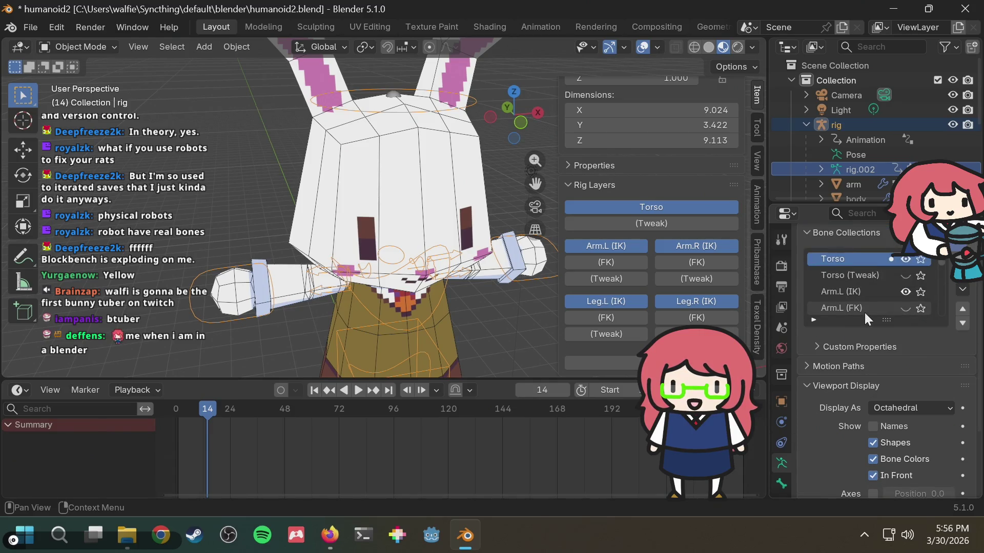
scroll(875, 300, "down", 6)
scroll(878, 301, "down", 3)
left_click(922, 309)
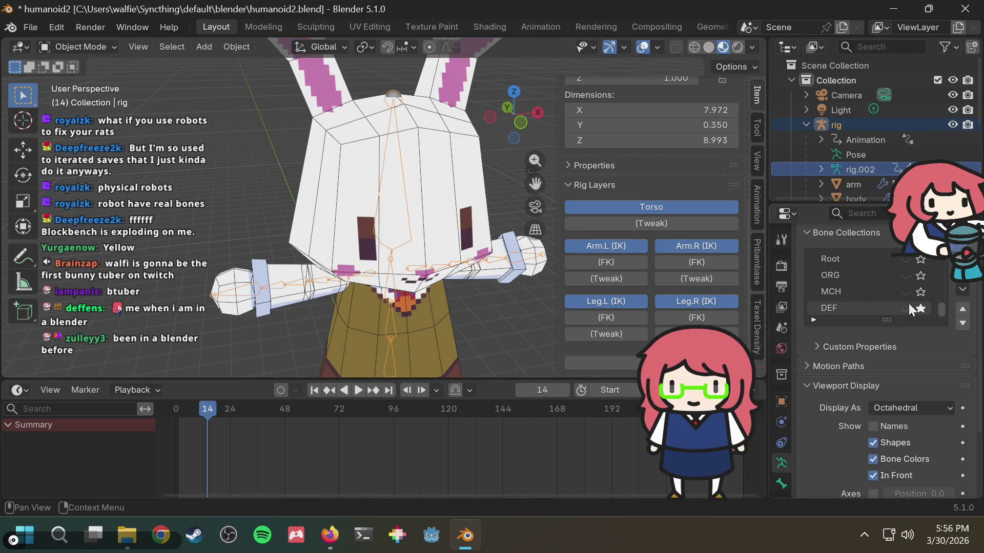
left_click(902, 308)
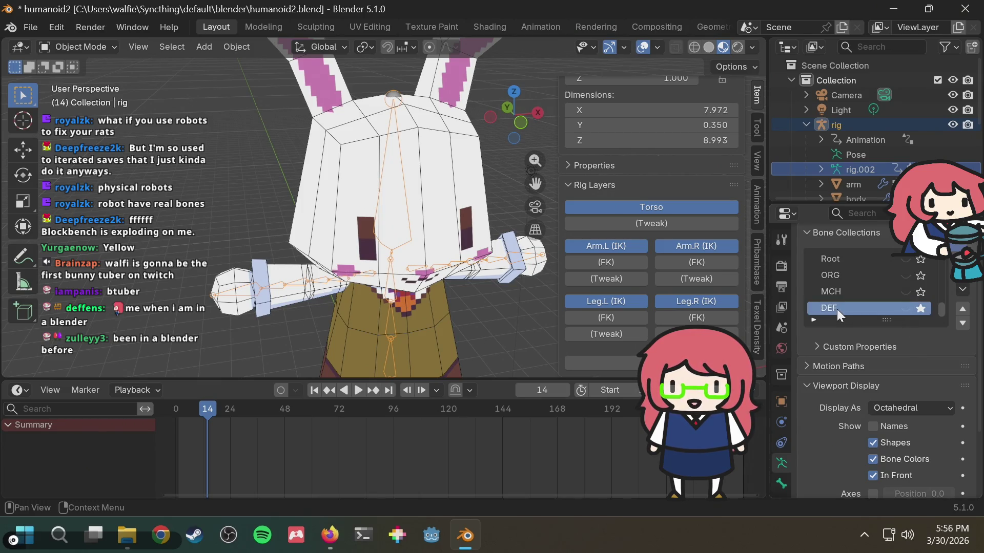
Orbit around the bunny, save humanoid2.blend, and reselect the rig.
left_click(229, 170)
mouse_move(229, 170)
middle_mouse_down()
mouse_move(275, 178)
mouse_move(227, 156)
mouse_move(325, 179)
mouse_move(411, 281)
middle_mouse_up()
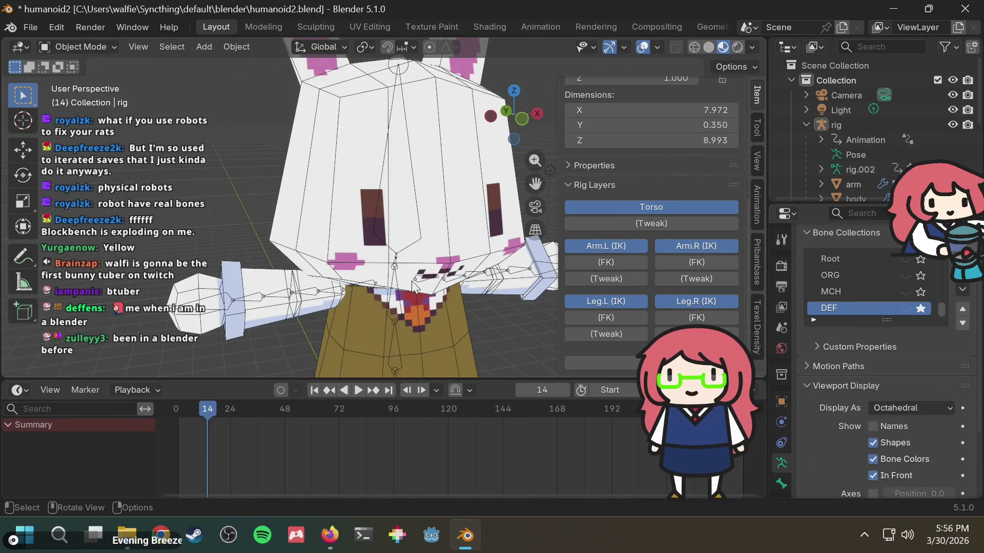
scroll(405, 262, "down", 4)
middle_click_drag(396, 243, 395, 278)
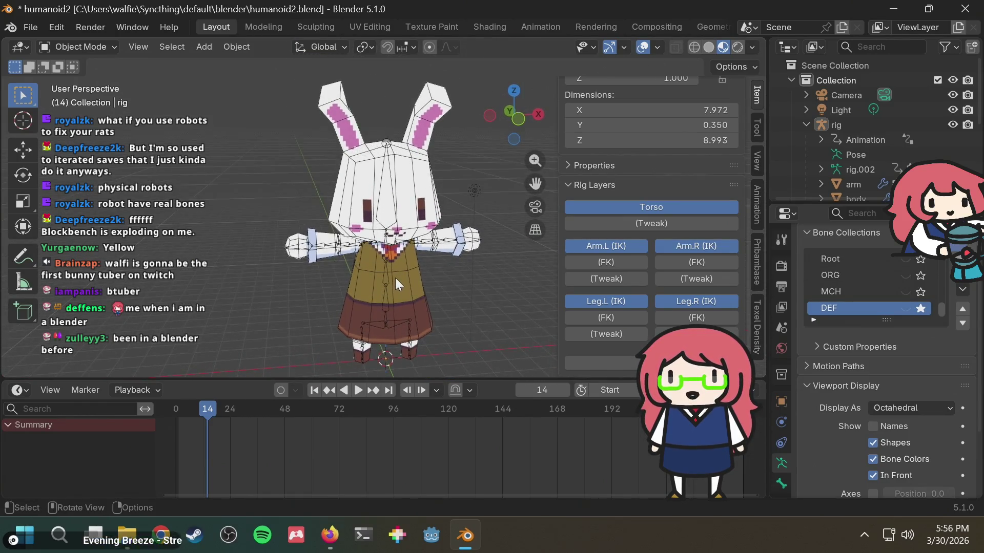
scroll(395, 278, "up", 2)
key("ctrl+s")
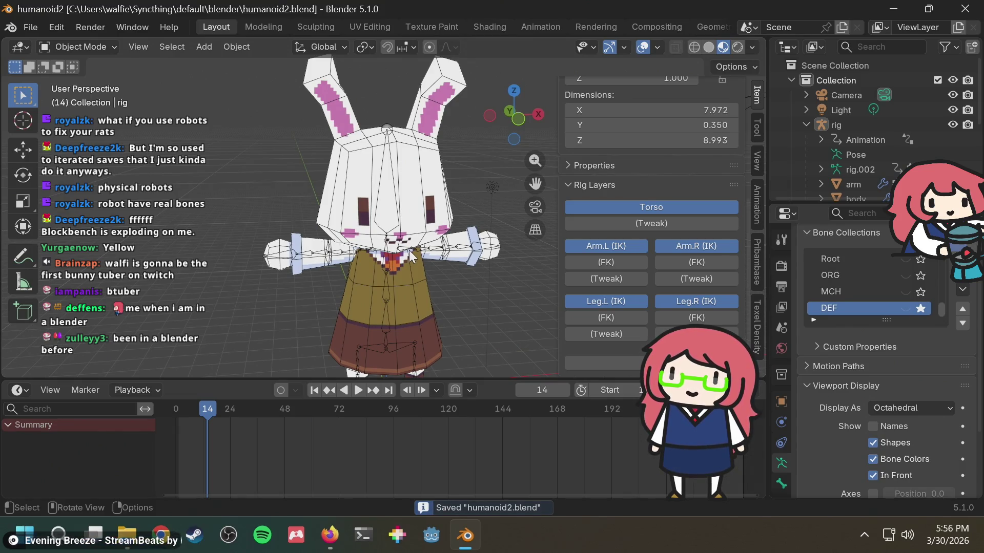
left_click(859, 128)
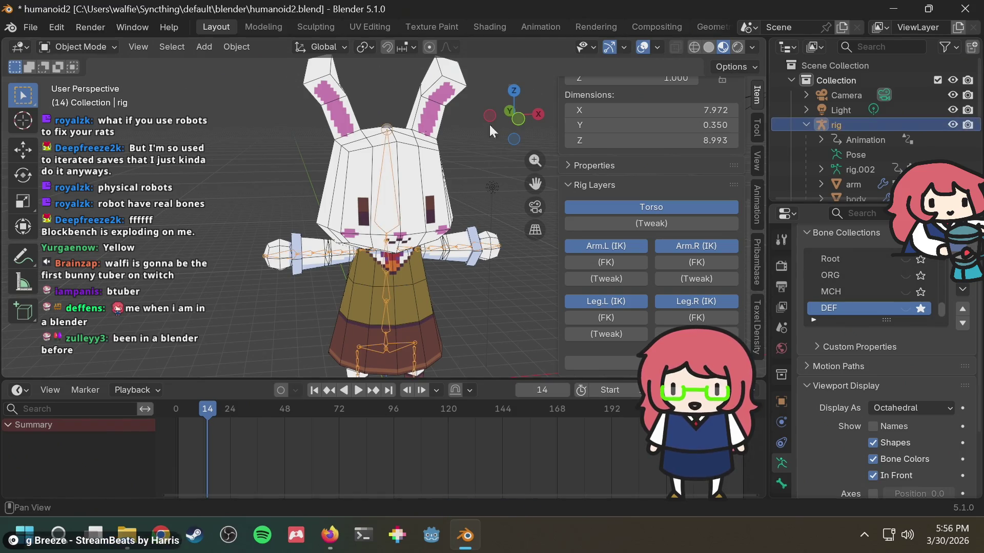
Switch the rig into Pose Mode and save the file.
left_click(98, 49)
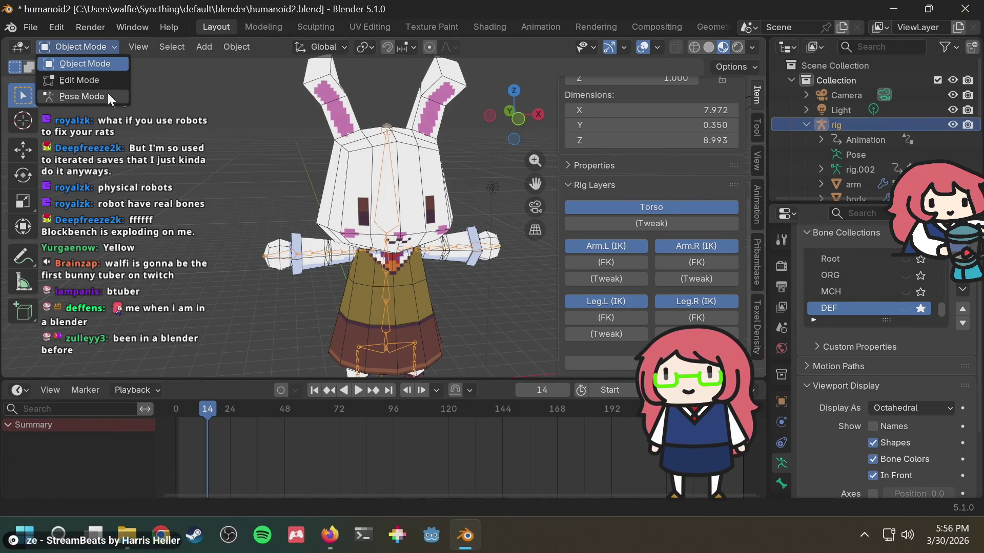
left_click(106, 96)
mouse_move(359, 277)
middle_mouse_down()
mouse_move(379, 279)
mouse_move(368, 281)
middle_mouse_up()
scroll(368, 281, "up", 1)
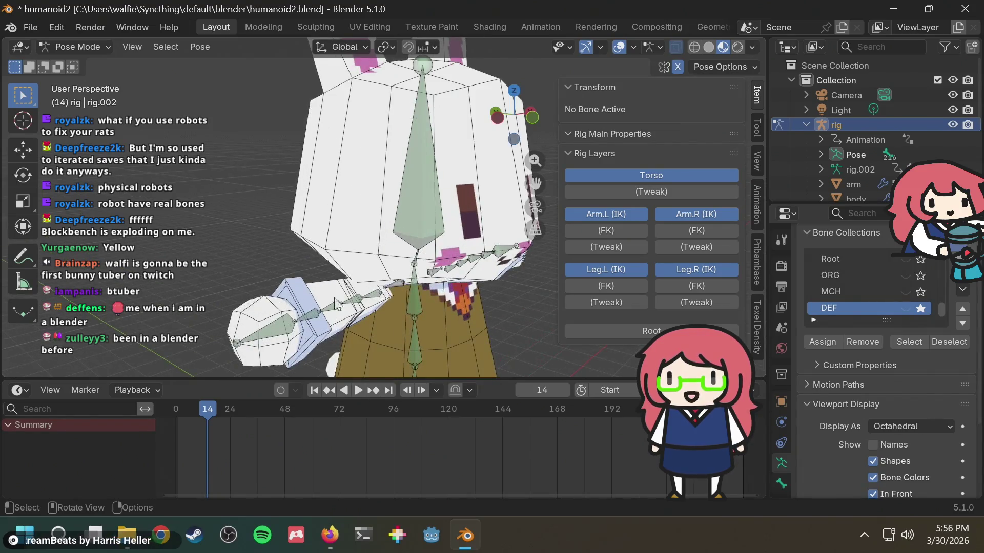
scroll(368, 280, "up", 1)
scroll(925, 396, "down", 5)
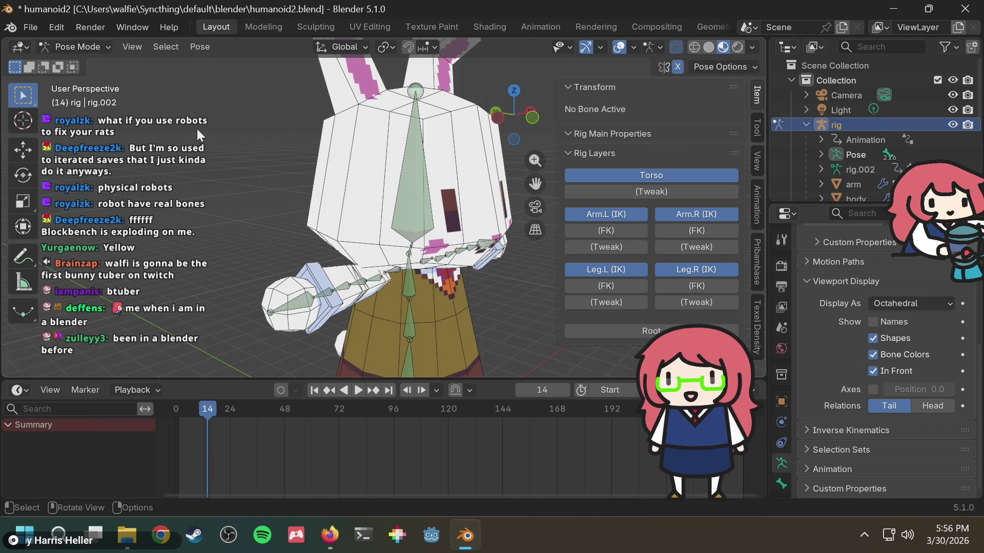
key("ctrl+s")
Return to Object Mode, check the bunny's head mesh, reselect the rig, and save.
left_click(82, 45)
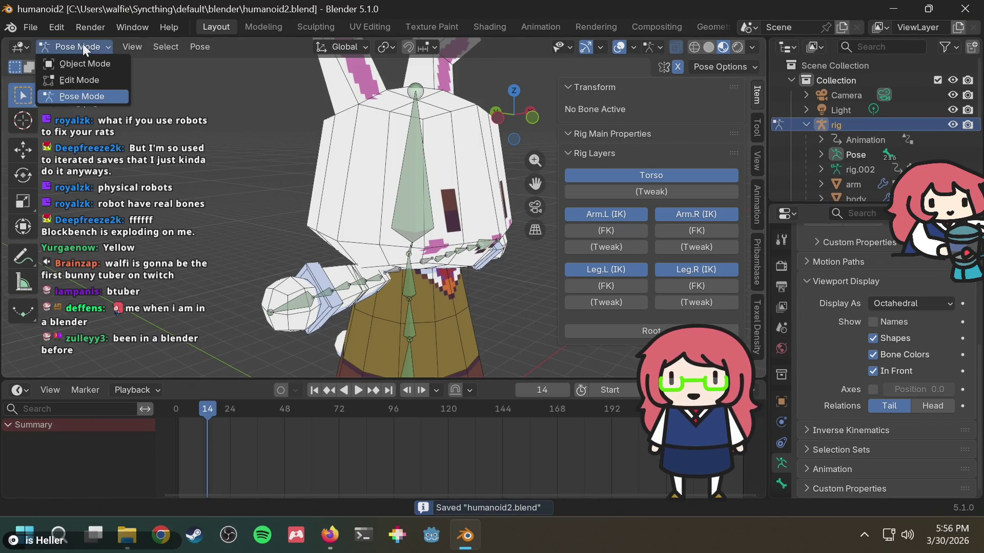
left_click(91, 59)
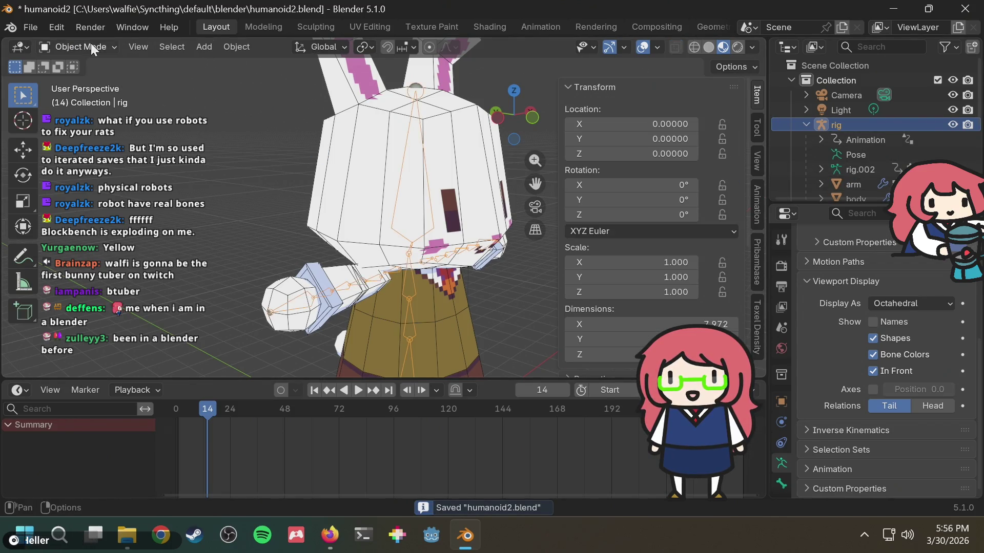
left_click(373, 206)
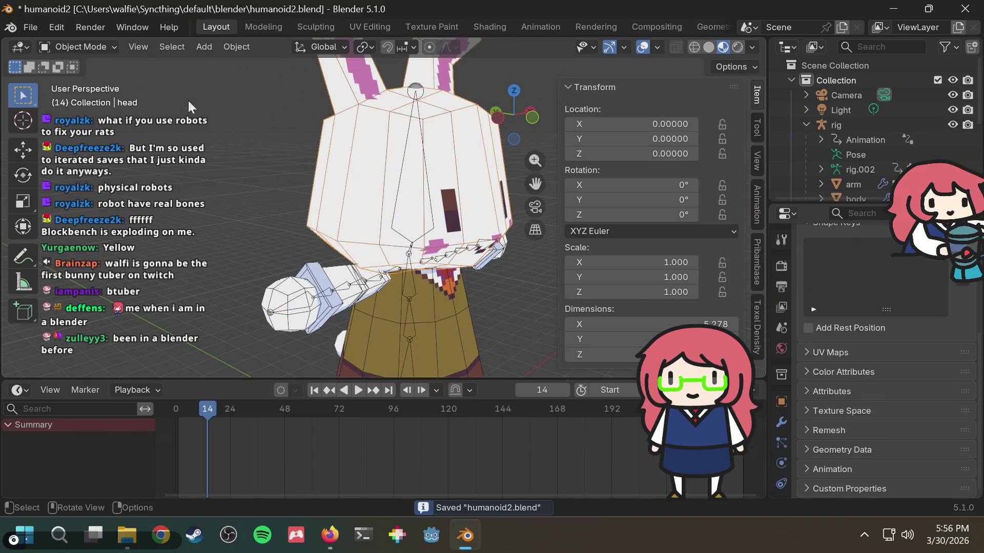
left_click(844, 123)
key("ctrl+s")
Put the rig back in Pose Mode and toggle the left arm controls' visibility.
left_click(78, 45)
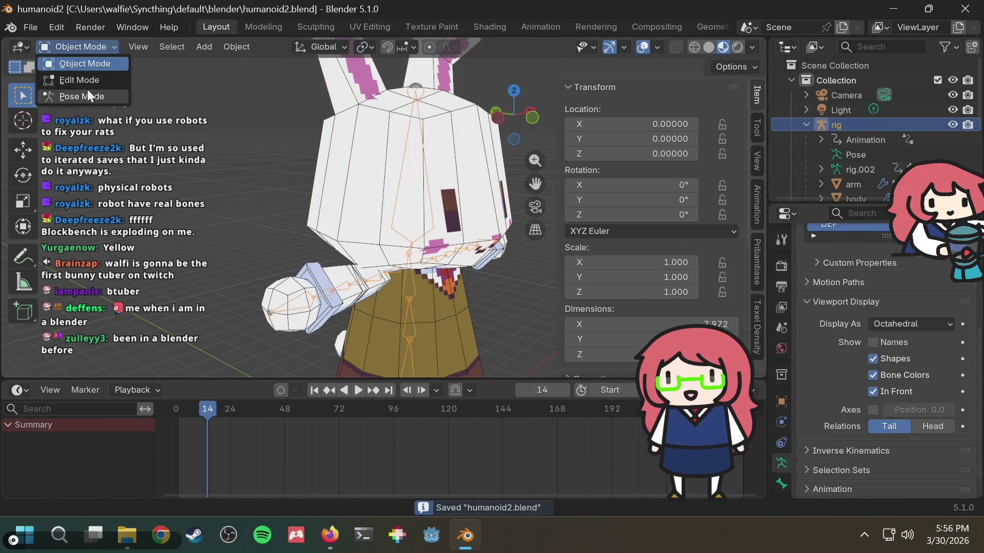
left_click(87, 96)
mouse_move(368, 286)
middle_mouse_down()
mouse_move(293, 302)
mouse_move(488, 293)
middle_mouse_up()
mouse_move(538, 220)
middle_mouse_down()
mouse_move(483, 201)
mouse_move(568, 214)
middle_mouse_up()
left_click(599, 216)
left_click(602, 235)
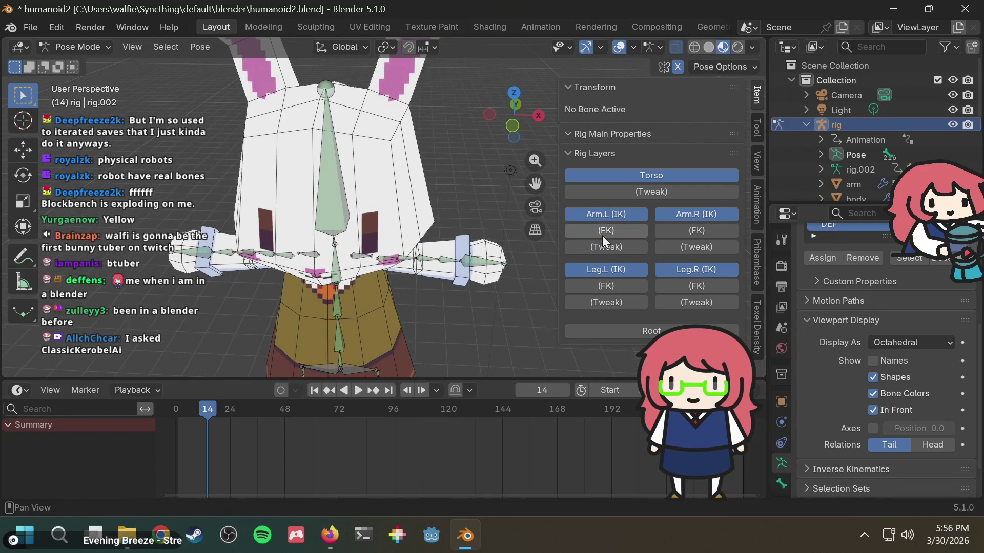
Select the DEF-hand.L bone and cancel an accidental scale, leaving the pose unchanged.
mouse_move(441, 188)
middle_mouse_down()
mouse_move(429, 149)
mouse_move(435, 94)
mouse_move(432, 218)
mouse_move(463, 214)
middle_mouse_up()
scroll(463, 214, "down", 3)
scroll(463, 214, "up", 3)
left_click(477, 248)
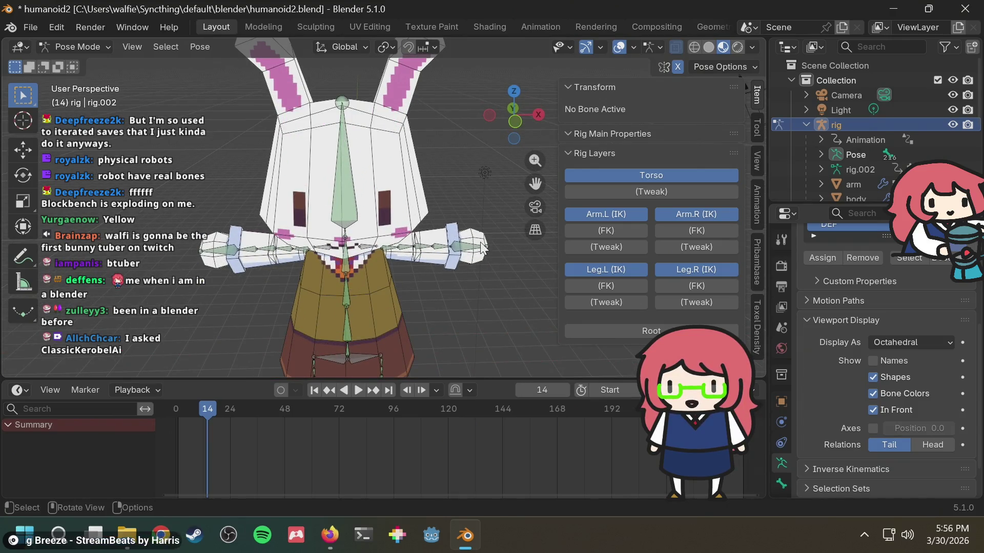
key("s")
key("Escape")
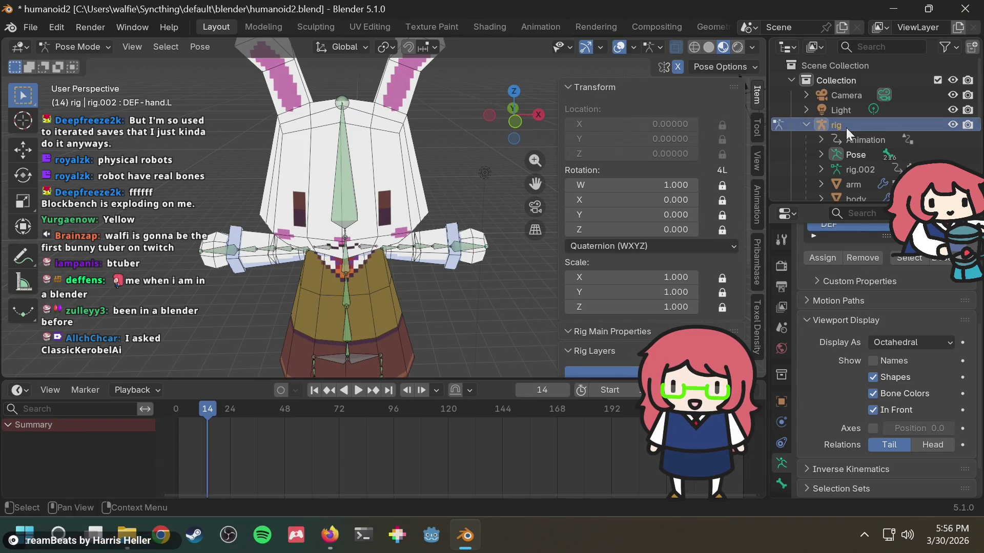
Orbit around the bunny and dismiss the mode list without changing mode.
scroll(498, 269, "up", 2)
scroll(439, 254, "down", 2)
mouse_move(440, 253)
middle_mouse_down()
mouse_move(505, 202)
mouse_move(408, 293)
mouse_move(252, 316)
mouse_move(387, 289)
mouse_move(423, 269)
middle_mouse_up()
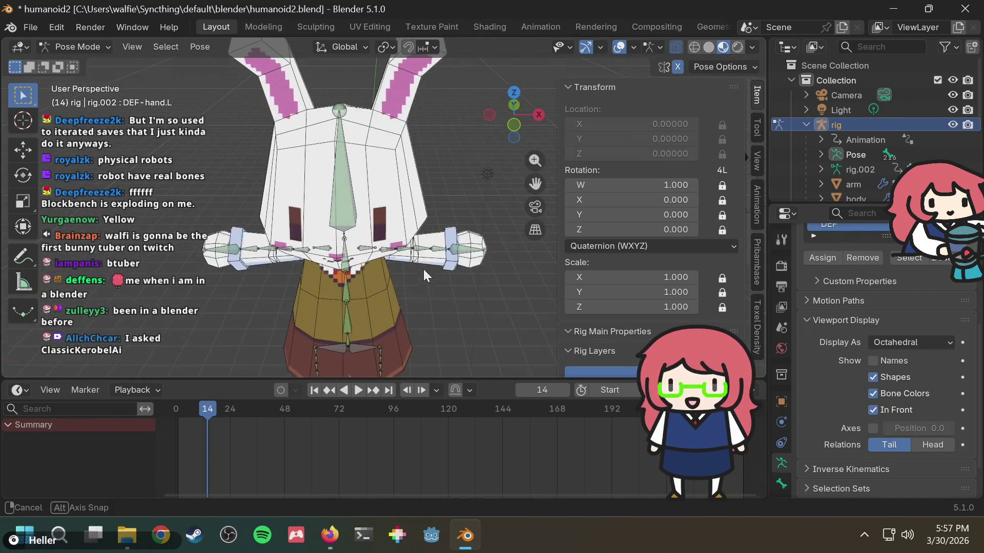
left_click(70, 45)
left_click(69, 43)
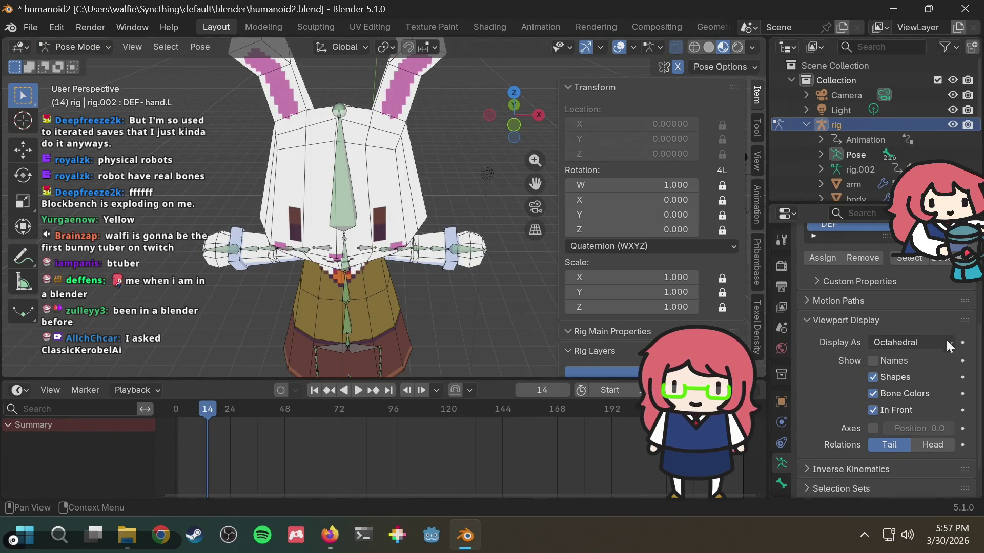
scroll(946, 336, "down", 2)
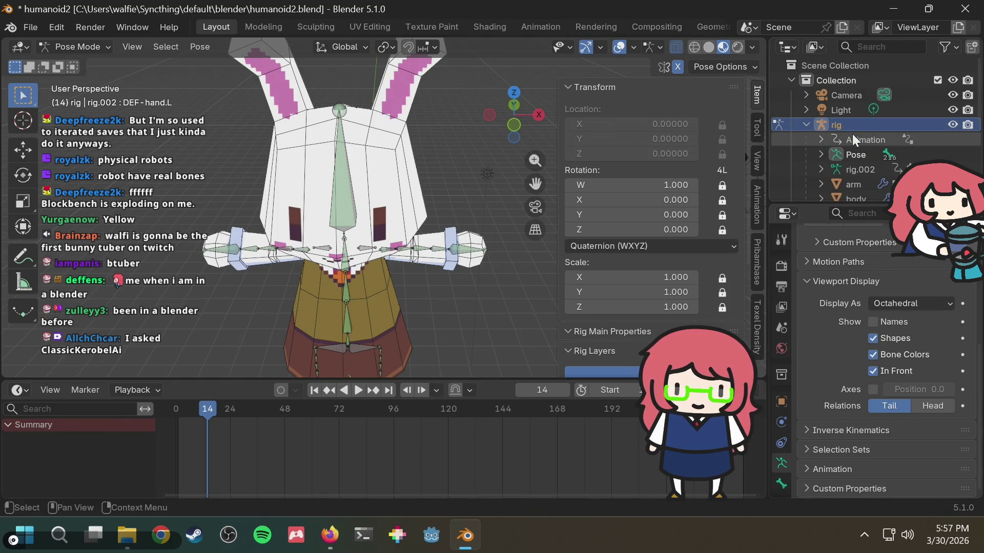
Return the rig to Object Mode and toggle In Front off and back on.
left_click(85, 49)
left_click(88, 65)
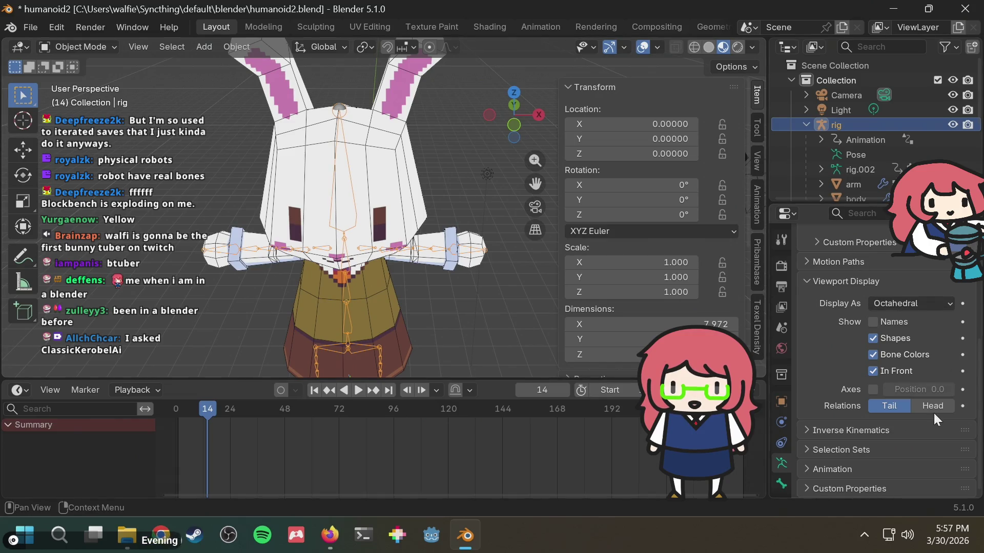
left_click(900, 376)
left_click(900, 373)
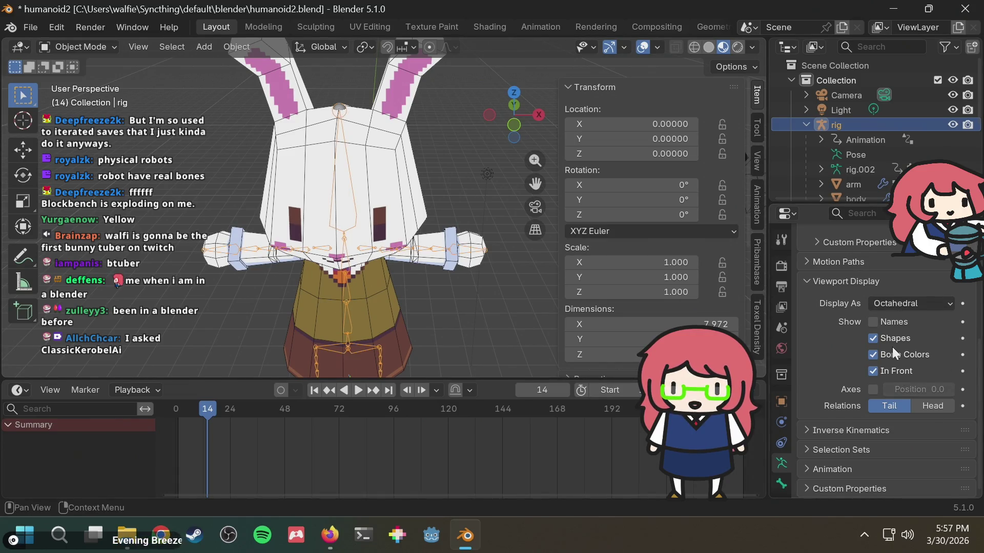
Unsolo the DEF bone collection and switch its visibility on.
scroll(893, 346, "up", 5)
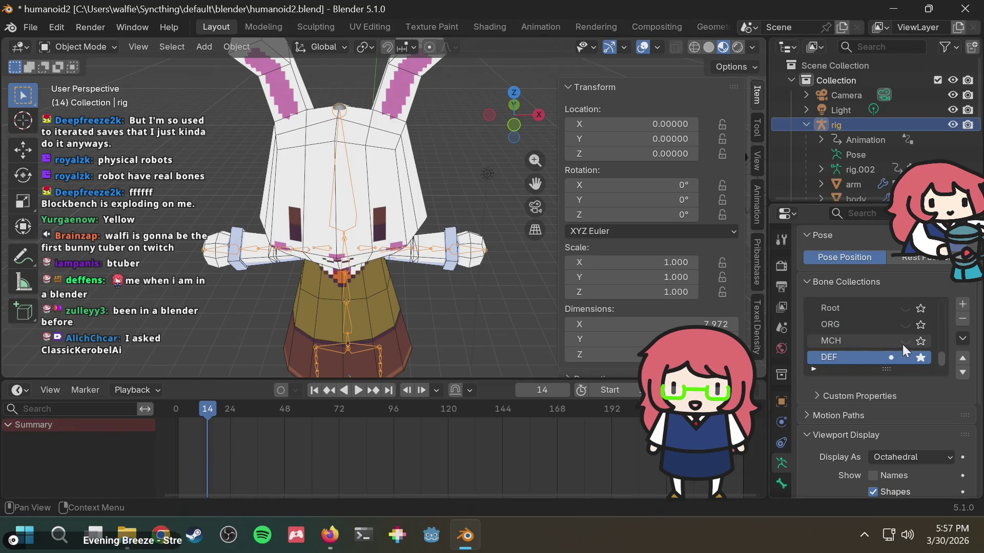
left_click_drag(940, 353, 945, 287)
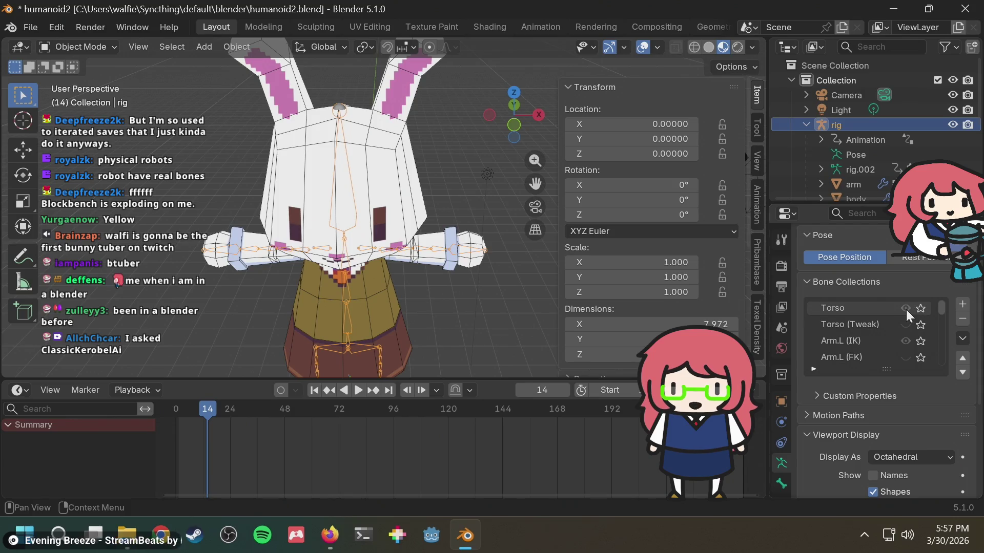
left_click_drag(936, 306, 940, 379)
left_click(921, 356)
left_click(906, 357)
Orbit from a side view back to a near-front view of the bunny.
mouse_move(435, 243)
middle_mouse_down()
mouse_move(292, 203)
mouse_move(300, 218)
mouse_move(359, 223)
mouse_move(338, 226)
mouse_move(412, 218)
mouse_move(430, 229)
mouse_move(352, 266)
middle_mouse_up()
scroll(300, 218, "up", 3)
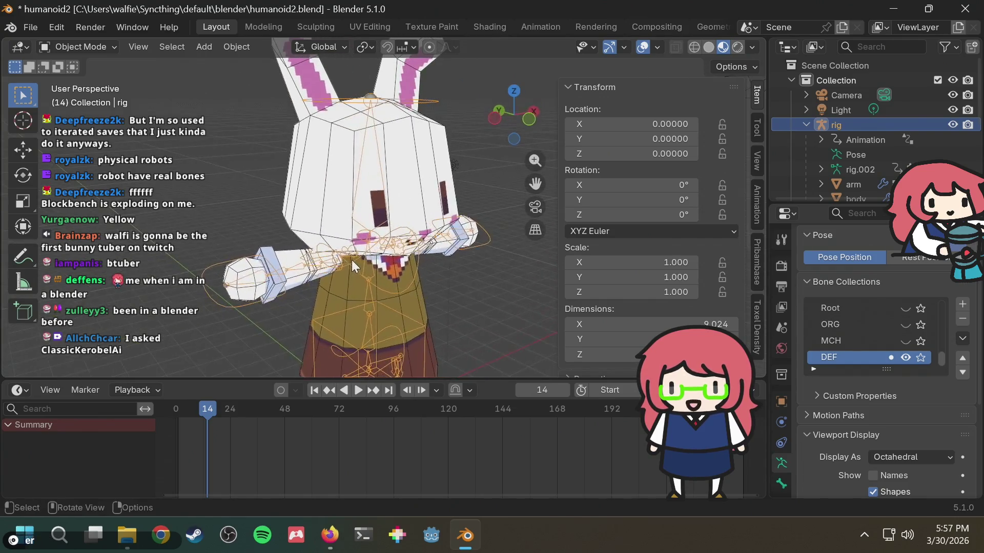
middle_click_drag(472, 241, 543, 194)
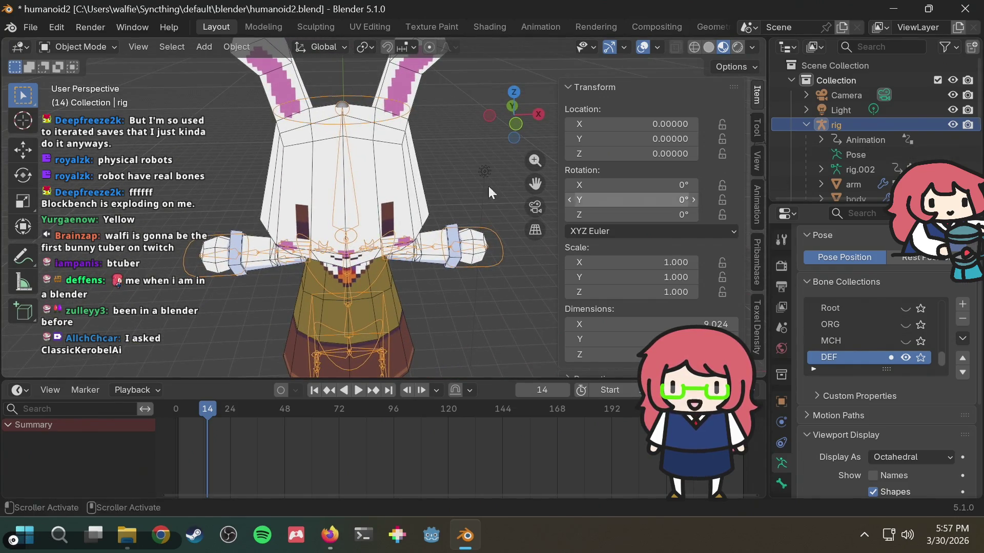
left_click(76, 46)
In Pose Mode, select the left hand IK control and trial-move it without committing.
left_click(67, 94)
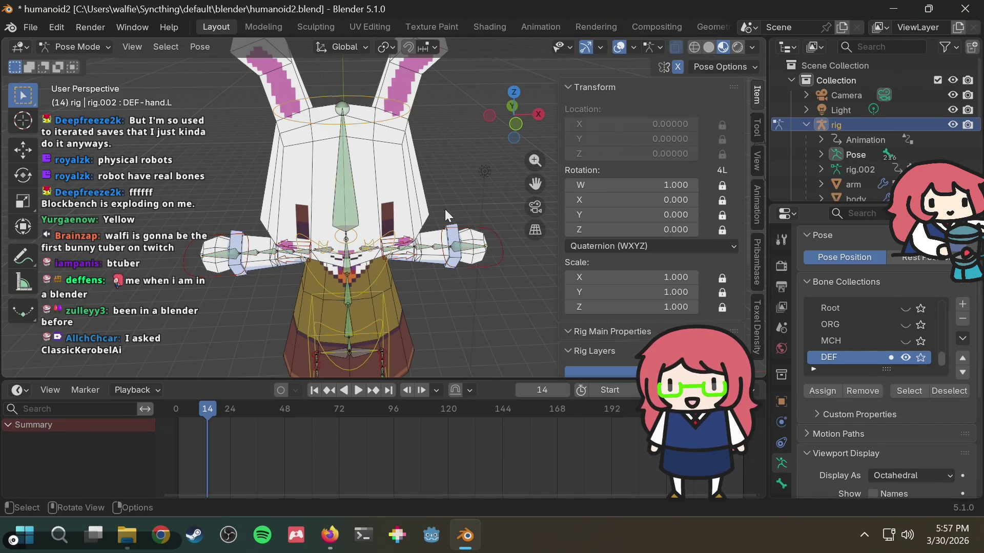
left_click(495, 248)
key("s")
key("Escape")
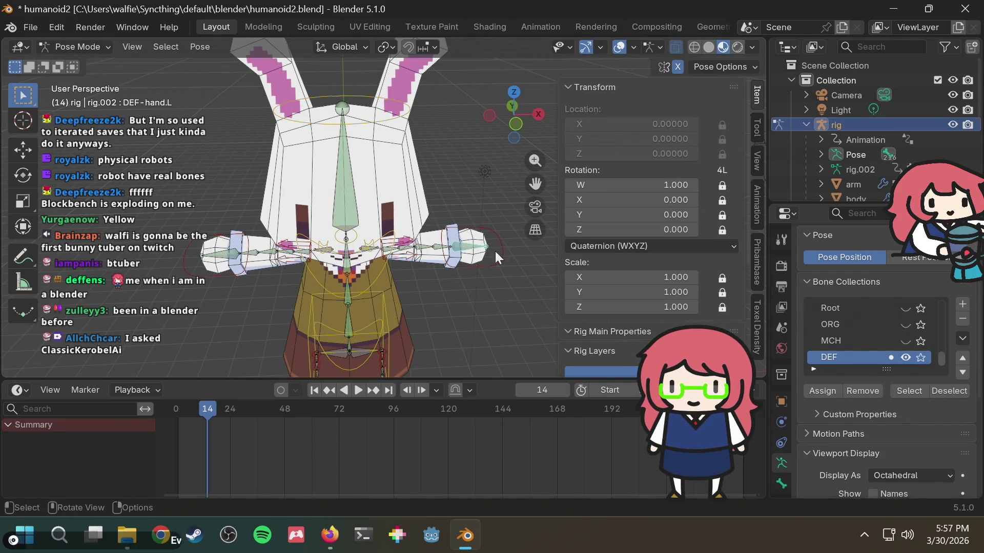
left_click(499, 256)
key("g")
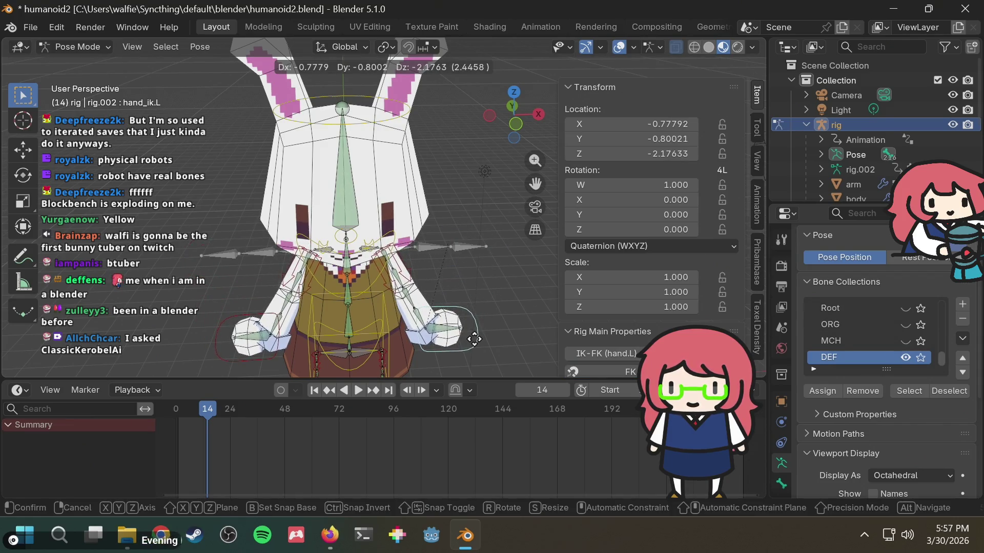
key("Escape")
Set the left hand's IK Stretch to 0 and test-move the control.
scroll(705, 162, "down", 5)
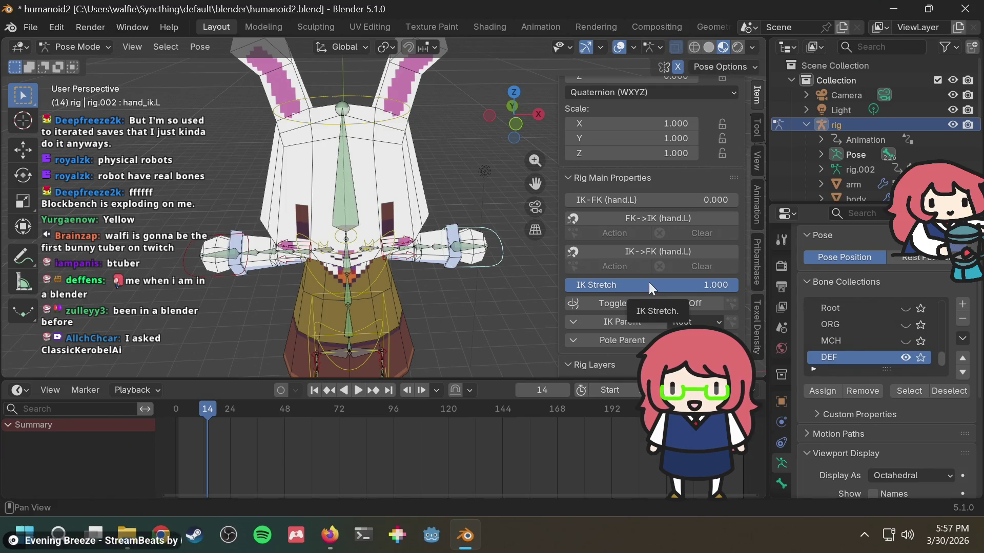
left_click_drag(691, 287, 564, 285)
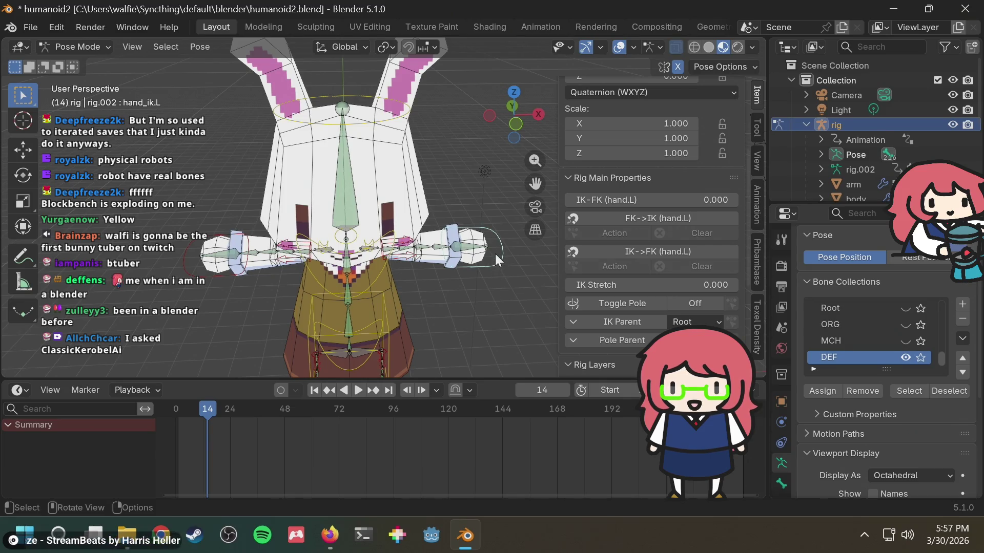
key("g")
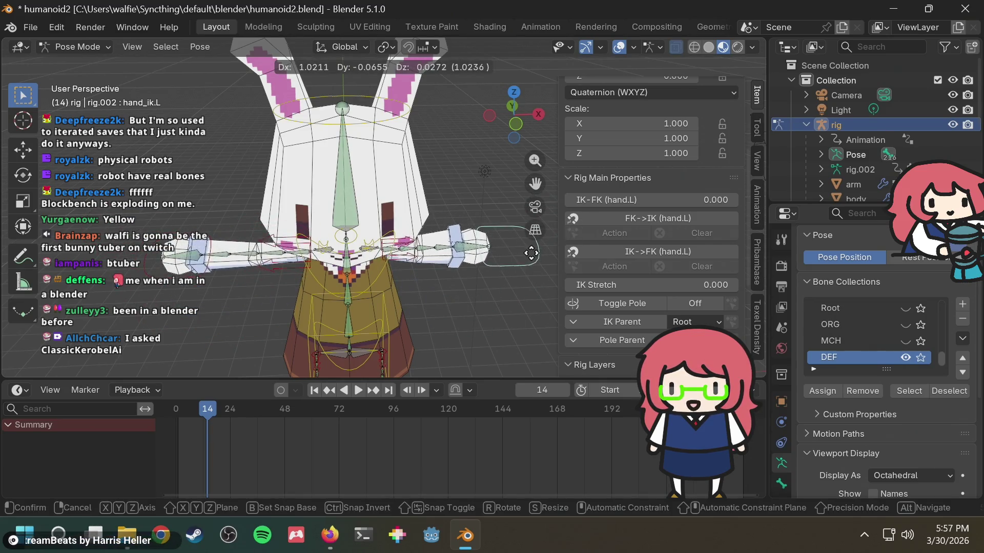
key("Escape")
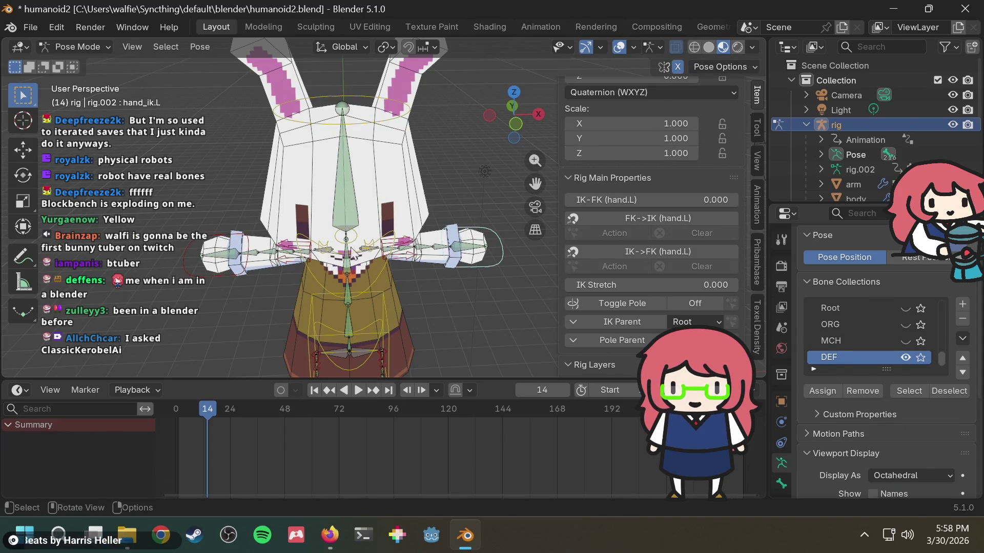
Lower the right hand's IK Stretch too, move both hand IK controls, and save.
scroll(635, 267, "down", 2)
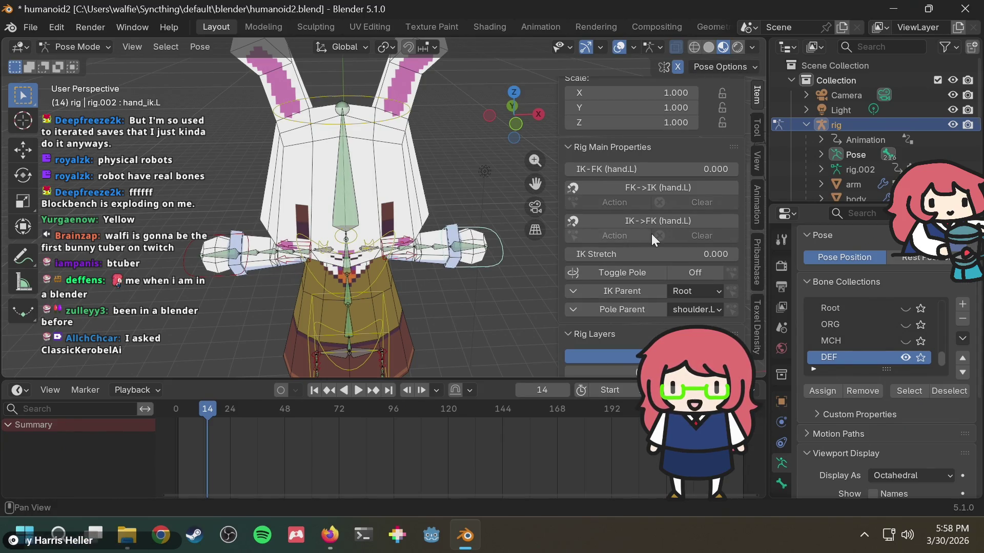
scroll(651, 234, "down", 4)
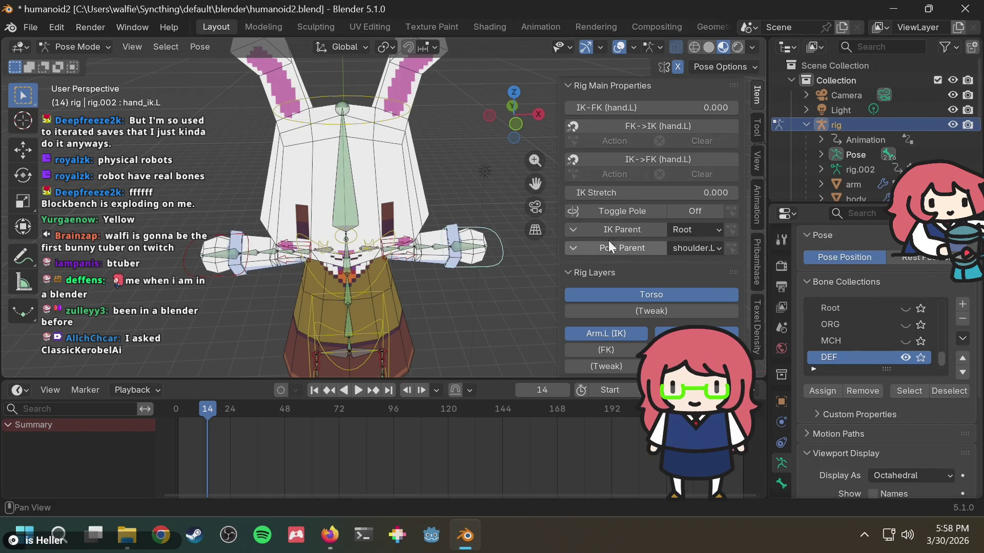
scroll(613, 238, "down", 3)
left_click(195, 253)
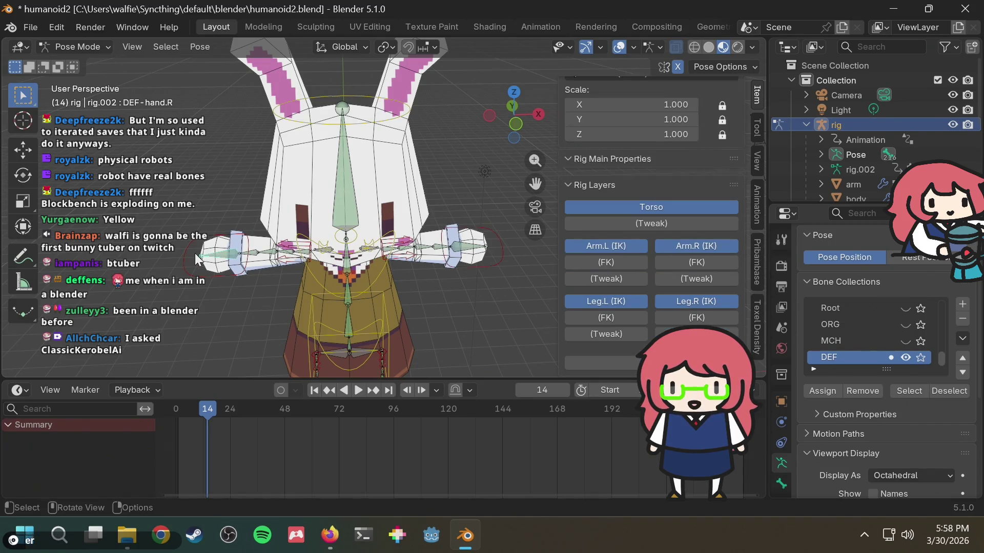
left_click(188, 260)
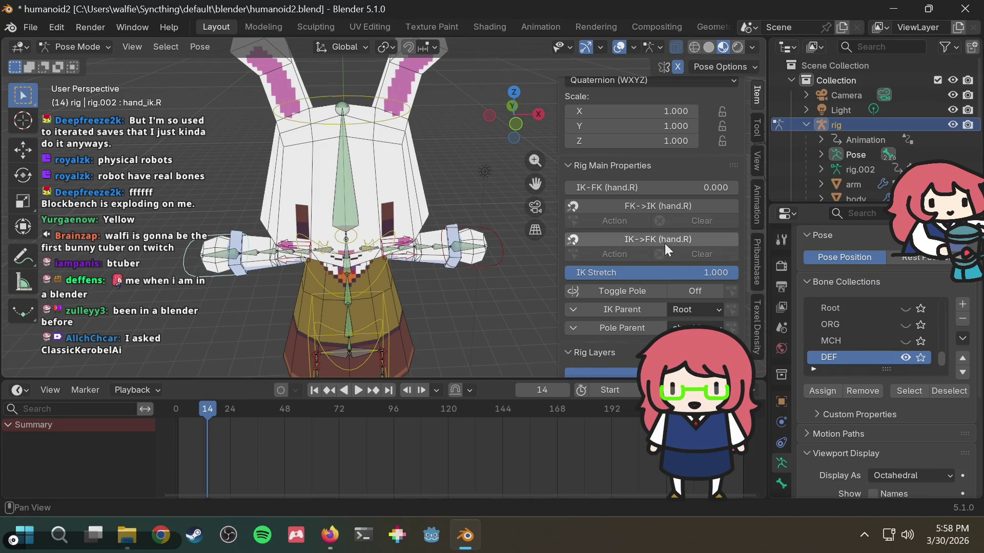
left_click_drag(678, 268, 569, 269)
left_click(499, 255, "shift")
key("g")
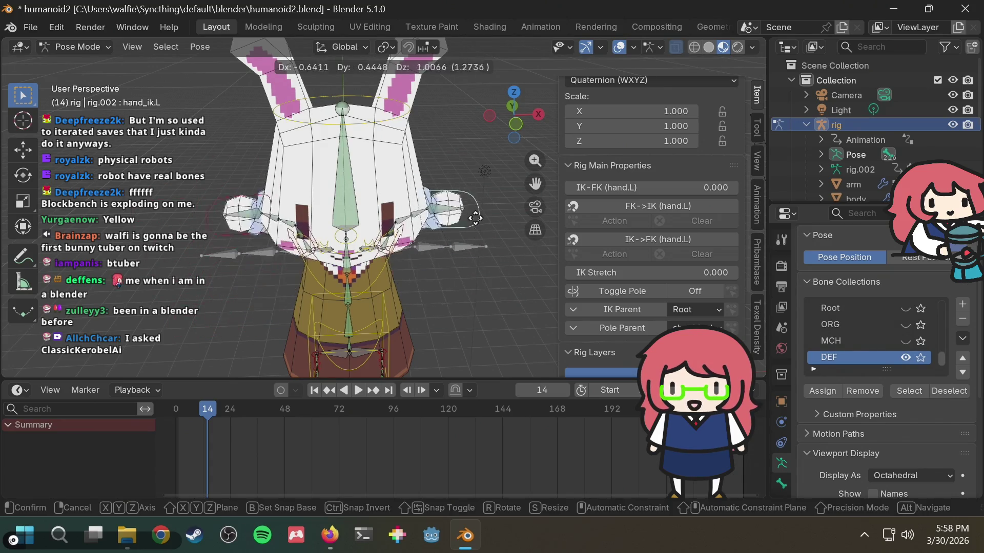
left_click(489, 236)
key("ctrl+s")
Orbit to check the pose and cancel a trial move of the left hand control.
mouse_move(489, 236)
middle_mouse_down()
mouse_move(392, 208)
mouse_move(385, 287)
mouse_move(447, 259)
mouse_move(444, 285)
middle_mouse_up()
scroll(420, 215, "down", 3)
scroll(385, 288, "up", 2)
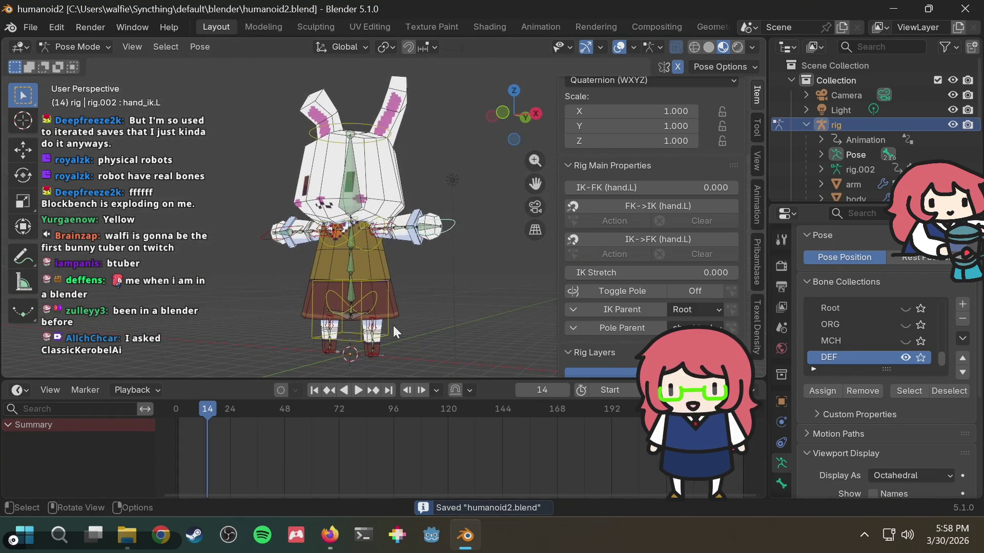
middle_click_drag(458, 214, 461, 254)
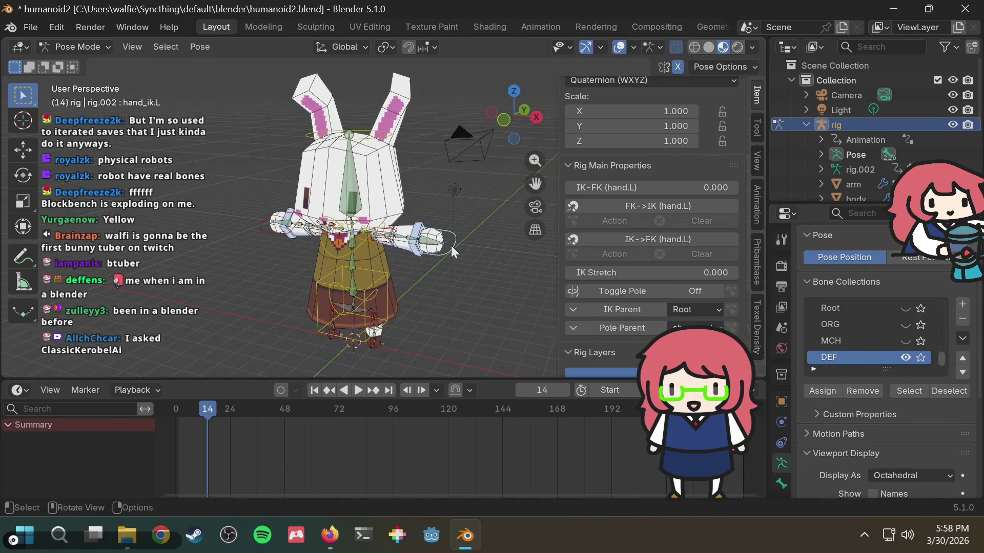
key("g")
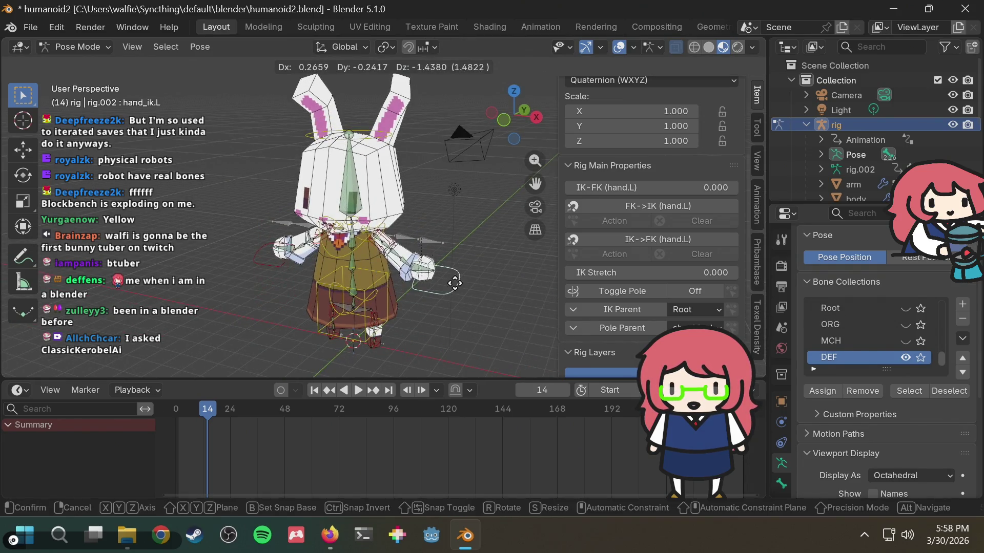
right_click(480, 224)
From front and right side views, lower the hand IK controls with snapping.
middle_click_drag(480, 224, 507, 220)
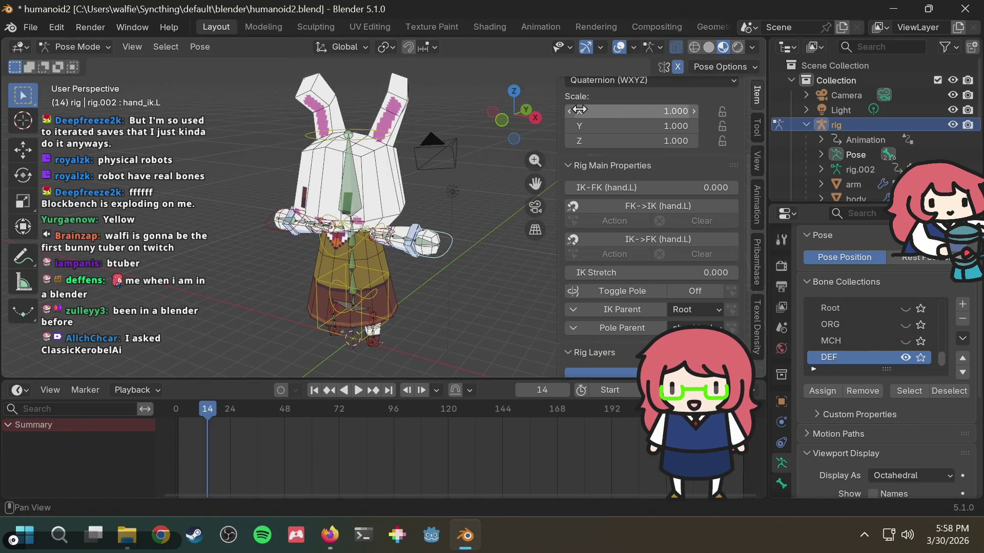
left_click(500, 119)
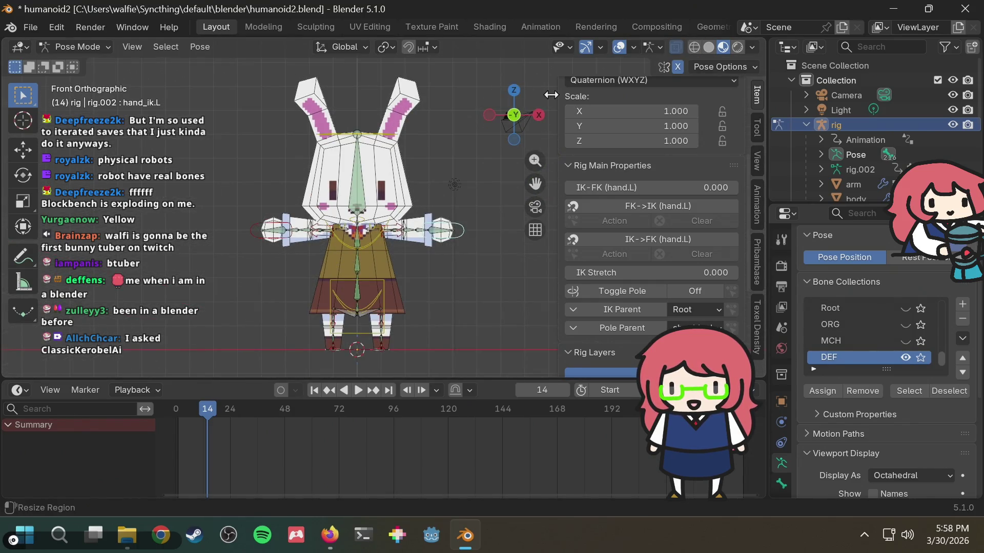
left_click(539, 115)
scroll(413, 264, "up", 3)
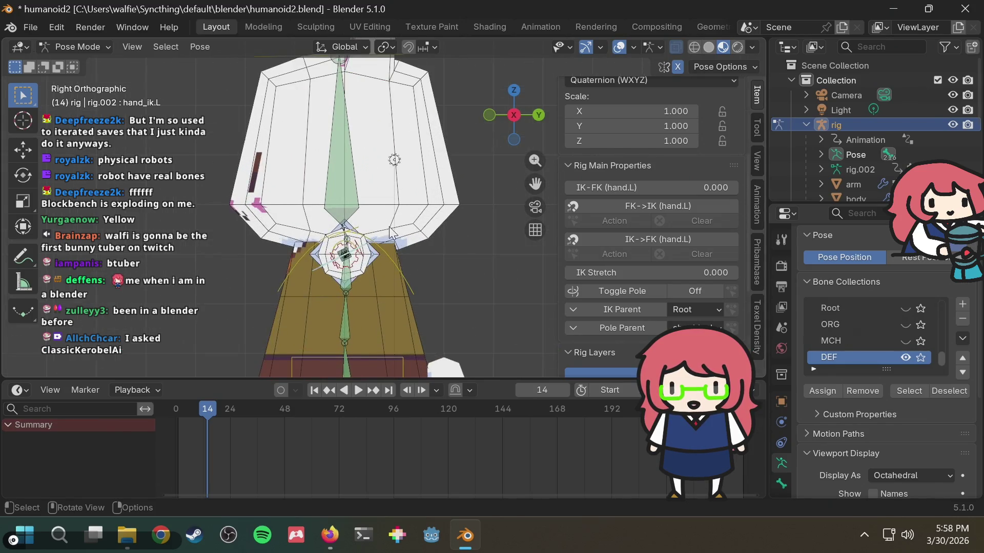
key("g")
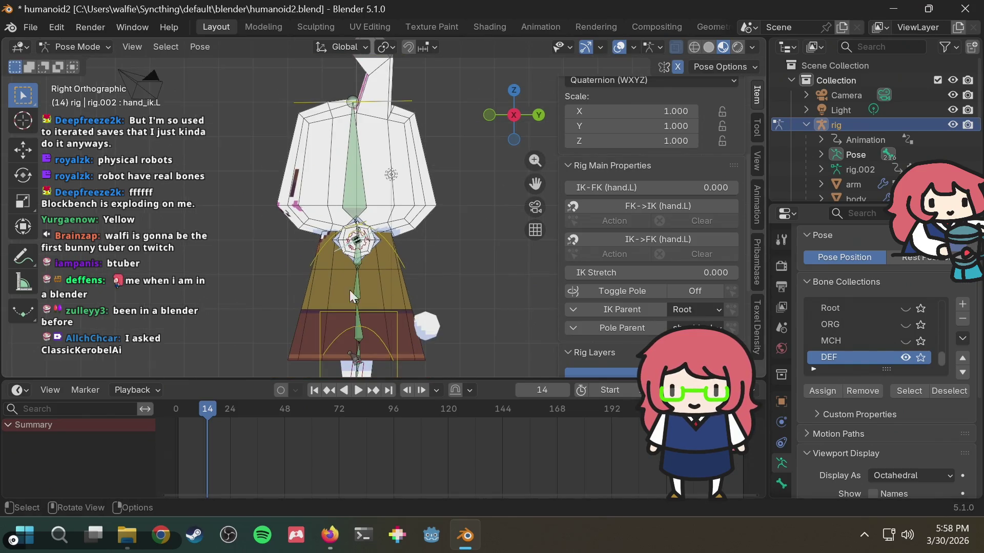
key("ctrl")
left_click(339, 342)
Orbit back to perspective and cancel a trial move of the left hand control.
mouse_move(340, 343)
middle_mouse_down()
mouse_move(389, 250)
mouse_move(466, 259)
mouse_move(517, 250)
mouse_move(336, 308)
mouse_move(372, 277)
mouse_move(364, 299)
mouse_move(542, 217)
mouse_move(509, 238)
middle_mouse_up()
scroll(441, 272, "up", 5)
scroll(377, 257, "down", 2)
scroll(378, 290, "up", 2)
scroll(355, 277, "up", 3)
scroll(509, 238, "down", 4)
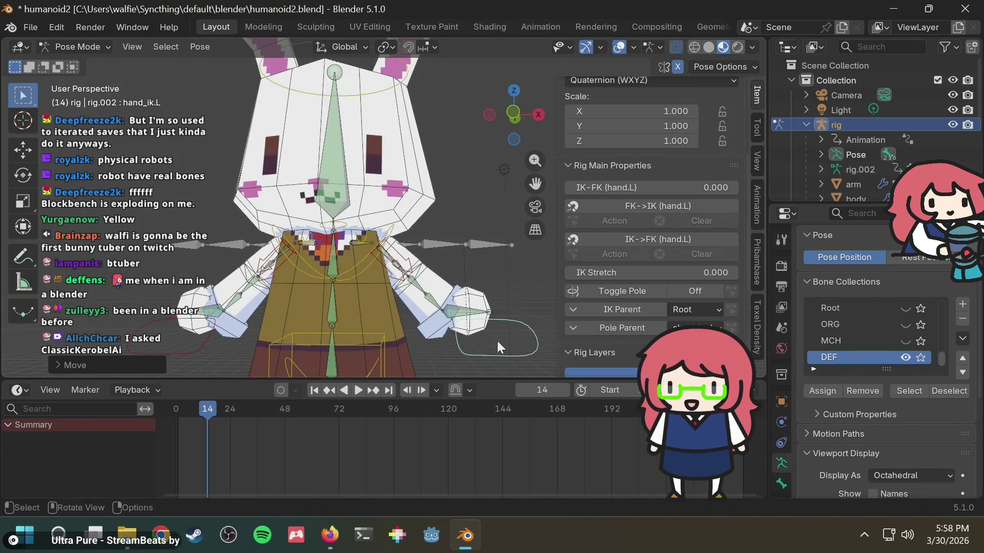
key("g")
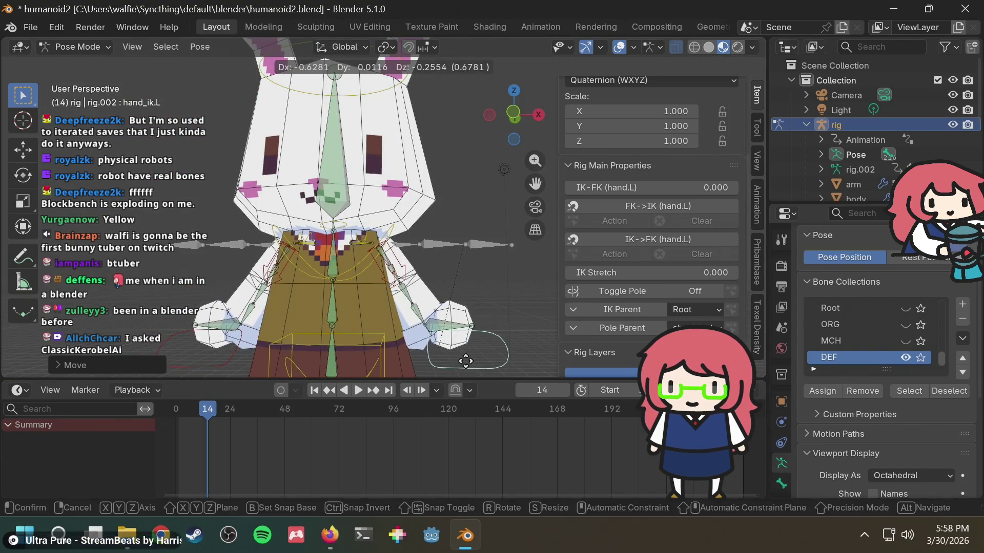
right_click(465, 359)
Cancel trial rotations of the arm and hand control, undo once, and save.
scroll(470, 338, "down", 3)
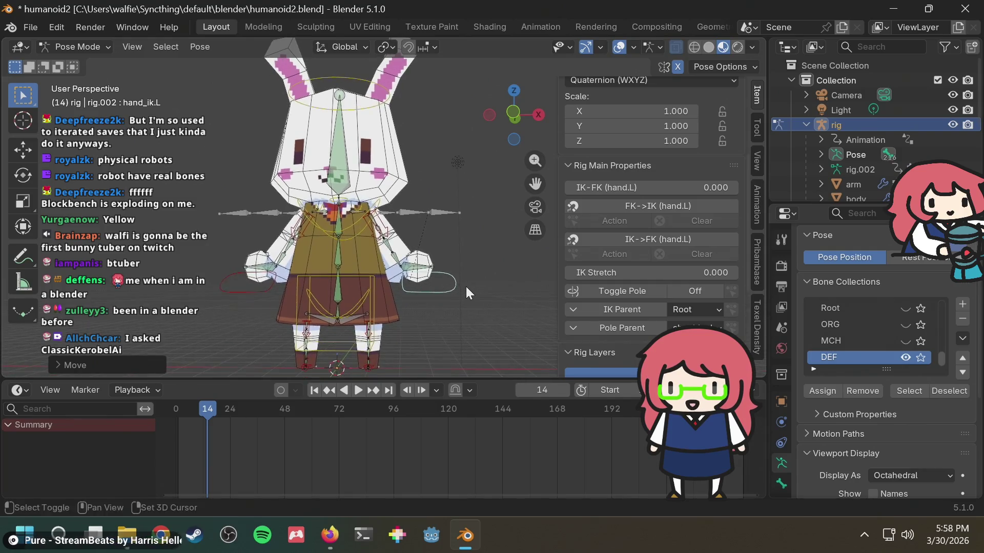
scroll(465, 287, "up", 2)
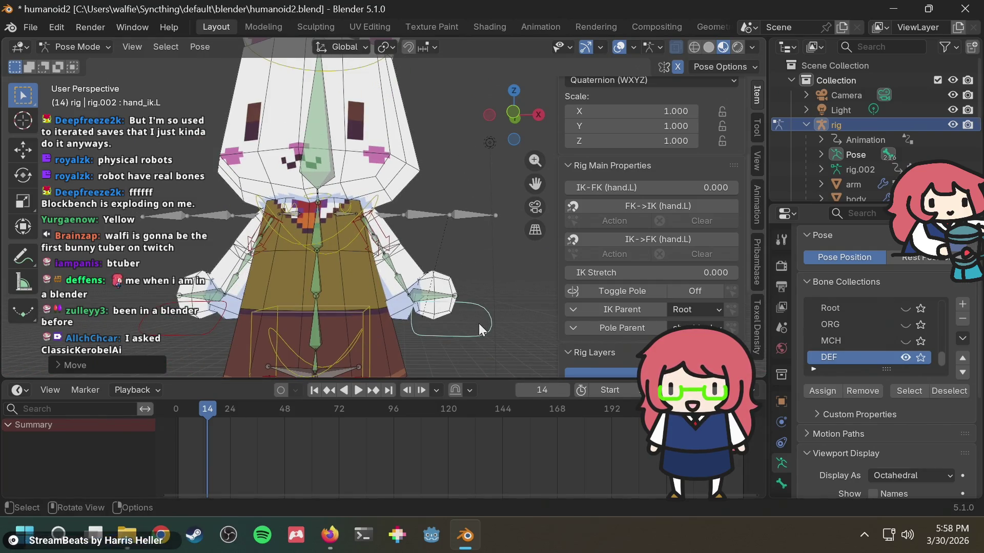
key("r")
right_click(454, 375)
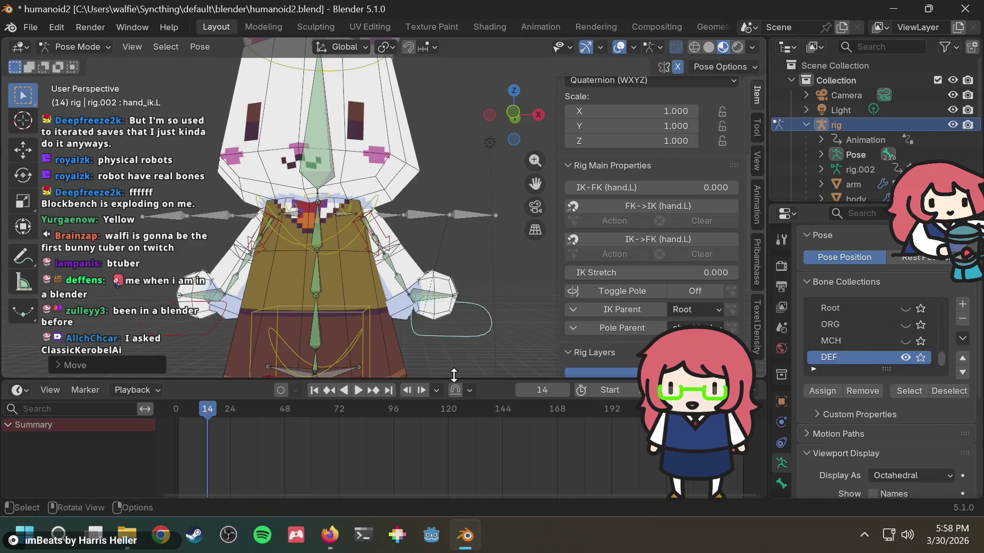
left_click(515, 112)
key("r")
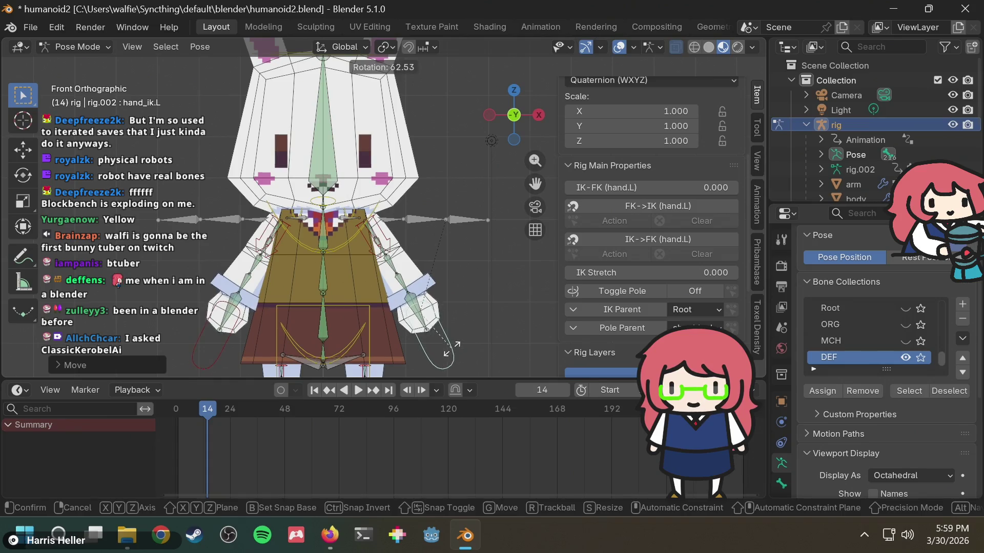
right_click(451, 350)
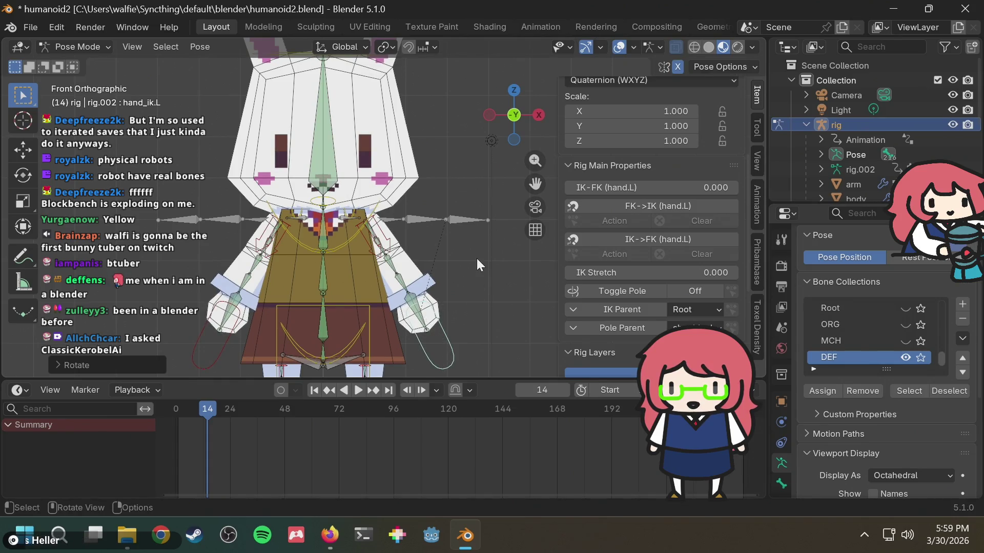
key("ctrl+z")
key("ctrl+s")
Orbit around the bunny, save again, and frame the skirt and legs.
mouse_move(476, 259)
middle_mouse_down()
mouse_move(312, 281)
mouse_move(460, 259)
mouse_move(448, 255)
mouse_move(472, 247)
mouse_move(463, 245)
middle_mouse_up()
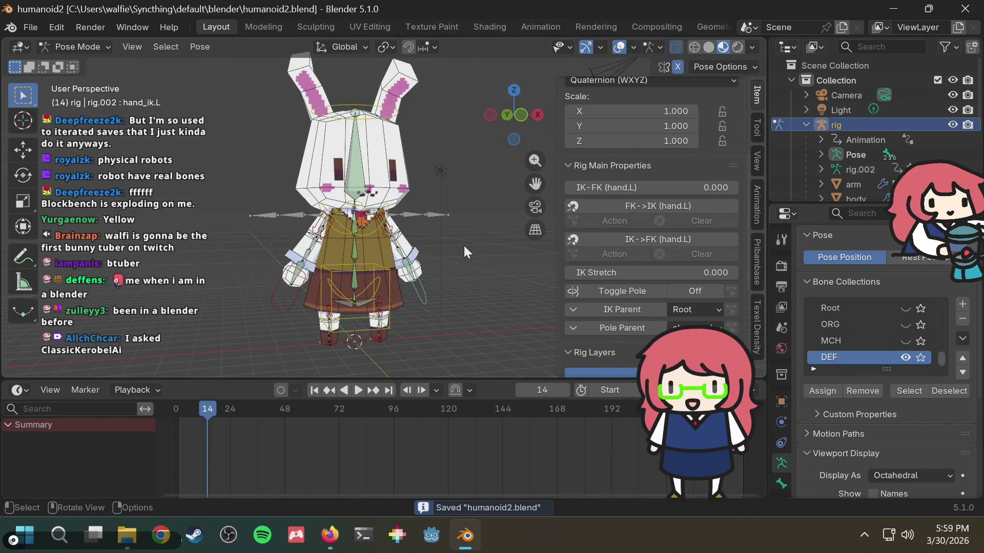
scroll(462, 220, "up", 2)
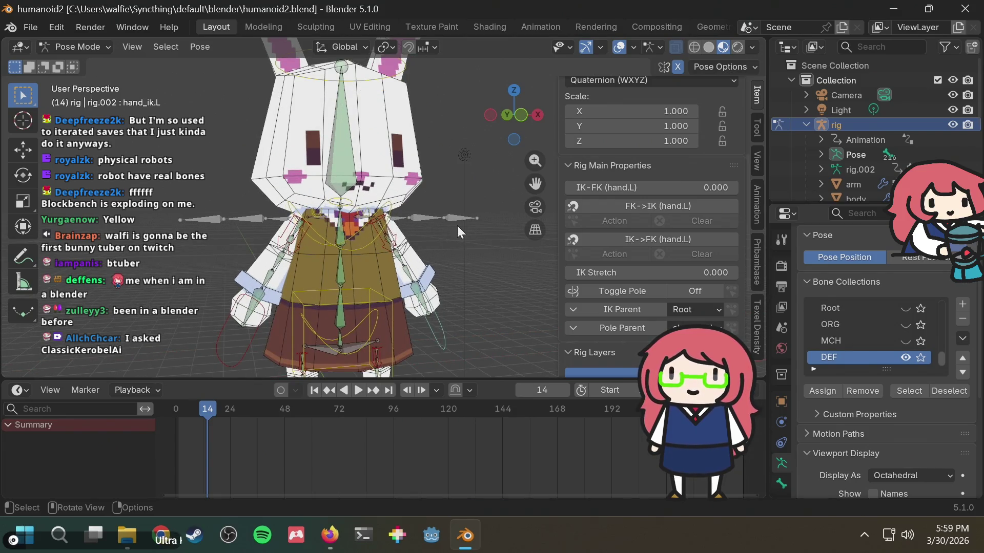
mouse_move(453, 248)
middle_mouse_down()
mouse_move(472, 239)
mouse_move(438, 267)
mouse_move(479, 252)
mouse_move(466, 258)
mouse_move(484, 266)
mouse_move(420, 271)
middle_mouse_up()
scroll(465, 239, "down", 2)
scroll(437, 267, "up", 3)
key("ctrl+s")
scroll(414, 338, "up", 3)
middle_click_drag(414, 338, 414, 126, "shift")
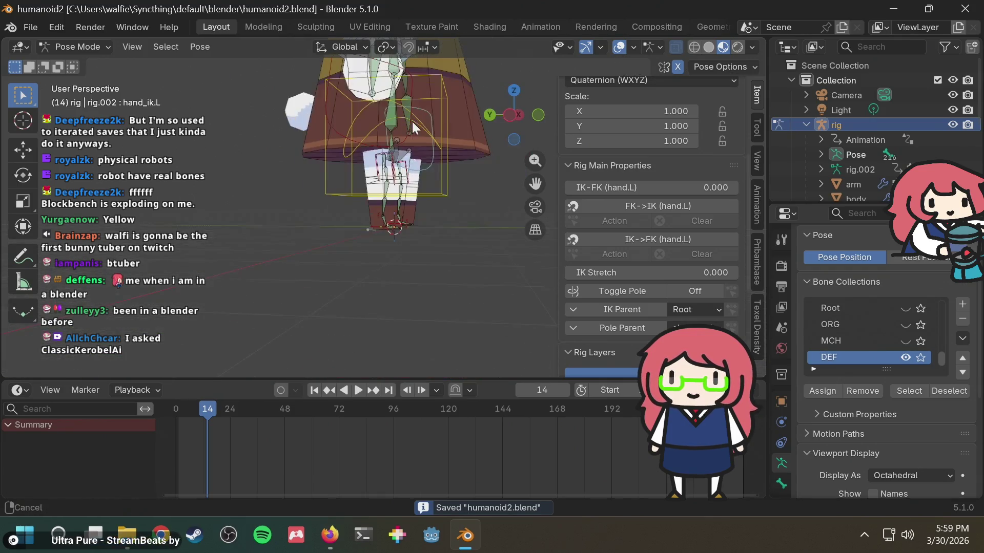
Select the foot_ik.R control, test-move it, and reset its IK stretch.
mouse_move(371, 218)
middle_mouse_down()
mouse_move(374, 240)
mouse_move(404, 275)
middle_mouse_up()
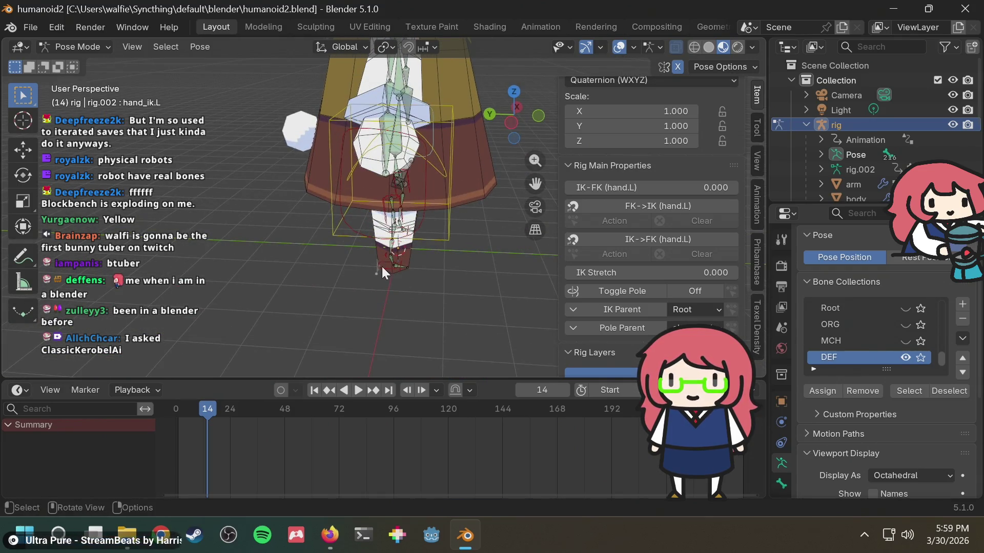
left_click(381, 266)
key("g")
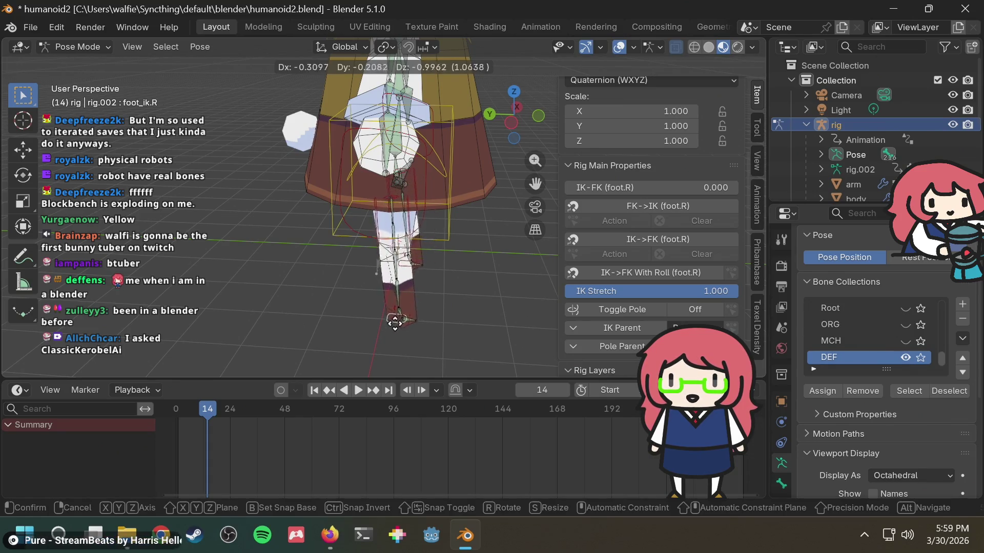
right_click(516, 266)
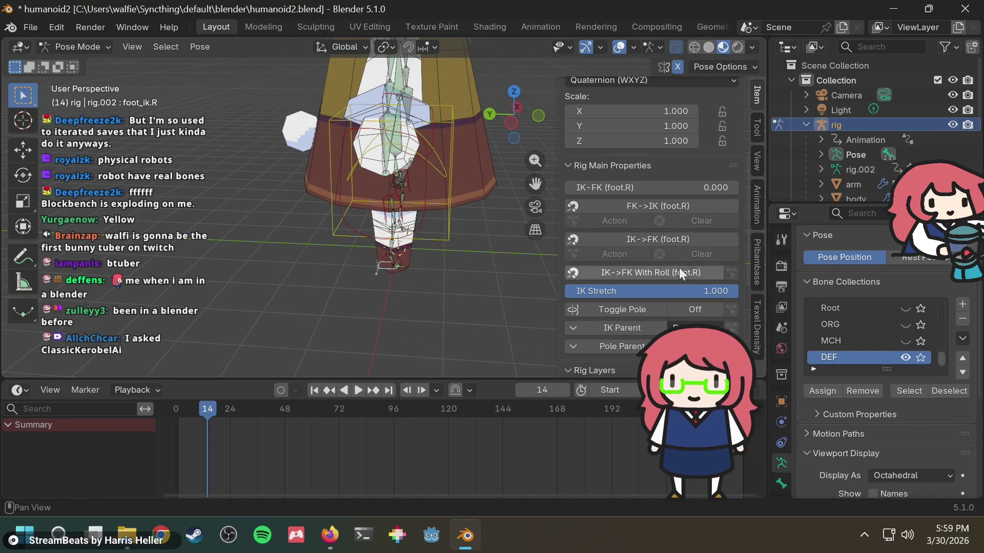
key("BackSpace")
Turn the foot IK Stretch down to 0 and test-move the right foot.
mouse_move(549, 264)
middle_mouse_down()
mouse_move(500, 248)
mouse_move(336, 243)
mouse_move(379, 226)
mouse_move(264, 230)
mouse_move(379, 208)
middle_mouse_up()
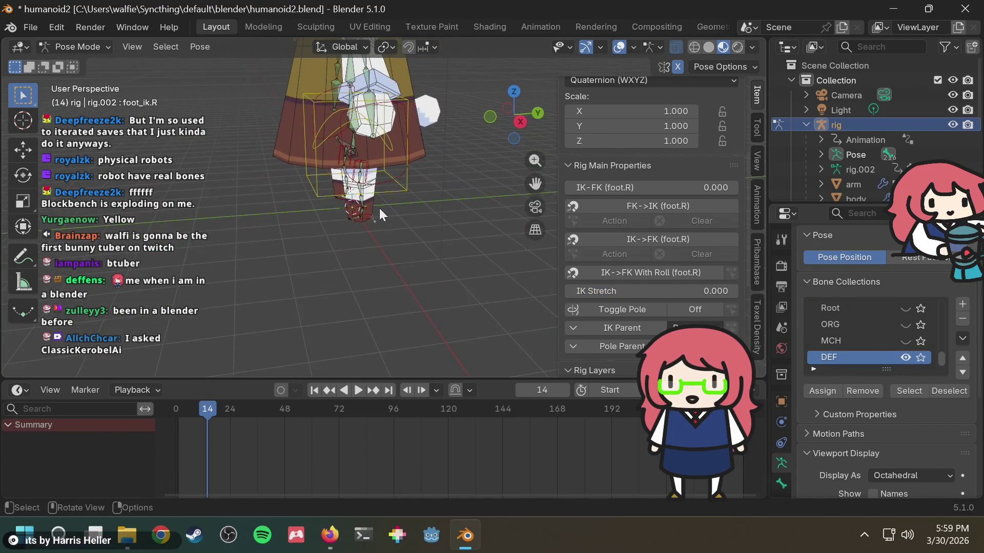
left_click(371, 214)
left_click_drag(694, 290, 564, 291)
mouse_move(339, 224)
middle_mouse_down()
mouse_move(634, 222)
mouse_move(357, 232)
middle_mouse_up()
left_click(380, 257)
key("g")
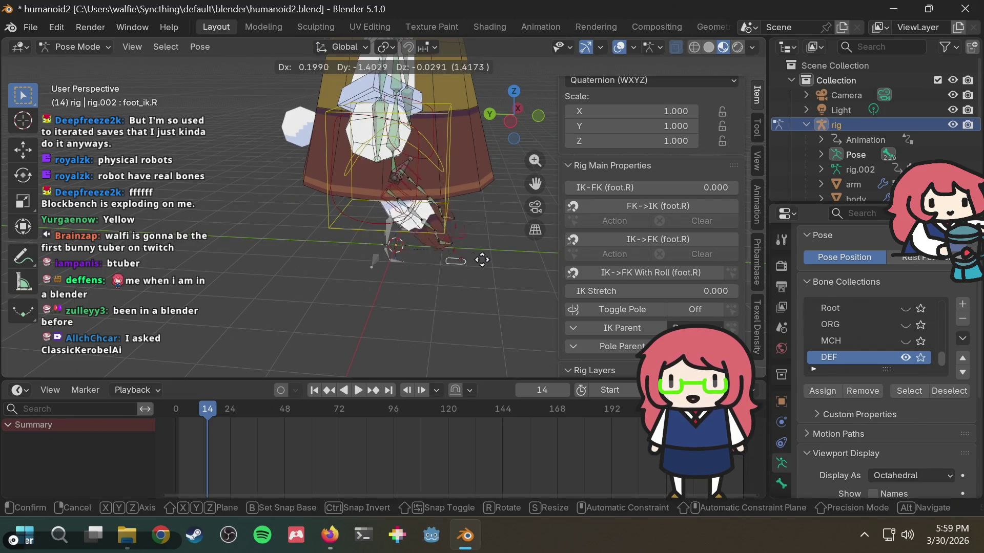
left_click(453, 258)
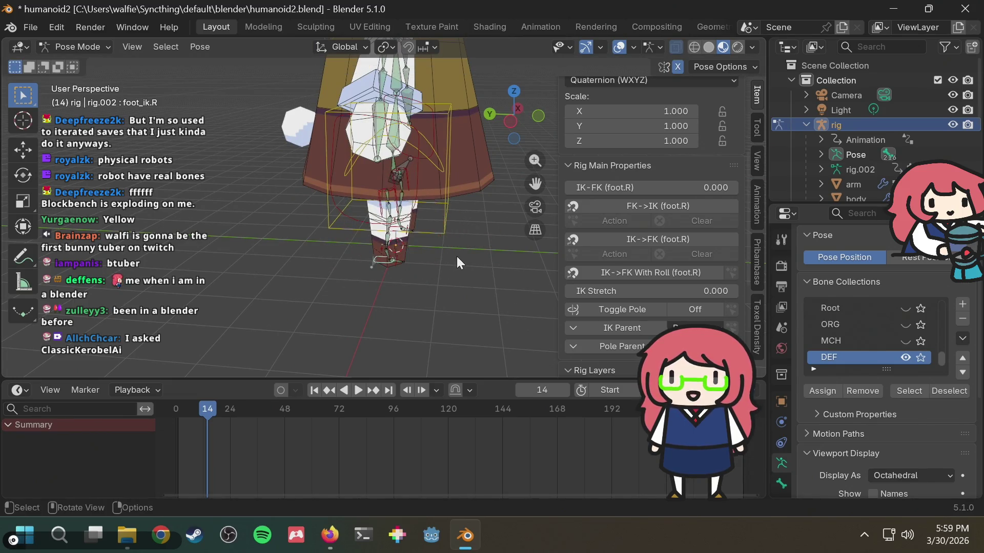
Raise the IK Stretch slightly above zero and test the right foot again.
scroll(457, 256, "up", 2)
middle_click_drag(456, 256, 448, 195, "shift")
key("g")
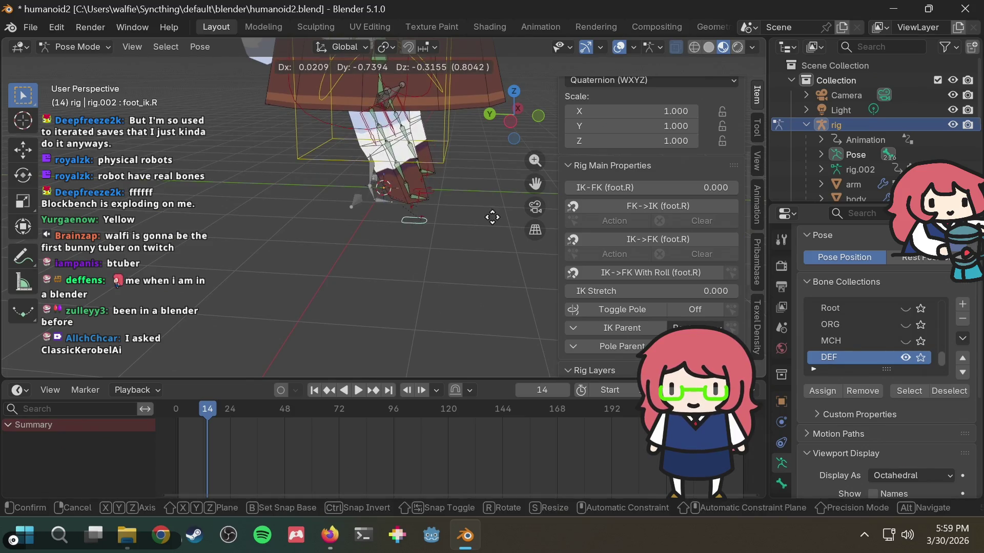
right_click(492, 218)
left_click_drag(590, 291, 605, 291)
key("g")
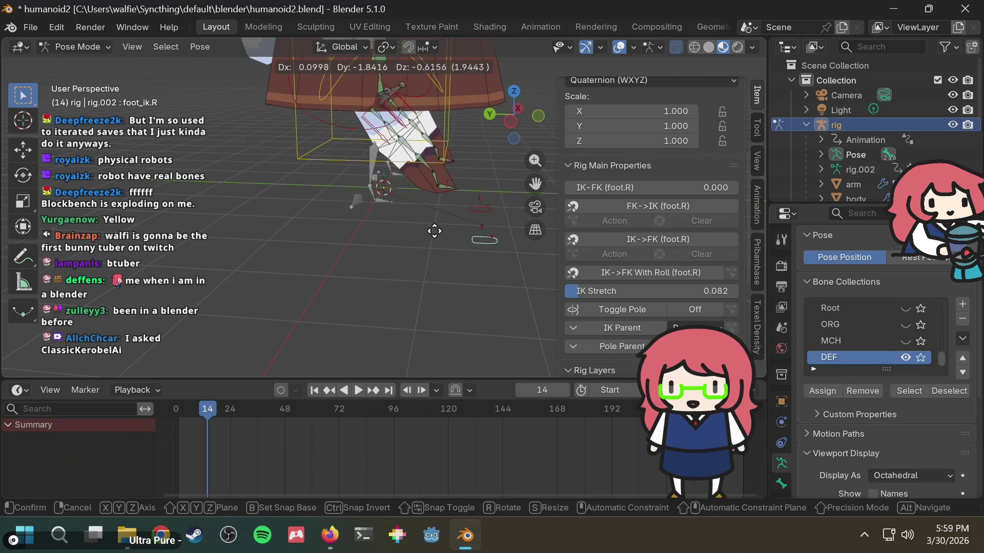
right_click(392, 255)
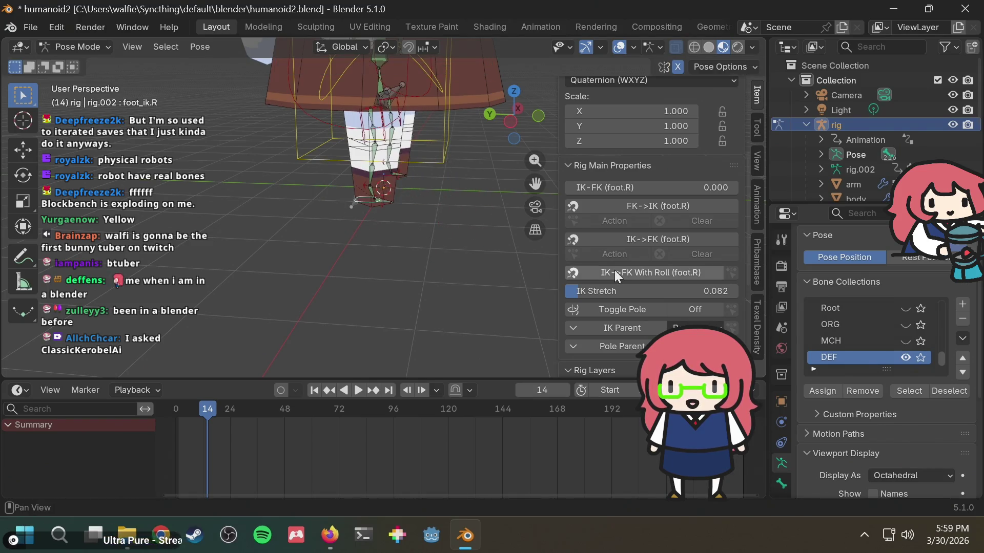
Raise the IK Stretch further, test it, then enter exactly 0.25.
left_click_drag(610, 291, 634, 291)
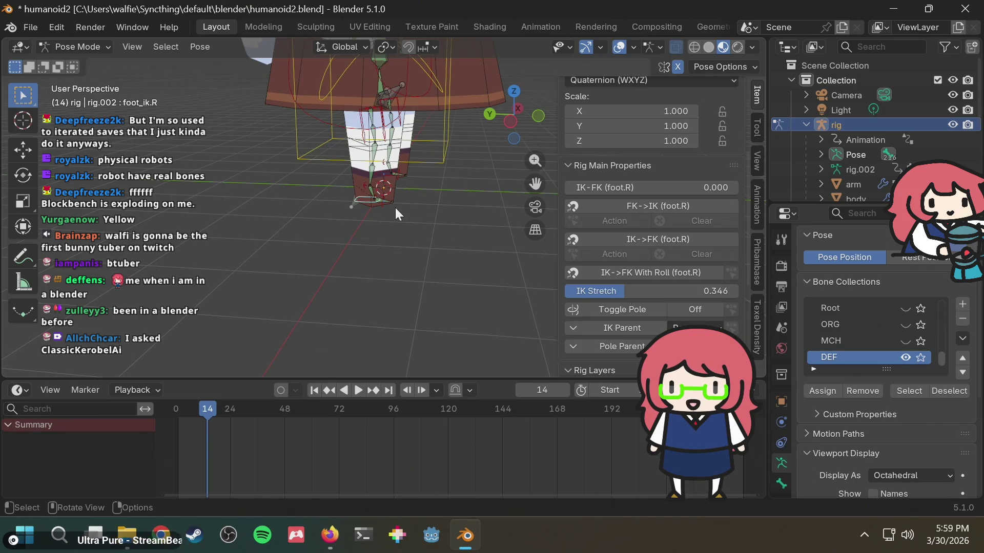
key("g")
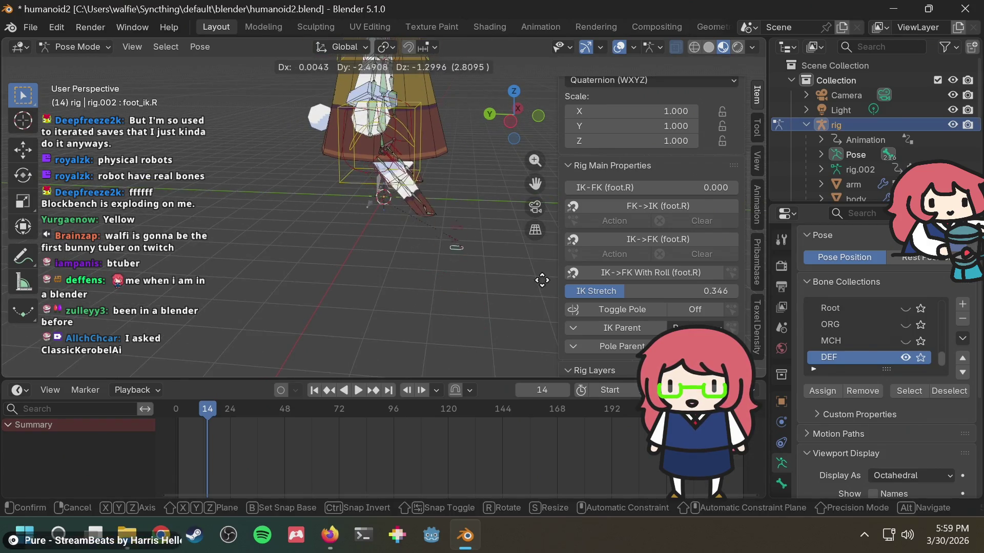
key("Escape")
left_click(671, 287)
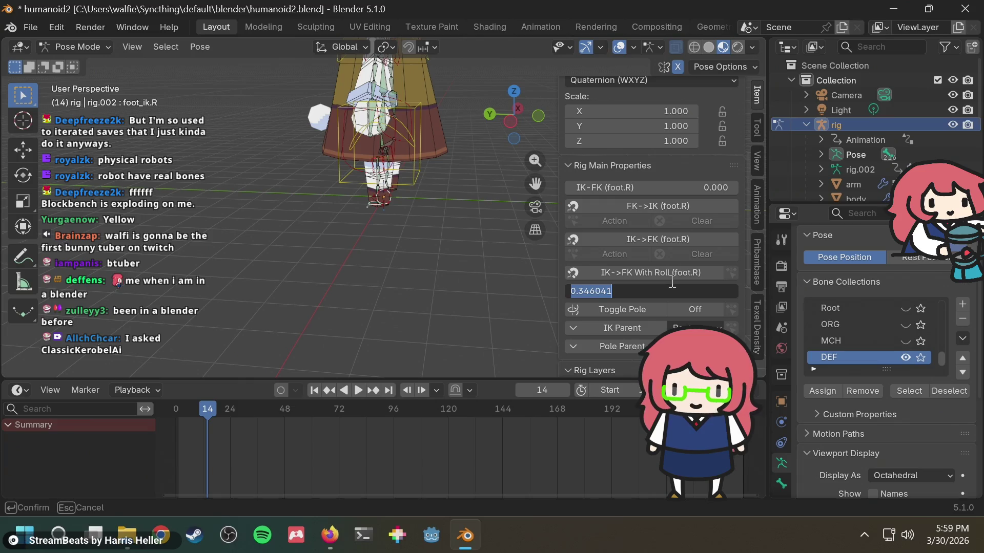
type("0.25")
key("Return")
Give foot_ik.L an IK Stretch of 0.25 and test it with a trial move.
mouse_move(402, 234)
middle_mouse_down()
mouse_move(238, 242)
mouse_move(450, 183)
middle_mouse_up()
scroll(401, 195, "up", 5)
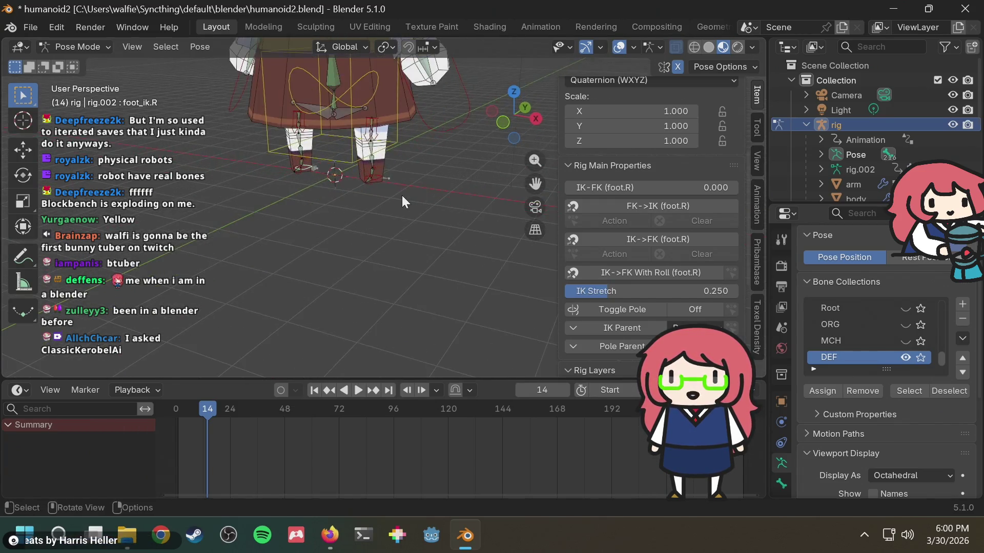
left_click(371, 153)
left_click(649, 287)
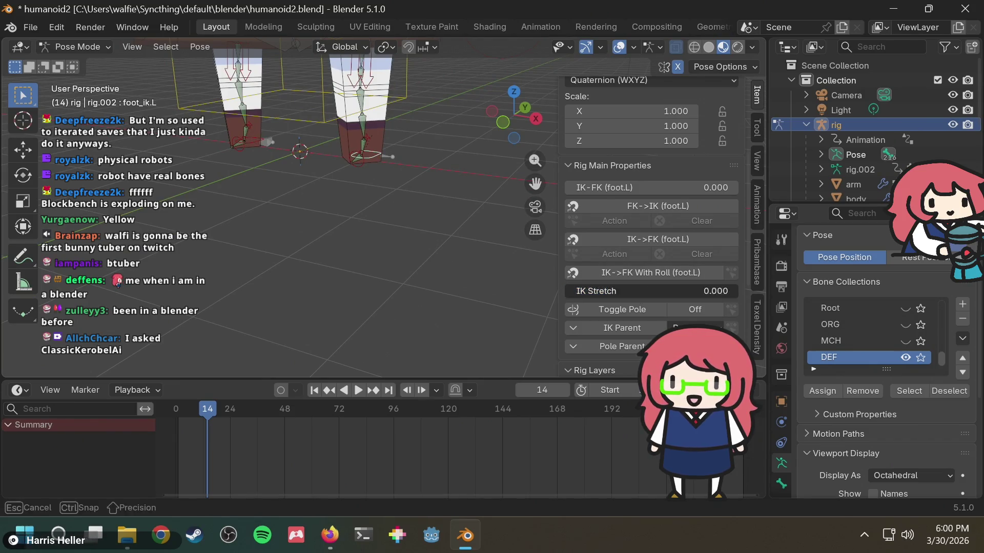
key("Escape")
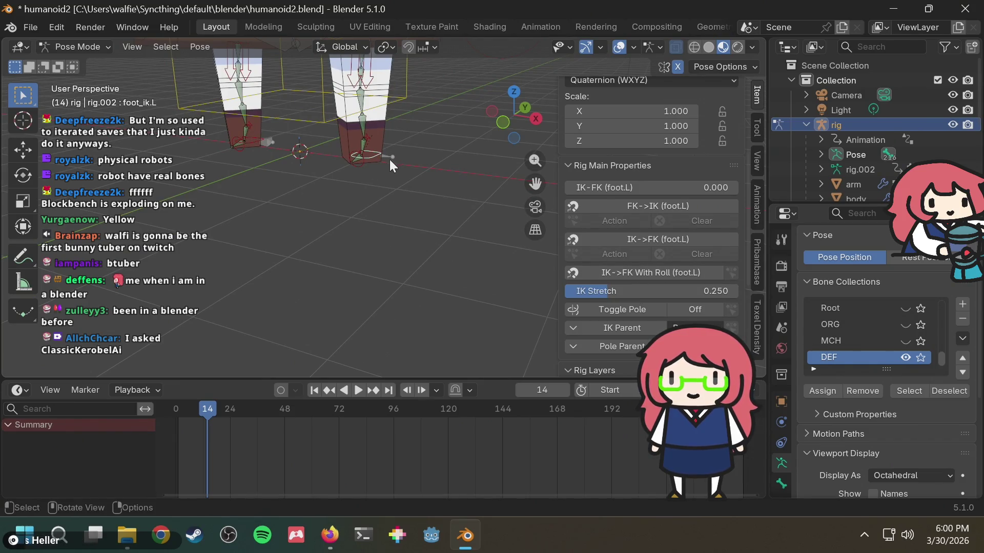
key("g")
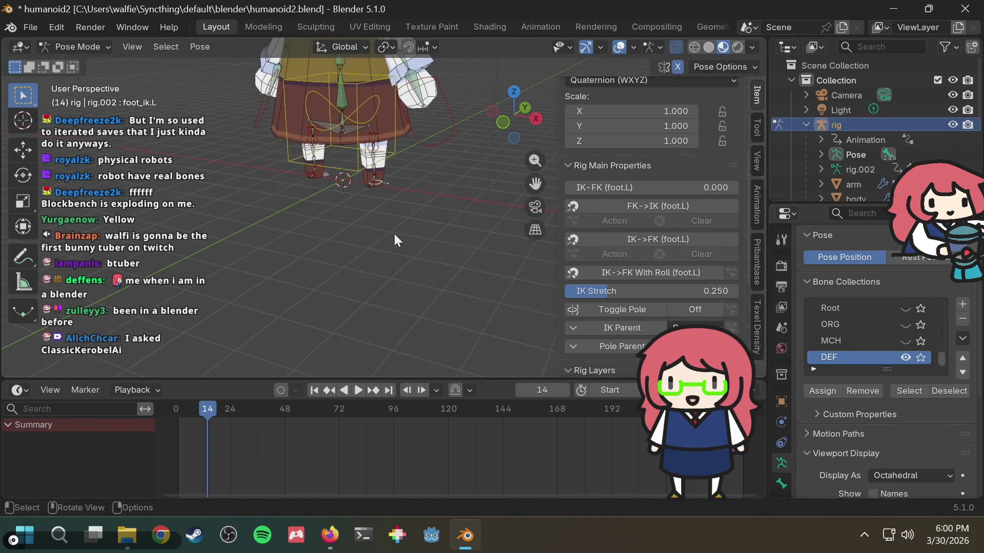
mouse_move(331, 212)
mouse_move(422, 231)
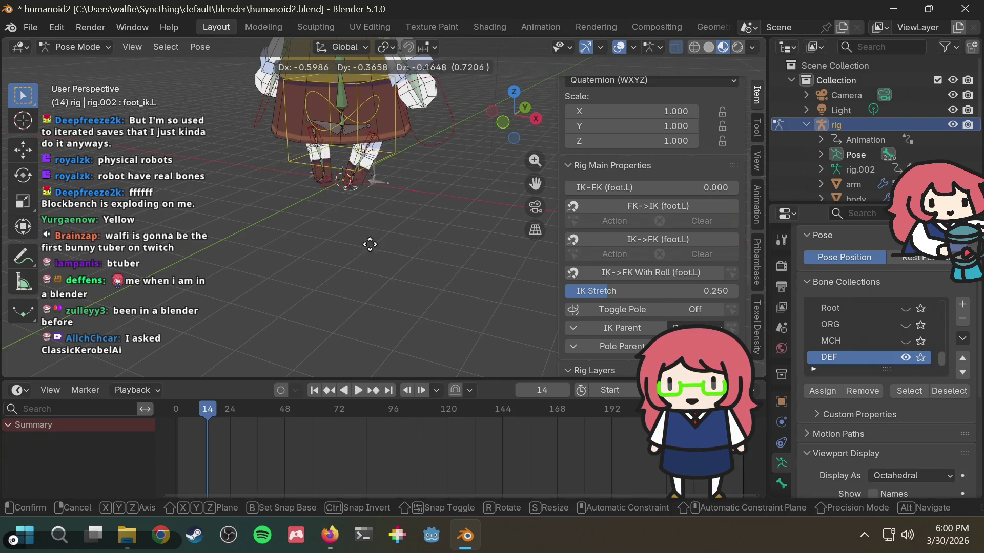
left_click(343, 219)
Save humanoid2.blend and return the playhead to frame 0.
mouse_move(343, 219)
middle_mouse_down()
mouse_move(466, 217)
mouse_move(422, 221)
mouse_move(402, 204)
mouse_move(422, 168)
mouse_move(445, 190)
middle_mouse_up()
key("ctrl+s")
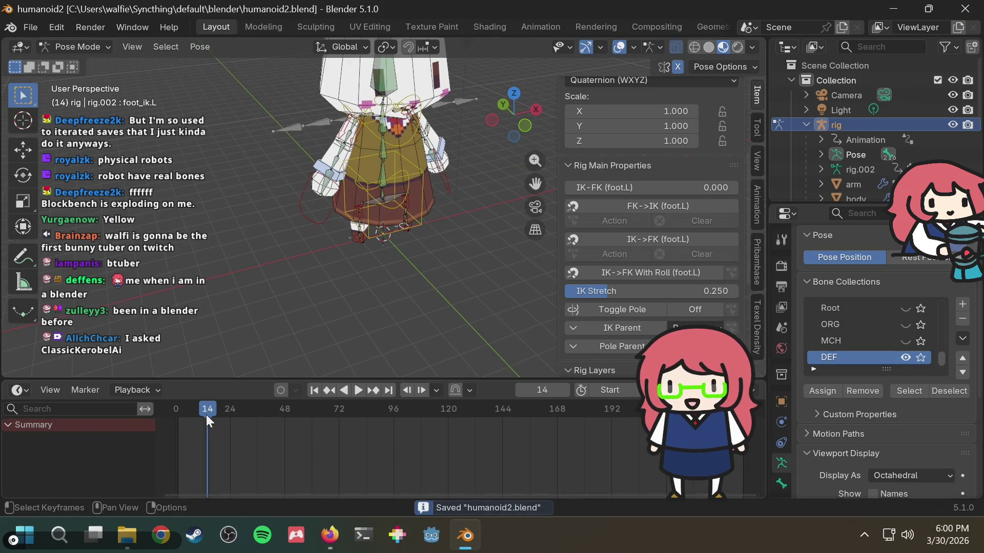
left_click_drag(207, 419, 175, 419)
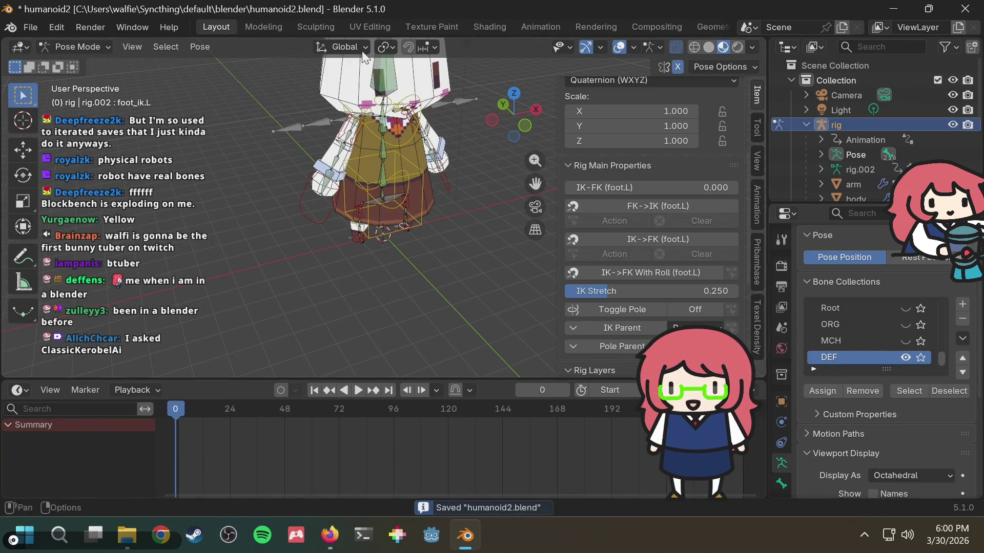
Select the right hand's IK control, inspect the upper body, and save again.
left_click(309, 207)
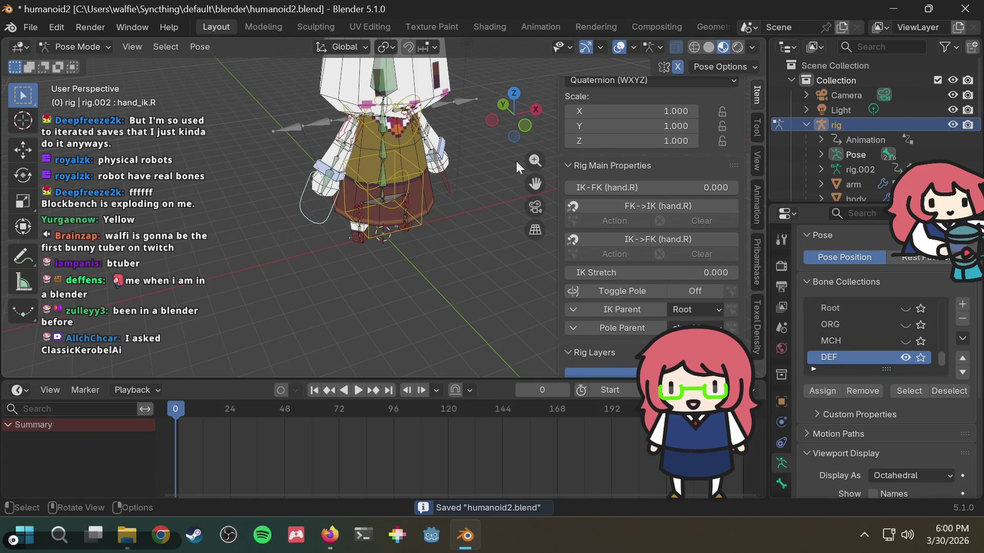
mouse_move(484, 171)
middle_mouse_down()
mouse_move(413, 180)
mouse_move(431, 192)
mouse_move(342, 181)
mouse_move(497, 192)
middle_mouse_up()
scroll(396, 185, "down", 1)
scroll(318, 183, "down", 3)
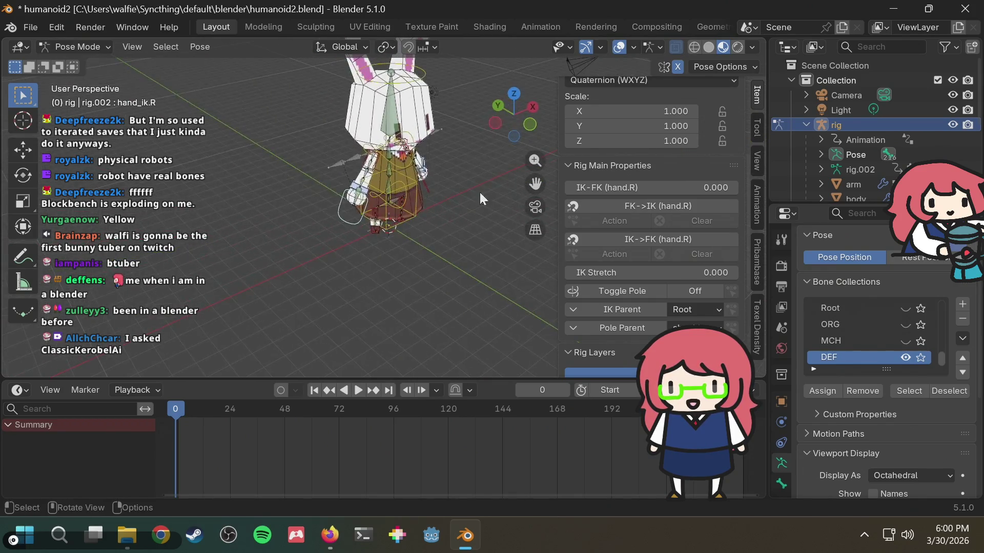
scroll(367, 207, "up", 5)
mouse_move(402, 223)
middle_mouse_down("shift")
mouse_move(450, 230)
mouse_move(416, 227)
middle_mouse_up("shift")
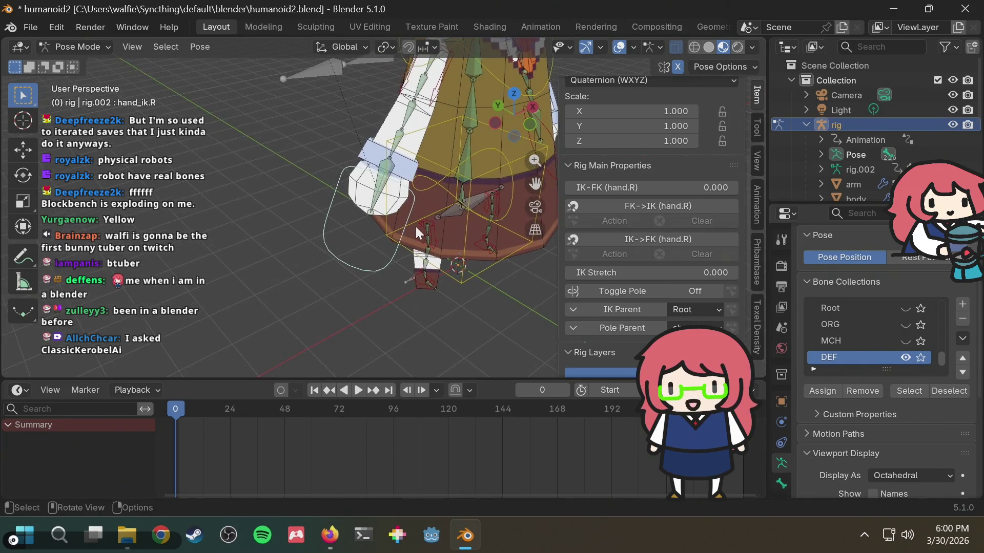
scroll(412, 226, "down", 1)
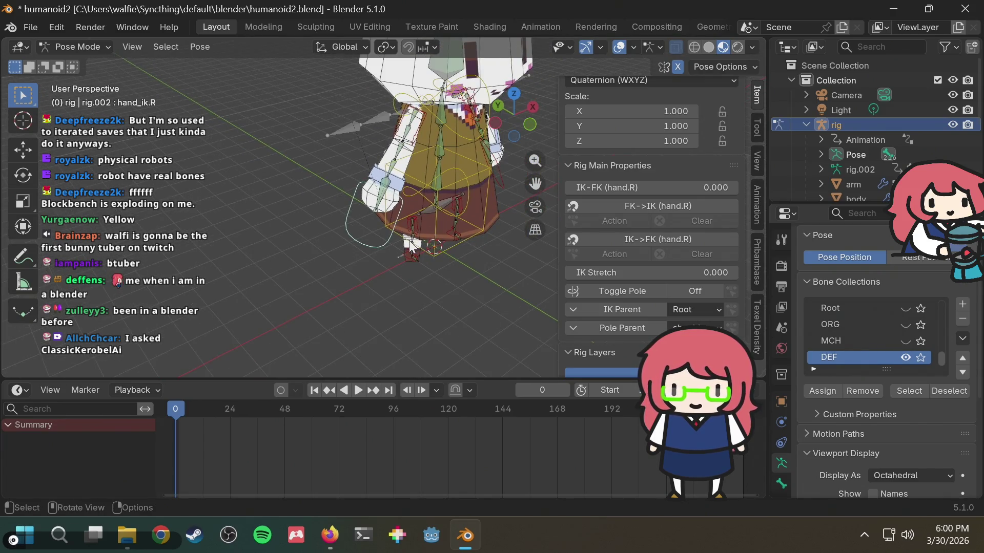
key("ctrl+s")
Select foot_ik.L from a level front view, then switch to the browser tutorials.
mouse_move(443, 259)
middle_mouse_down()
mouse_move(291, 219)
mouse_move(383, 204)
mouse_move(401, 232)
mouse_move(347, 256)
middle_mouse_up()
scroll(291, 219, "up", 3)
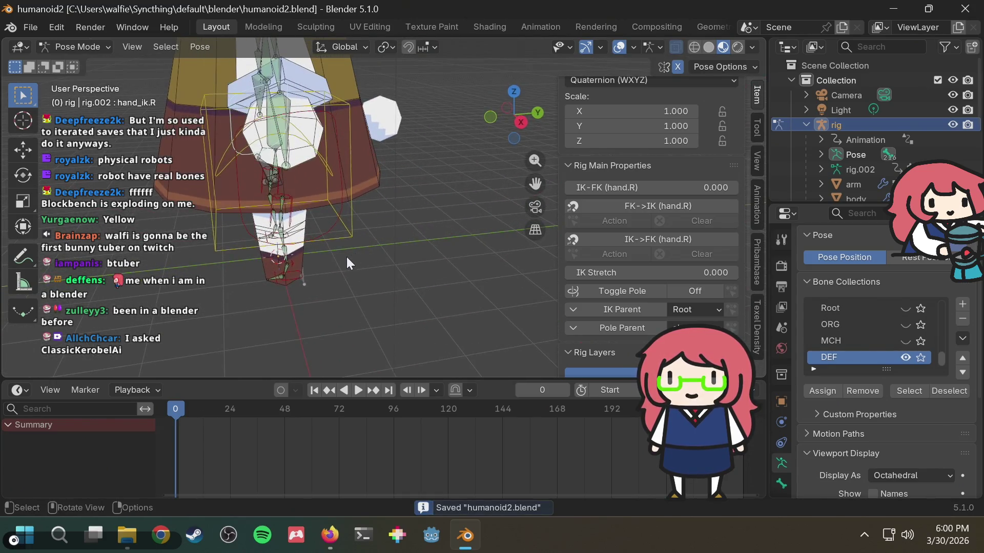
left_click(295, 278)
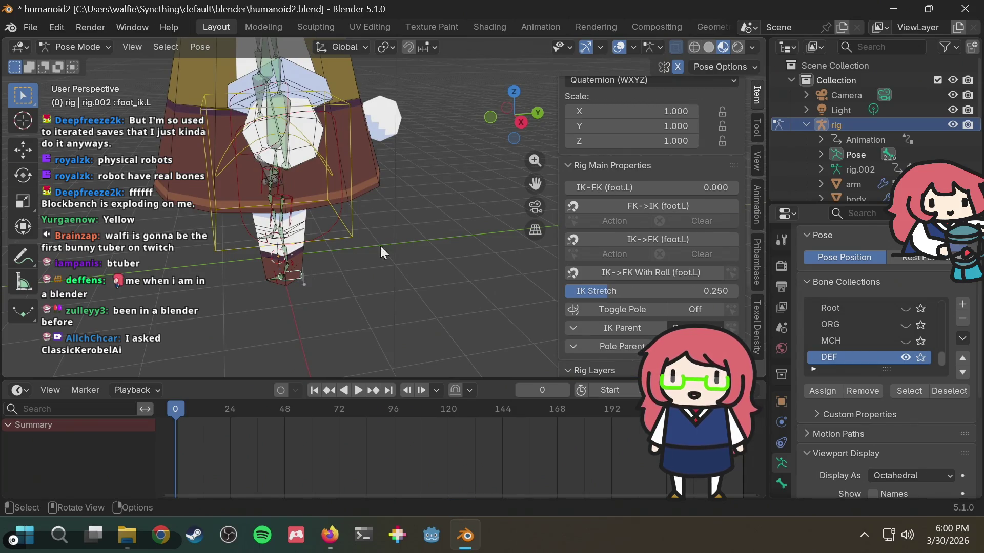
left_click(330, 534)
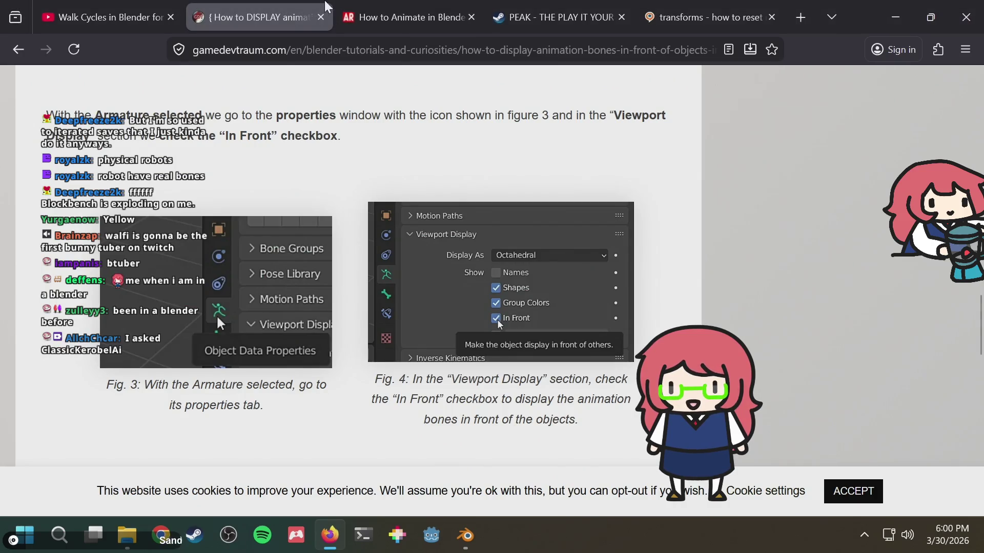
Play the Walk Cycles in Blender video and skim forward through it.
left_click(135, 21)
left_click(414, 286)
key("Right")
key("Right")
key("Right")
key("Right")
key("Right")
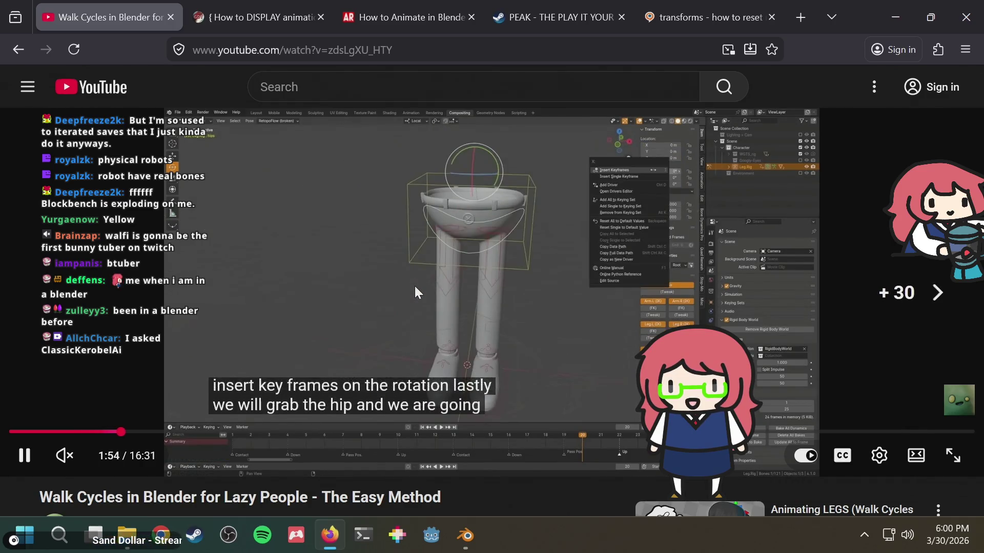
key("Right")
key("Right")
key("Right")
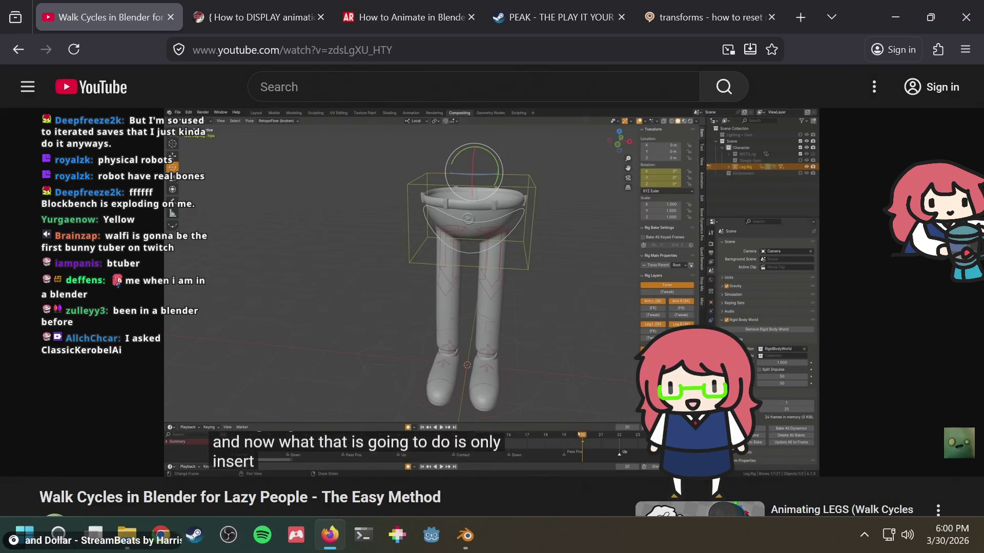
key("Left")
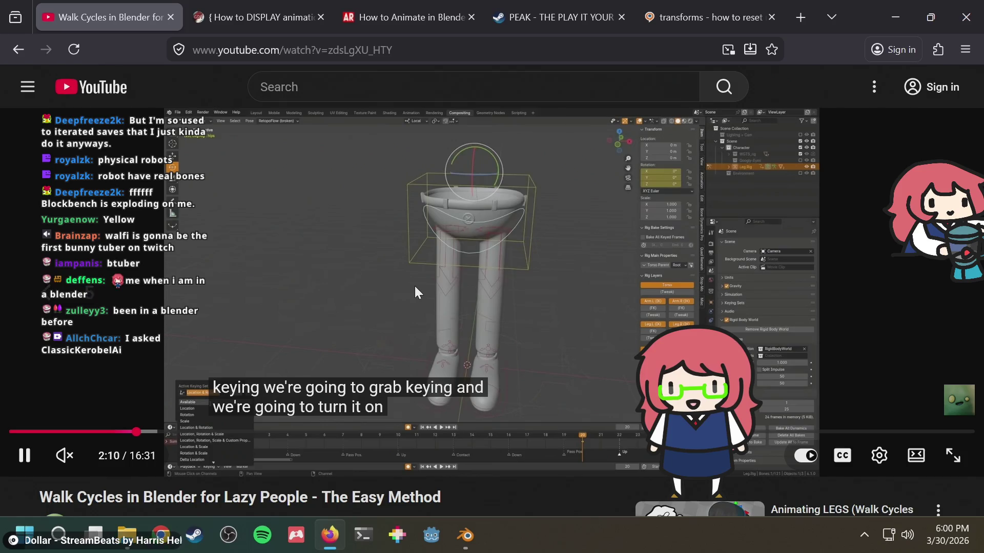
key("space")
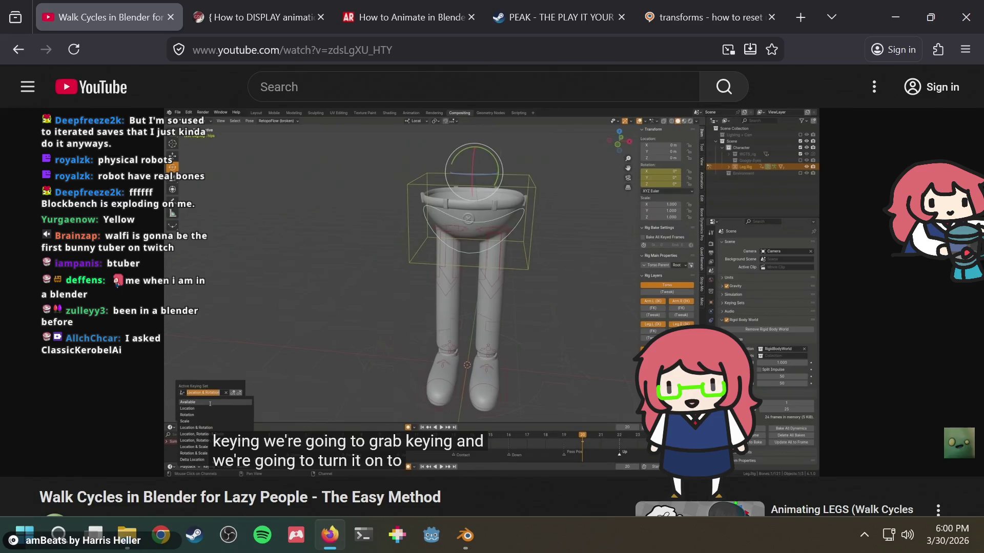
Replay the active keying set explanation, then check Blender's timeline playback options.
key("Left")
key("space")
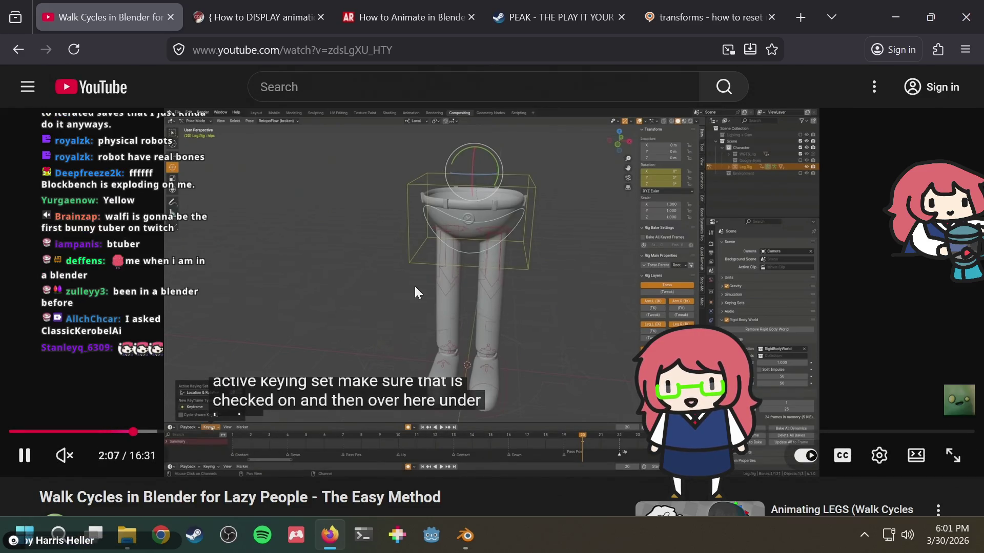
key("alt+Tab")
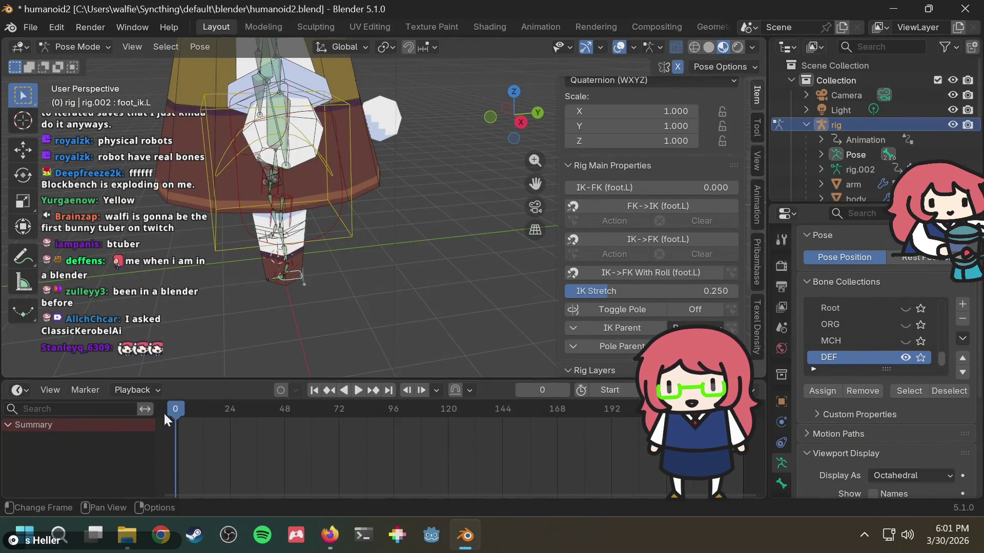
left_click(128, 389)
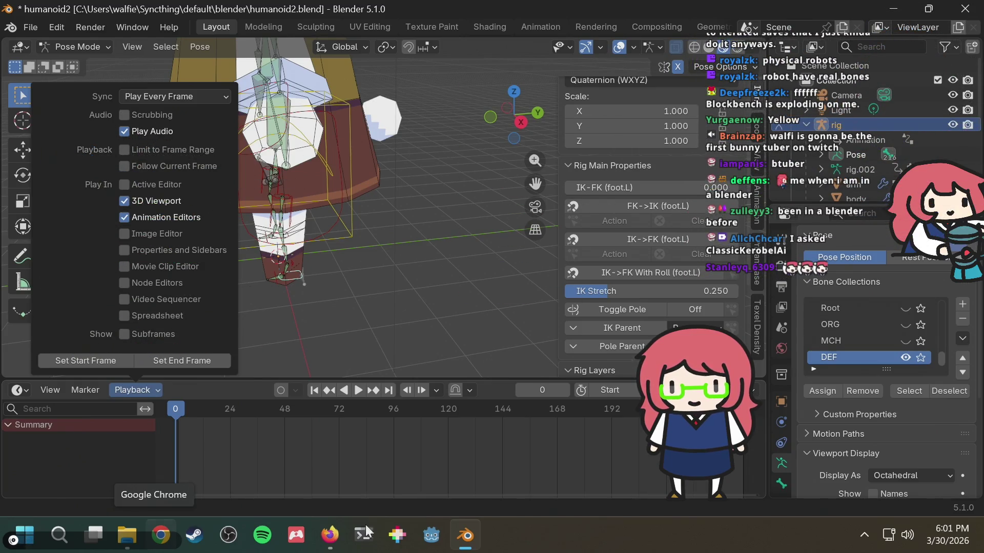
Look through the timeline's Marker options without changes, then return to the Firefox tutorial.
mouse_move(92, 389)
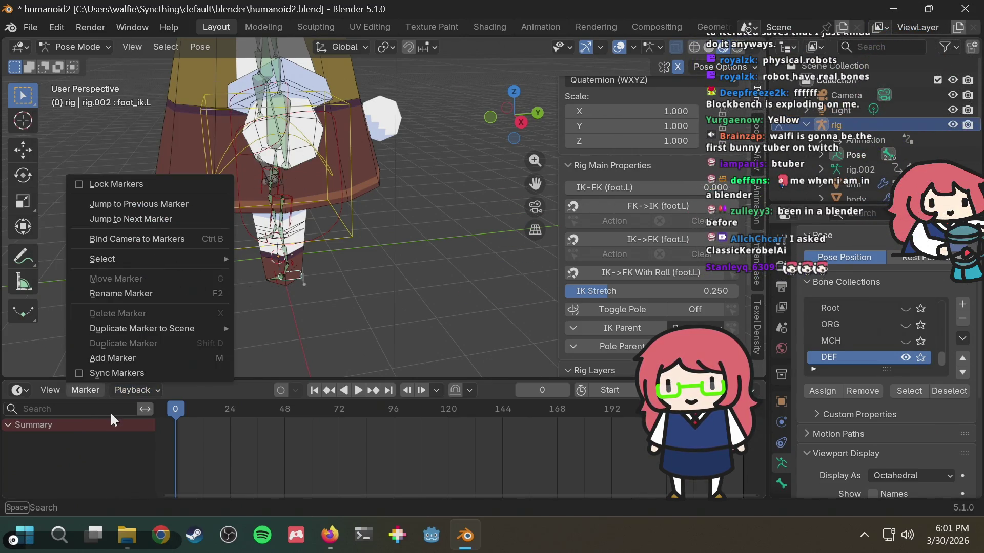
left_click(90, 389)
left_click(91, 390)
left_click(90, 390)
key("alt+Tab")
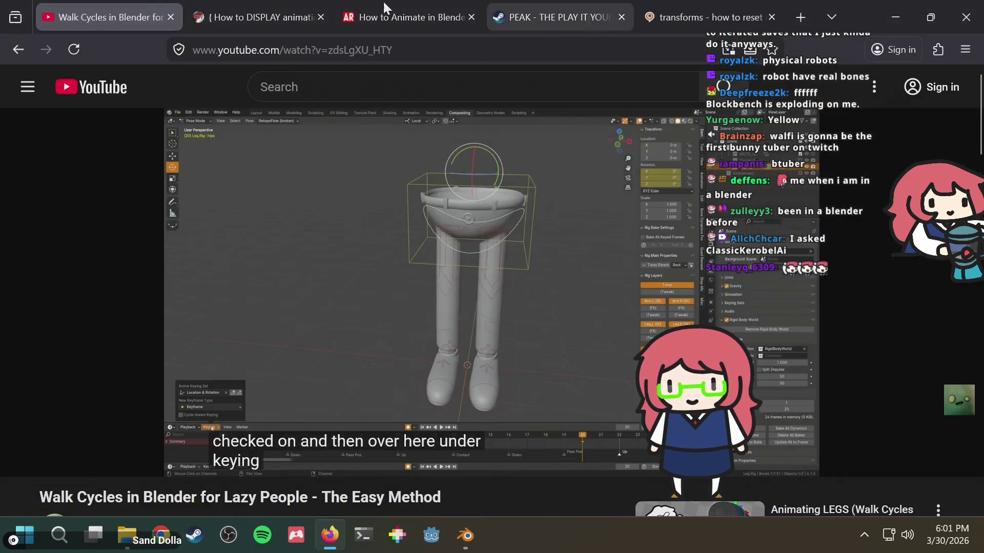
Open the fastest-method walk cycle tutorial from the search results and seek to its contact pose section.
left_click(17, 50)
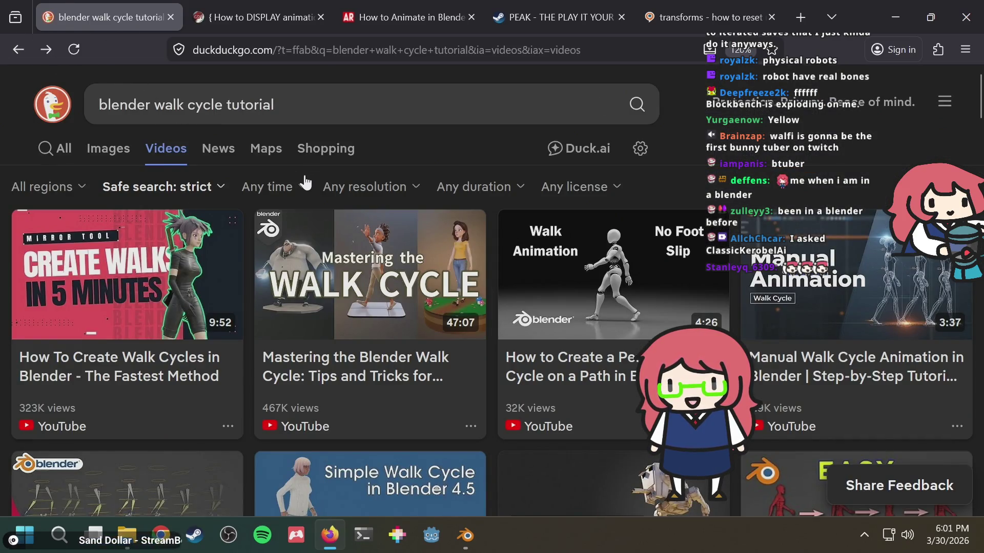
left_click(89, 283)
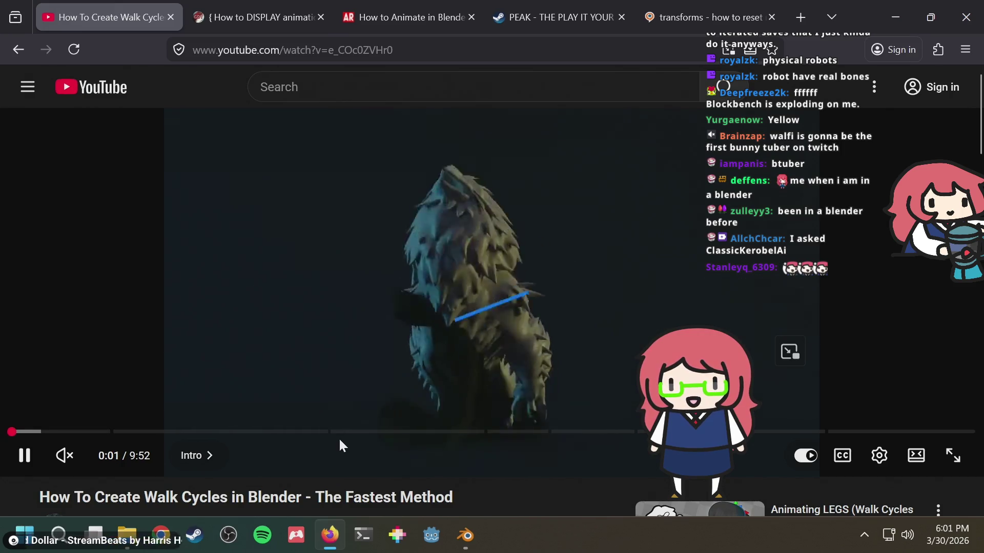
key("Right")
key("Right")
key("Right")
key("Right")
key("Right")
key("Right")
key("Right")
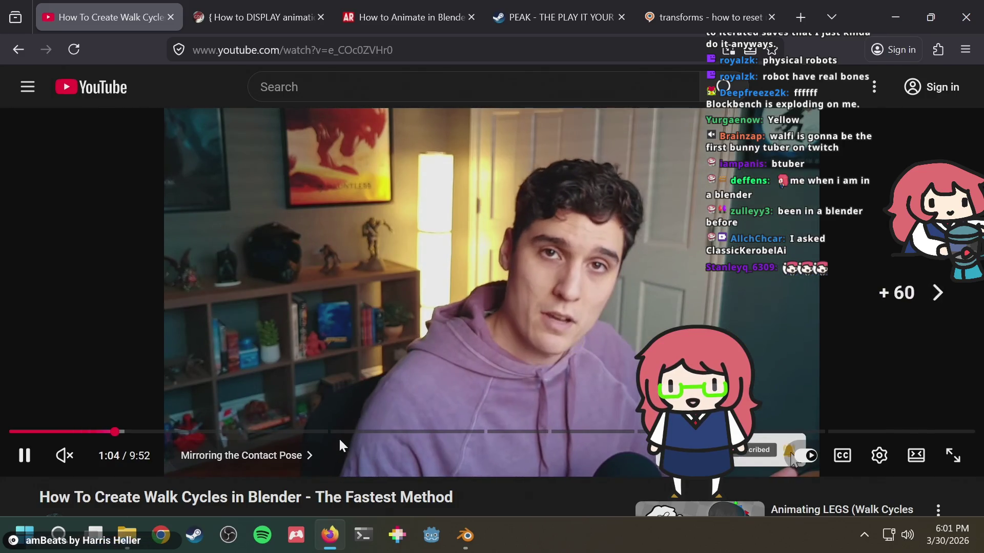
key("Right")
key("Right")
key("Left")
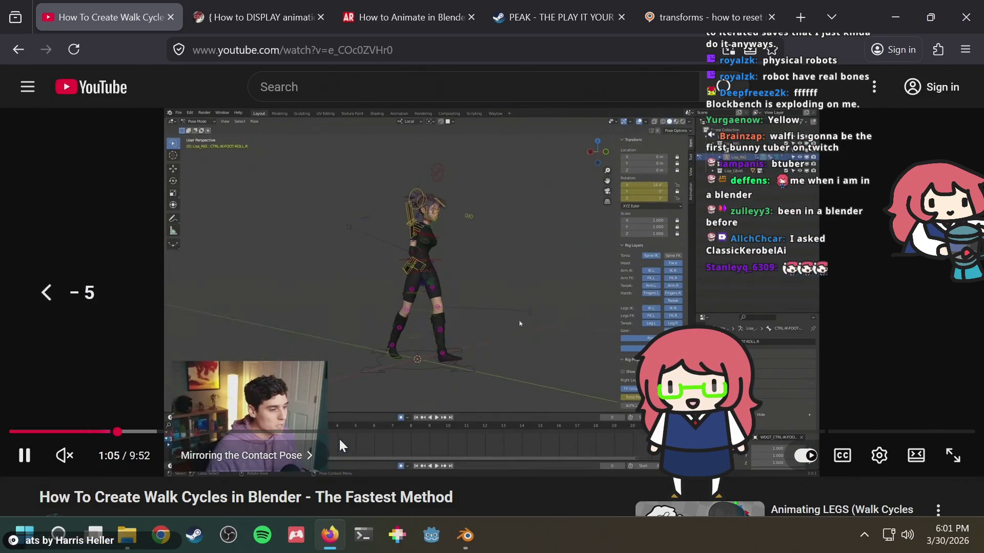
key("Left")
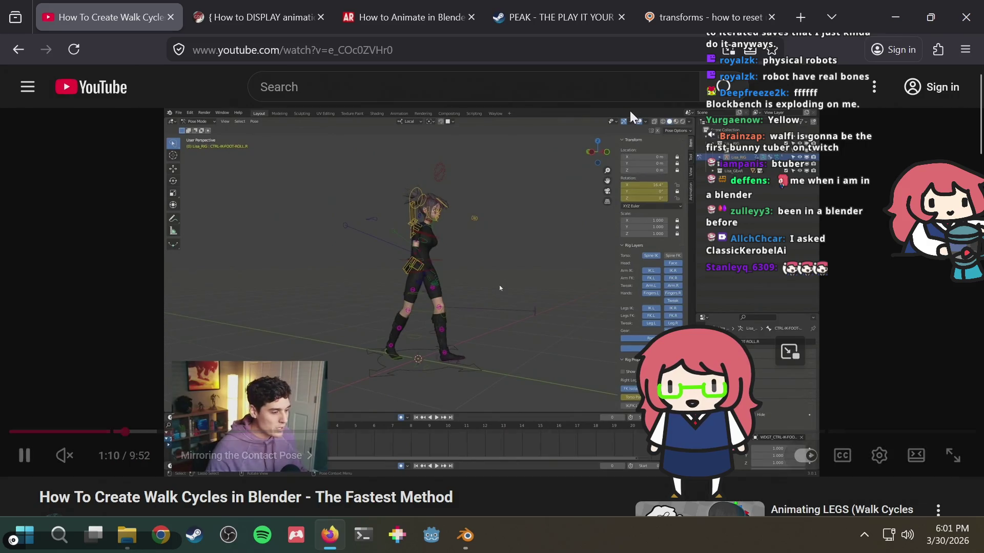
key("Right")
key("Right")
key("Right")
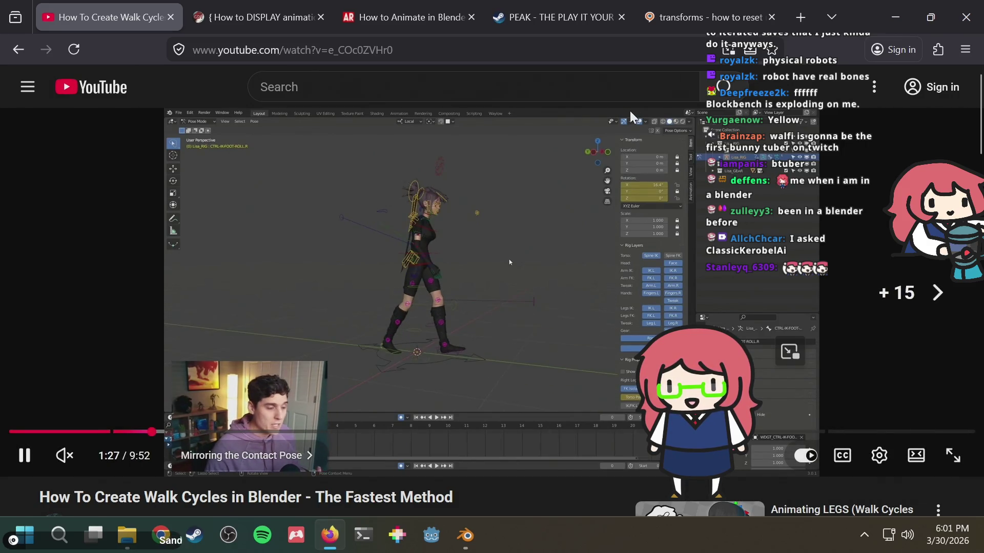
Turn on captions and skip ahead to mirroring the contact pose.
left_click(842, 456)
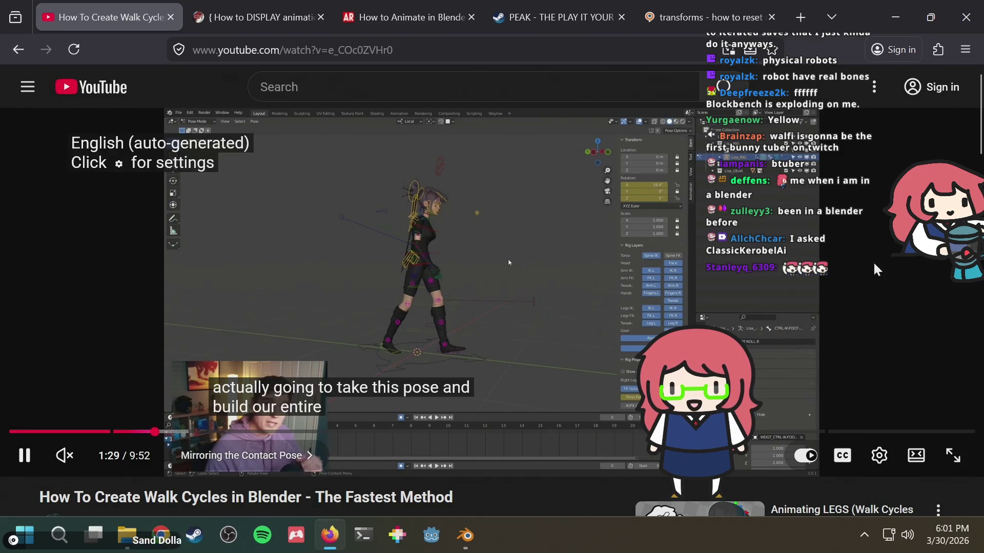
key("Right")
key("Right")
key("Right")
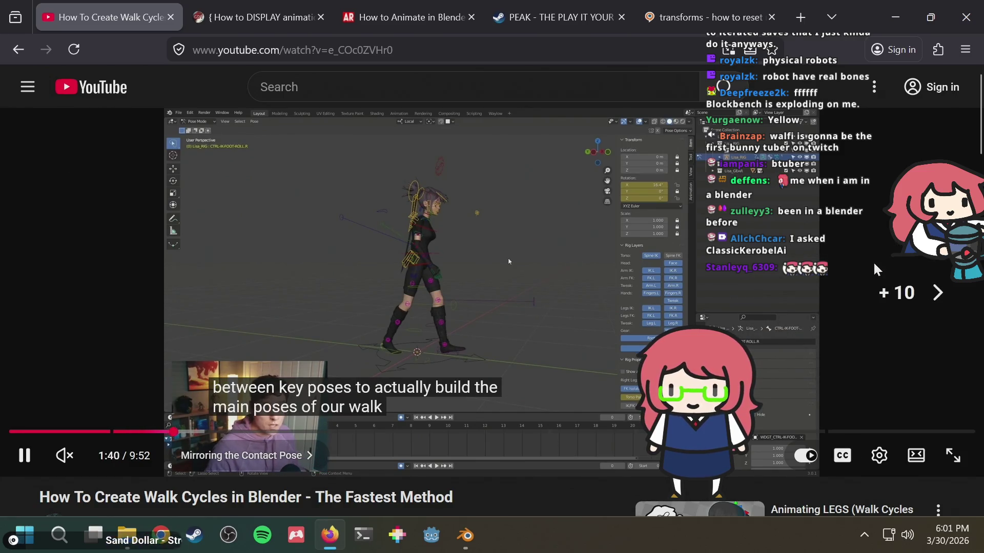
key("Right")
key("Right")
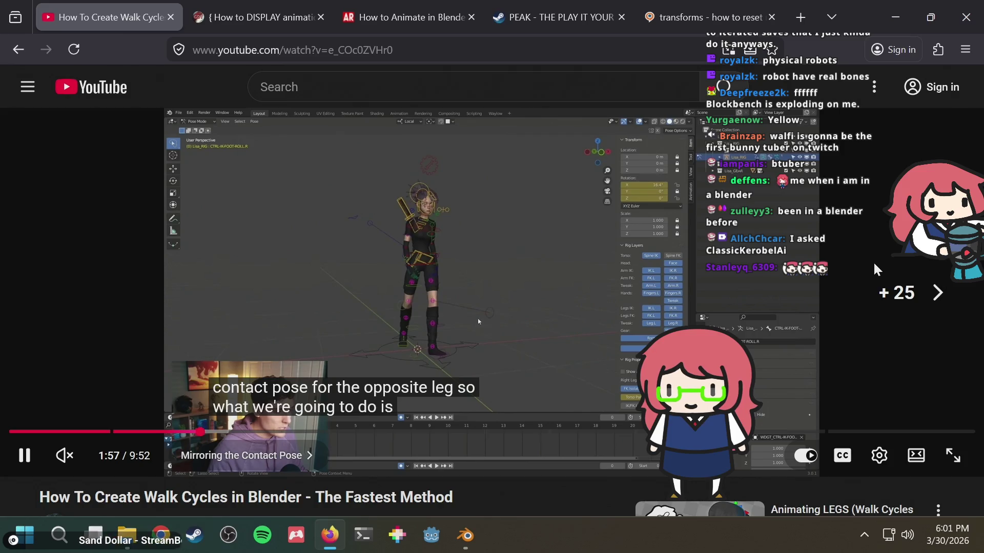
key("Right")
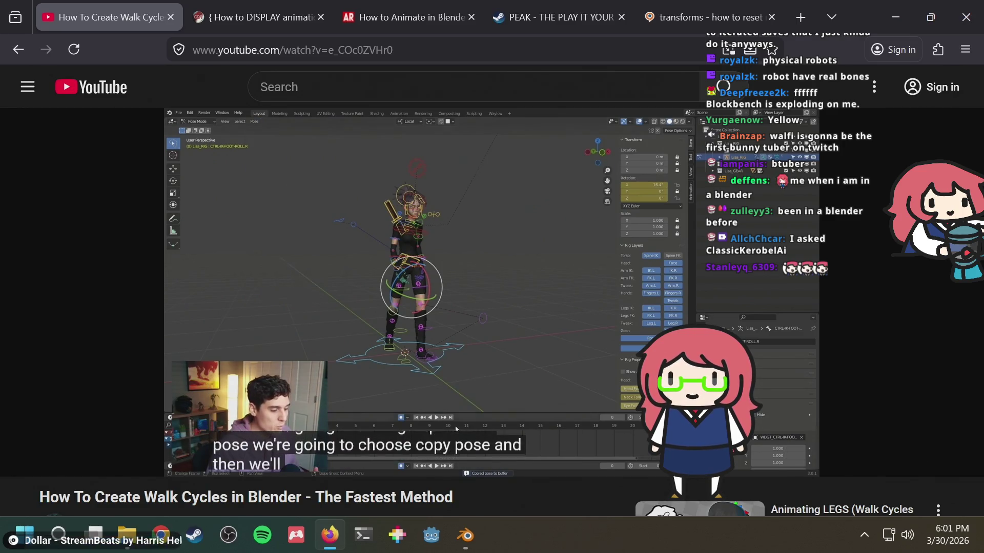
Save humanoid2.blend in Blender, then toggle between the tutorial and Blender.
key("alt+Tab")
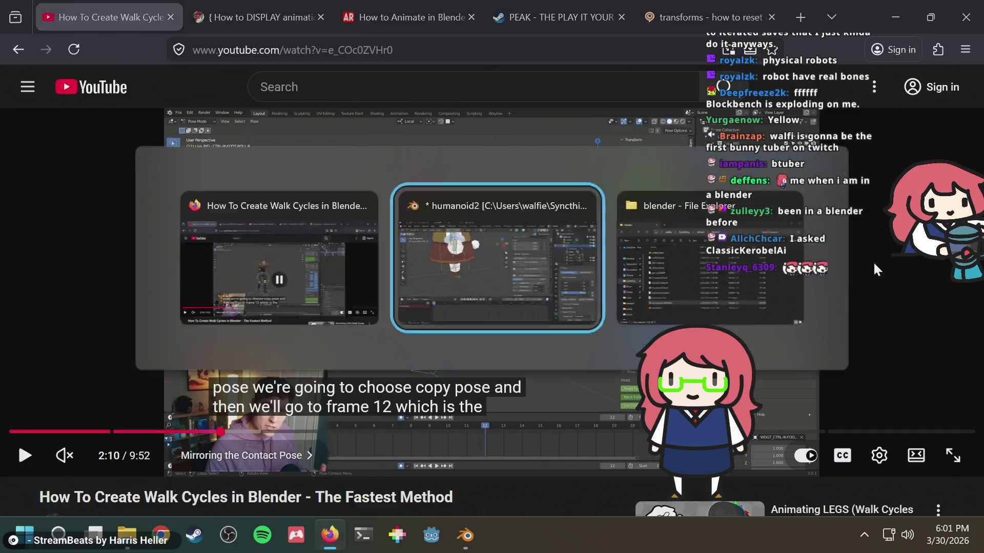
key("ctrl+s")
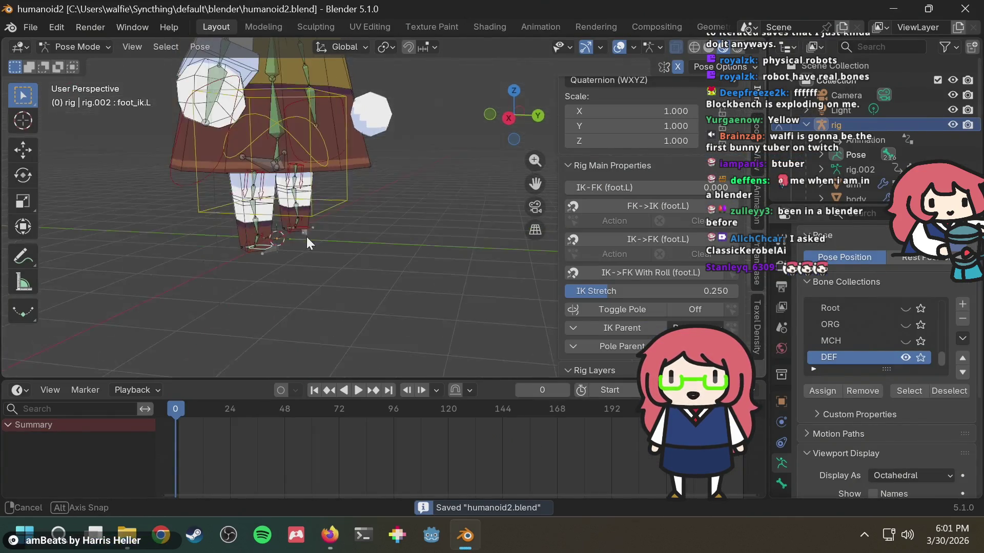
key("alt+Tab")
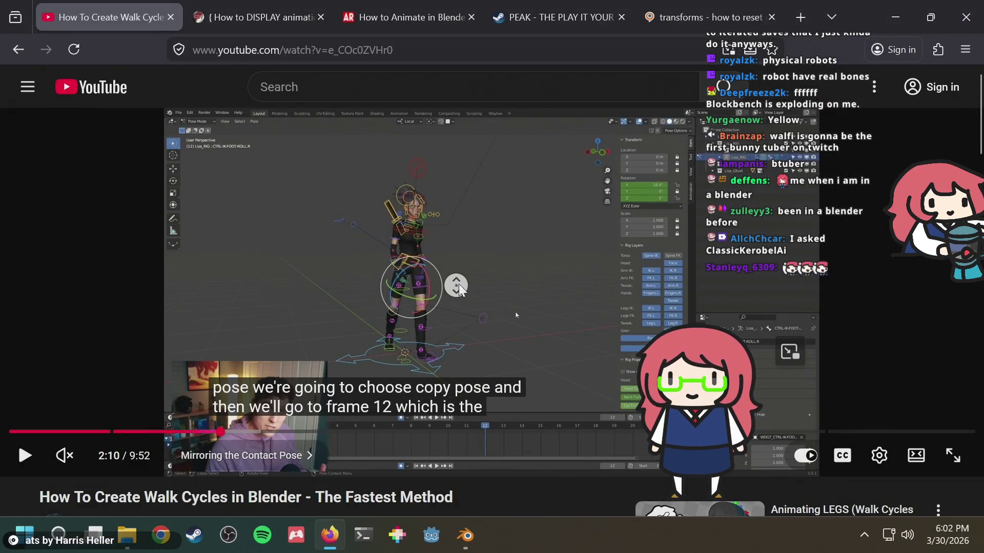
key("alt+Tab")
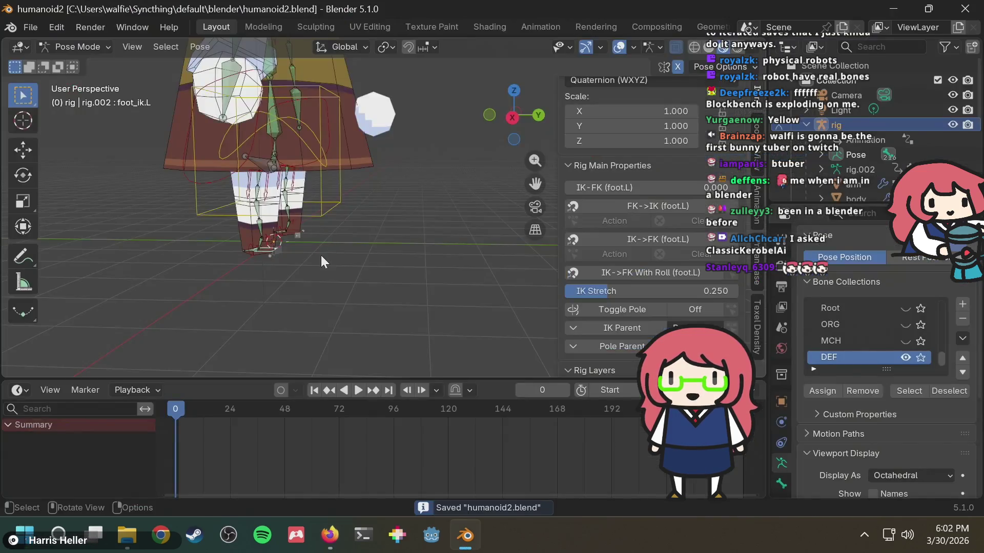
Switch off X-axis pose mirroring, trial-moving foot_ik.L before and after, then view from the right.
scroll(306, 232, "up", 3)
mouse_move(274, 281)
middle_mouse_down()
mouse_move(305, 256)
mouse_move(270, 255)
mouse_move(302, 262)
middle_mouse_up()
scroll(303, 262, "up", 3)
key("g")
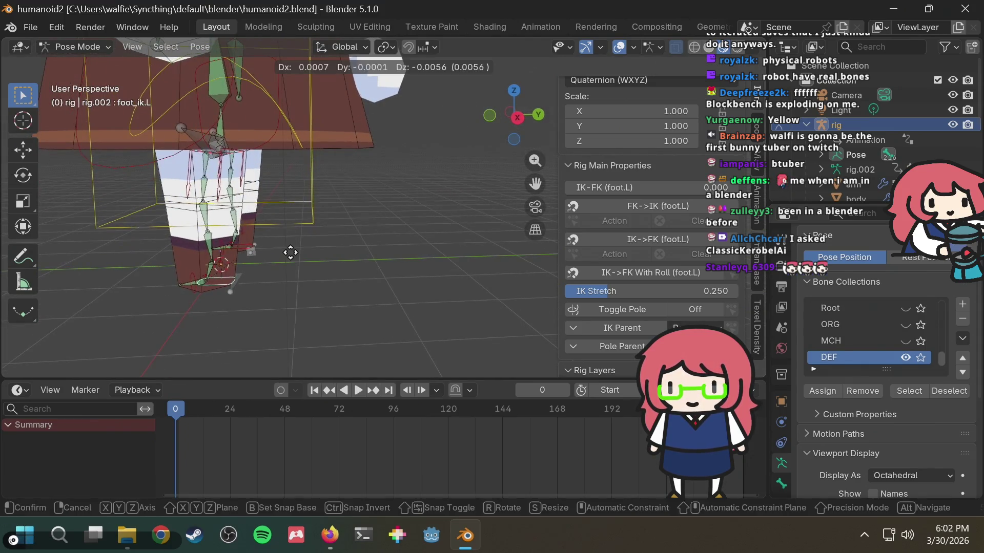
right_click(310, 252)
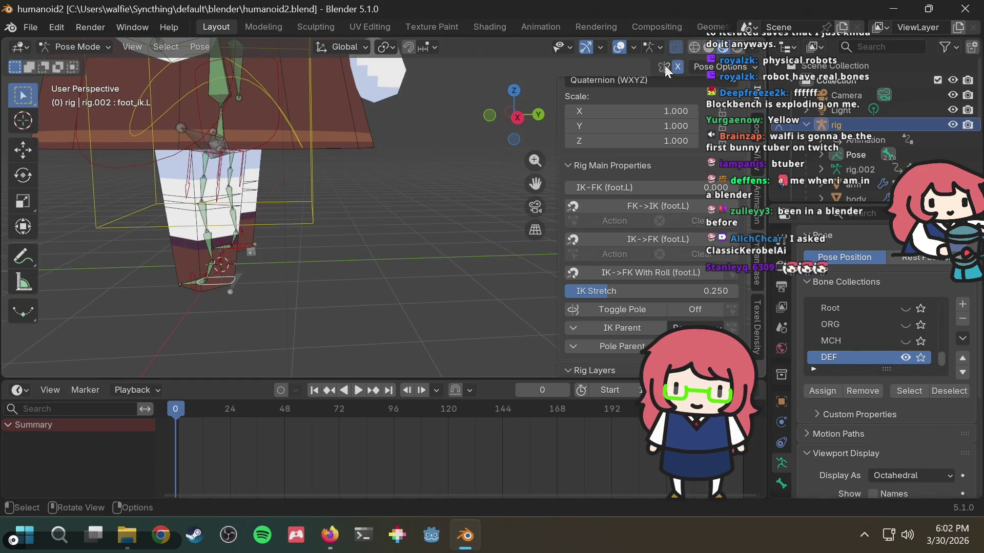
left_click(677, 63)
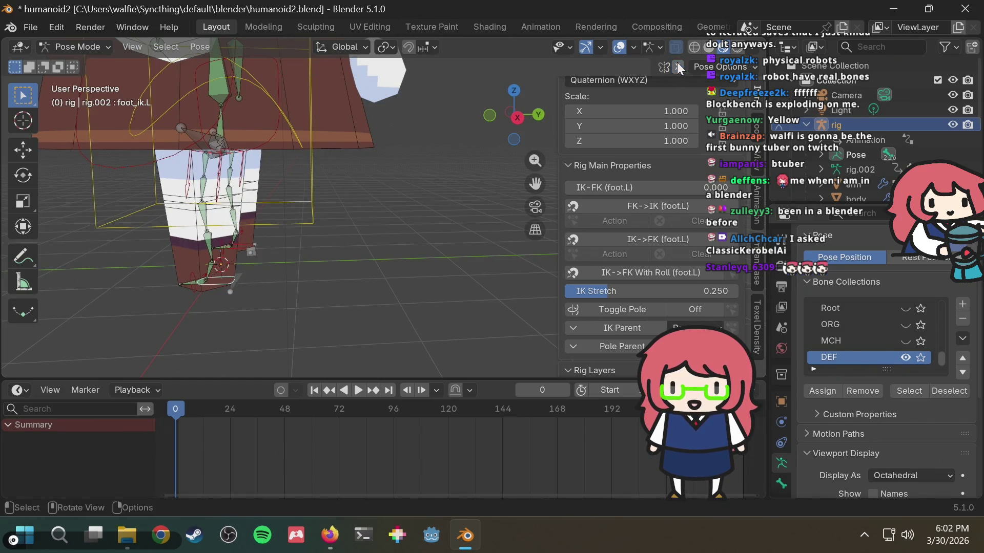
key("g")
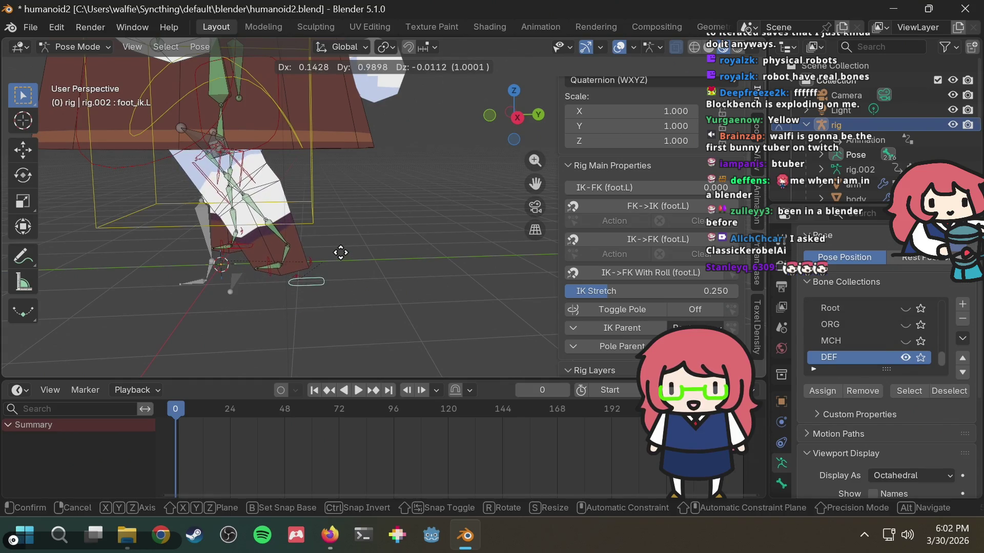
key("Escape")
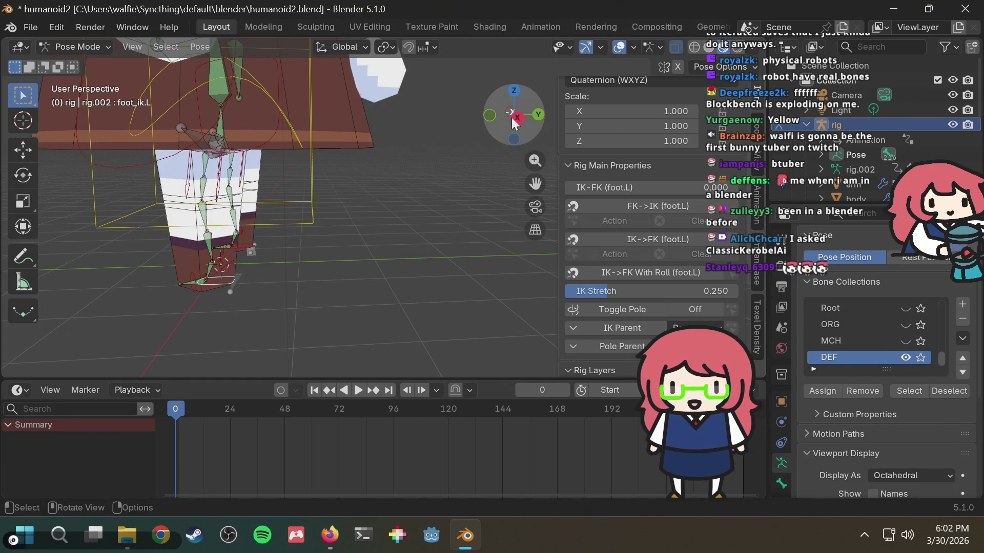
left_click(518, 118)
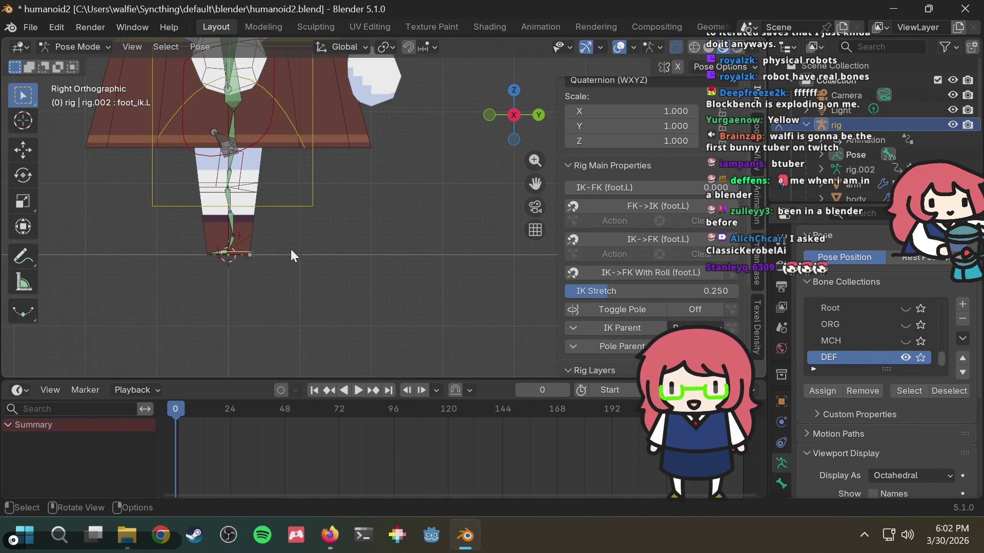
Slide foot_ik.L forward along the global Y axis.
key("g")
key("Escape")
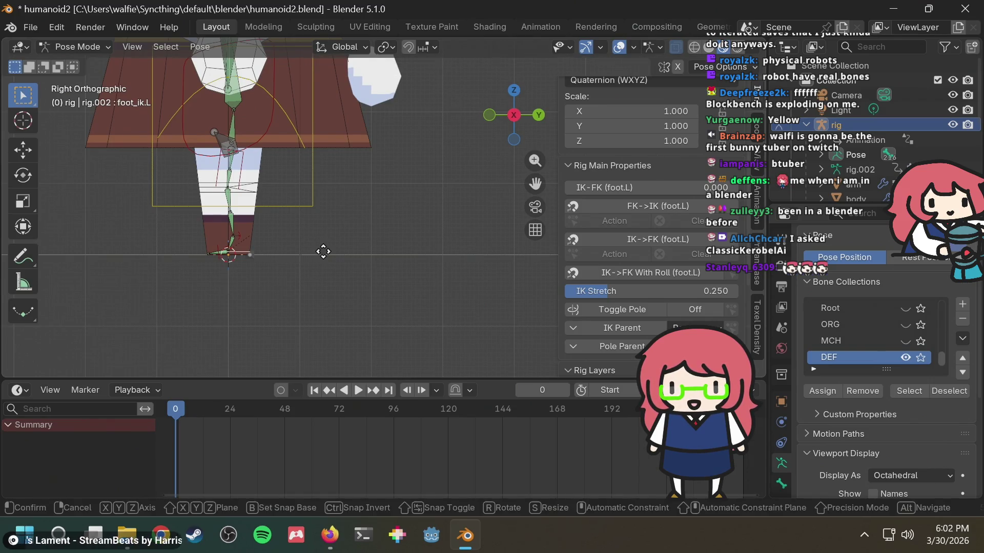
key("g")
key("y")
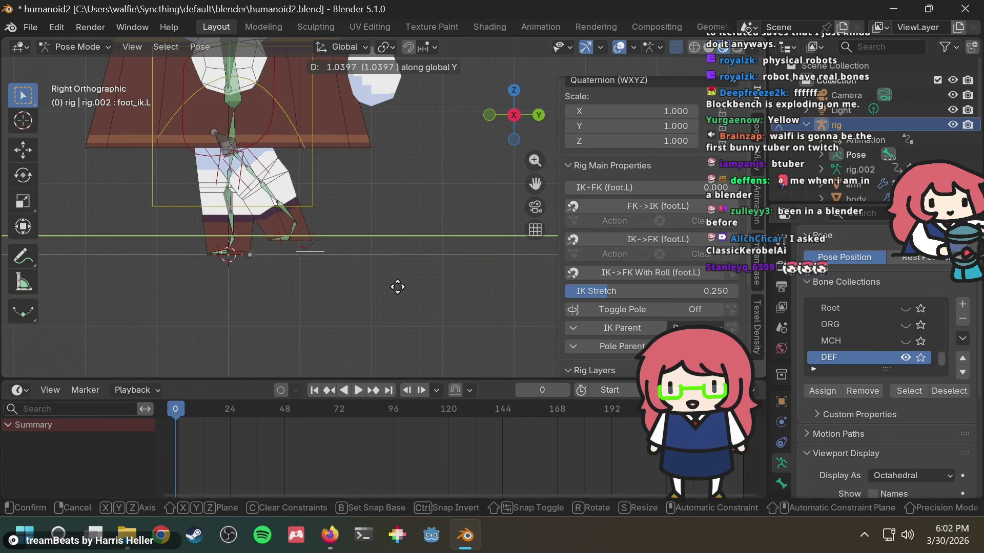
left_click(396, 293)
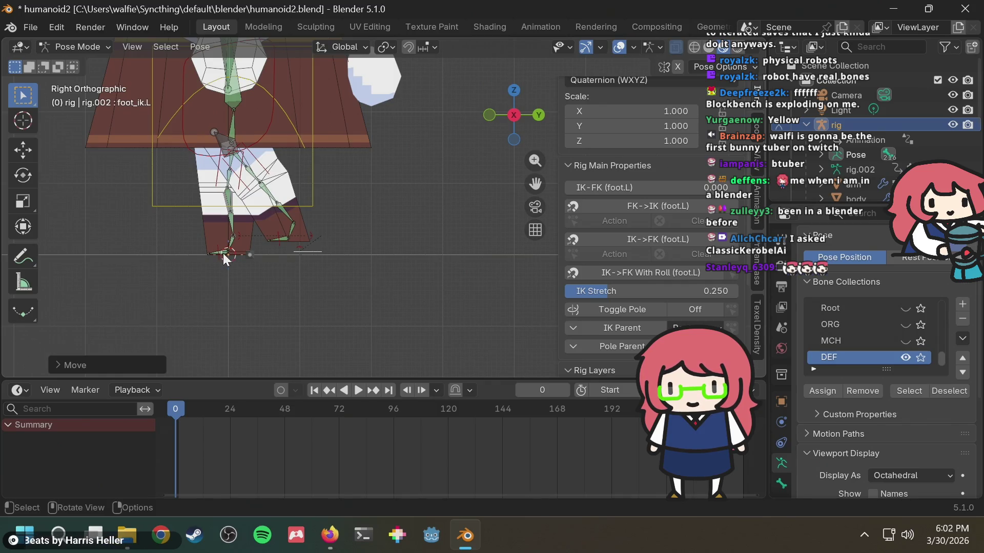
Move foot_ik.R back into a stride position and angle it.
left_click(223, 254)
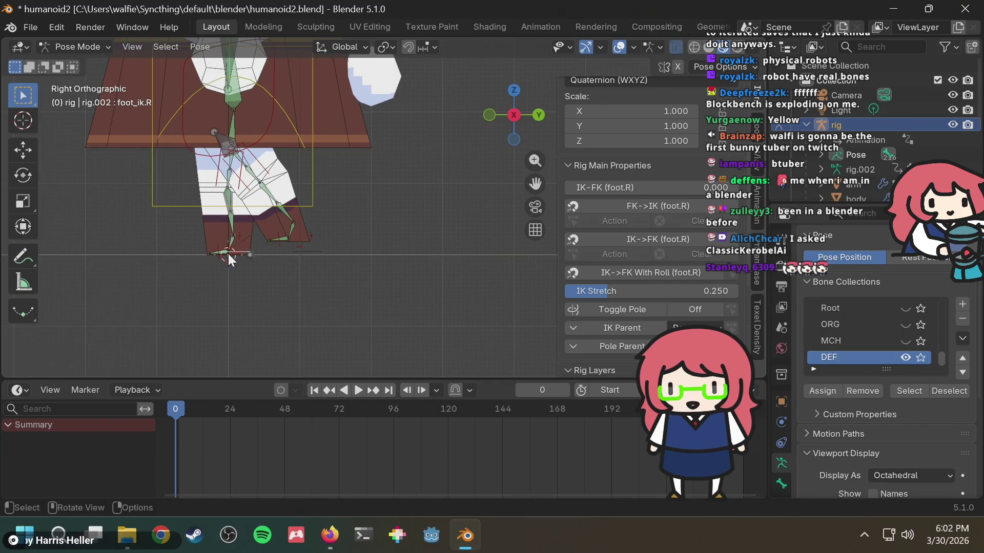
key("g")
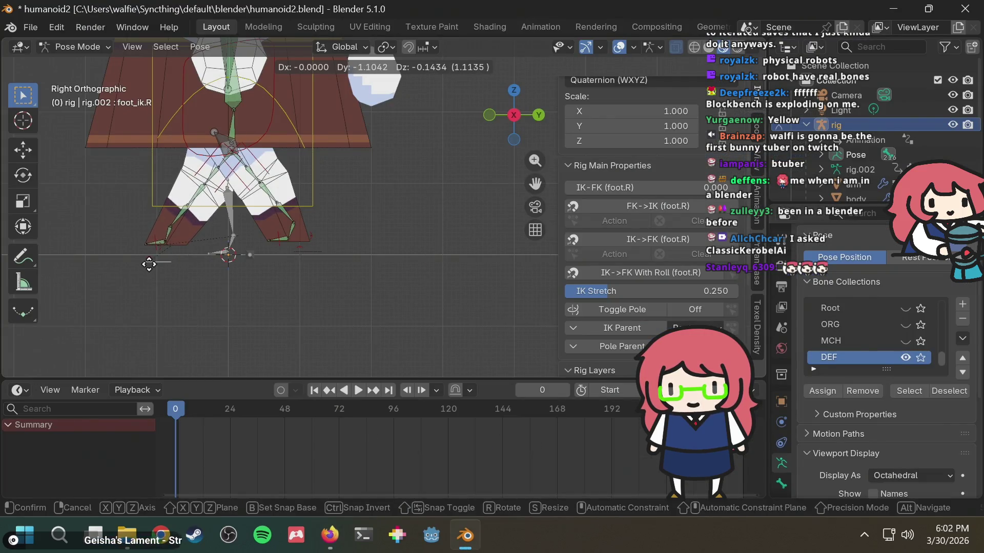
left_click(132, 251)
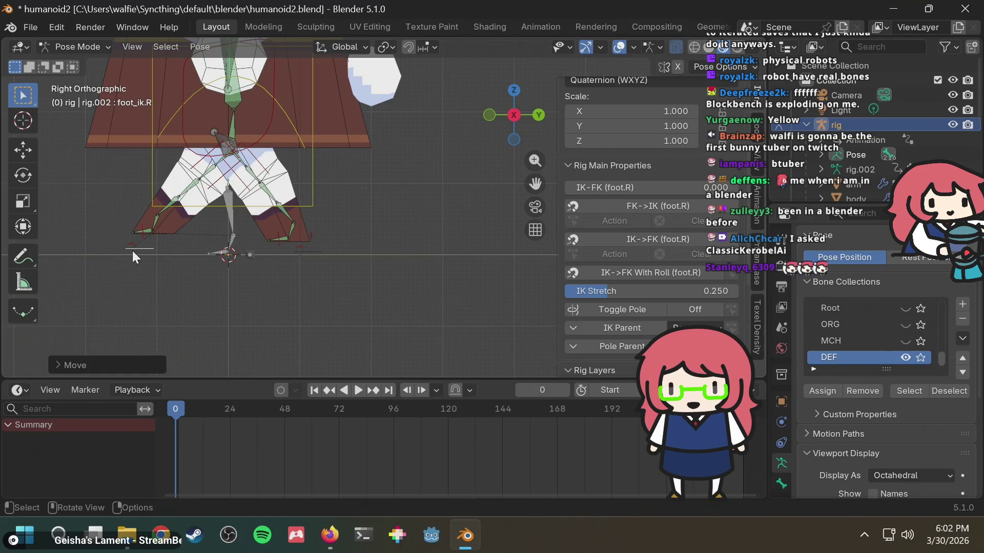
key("r")
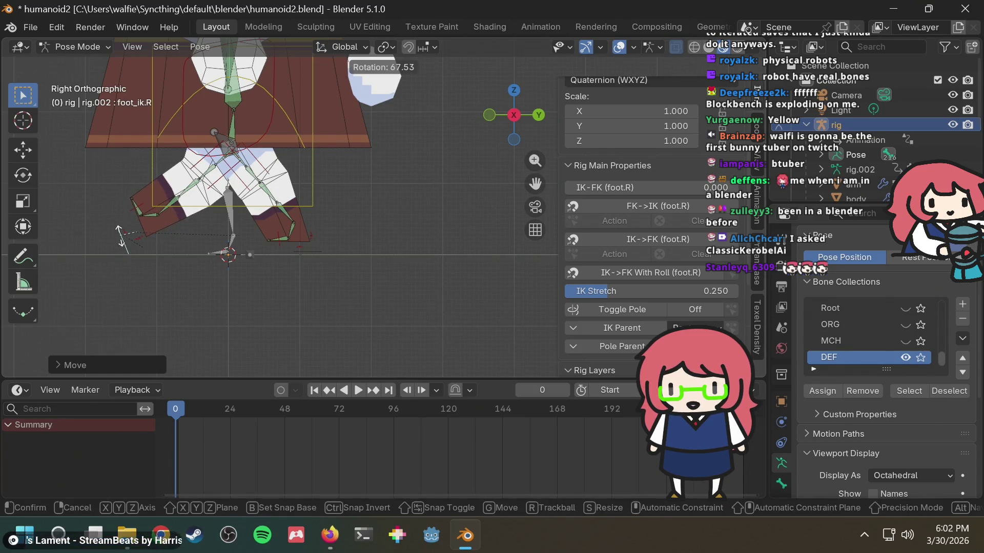
left_click(120, 236)
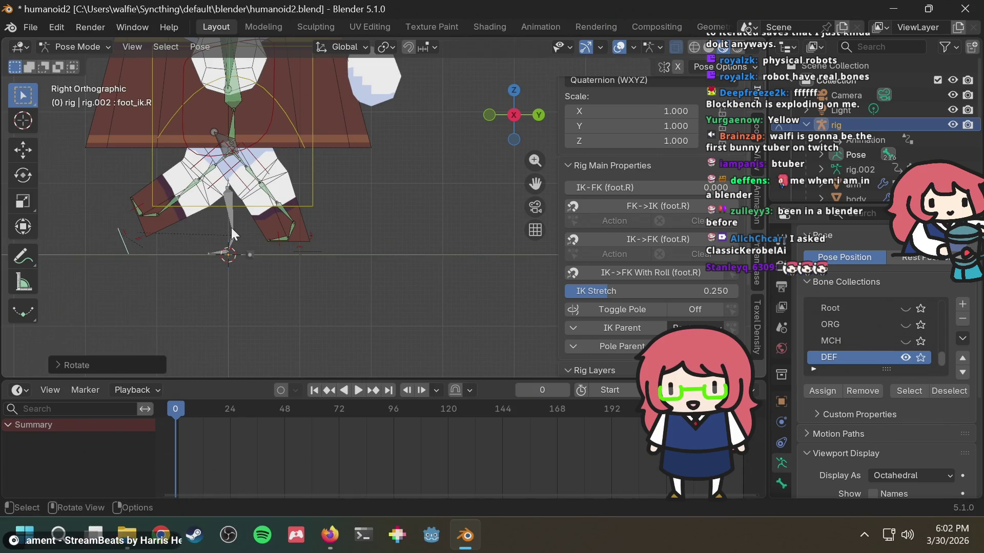
Rotate foot_ik.L to angle the left foot.
left_click(306, 247)
key("r")
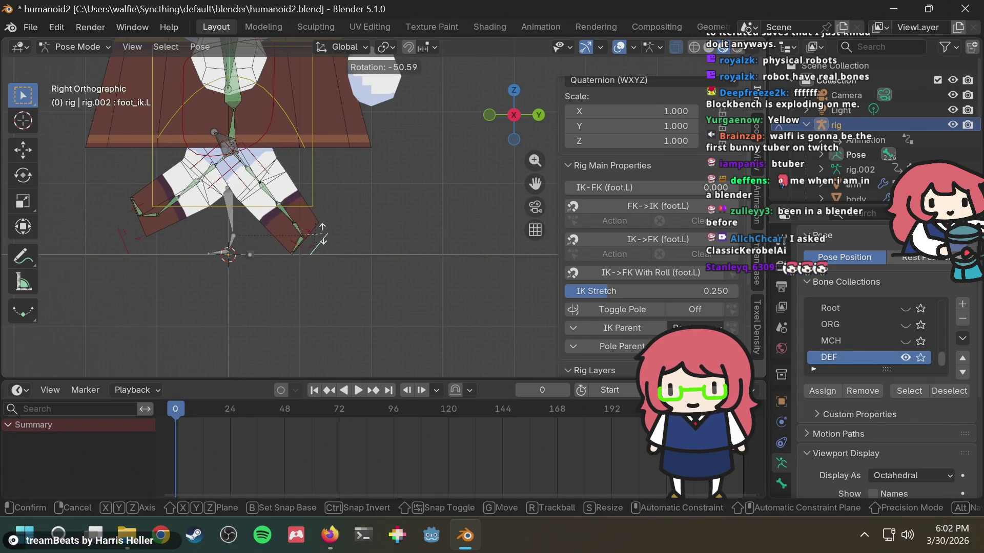
left_click(321, 239)
scroll(297, 259, "up", 5)
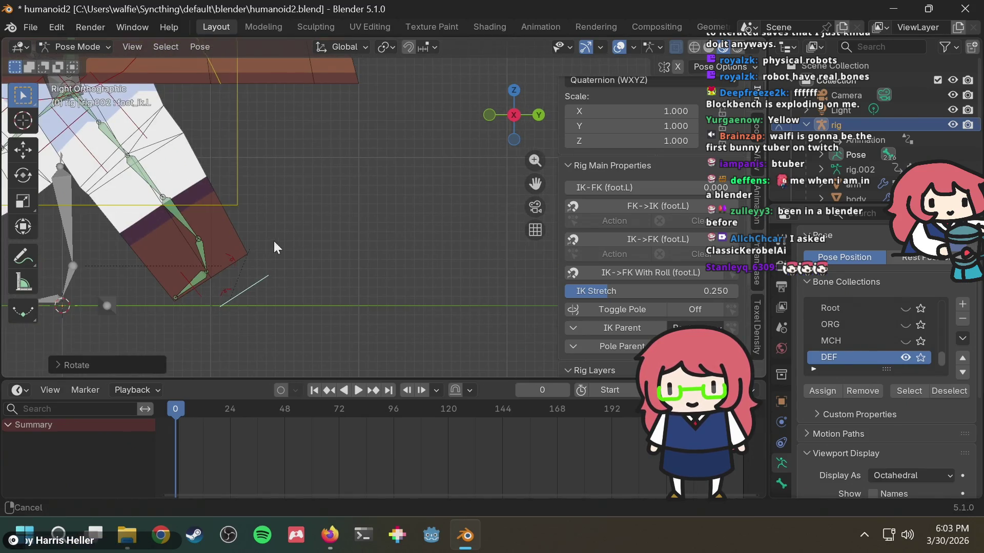
middle_click_drag(267, 246, 312, 243, "shift")
scroll(207, 298, "down", 3)
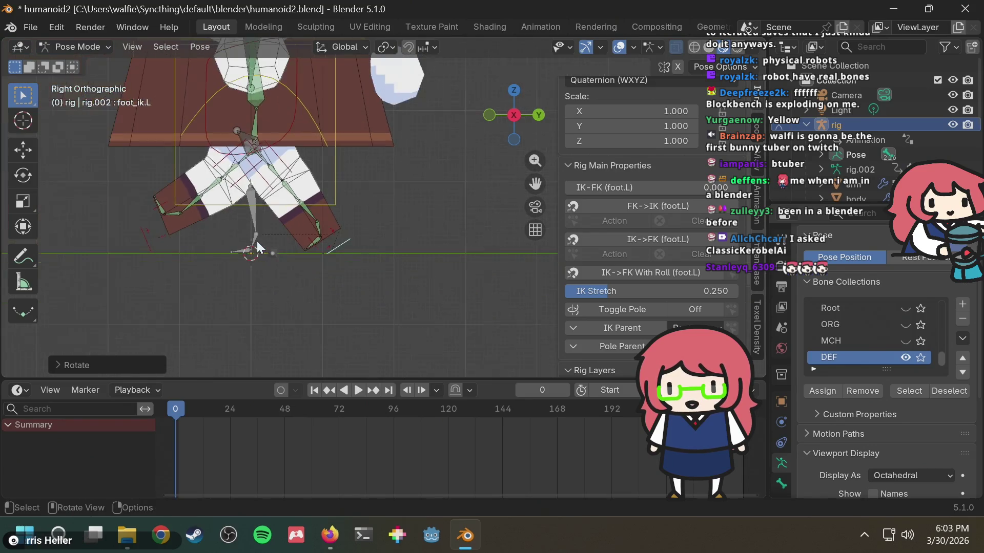
Lower the torso control about 0.16 along Z so the knees bend slightly.
left_click(313, 101)
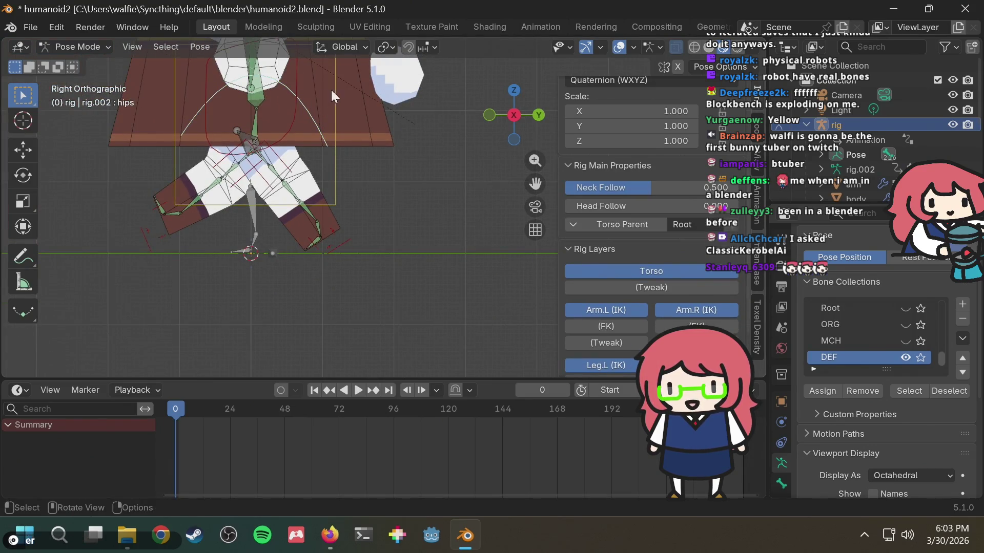
left_click(332, 88)
key("g")
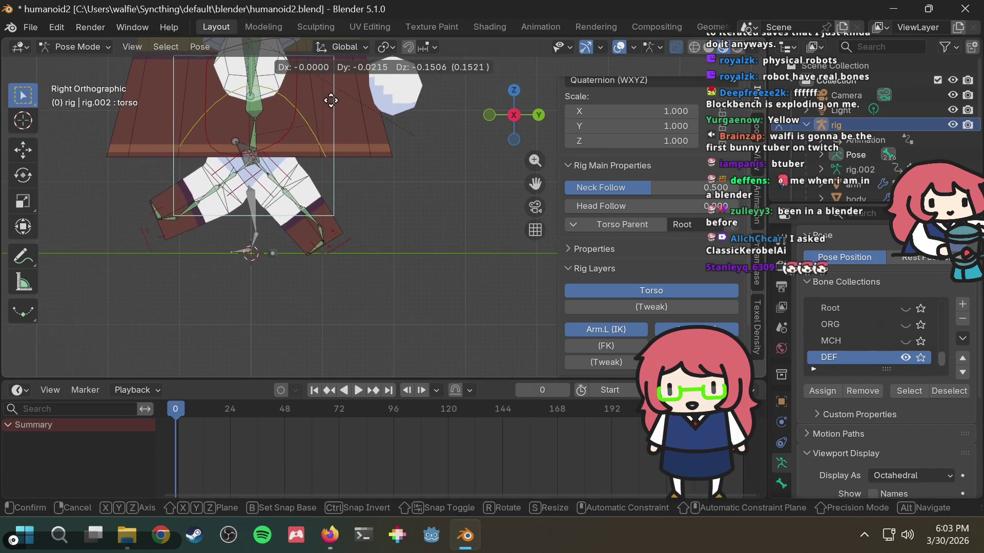
left_click(330, 101)
scroll(384, 149, "down", 2)
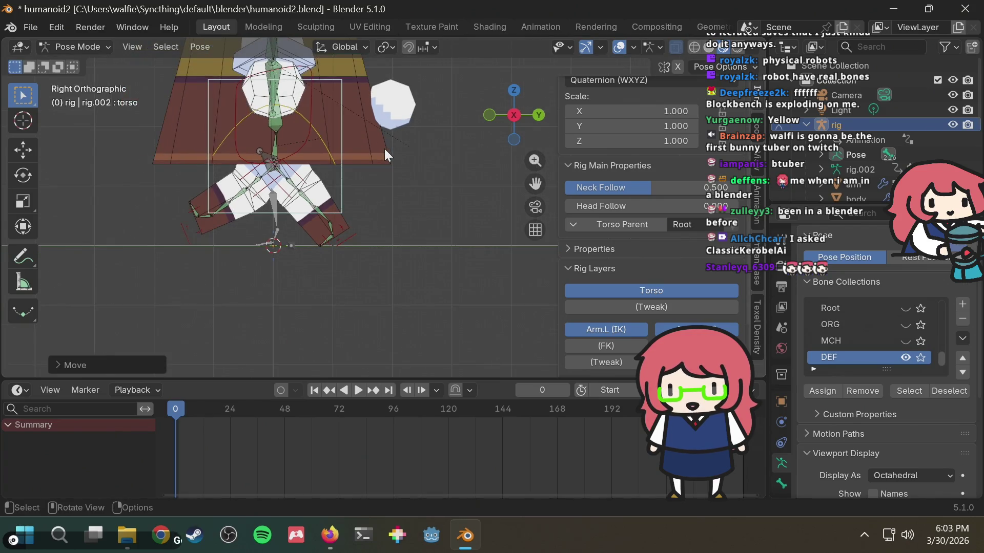
key("g")
key("z")
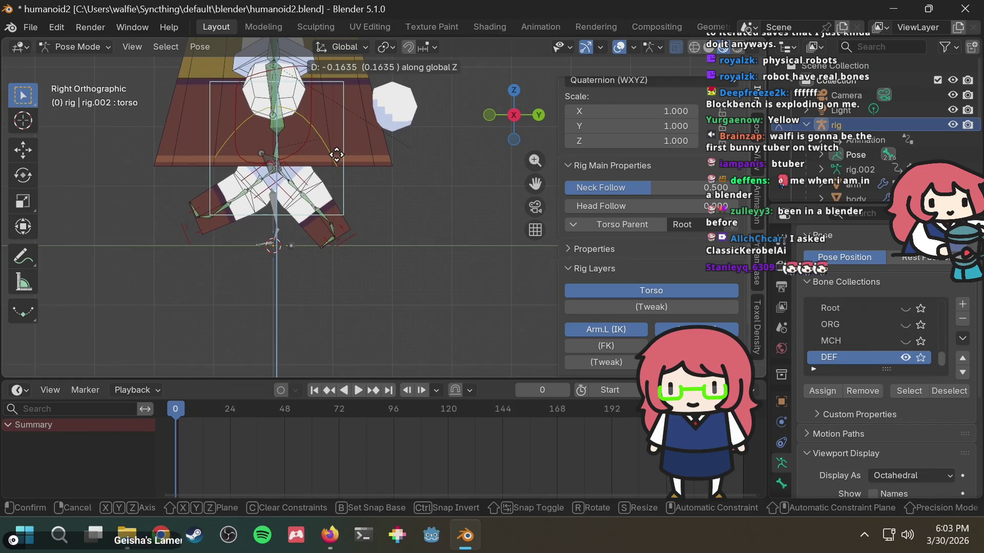
left_click(336, 154)
mouse_move(366, 170)
middle_mouse_down()
mouse_move(266, 205)
mouse_move(146, 215)
mouse_move(125, 185)
mouse_move(307, 181)
mouse_move(368, 199)
mouse_move(436, 201)
mouse_move(392, 180)
mouse_move(504, 177)
mouse_move(361, 211)
mouse_move(453, 220)
middle_mouse_up()
scroll(434, 201, "down", 3)
Orbit below and around the rig to inspect the torso and legs from low angles.
scroll(373, 257, "up", 5)
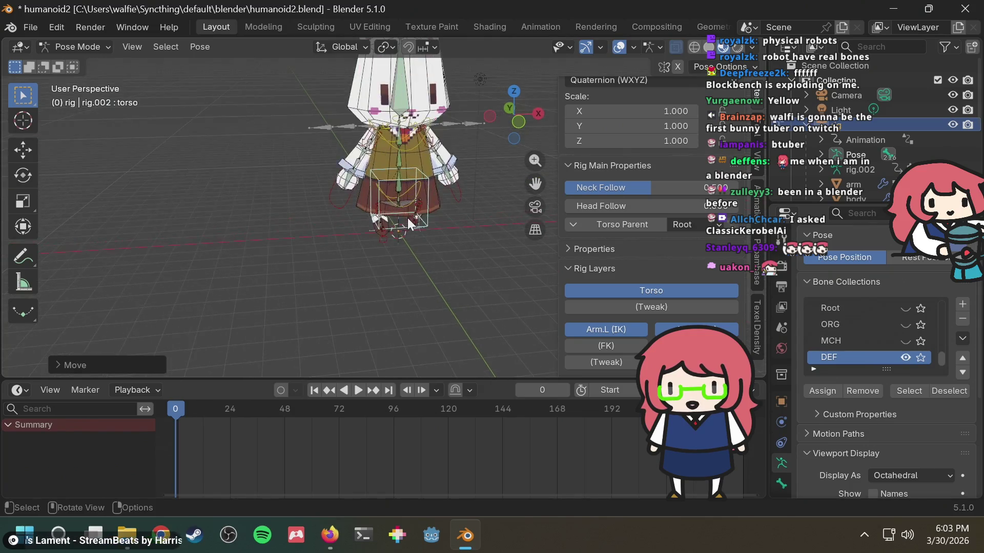
mouse_move(374, 256)
middle_mouse_down()
mouse_move(509, 240)
mouse_move(320, 221)
mouse_move(363, 208)
mouse_move(151, 207)
mouse_move(437, 197)
mouse_move(412, 175)
mouse_move(365, 190)
middle_mouse_up()
scroll(496, 240, "up", 3)
scroll(436, 195, "down", 5)
scroll(365, 190, "up", 5)
mouse_move(293, 171)
middle_mouse_down()
mouse_move(419, 168)
mouse_move(321, 187)
middle_mouse_up()
mouse_move(216, 132)
middle_mouse_down()
mouse_move(318, 194)
mouse_move(415, 232)
mouse_move(402, 226)
middle_mouse_up()
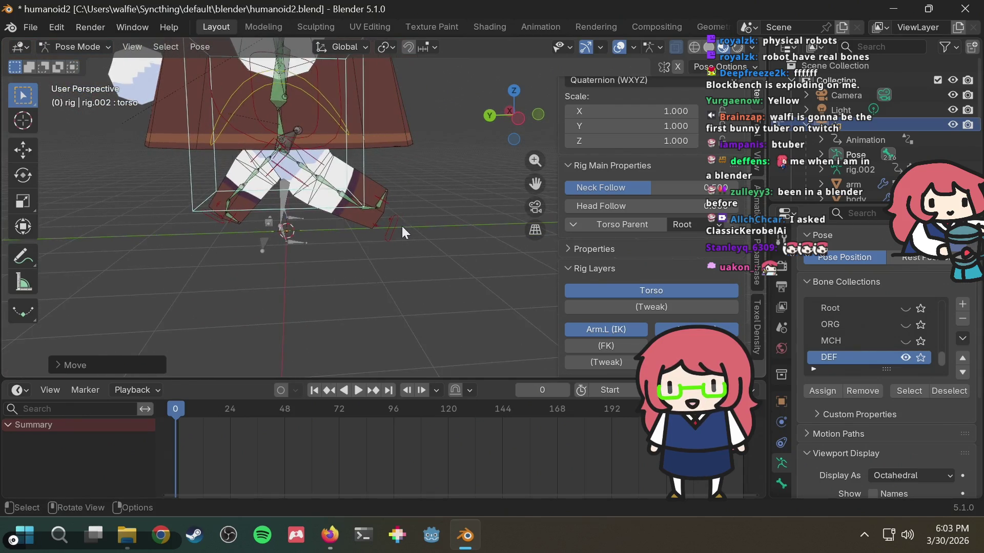
Select foot_ik.R and try rotating it, then switch to moving it instead.
left_click(393, 230)
key("r")
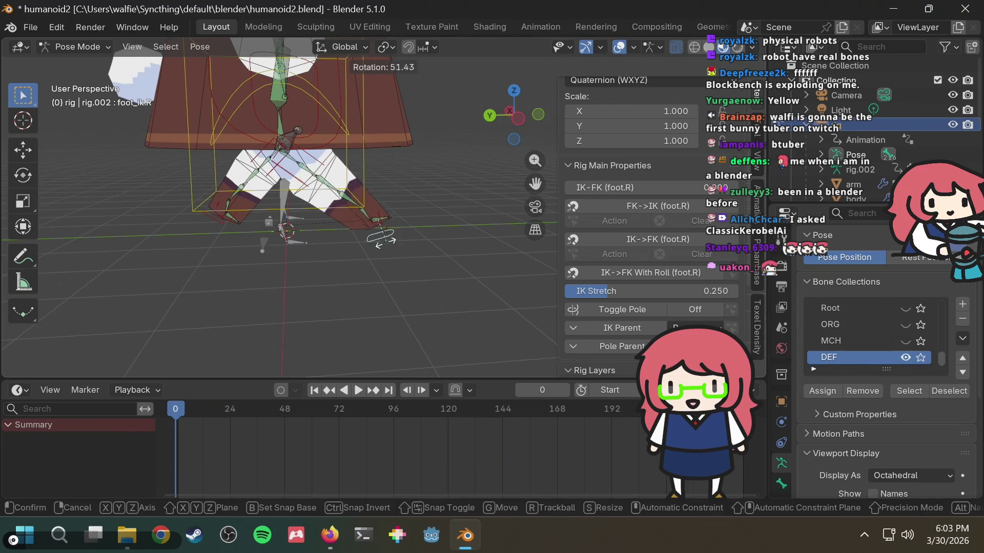
right_click(346, 181)
scroll(333, 183, "up", 4)
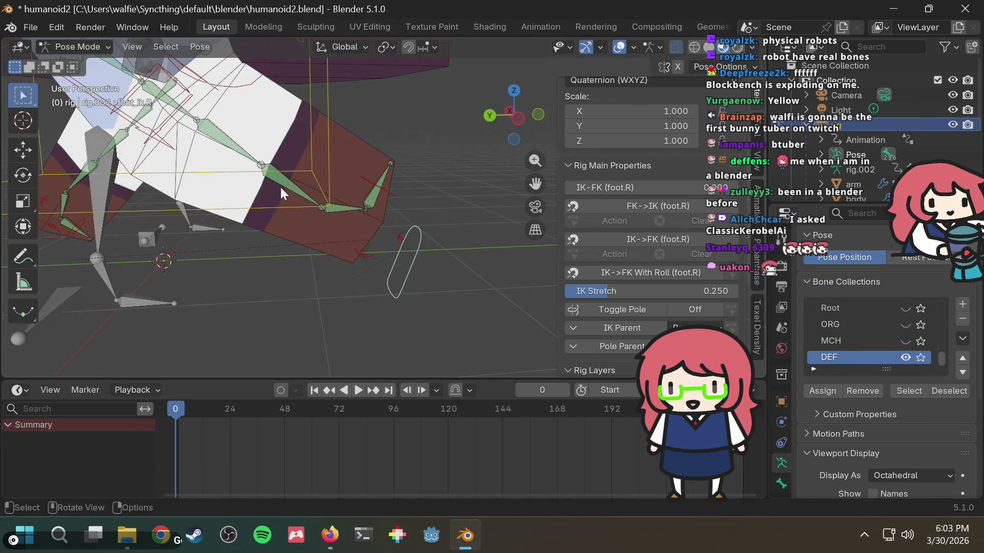
scroll(280, 185, "down", 1)
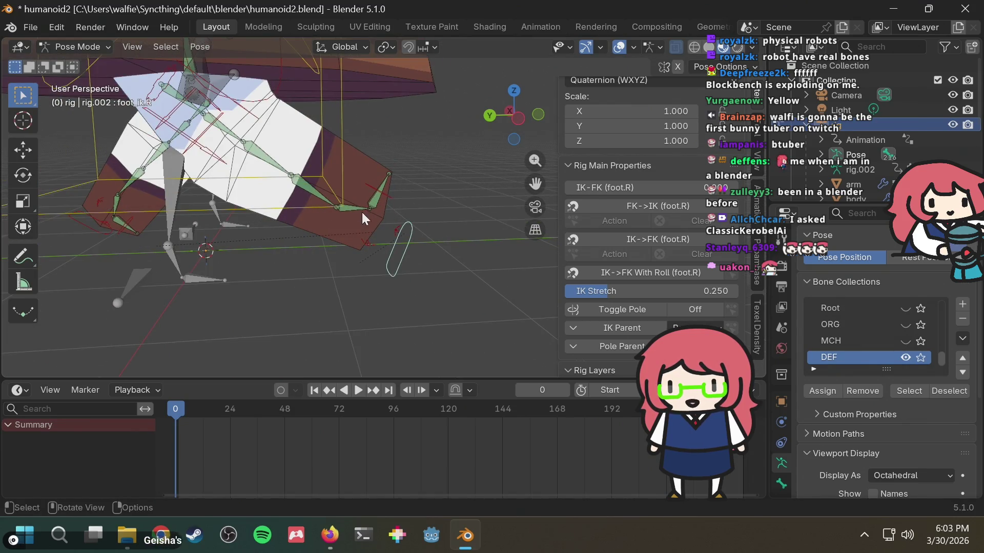
mouse_move(229, 91)
middle_mouse_down()
mouse_move(276, 156)
mouse_move(343, 127)
mouse_move(255, 189)
mouse_move(253, 181)
mouse_move(377, 146)
mouse_move(306, 164)
mouse_move(310, 122)
middle_mouse_up()
middle_click_drag(353, 124, 406, 185)
key("r")
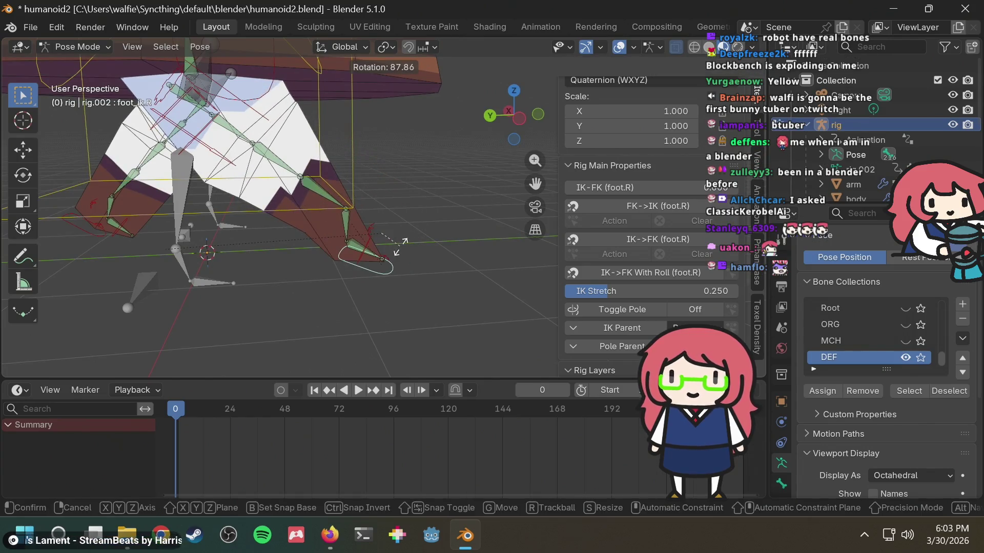
key("g")
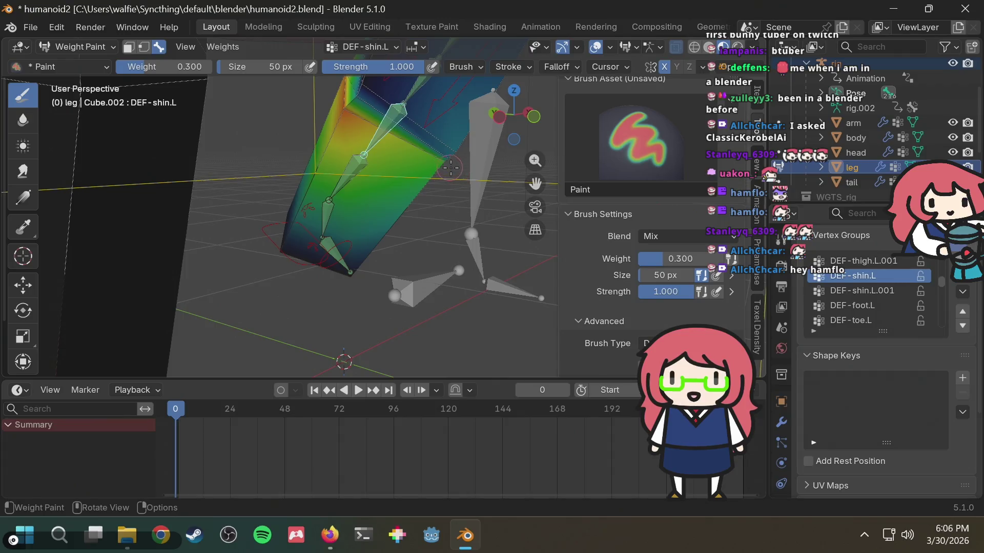
Set the brush weight to 0.25 and paint a stroke over the left shin.
middle_click_drag(433, 163, 351, 180)
scroll(405, 182, "up", 5)
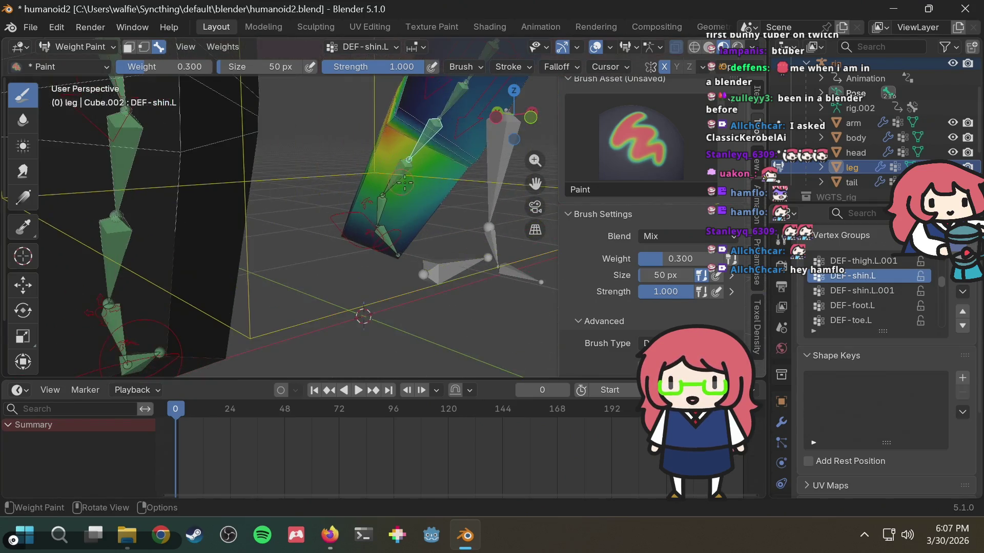
middle_click_drag(471, 171, 469, 171)
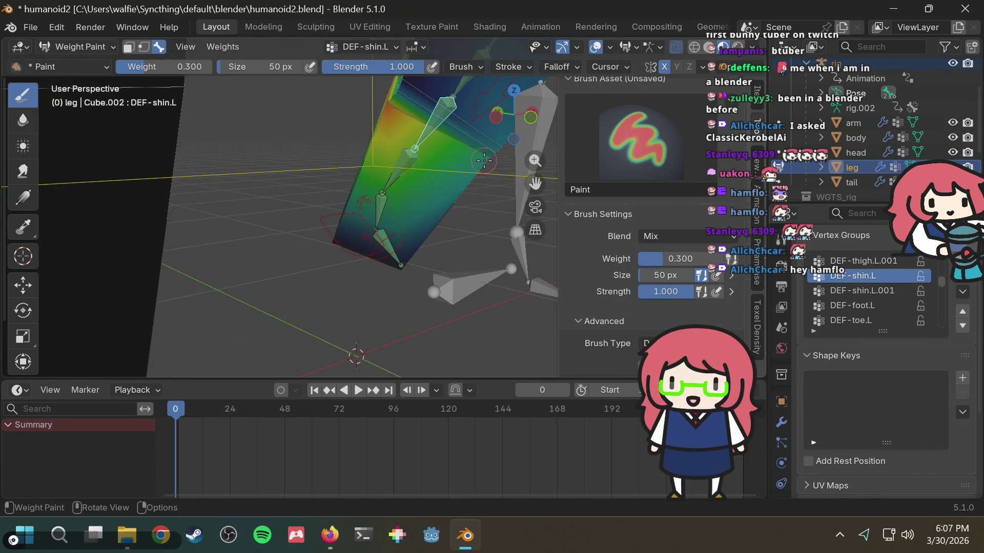
left_click(681, 259)
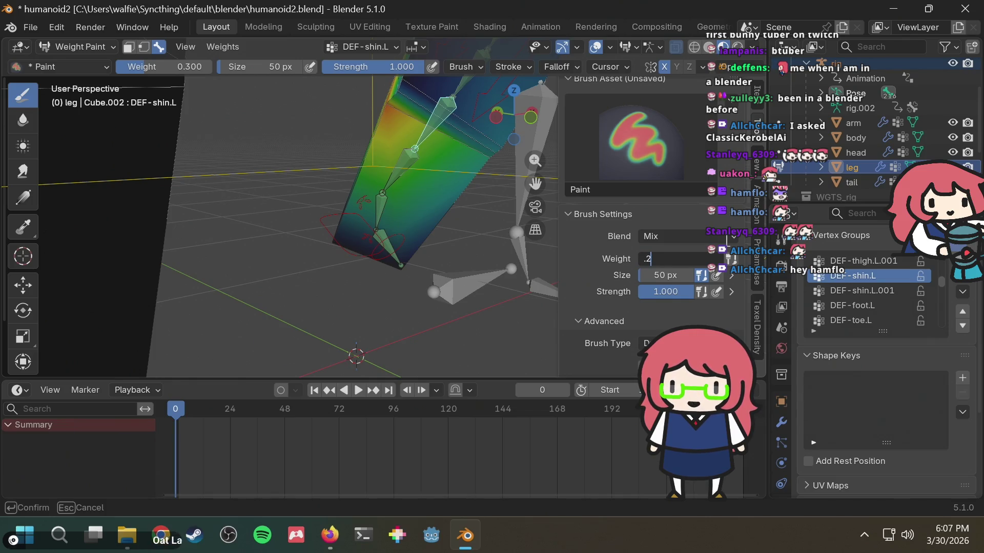
type("5")
key("Return")
left_click_drag(481, 165, 486, 166)
middle_click_drag(486, 164, 480, 165)
mouse_move(335, 192)
middle_mouse_down()
mouse_move(421, 174)
mouse_move(407, 183)
middle_mouse_up()
left_click(82, 47)
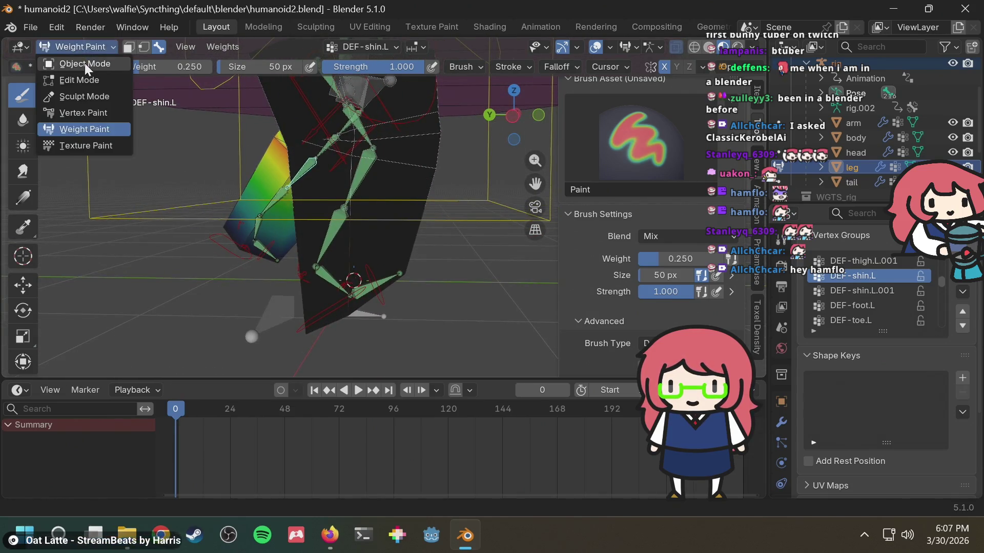
Leave Weight Paint, select the rig object, and put it in Pose Mode.
left_click(84, 66)
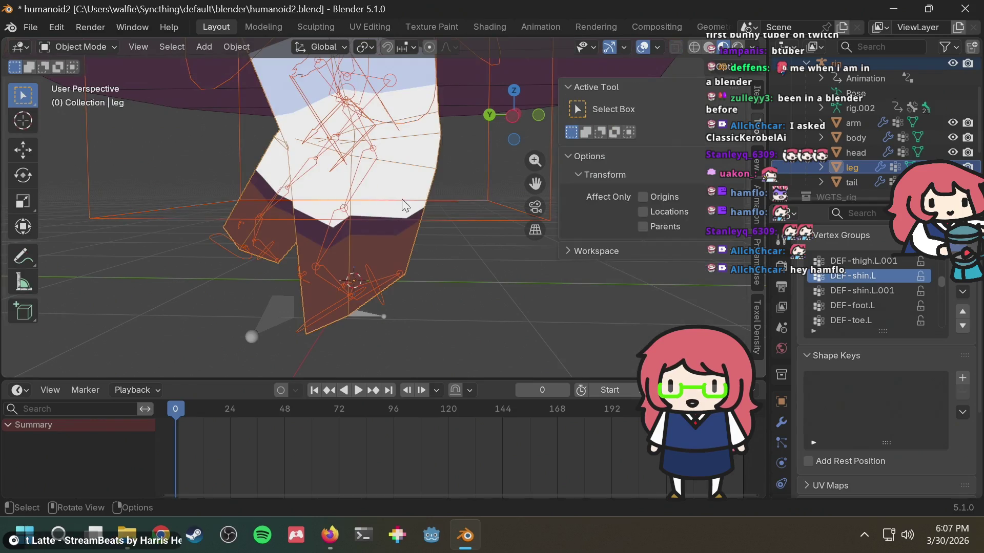
left_click(382, 290)
left_click(382, 270)
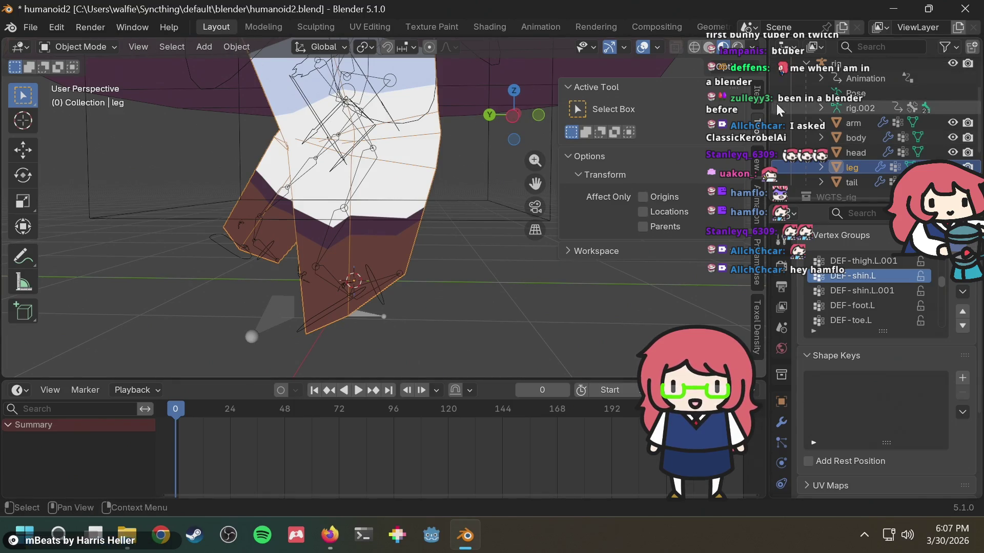
left_click(463, 61)
left_click(101, 46)
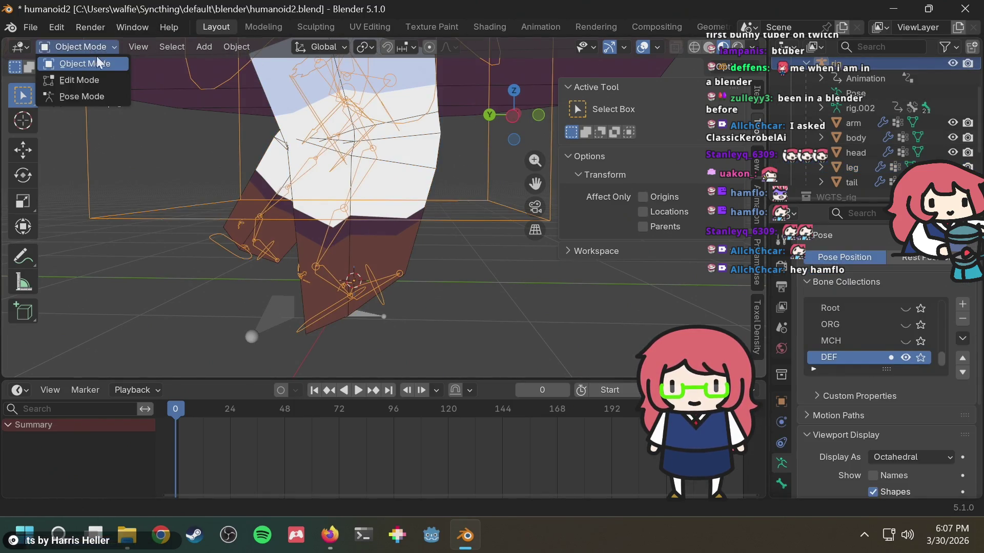
left_click(100, 93)
Move foot_ik.R to plant the right foot for the contact pose.
left_click(379, 299)
left_click(334, 312)
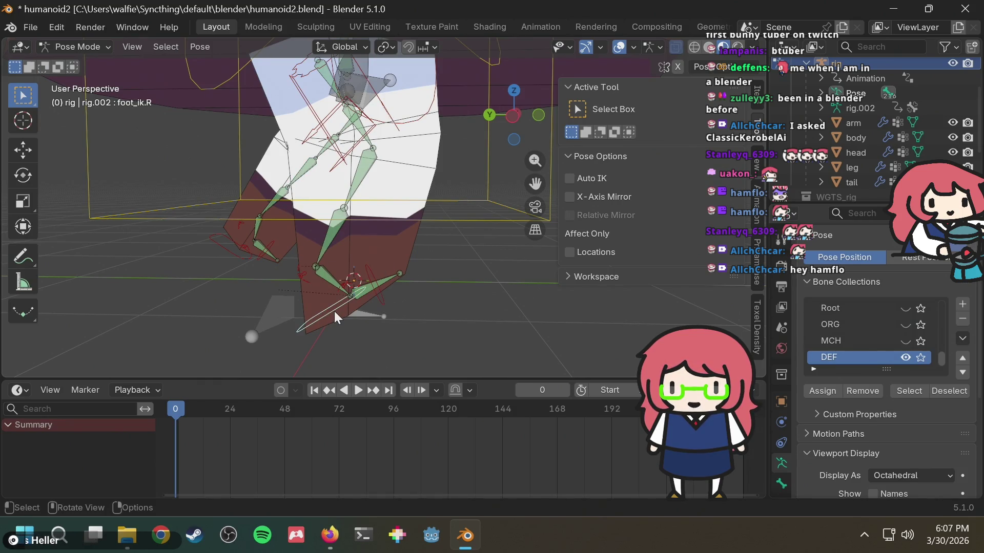
key("g")
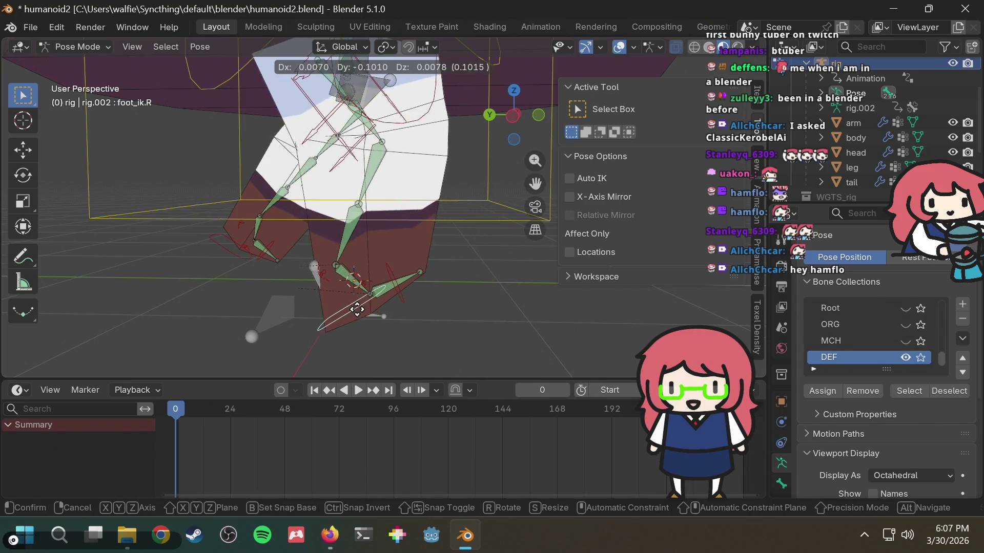
left_click(482, 254)
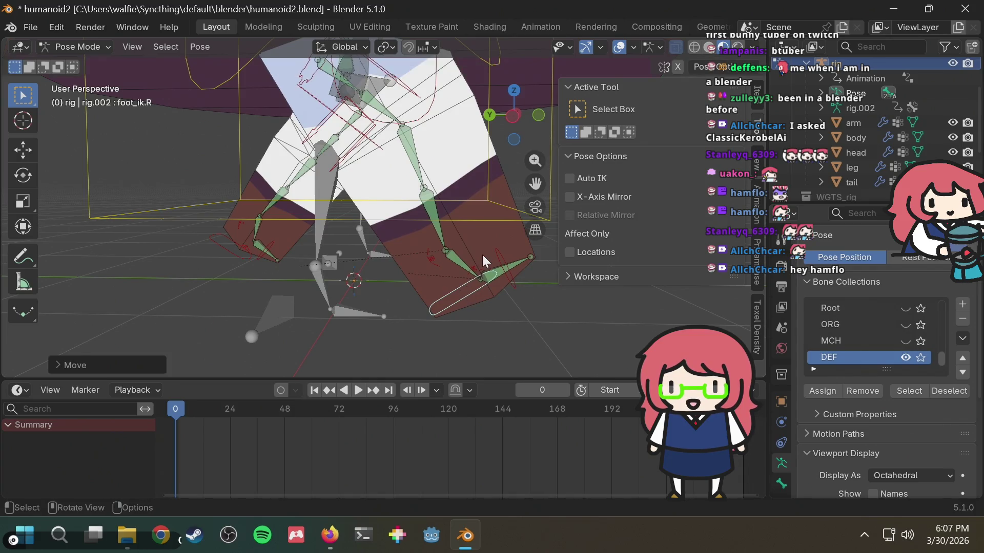
scroll(482, 251, "down", 4)
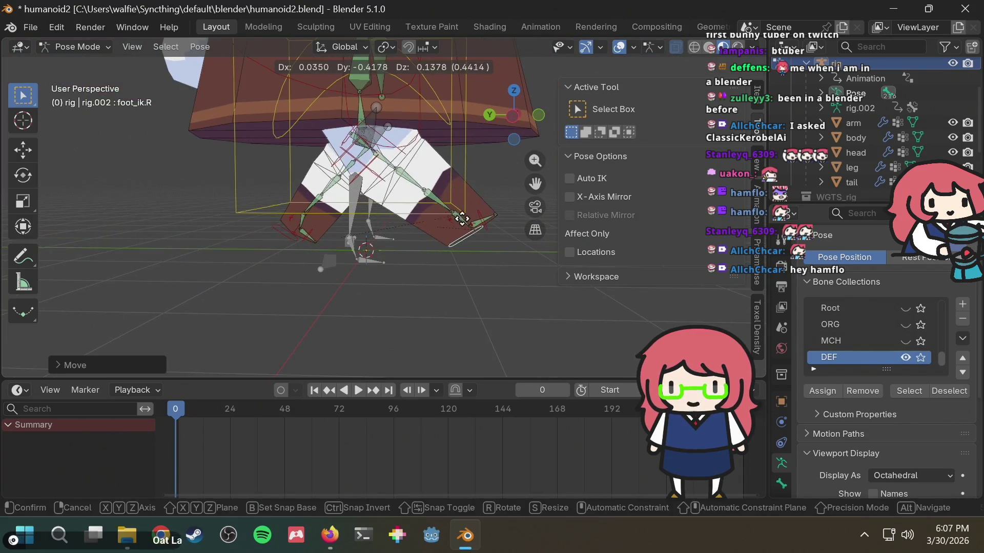
right_click(448, 238)
key("g")
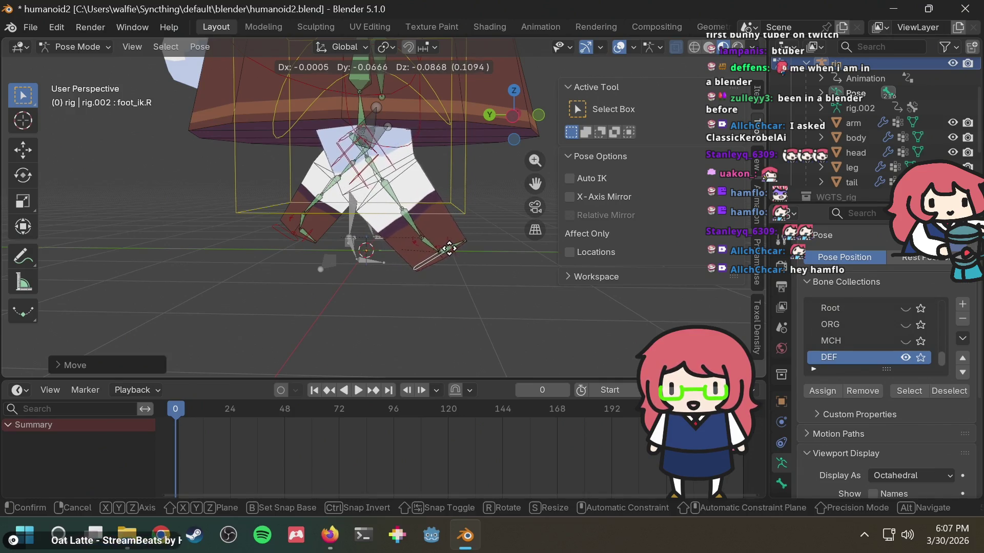
left_click(476, 260)
Switch the rig from Pose Mode back to Object Mode.
scroll(489, 197, "up", 2)
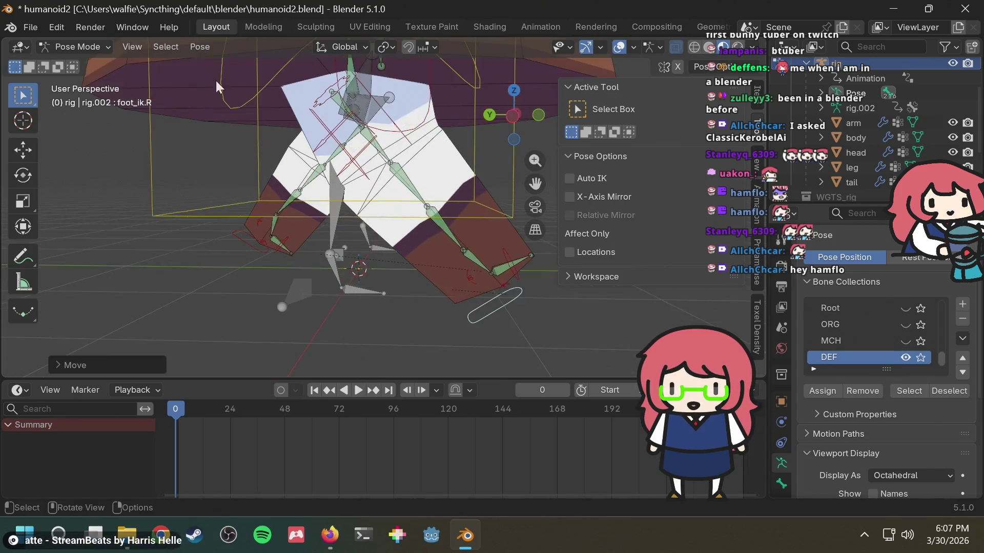
middle_click_drag(483, 168, 181, 129)
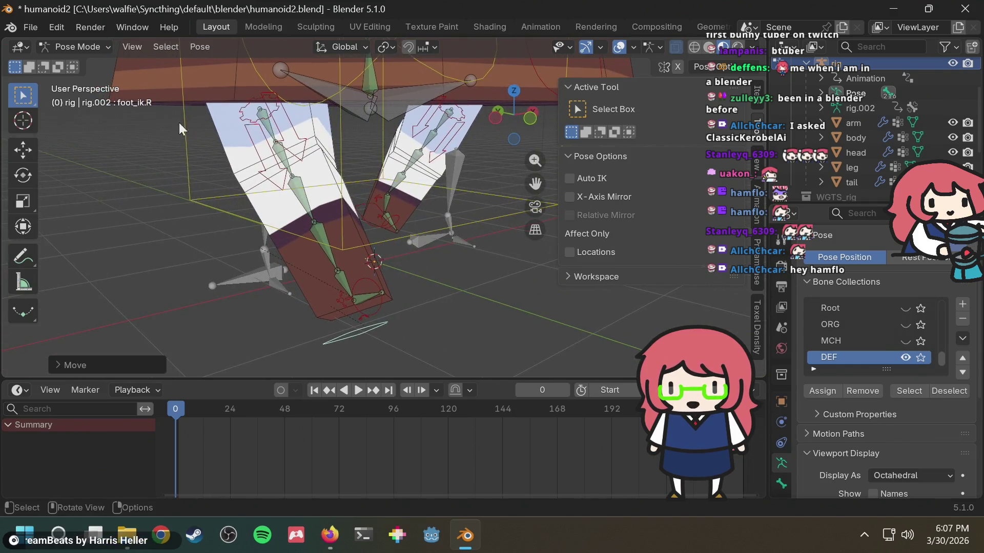
left_click(70, 47)
left_click(75, 68)
middle_click_drag(451, 149, 499, 140)
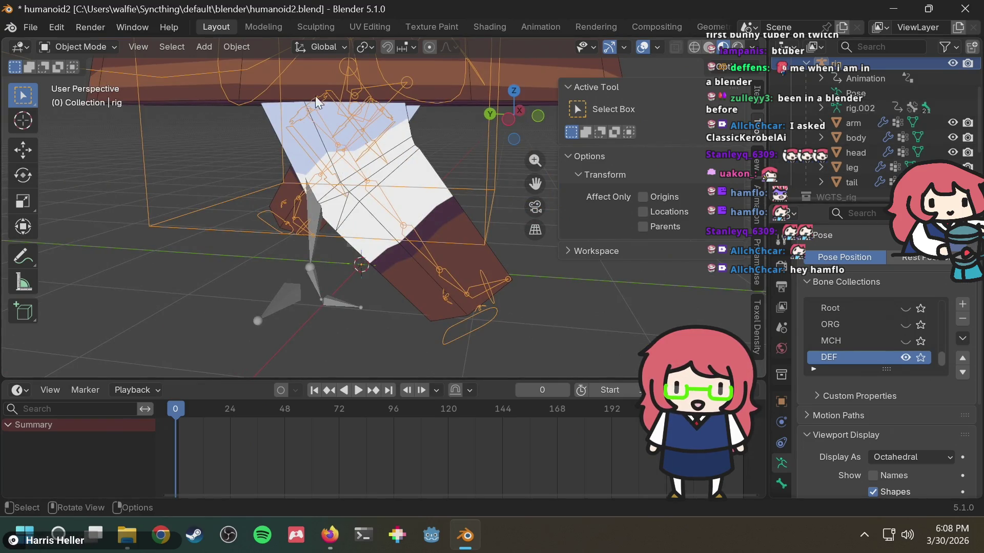
Select the leg mesh in the Outliner and switch it into Weight Paint mode.
left_click(856, 165)
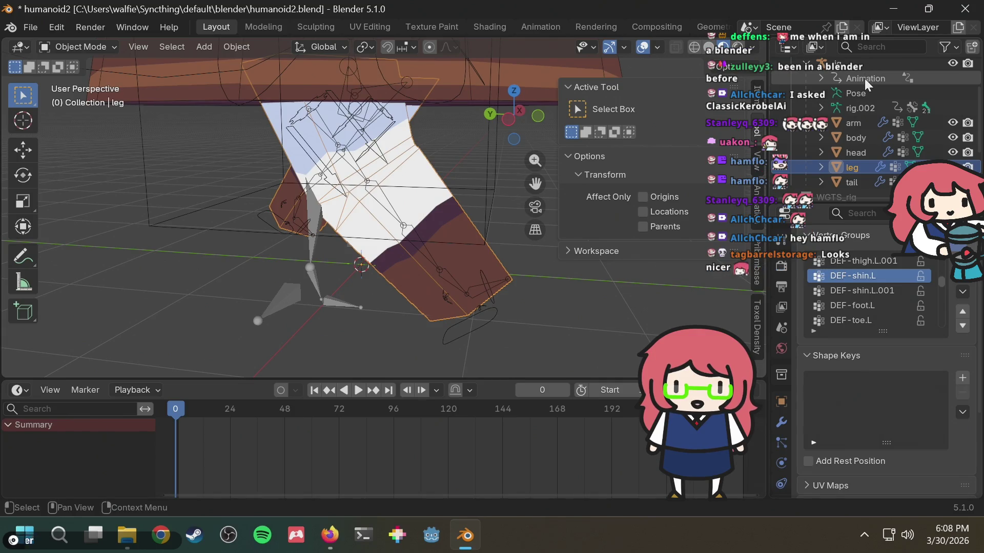
left_click(864, 63)
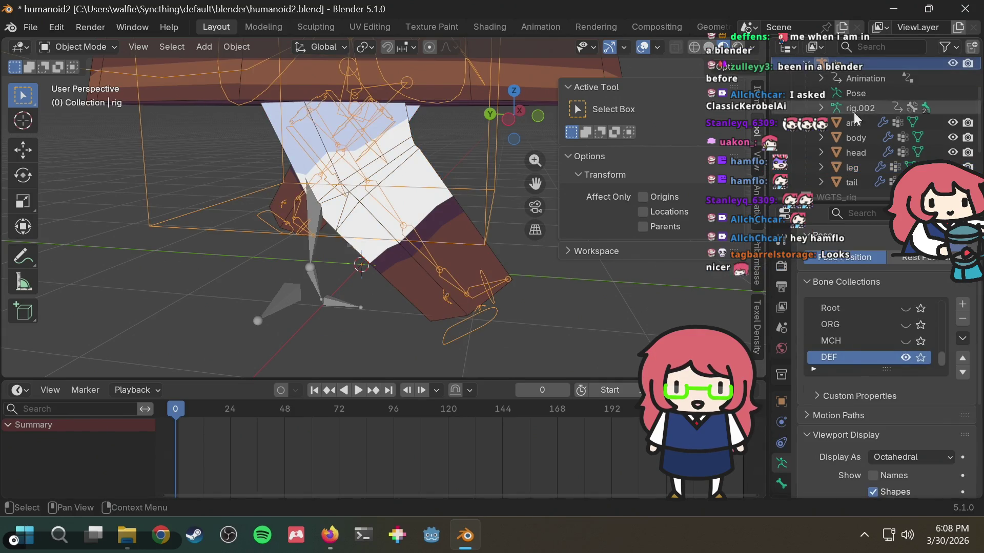
left_click(854, 167)
left_click(68, 50)
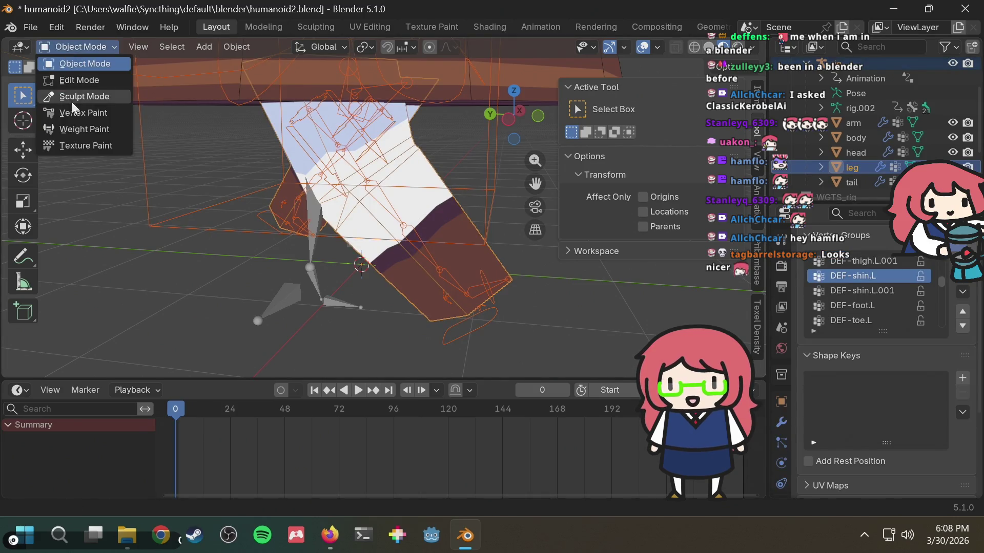
left_click(78, 130)
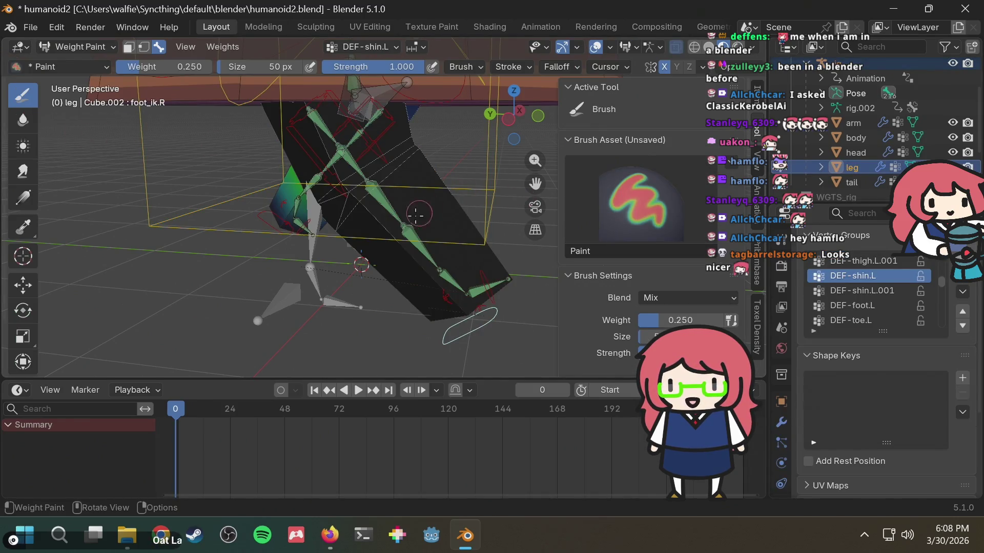
Paint the lower shin on DEF-shin.L.001, undo and redo the stroke, then select DEF-shin.L.
scroll(436, 200, "up", 3)
scroll(465, 154, "up", 2)
middle_click_drag(465, 154, 409, 150)
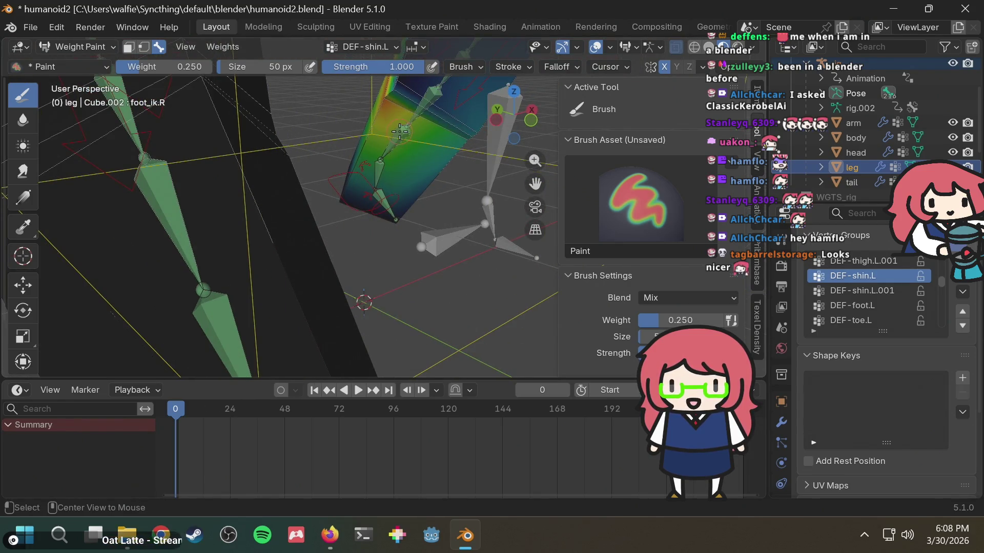
left_click(402, 131, "ctrl")
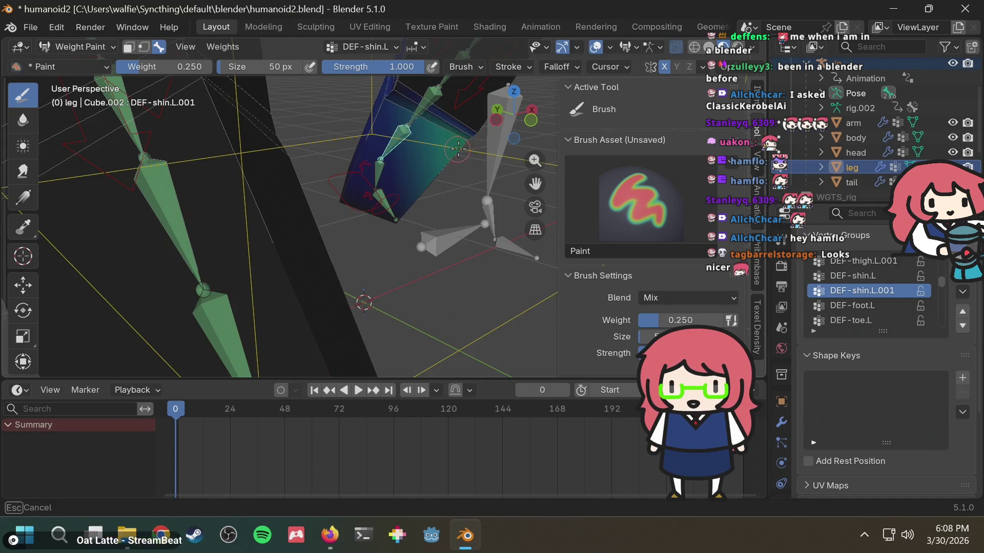
scroll(420, 188, "down", 4)
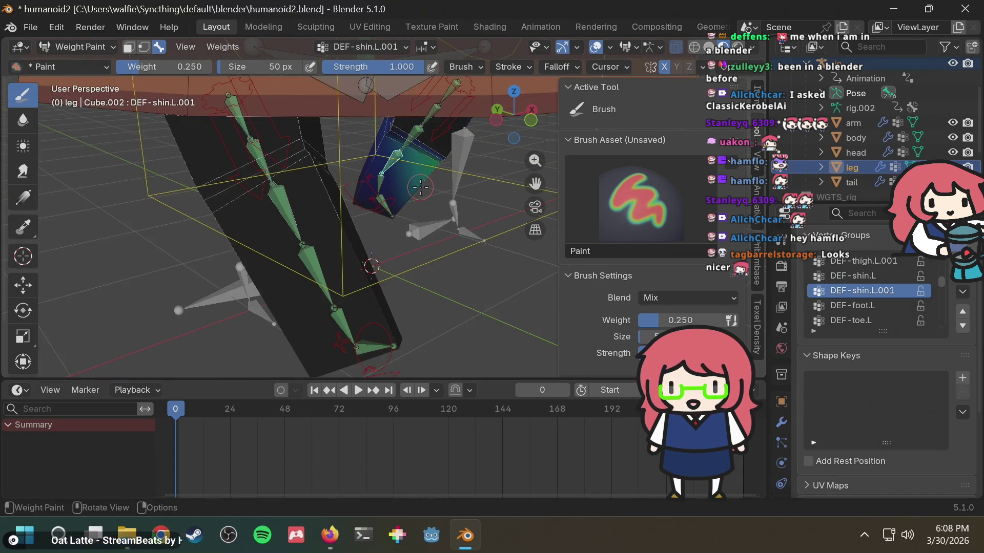
mouse_move(436, 160)
left_mouse_down()
mouse_move(449, 153)
mouse_move(431, 178)
left_mouse_up()
key("ctrl+z")
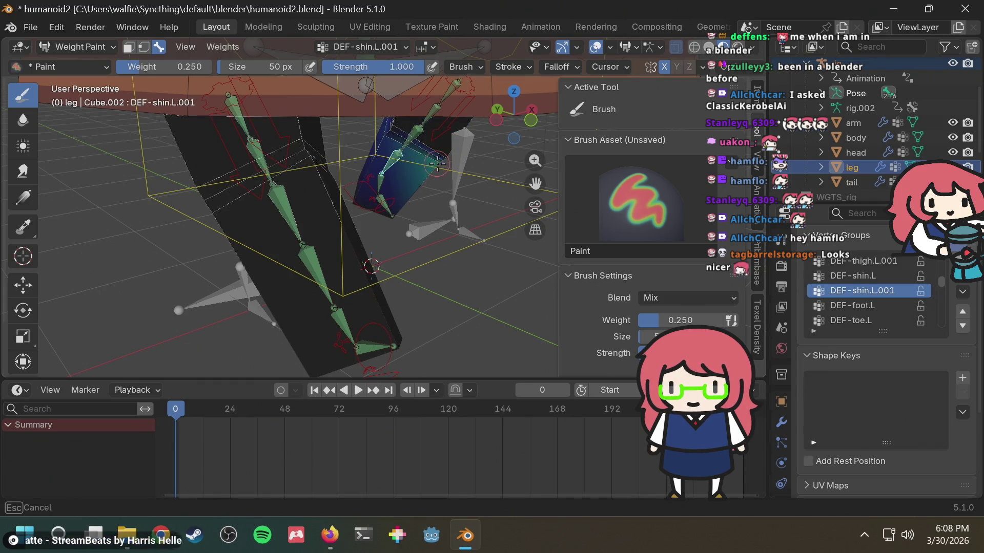
key("ctrl+shift+z")
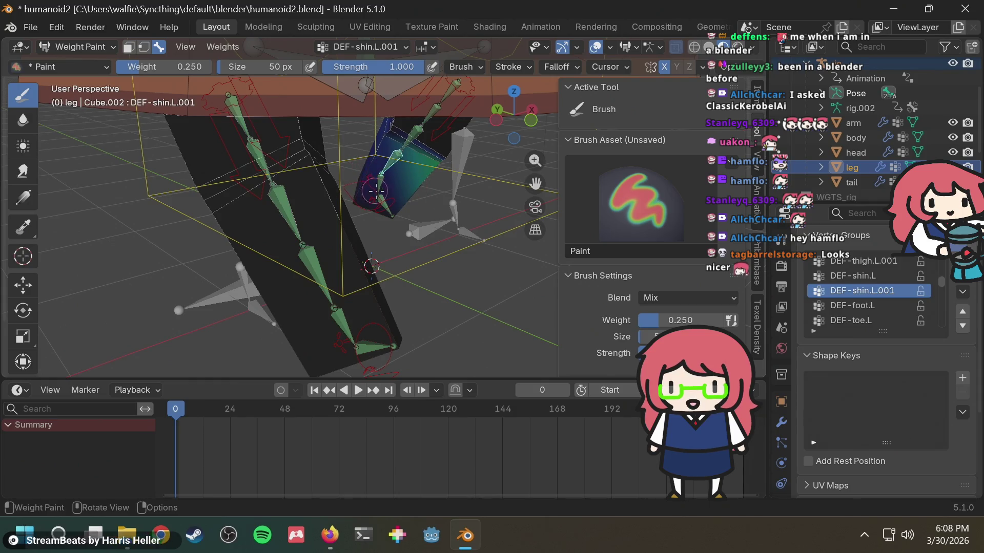
left_click(412, 135, "ctrl")
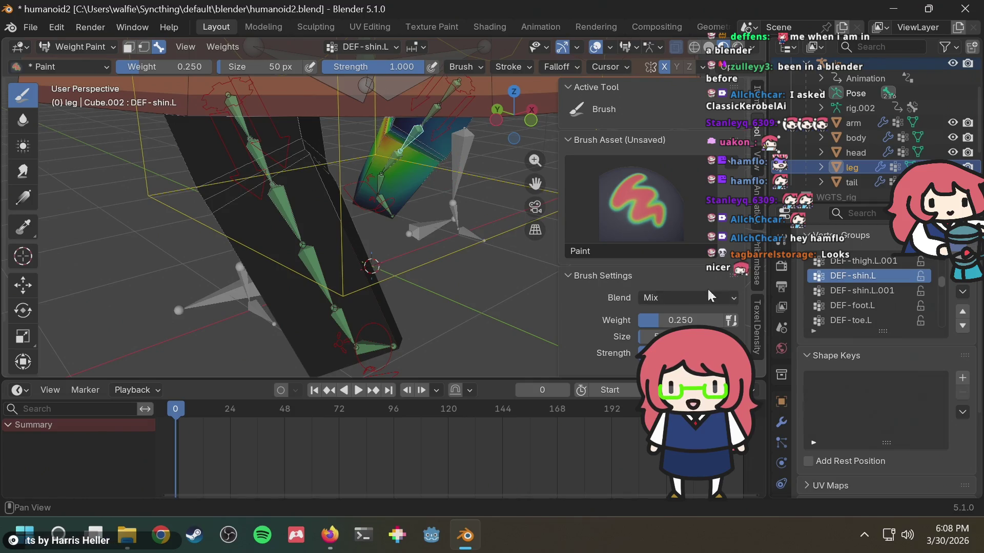
Paint the upper shin at brush weight 0.5, then the shin at full weight 1.
left_click(676, 319)
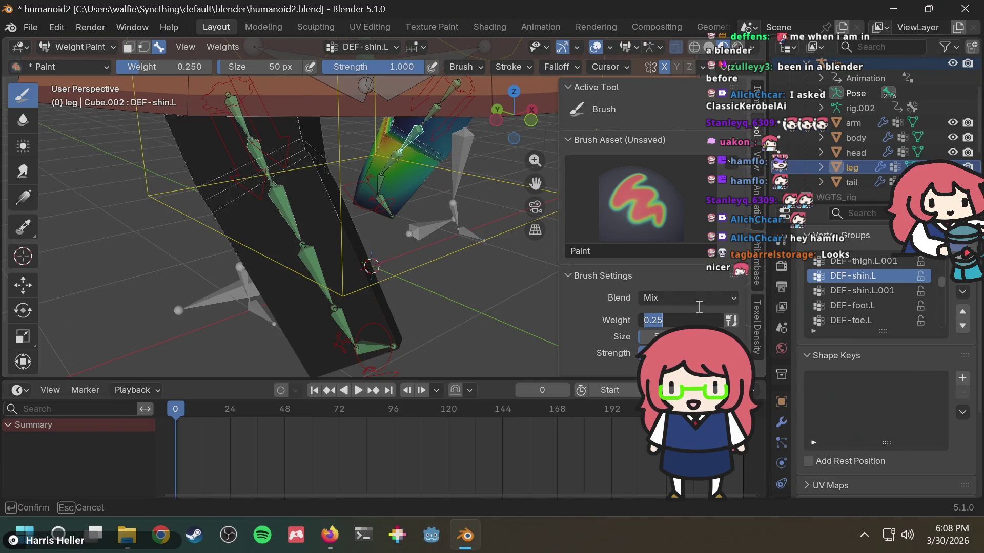
type("0.5")
key("Return")
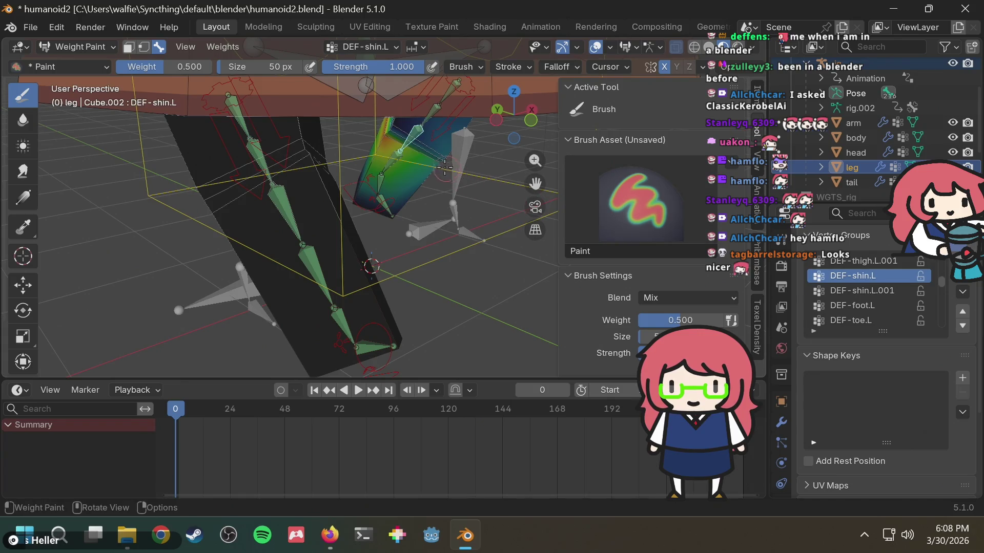
mouse_move(439, 151)
left_mouse_down()
mouse_move(447, 164)
mouse_move(435, 155)
left_mouse_up()
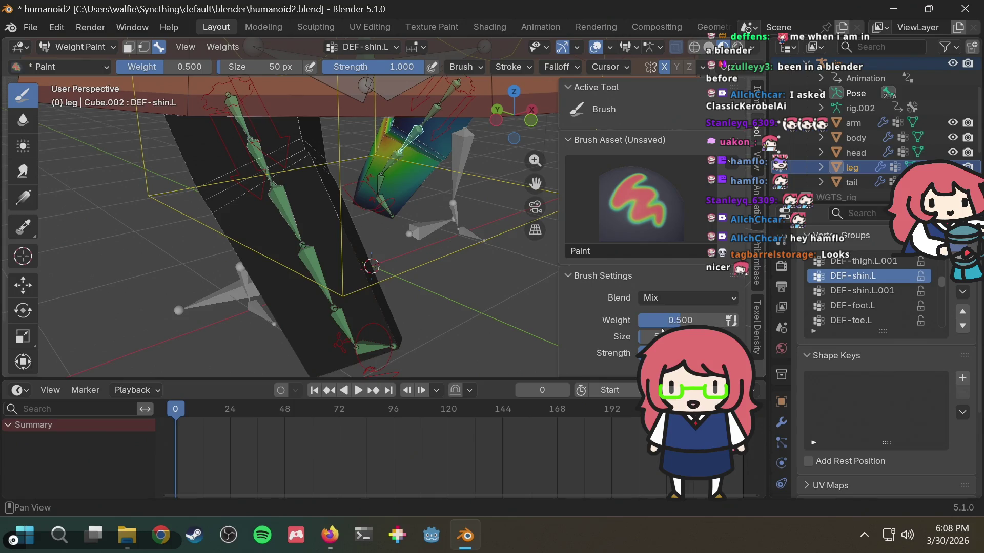
left_click(683, 319)
type("1")
key("Return")
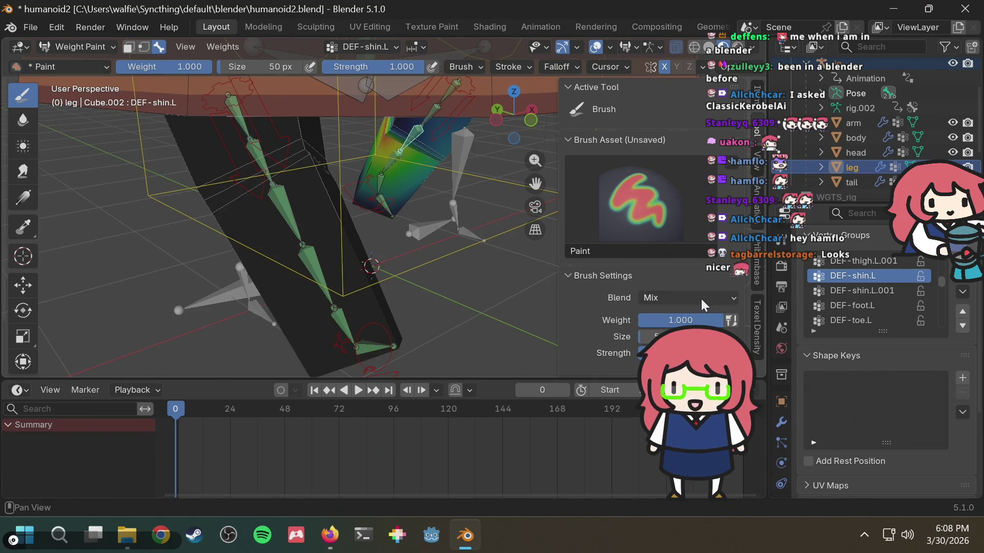
mouse_move(438, 172)
left_mouse_down()
mouse_move(440, 180)
mouse_move(436, 165)
mouse_move(409, 169)
left_mouse_up()
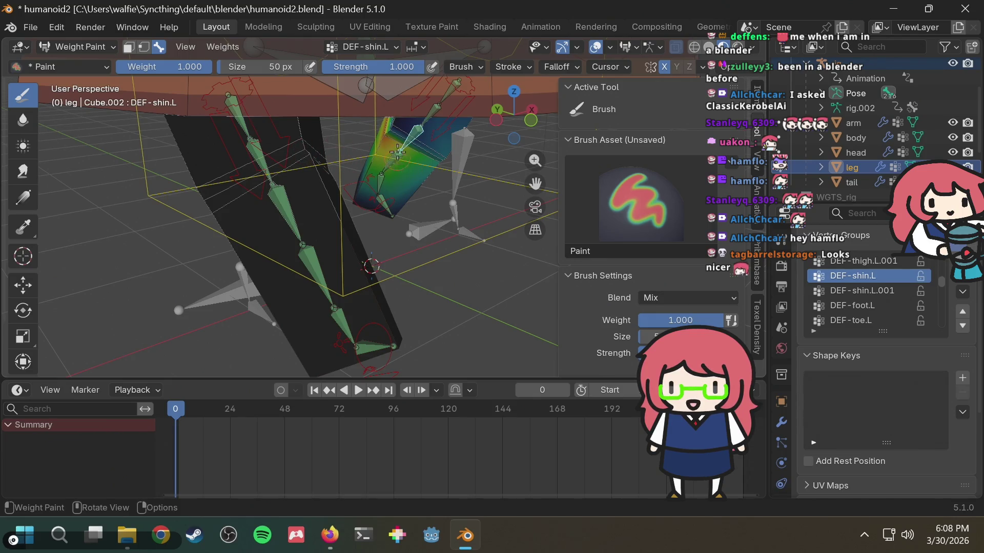
From the other side, repaint the red area at weight 0.5, then select DEF-thigh.L.001.
middle_click_drag(305, 149, 329, 134)
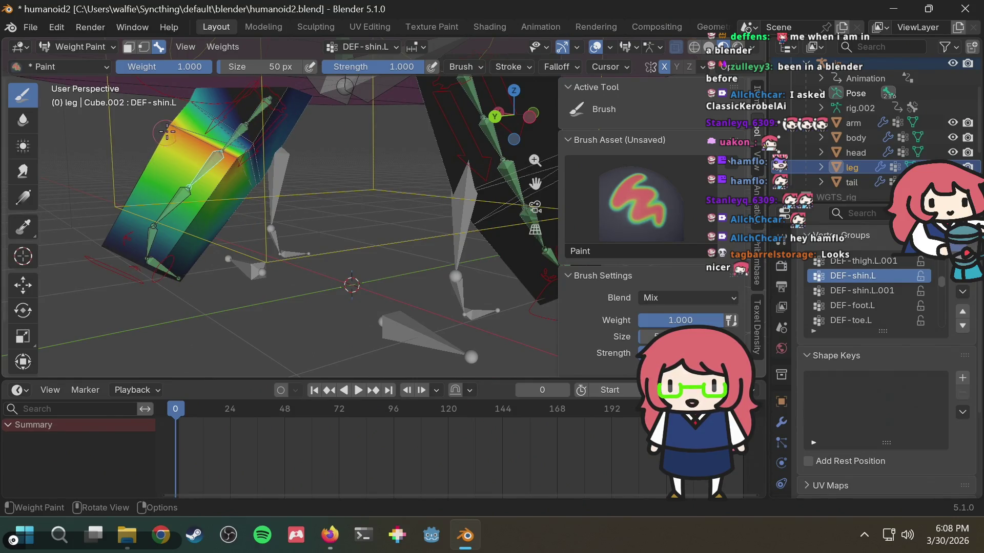
left_click(673, 319)
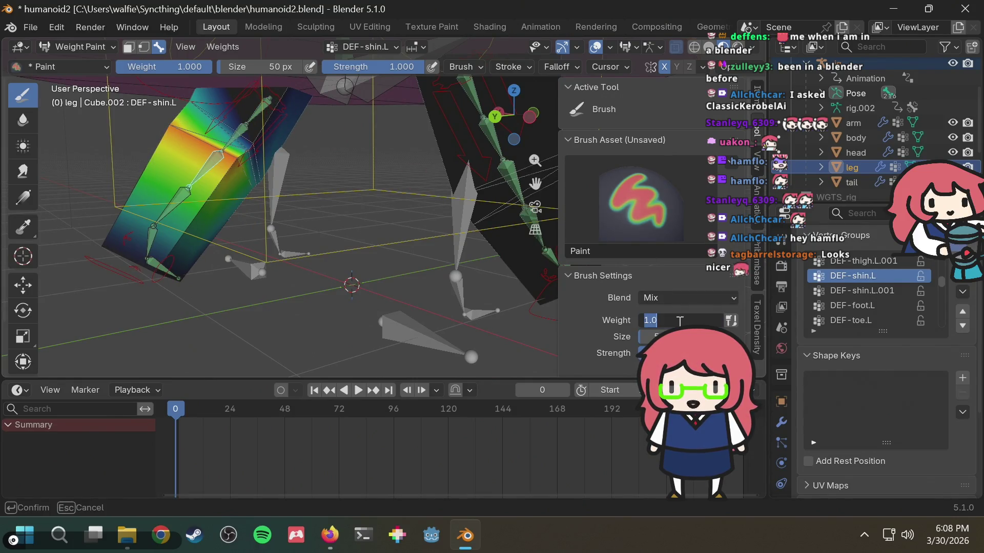
type("0.5")
key("Return")
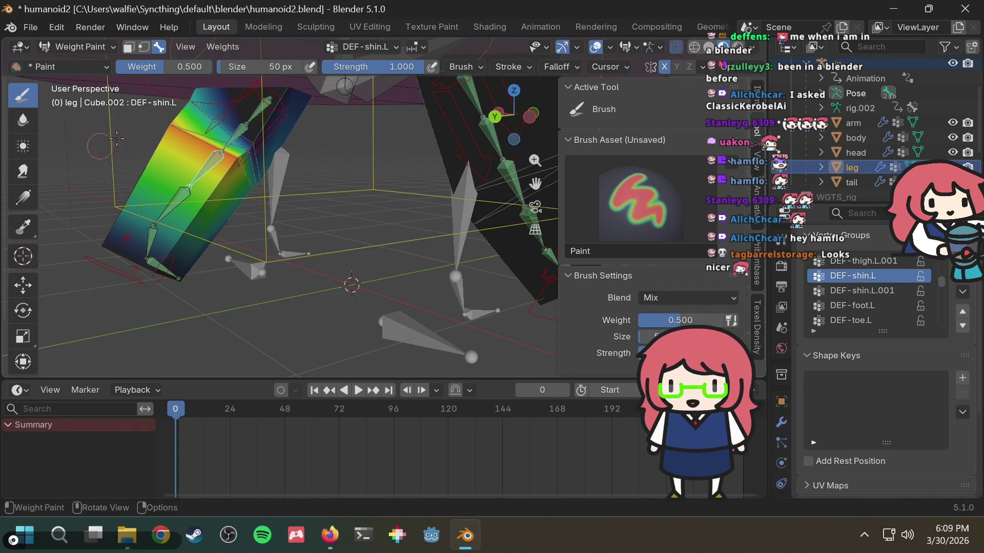
left_click_drag(165, 130, 176, 123)
mouse_move(357, 173)
middle_mouse_down()
mouse_move(405, 171)
mouse_move(357, 173)
middle_mouse_up()
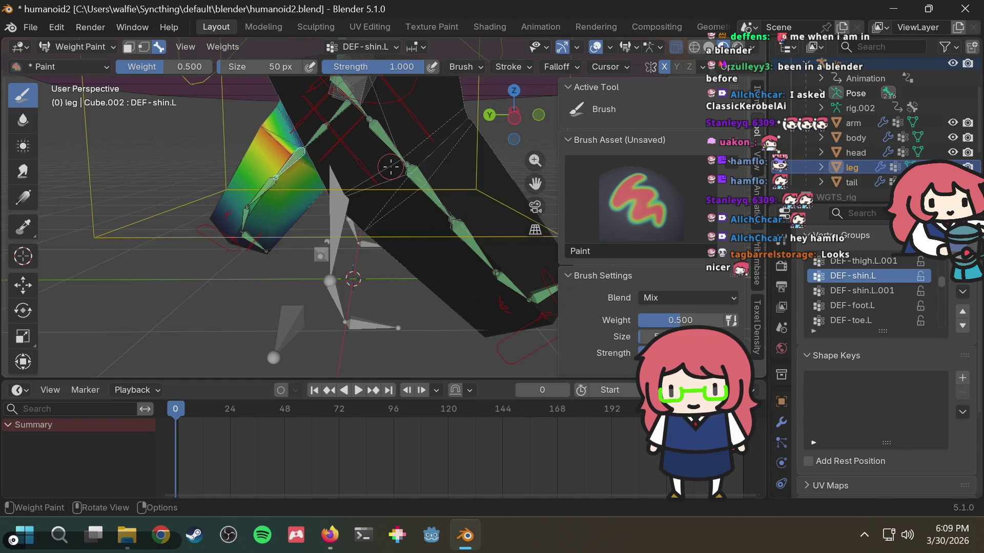
mouse_move(391, 167)
middle_mouse_down()
mouse_move(346, 178)
mouse_move(418, 175)
middle_mouse_up()
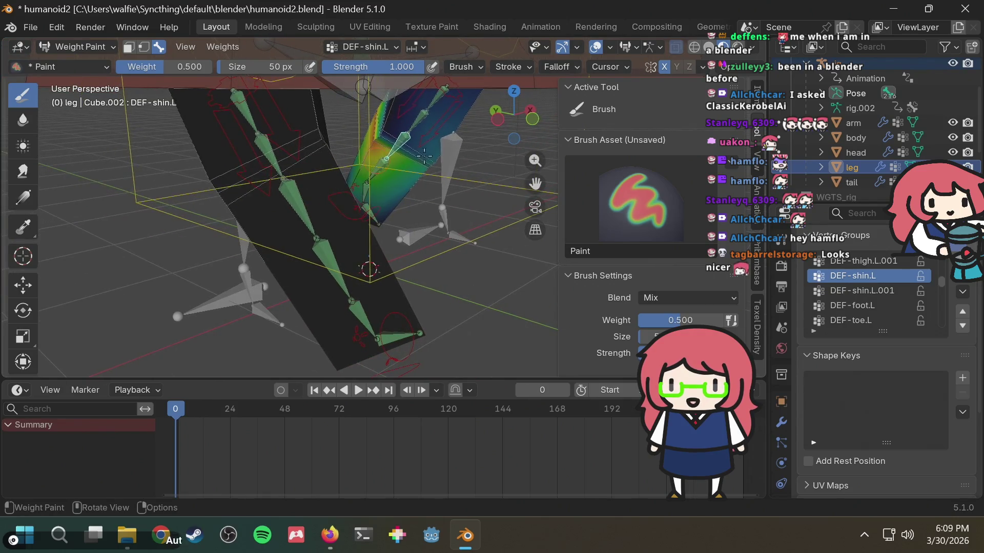
left_click(418, 121, "ctrl")
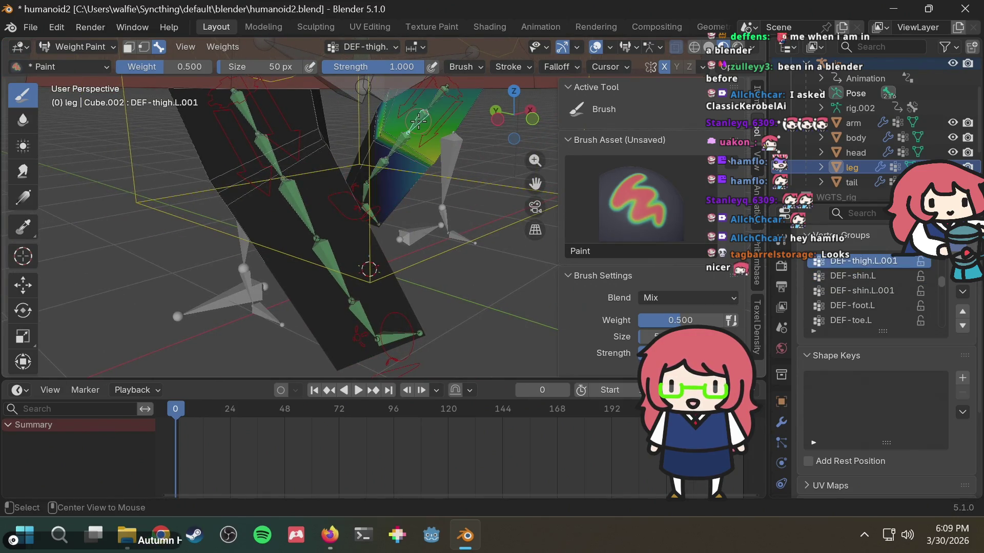
Paint the thigh area at brush weight 0.7 and check the leg.
left_click_drag(676, 320, 686, 320)
left_click(685, 318)
type("0.7")
key("Return")
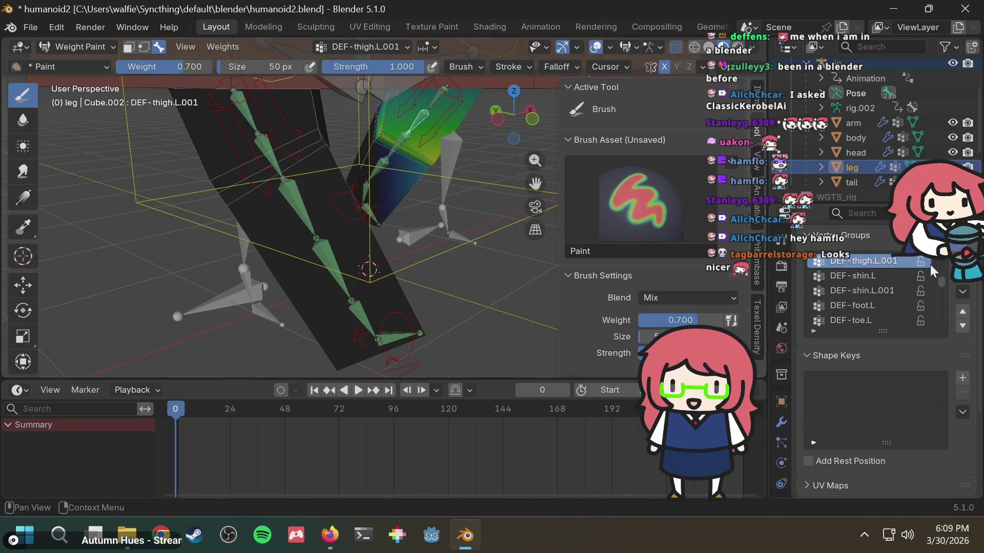
left_click_drag(425, 182, 422, 176)
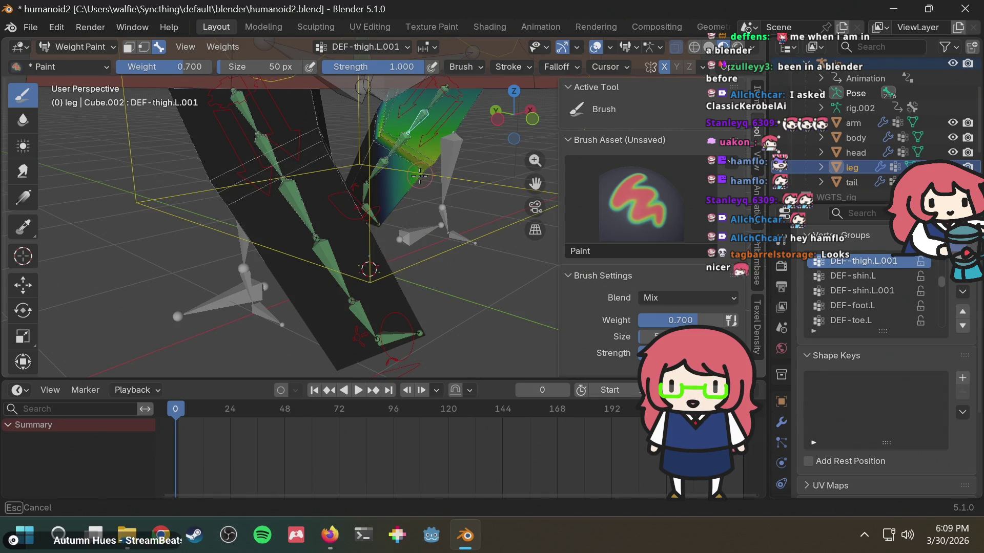
mouse_move(405, 183)
middle_mouse_down()
mouse_move(455, 164)
mouse_move(391, 242)
middle_mouse_up()
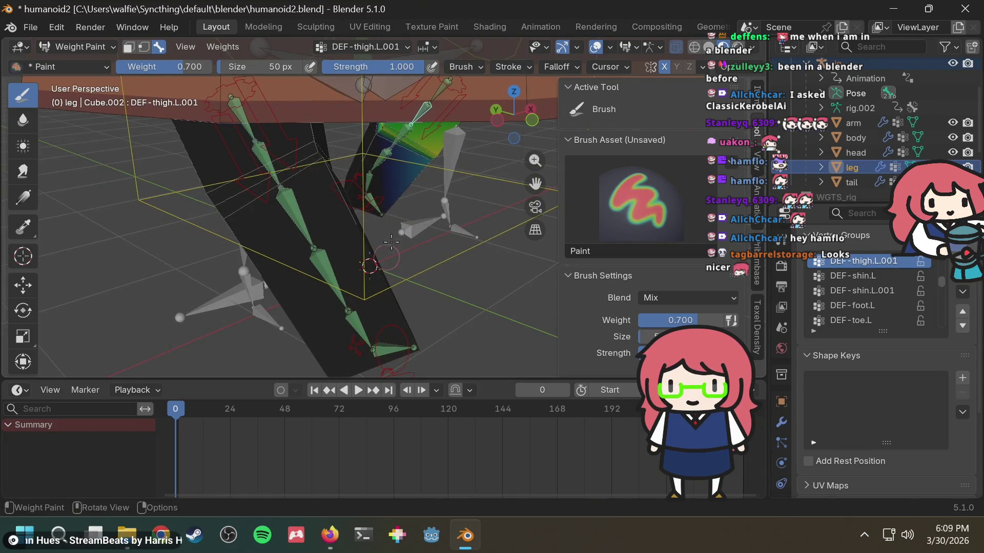
Ctrl-click the toe and foot bones to make DEF-foot.L the painted group.
left_click(375, 201, "ctrl")
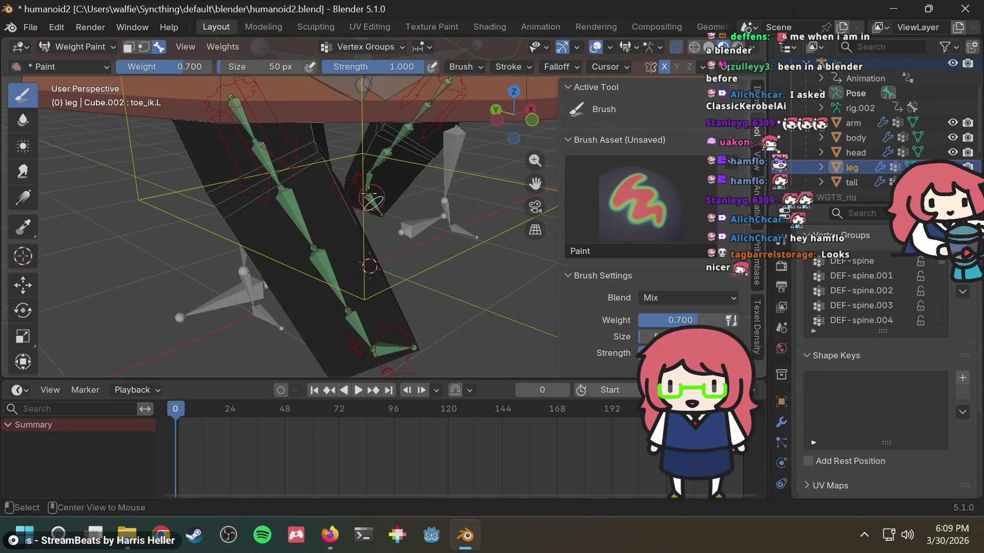
left_click(368, 201, "ctrl")
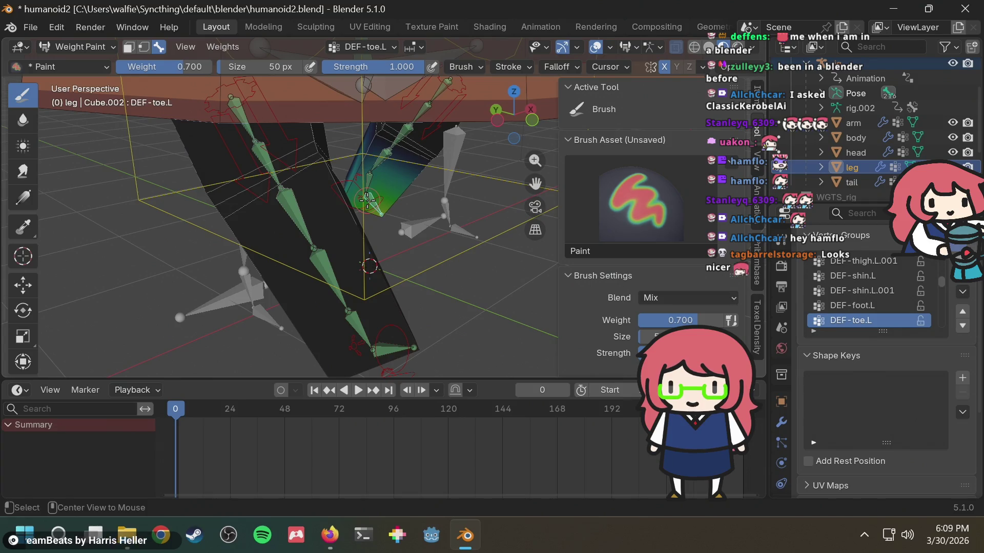
left_click(369, 178, "ctrl")
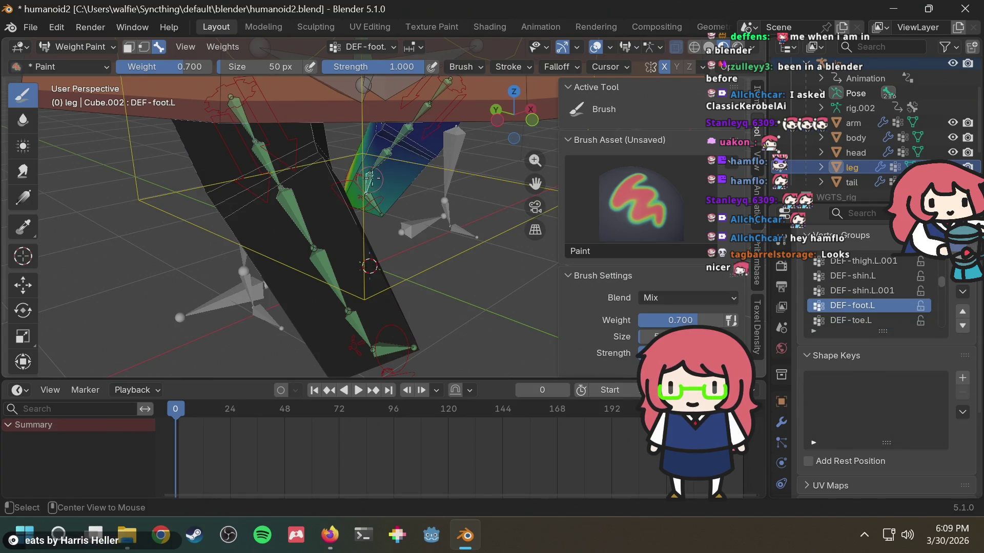
left_click(715, 319)
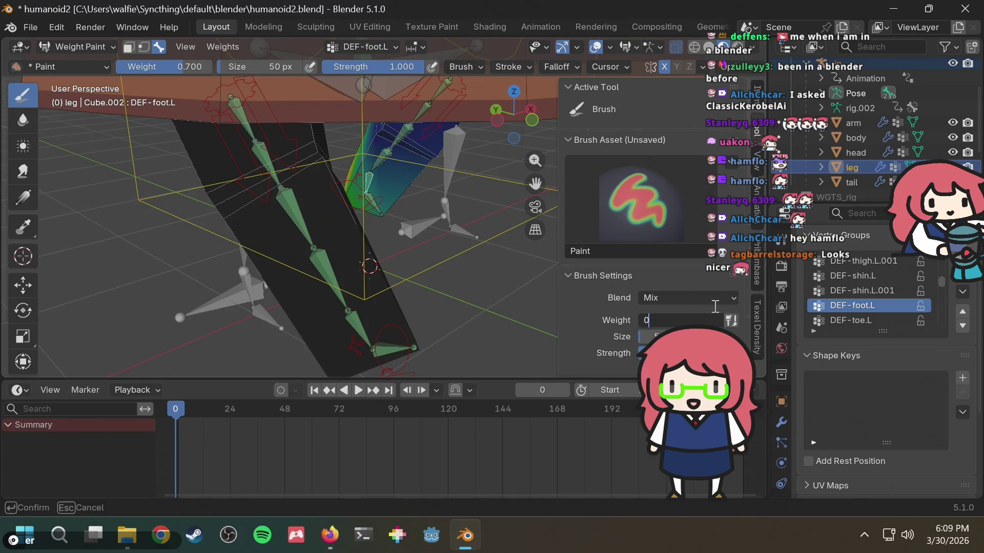
Confirm brush weight 0.000 and paint zero DEF-foot.L weight down the leg and upper leg.
key("Return")
mouse_move(448, 145)
left_mouse_down()
mouse_move(438, 141)
mouse_move(423, 160)
mouse_move(431, 159)
left_mouse_up()
mouse_move(431, 160)
middle_mouse_down()
mouse_move(460, 168)
mouse_move(426, 152)
mouse_move(266, 164)
middle_mouse_up()
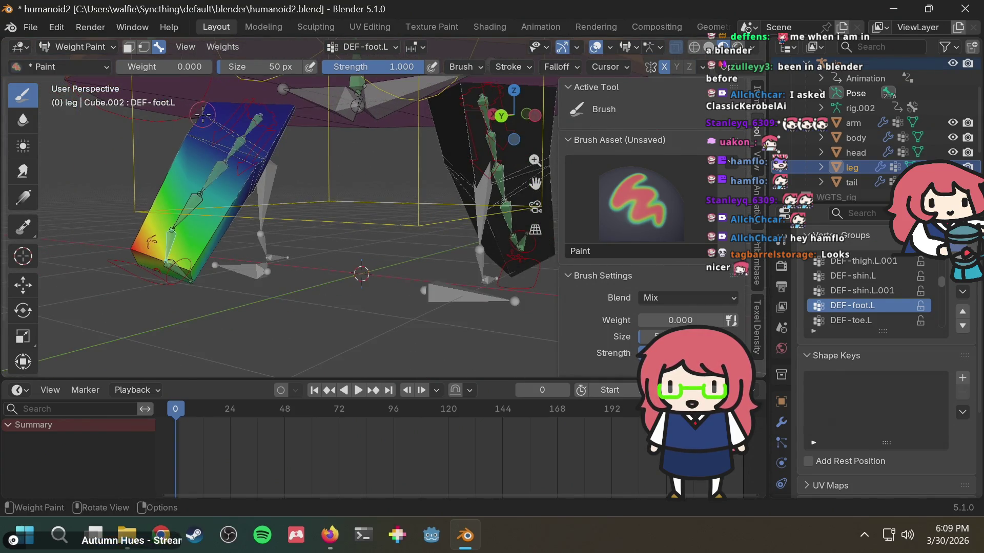
mouse_move(207, 109)
left_mouse_down()
mouse_move(177, 150)
mouse_move(276, 158)
mouse_move(220, 185)
left_mouse_up()
mouse_move(213, 191)
middle_mouse_down()
mouse_move(364, 198)
mouse_move(287, 149)
middle_mouse_up()
left_click_drag(279, 144, 302, 164)
middle_click_drag(302, 164, 346, 183)
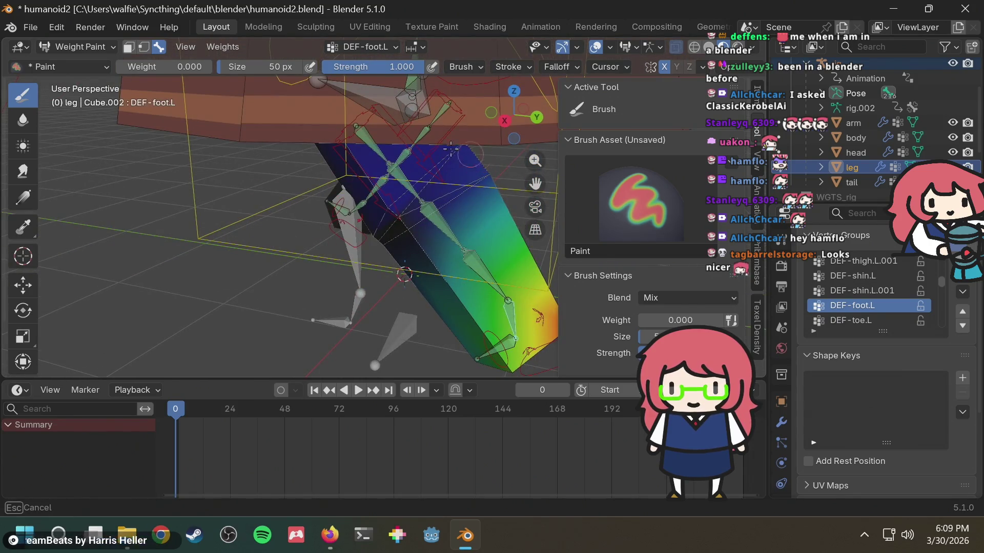
Add more zero-weight strokes from steeper angles, orbiting to review the cleared area.
left_click_drag(393, 197, 393, 198)
mouse_move(393, 197)
middle_mouse_down()
mouse_move(407, 148)
mouse_move(394, 99)
mouse_move(362, 117)
middle_mouse_up()
left_click_drag(362, 118, 390, 154)
mouse_move(391, 154)
middle_mouse_down()
mouse_move(177, 161)
mouse_move(397, 174)
mouse_move(379, 93)
middle_mouse_up()
left_click_drag(379, 93, 383, 120)
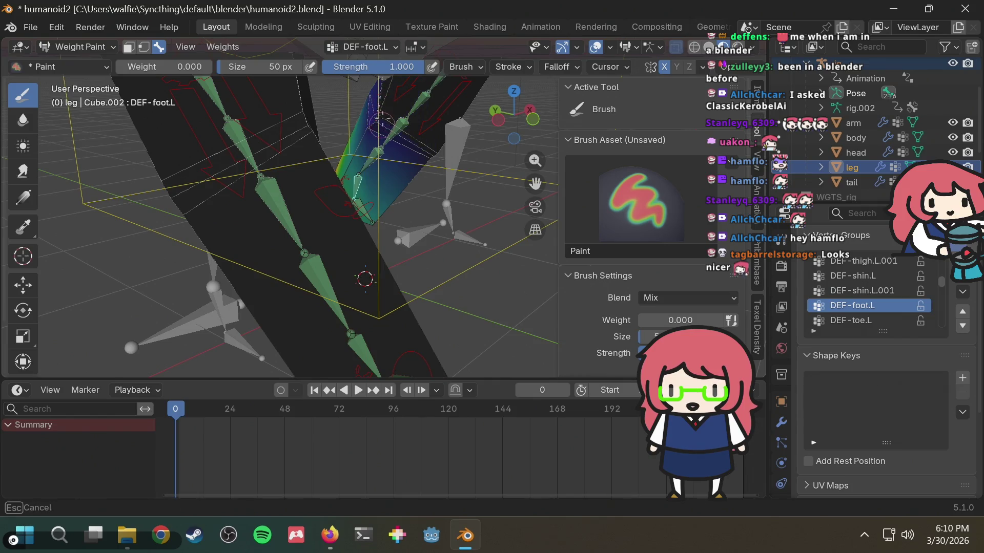
left_click_drag(430, 164, 425, 153)
middle_click_drag(425, 153, 388, 229)
mouse_move(394, 237)
middle_mouse_down()
mouse_move(397, 226)
mouse_move(468, 219)
mouse_move(457, 221)
middle_mouse_up()
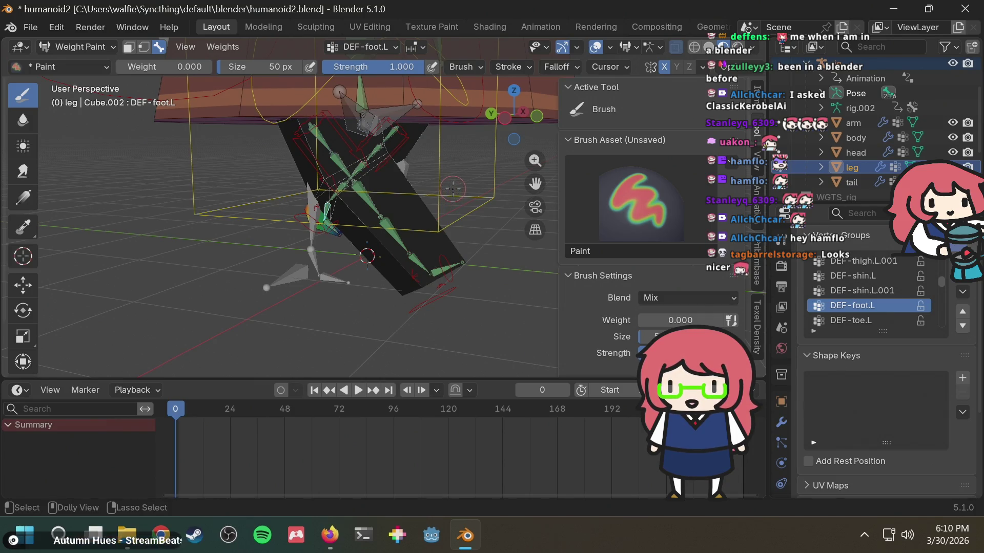
mouse_move(452, 189)
middle_mouse_down()
mouse_move(441, 174)
mouse_move(428, 226)
mouse_move(399, 149)
mouse_move(398, 182)
middle_mouse_up()
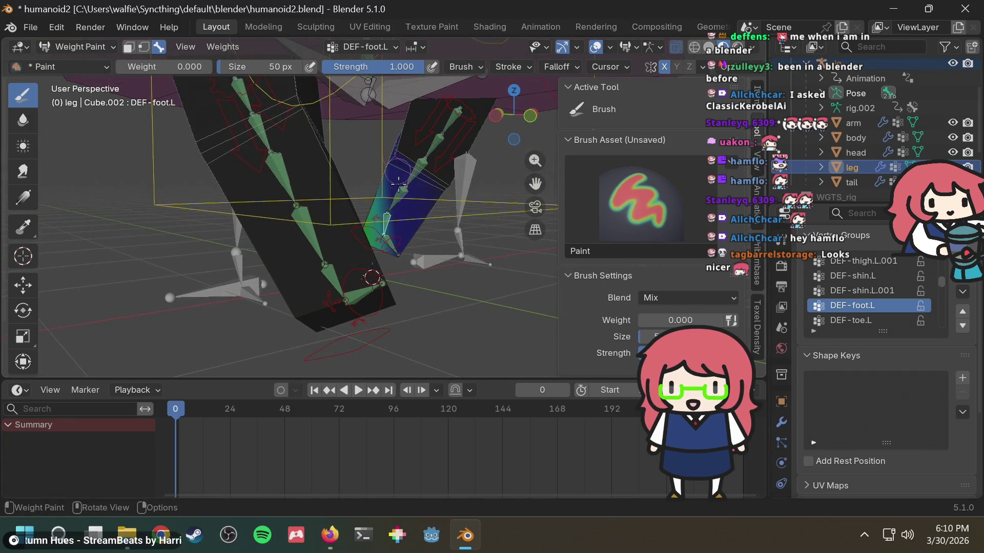
Cycle through DEF-shin.R, DEF-shin.R.001 to DEF-shin.L.001 and undo a trial zero-weight stroke.
left_click(304, 225, "ctrl")
left_click(285, 173, "ctrl")
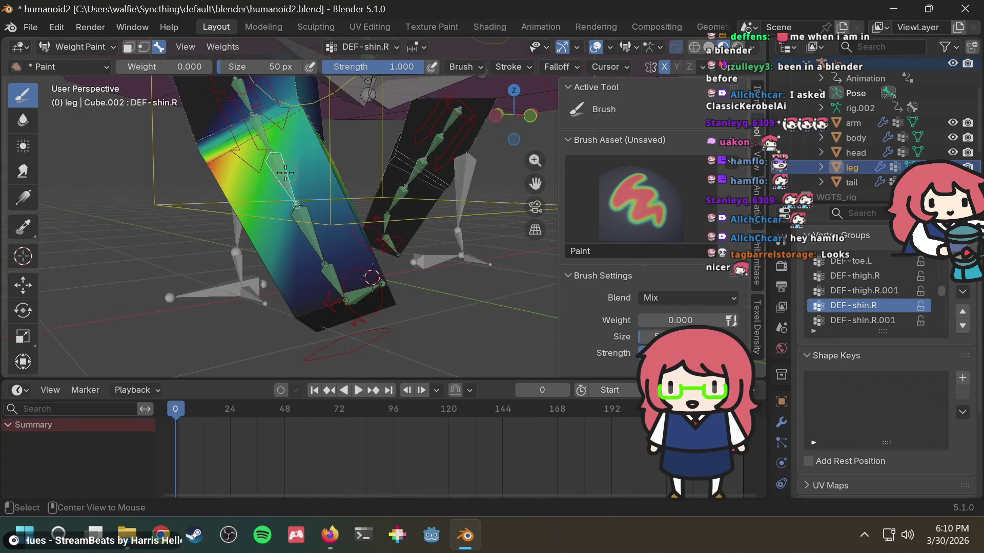
left_click(306, 231, "ctrl")
left_click(403, 194, "ctrl")
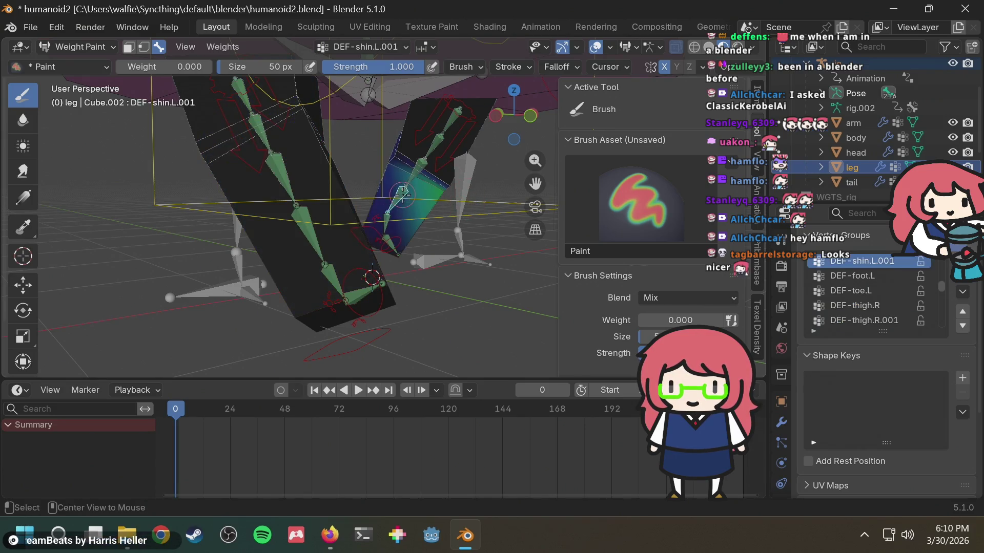
left_click_drag(449, 187, 433, 192)
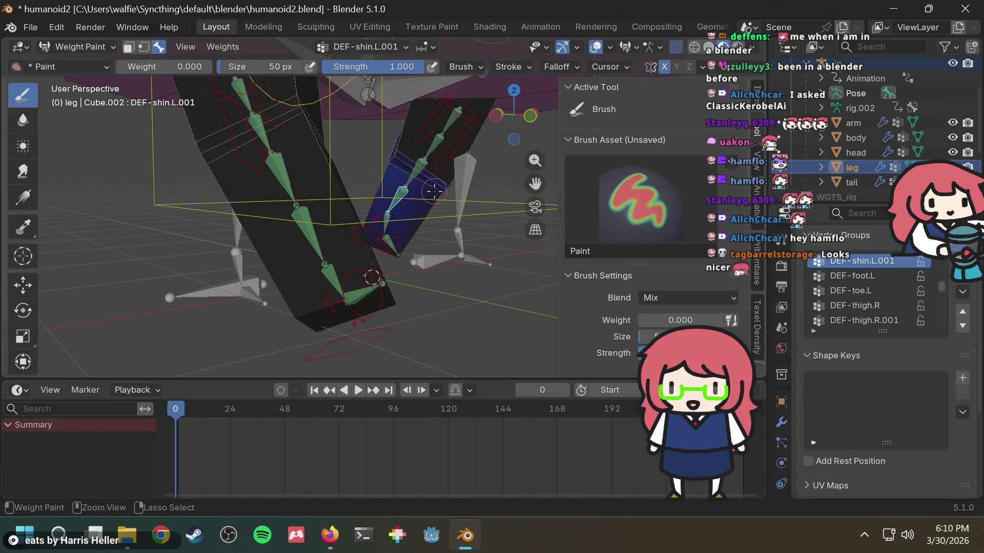
key("ctrl+z")
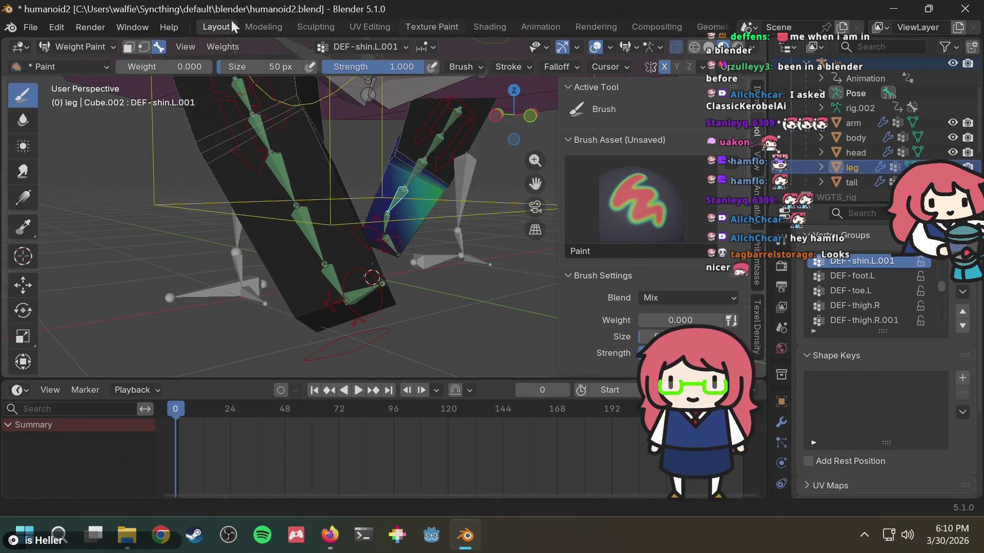
Orbit and zoom around the leg rig to review the DEF-shin.L.001 weights.
mouse_move(461, 216)
middle_mouse_down()
mouse_move(428, 211)
mouse_move(494, 203)
mouse_move(486, 206)
middle_mouse_up()
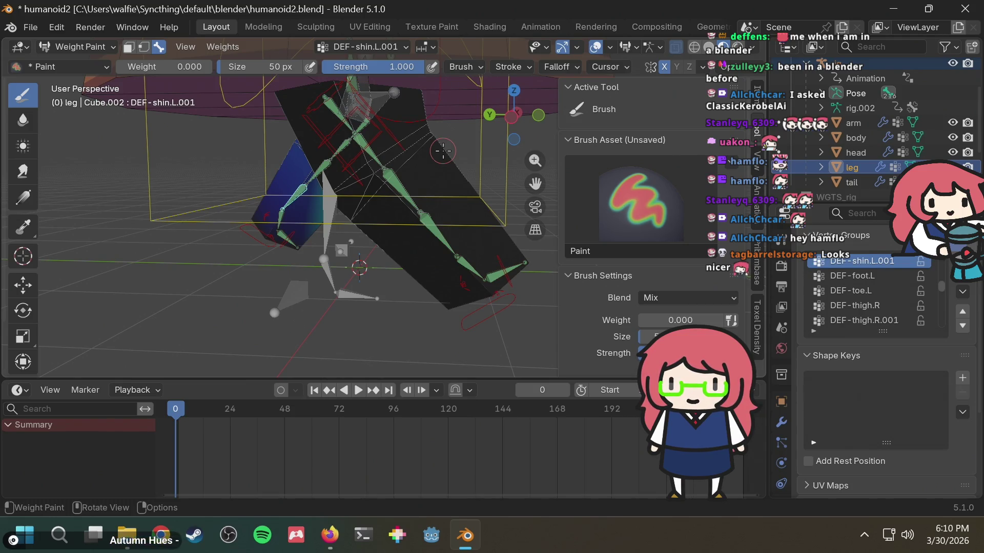
scroll(442, 151, "up", 4)
mouse_move(443, 151)
middle_mouse_down()
mouse_move(327, 187)
mouse_move(359, 162)
middle_mouse_up()
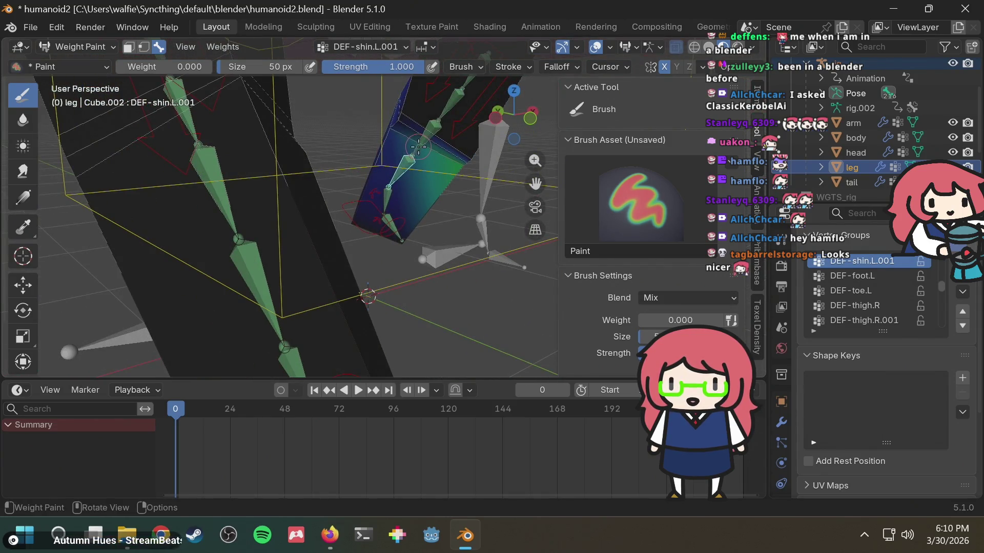
scroll(419, 147, "down", 4)
scroll(408, 167, "up", 3)
mouse_move(409, 167)
middle_mouse_down()
mouse_move(425, 138)
mouse_move(441, 159)
middle_mouse_up()
scroll(455, 177, "up", 5)
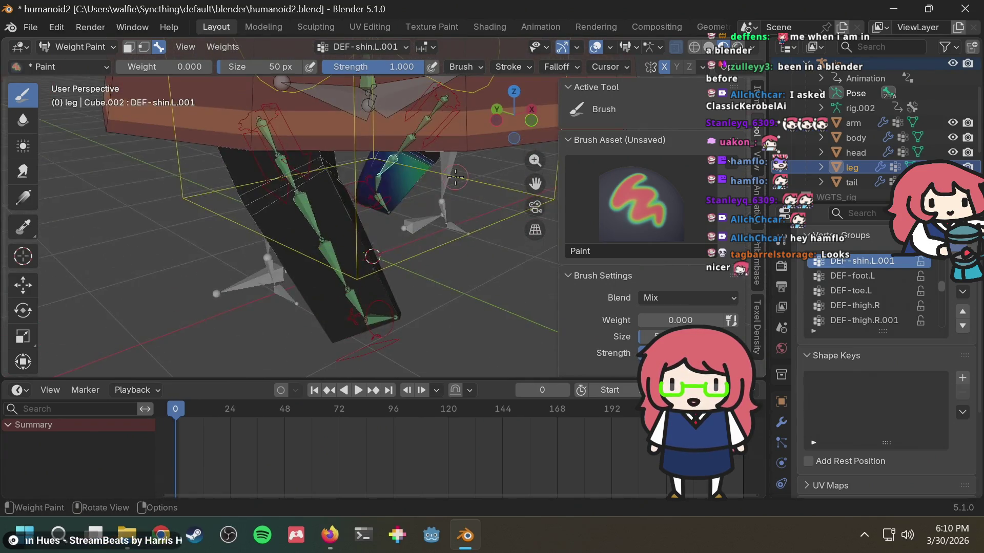
scroll(428, 155, "down", 3)
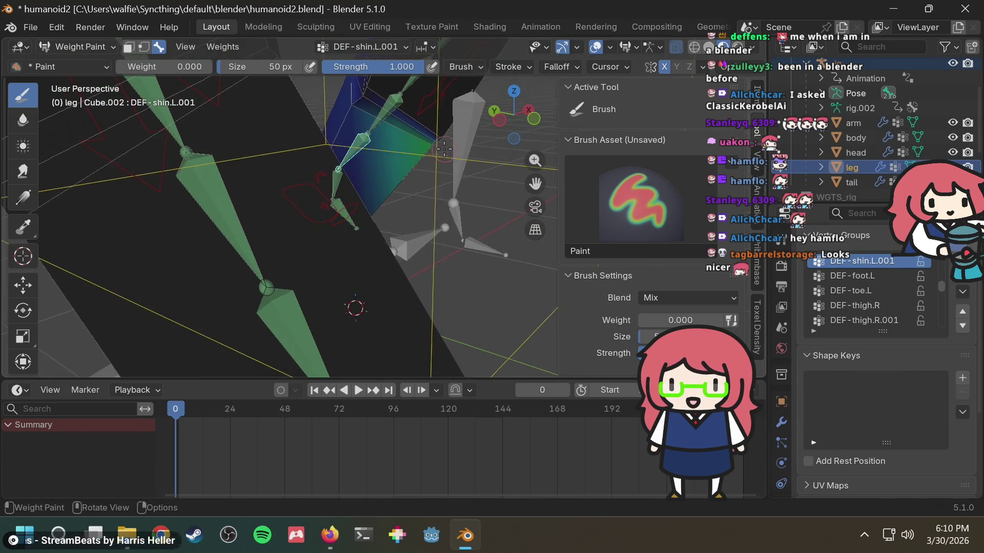
scroll(440, 149, "down", 2)
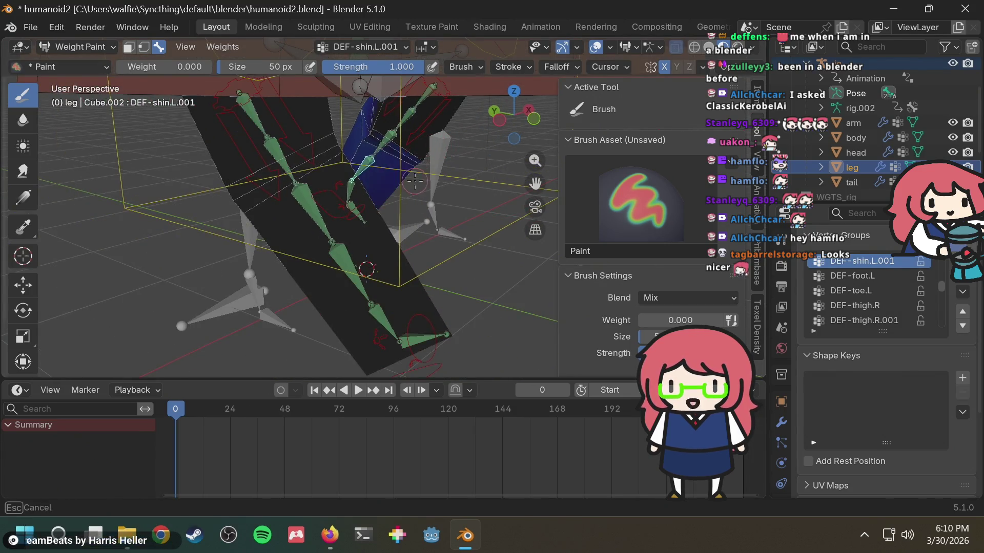
mouse_move(419, 156)
middle_mouse_down()
mouse_move(411, 159)
mouse_move(440, 138)
mouse_move(424, 154)
mouse_move(442, 157)
middle_mouse_up()
scroll(423, 153, "down", 4)
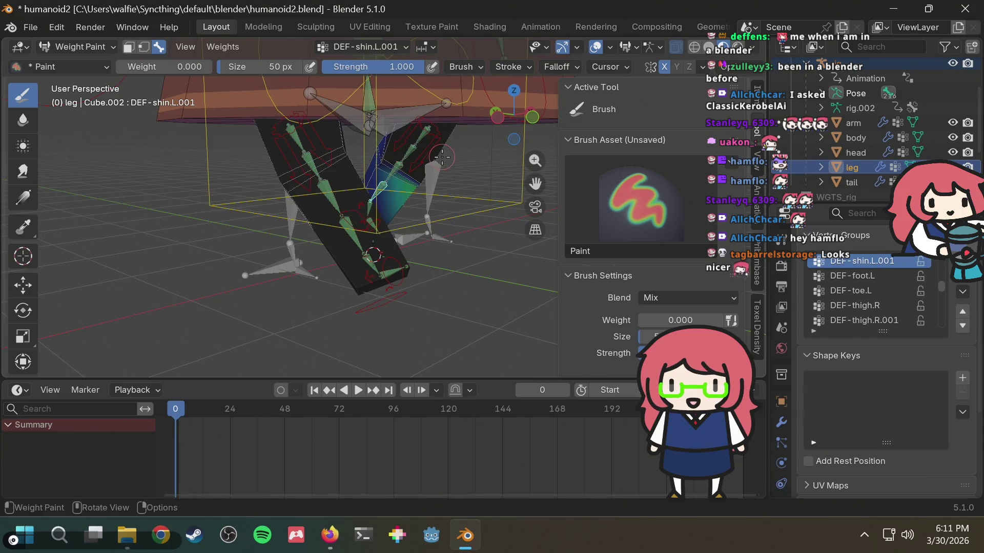
mouse_move(379, 164)
middle_mouse_down()
mouse_move(427, 161)
mouse_move(358, 166)
middle_mouse_up()
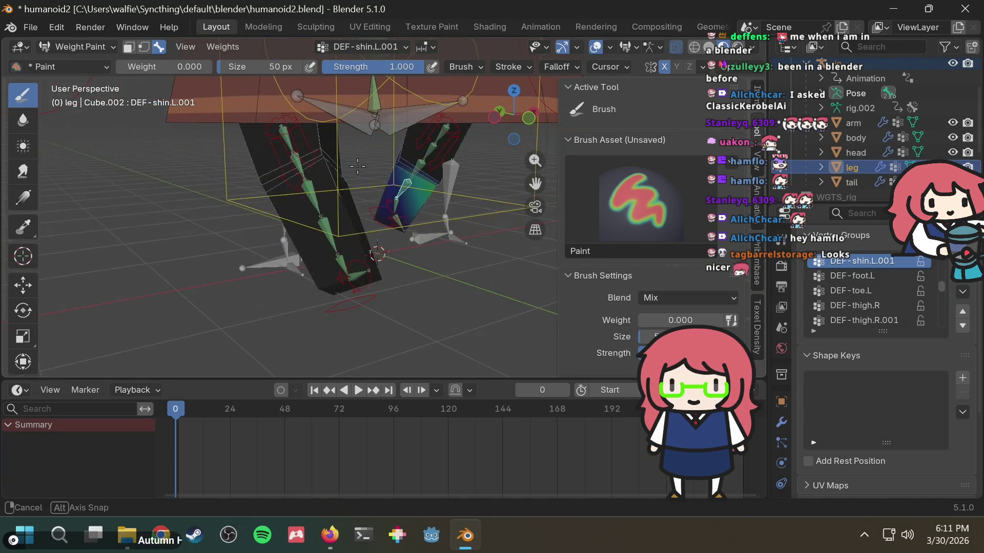
left_click(82, 52)
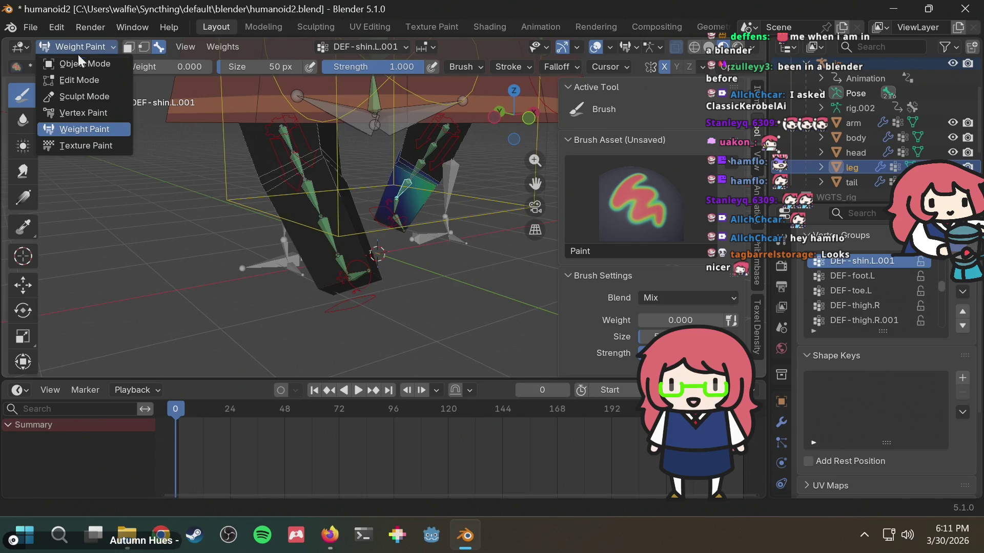
Return the leg mesh to Object Mode and zoom in on the legs under the skirt.
left_click(77, 63)
mouse_move(342, 194)
middle_mouse_down()
mouse_move(471, 188)
mouse_move(328, 209)
middle_mouse_up()
scroll(455, 183, "up", 5)
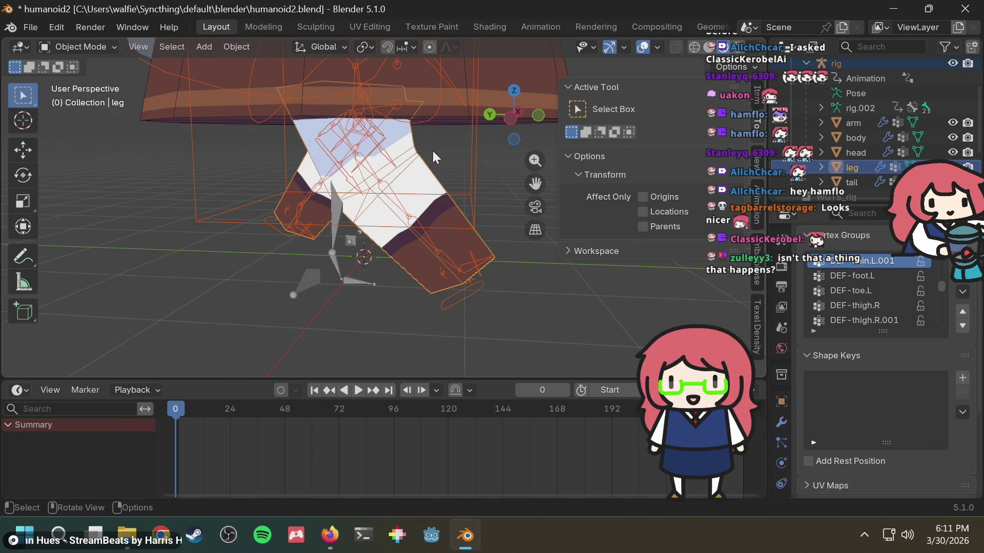
scroll(422, 151, "up", 3)
scroll(419, 143, "down", 5)
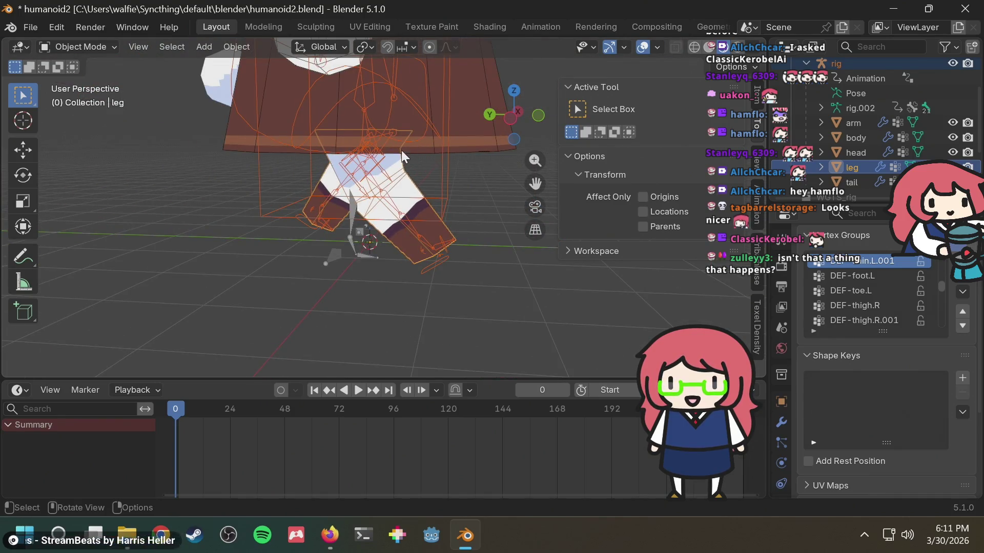
scroll(428, 185, "down", 3)
scroll(429, 185, "up", 6)
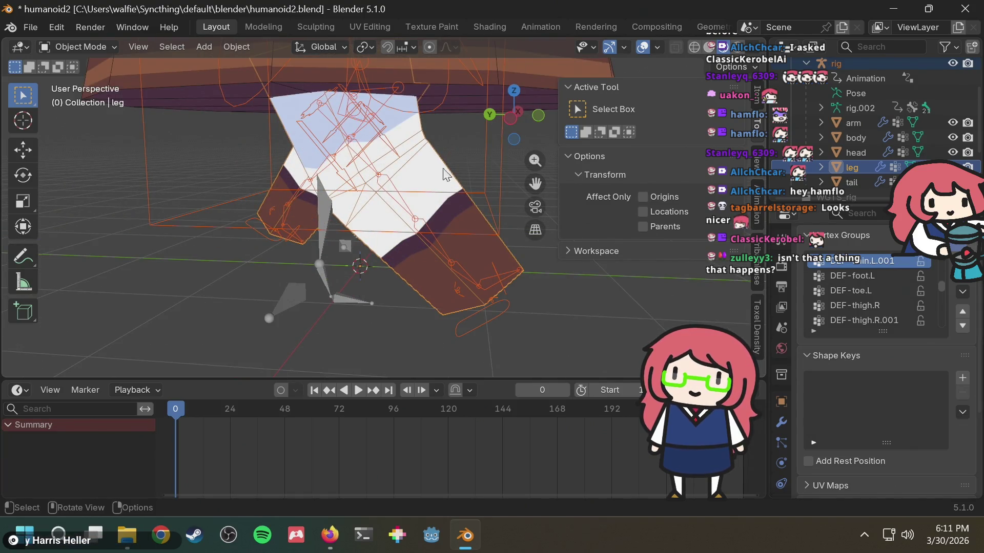
scroll(478, 136, "down", 2)
scroll(477, 134, "up", 5)
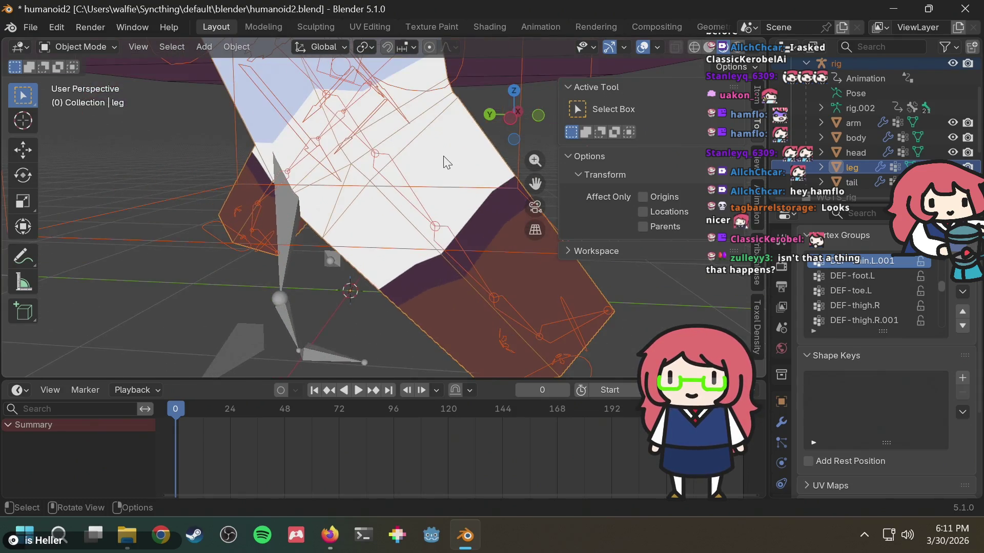
Orbit from the legs up to the skirt to review the repainted deformation.
mouse_move(445, 154)
middle_mouse_down()
mouse_move(389, 143)
mouse_move(355, 201)
middle_mouse_up()
scroll(405, 203, "down", 3)
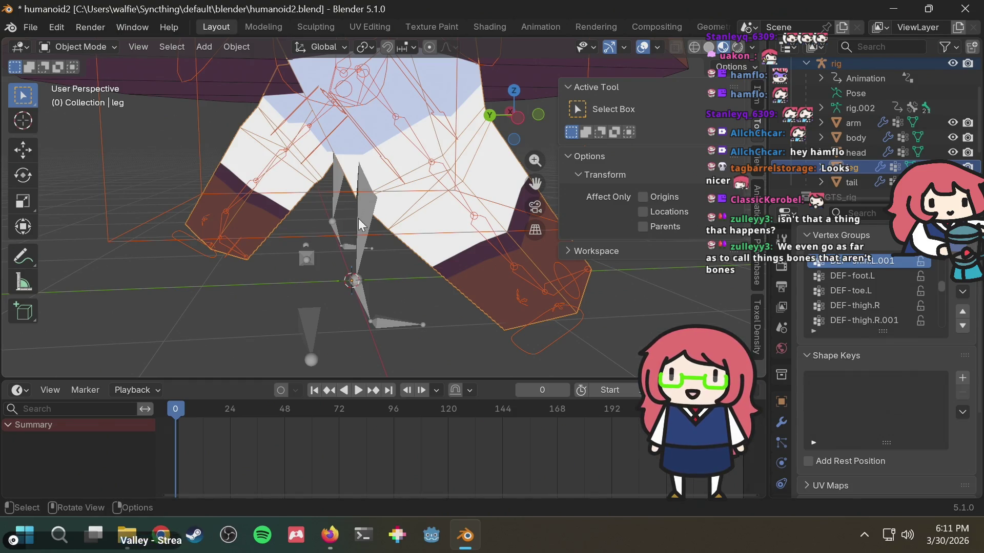
scroll(508, 163, "down", 3)
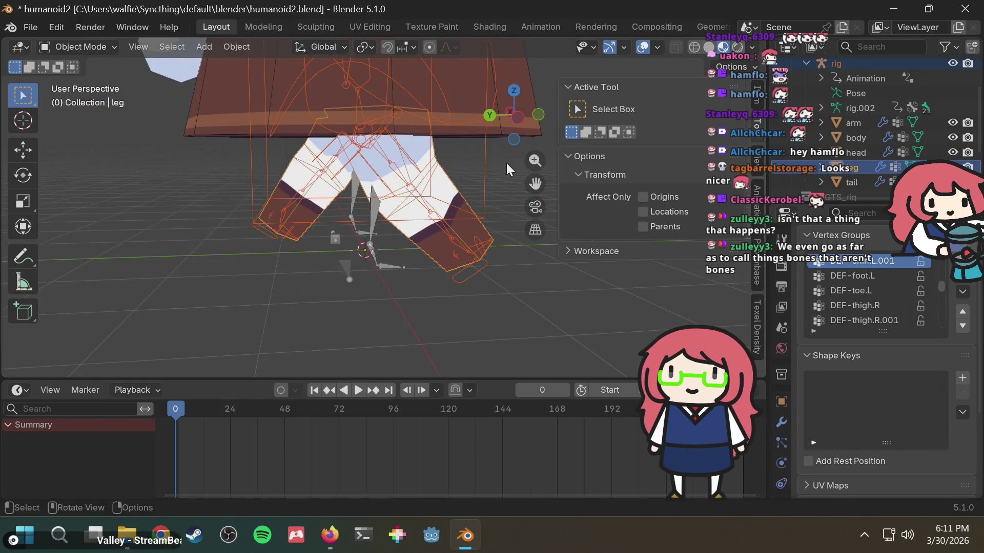
mouse_move(495, 163)
middle_mouse_down()
mouse_move(268, 170)
mouse_move(430, 165)
mouse_move(475, 179)
mouse_move(428, 173)
middle_mouse_up()
scroll(456, 186, "up", 5)
scroll(457, 187, "up", 6)
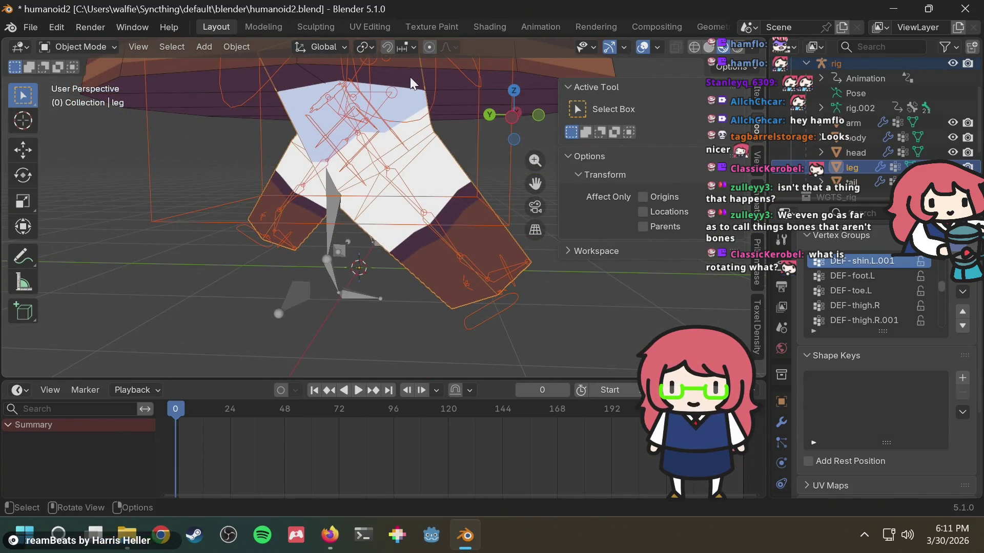
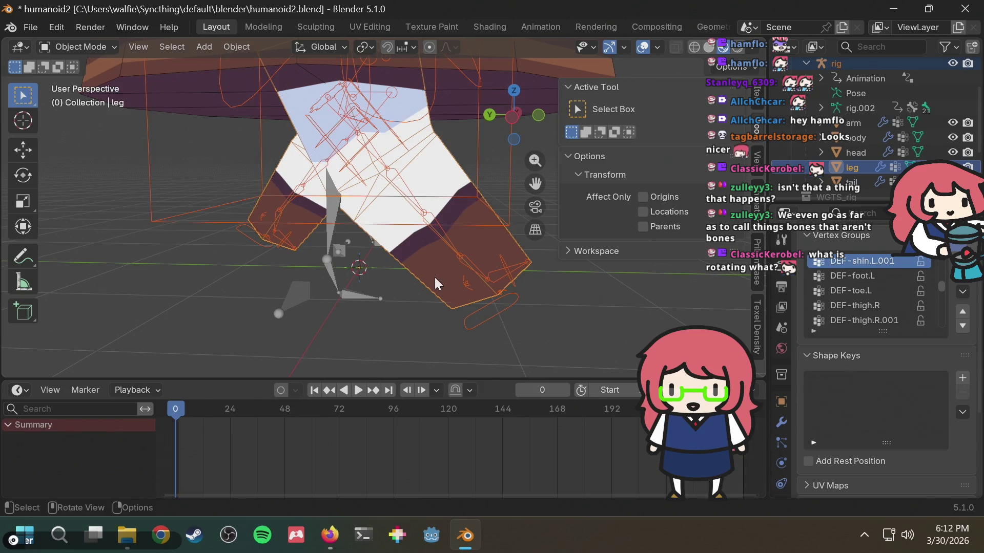
Orbit and zoom around the leg rig to inspect how the knee bends.
mouse_move(417, 195)
middle_mouse_down()
mouse_move(402, 176)
mouse_move(430, 162)
mouse_move(418, 183)
middle_mouse_up()
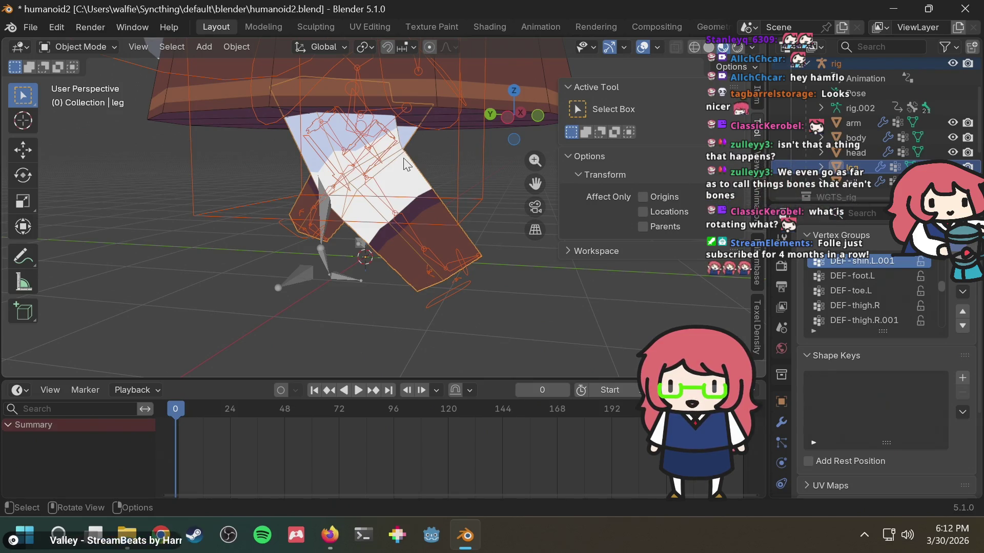
middle_click_drag(403, 146, 432, 163)
scroll(384, 220, "up", 4)
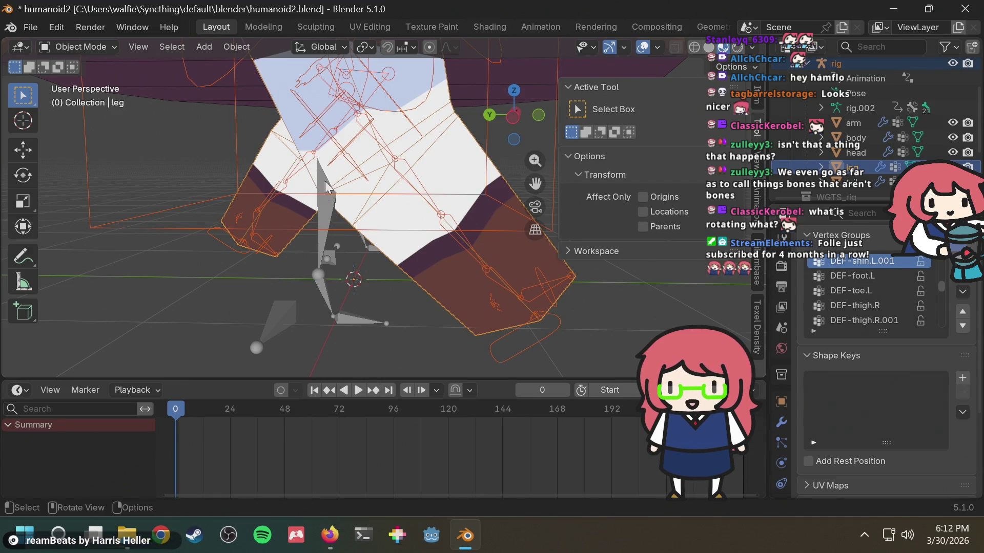
scroll(325, 163, "down", 4)
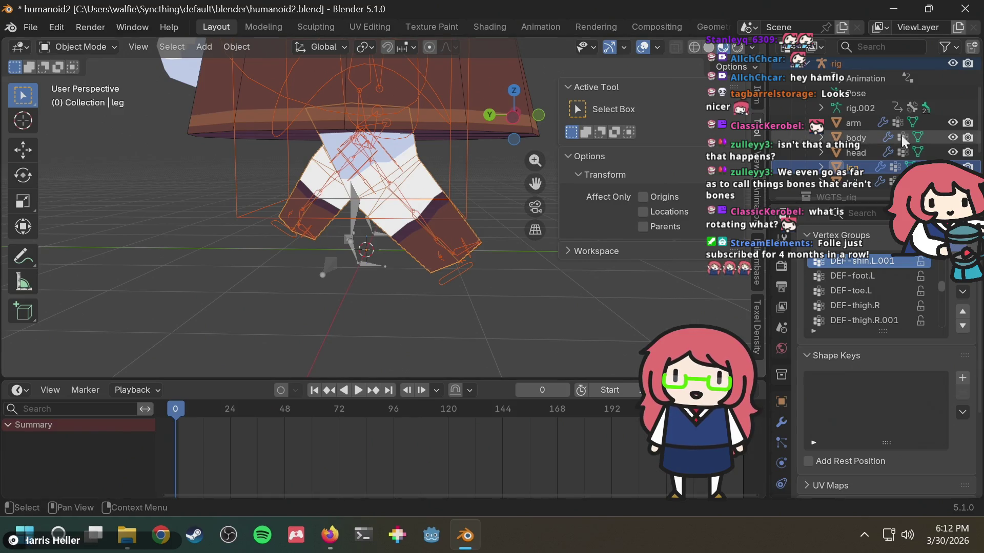
left_click(112, 44)
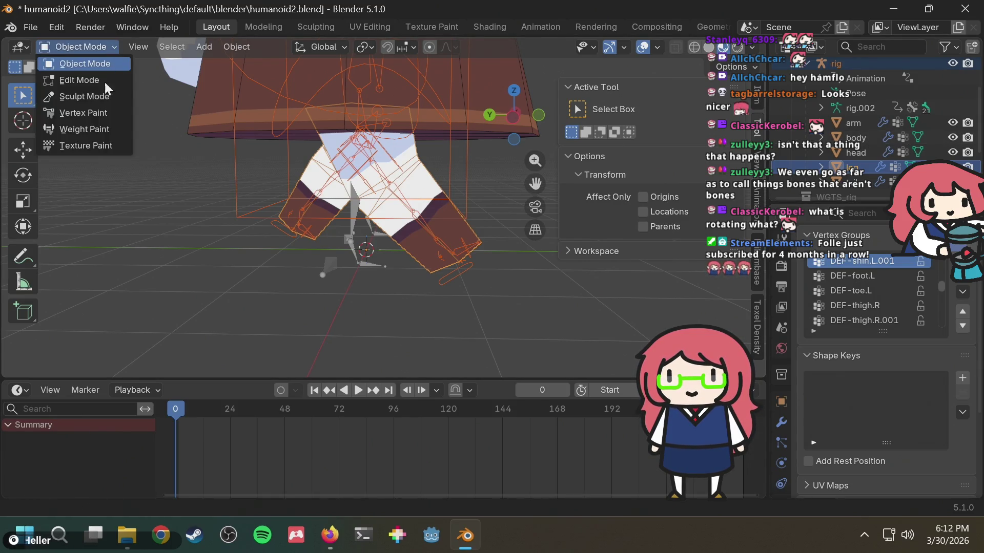
left_click(99, 45)
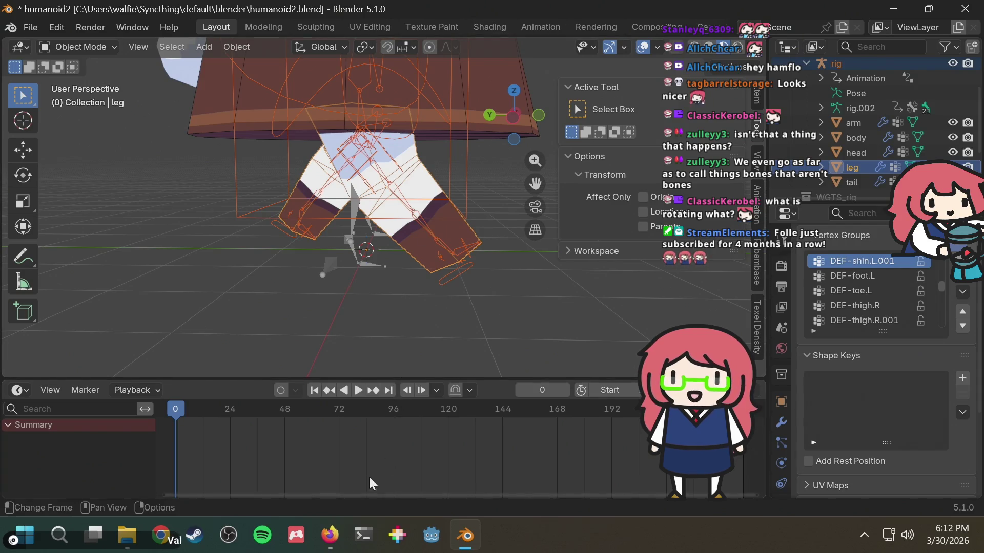
In Firefox, search 'blender knee bent wrong way' and open the r/blenderhelp result.
left_click(330, 535)
key("ctrl+t")
type("bl")
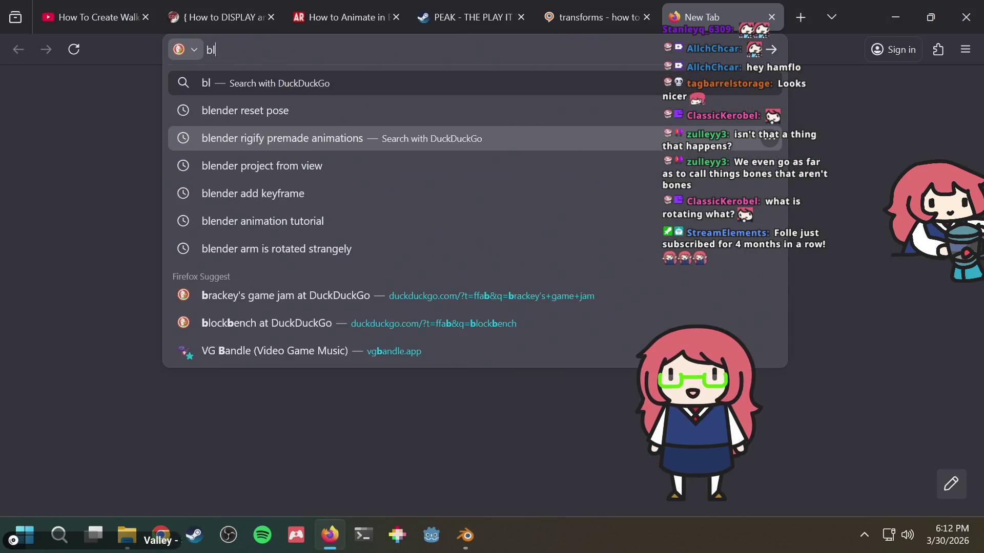
type("ender knee")
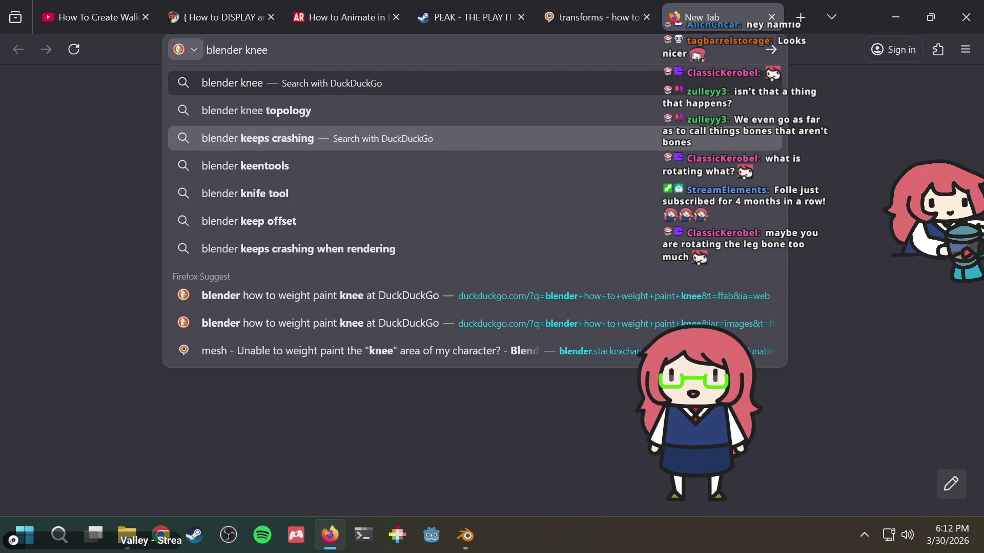
type(" rotated ")
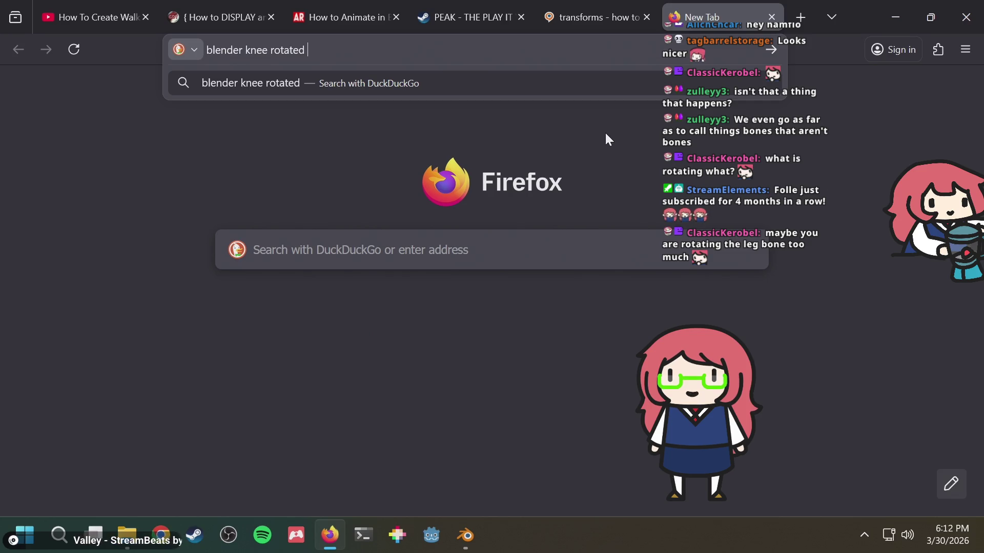
key("BackSpace")
key("BackSpace")
key("BackSpace")
key("BackSpace")
key("BackSpace")
key("BackSpace")
key("BackSpace")
key("BackSpace")
type("be")
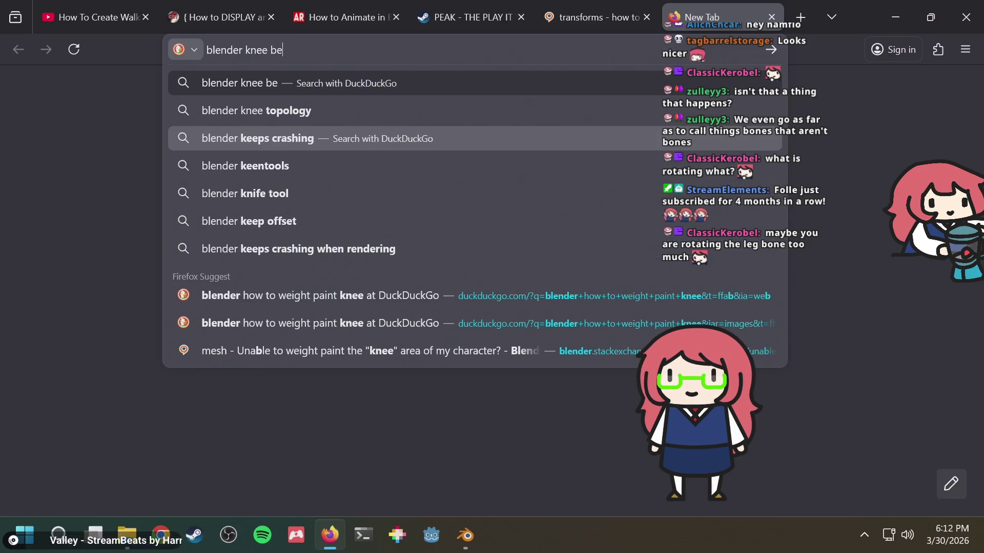
type("nt wrong way")
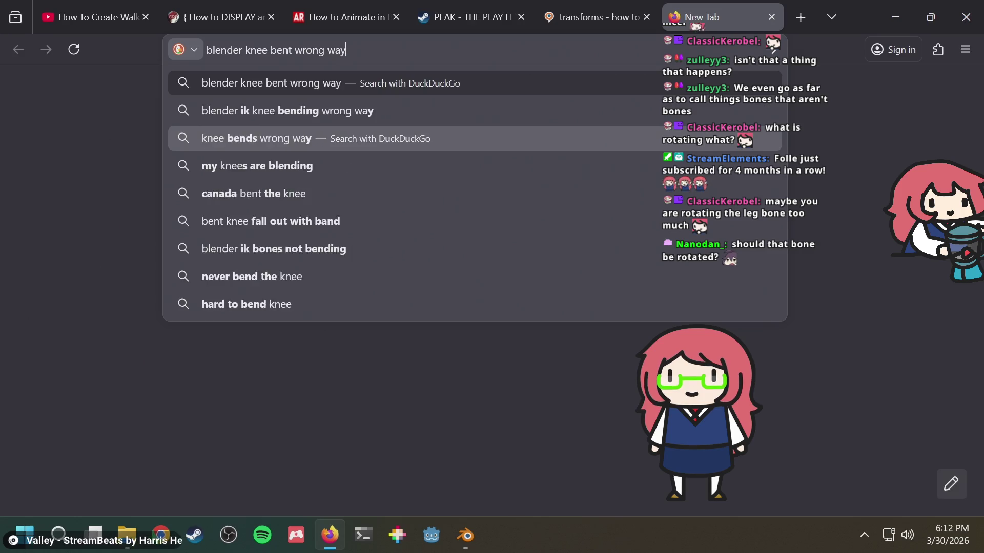
key("Return")
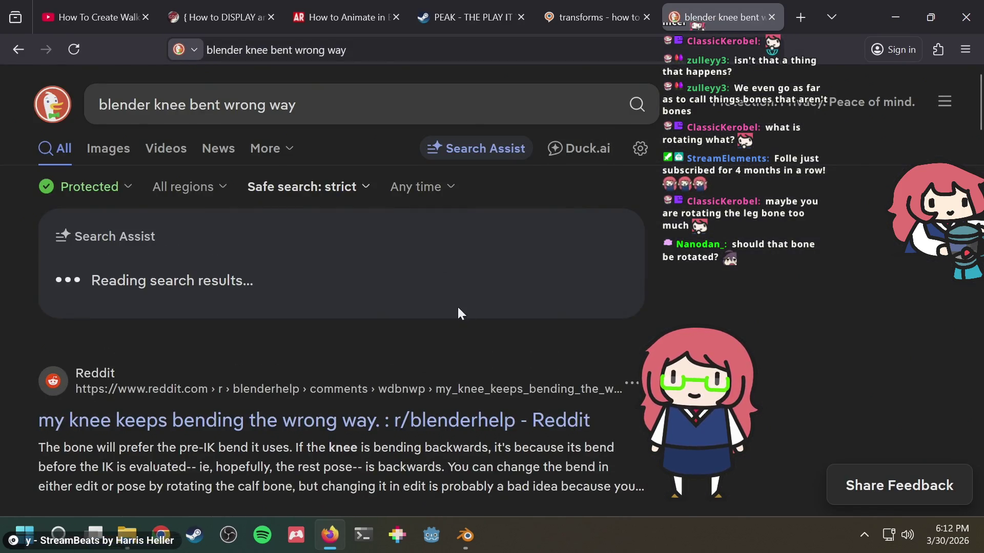
scroll(470, 312, "down", 5)
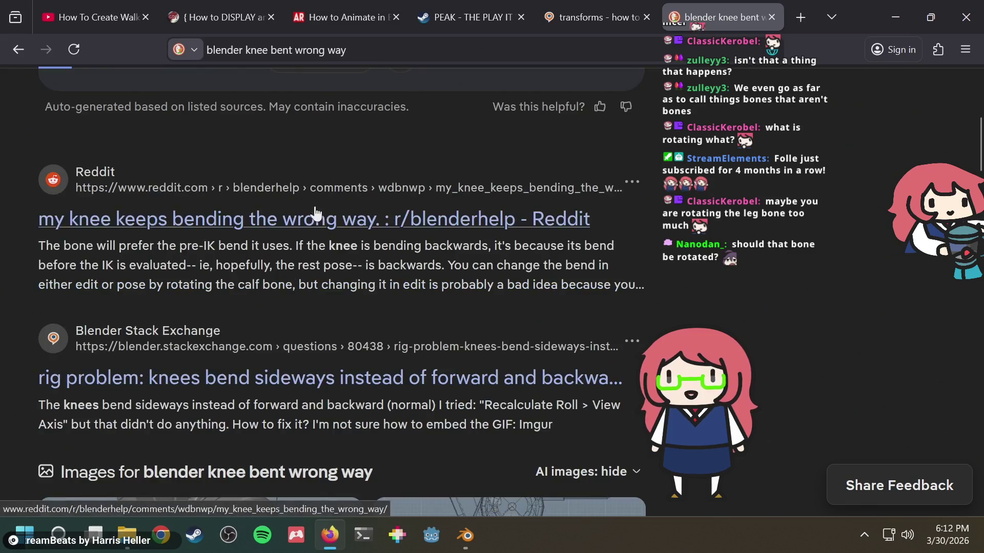
left_click(207, 223)
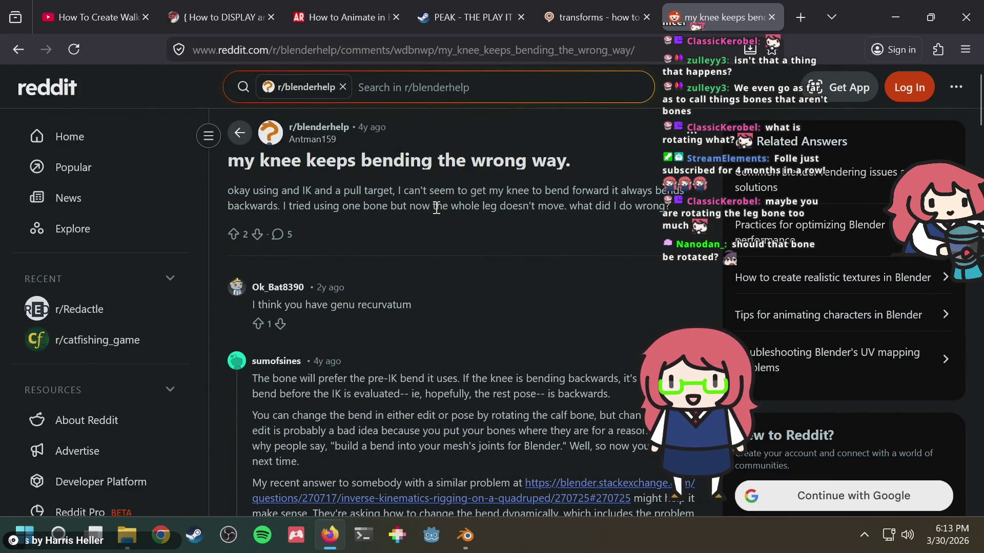
left_click_drag(237, 162, 566, 161)
left_click(566, 162)
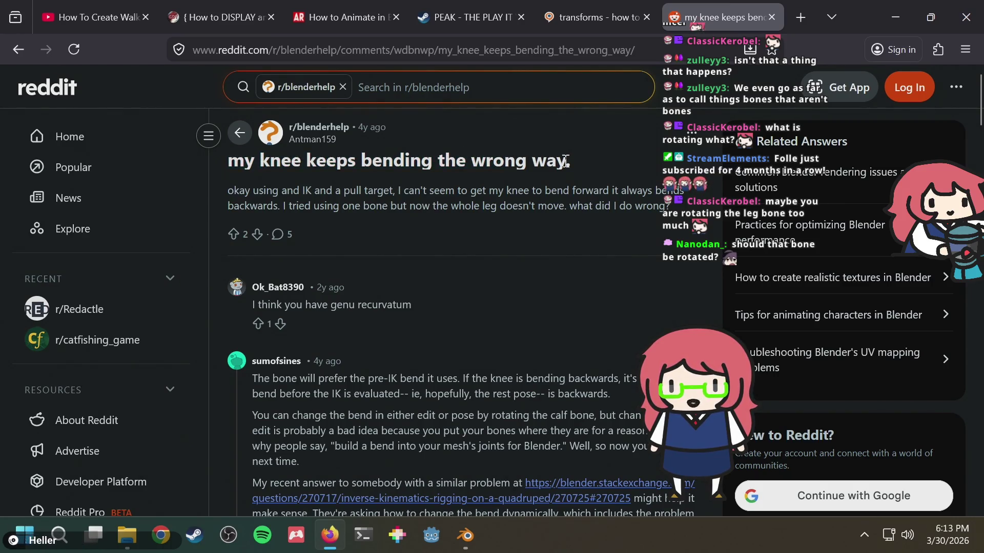
scroll(533, 182, "down", 3)
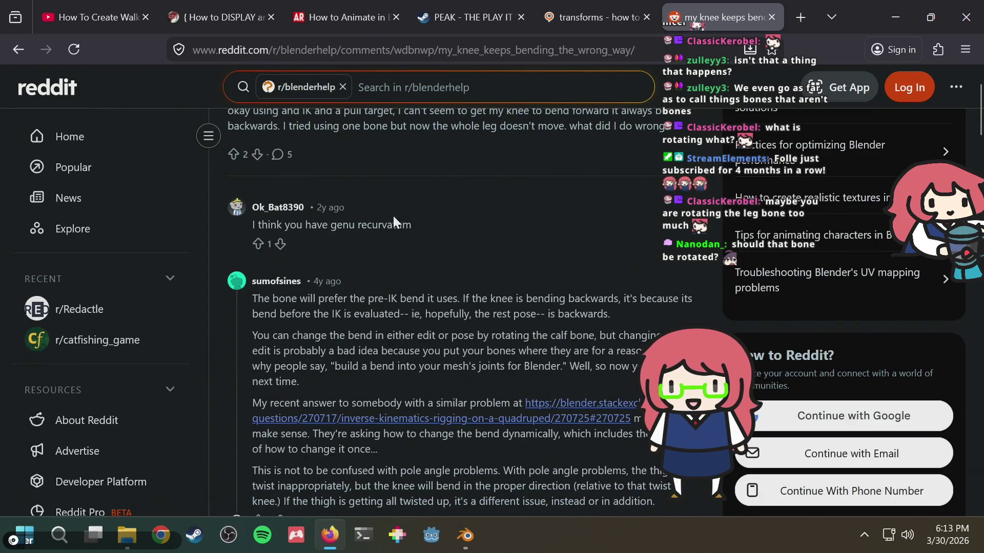
left_click_drag(334, 226, 410, 227)
left_click(440, 233)
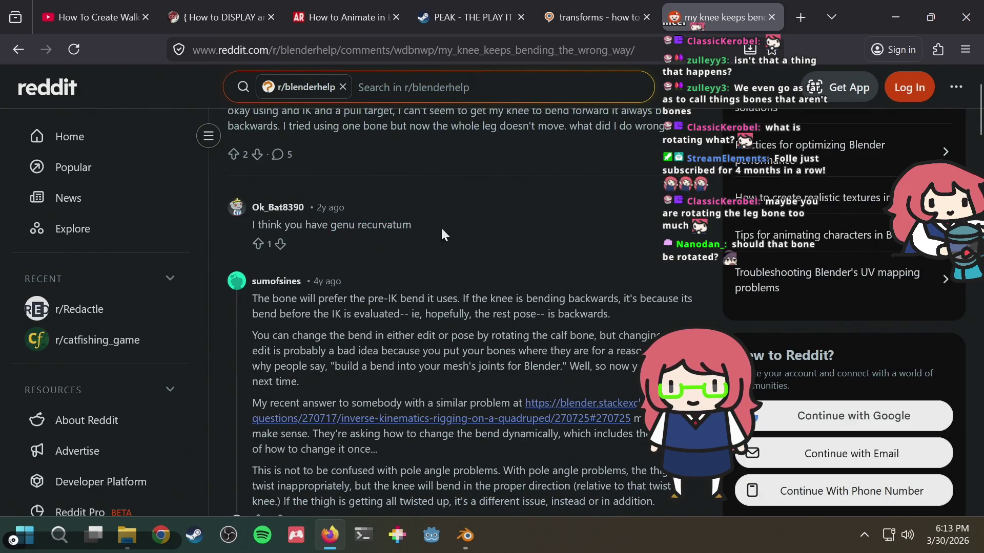
scroll(626, 229, "down", 6)
scroll(626, 229, "up", 3)
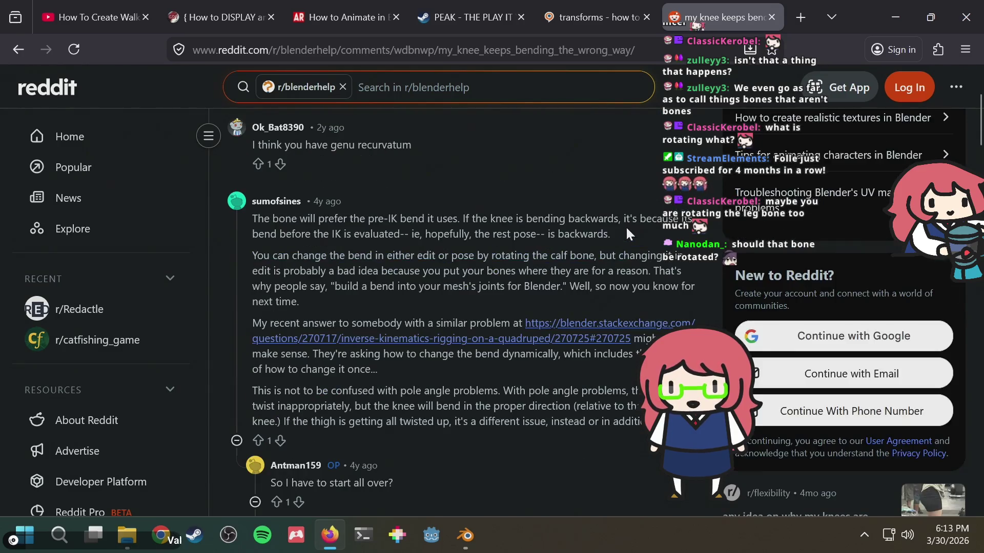
scroll(639, 205, "up", 6)
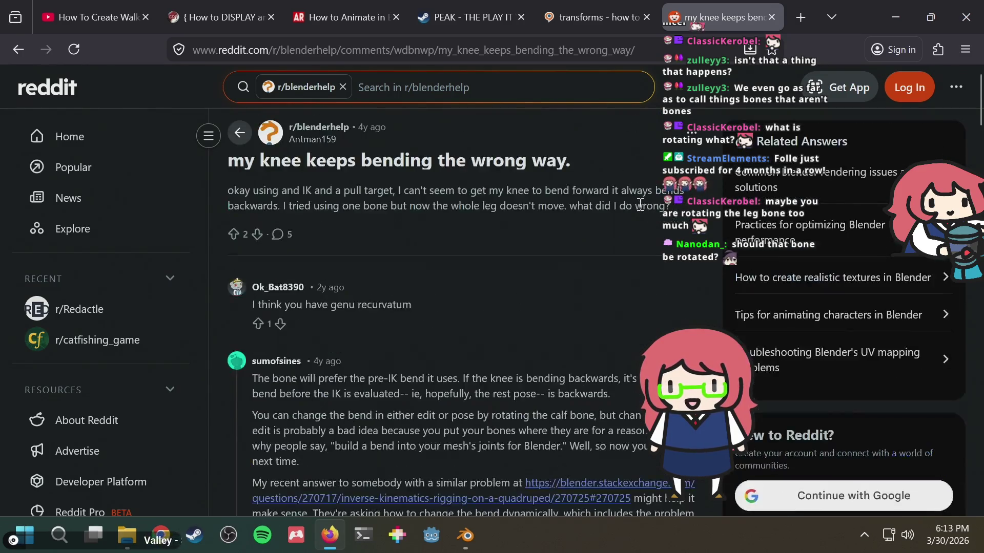
scroll(640, 205, "down", 3)
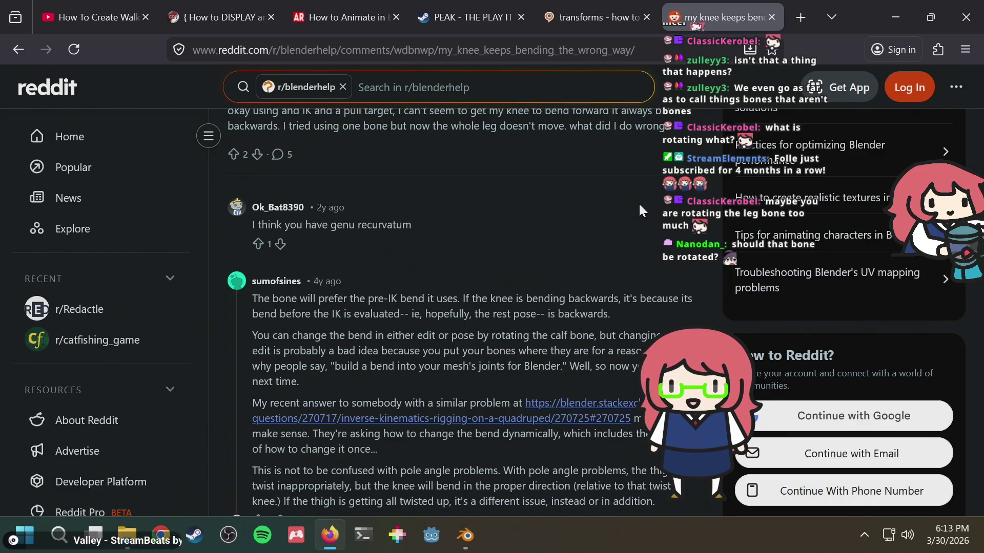
scroll(638, 203, "down", 3)
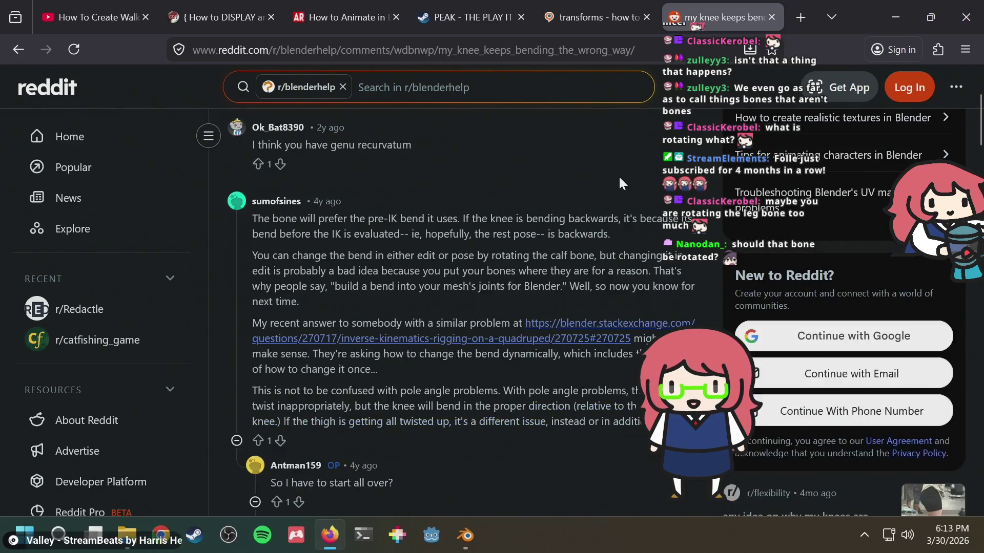
scroll(619, 176, "up", 3)
scroll(619, 175, "down", 9)
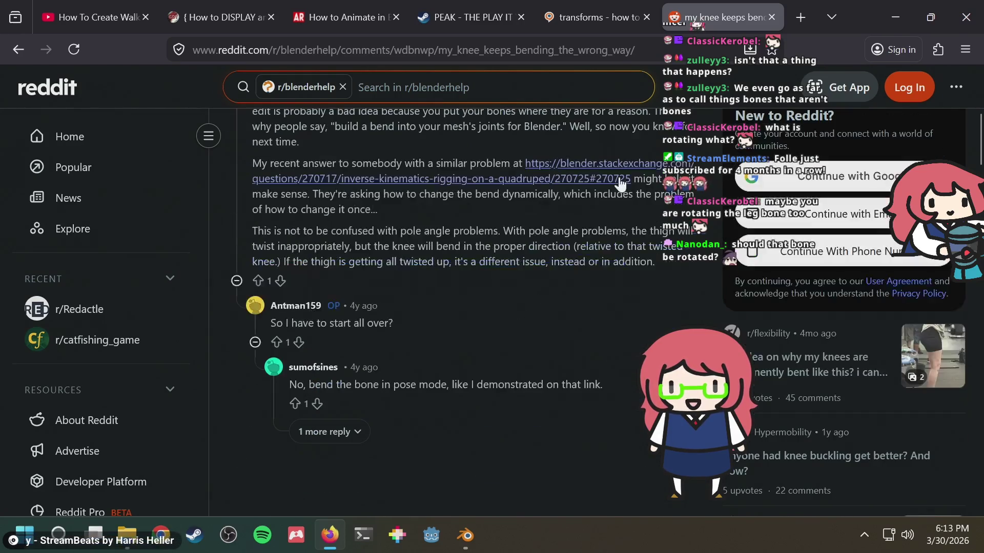
scroll(620, 184, "up", 3)
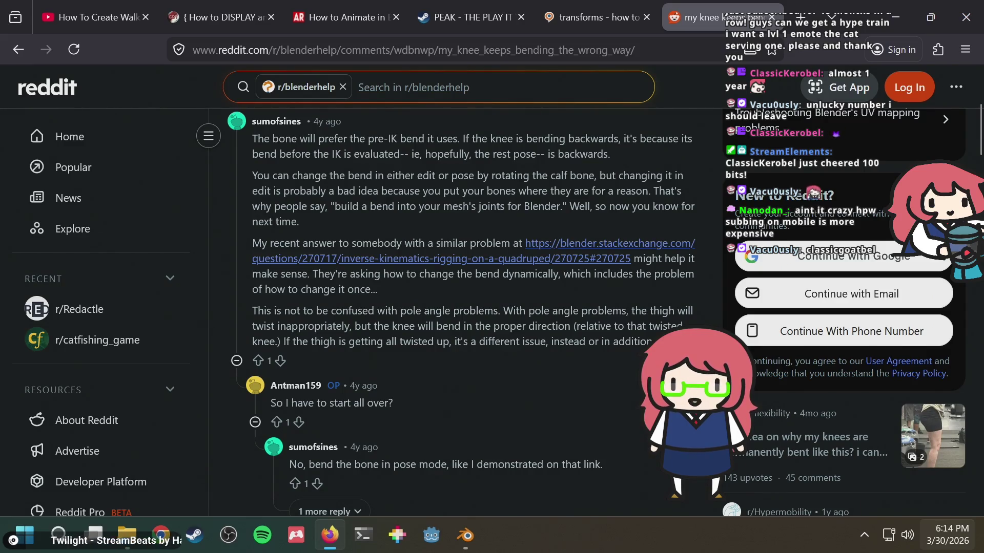
Read the sumofsines comment's passages on pole angle problems and changing the knee bend.
mouse_move(947, 534)
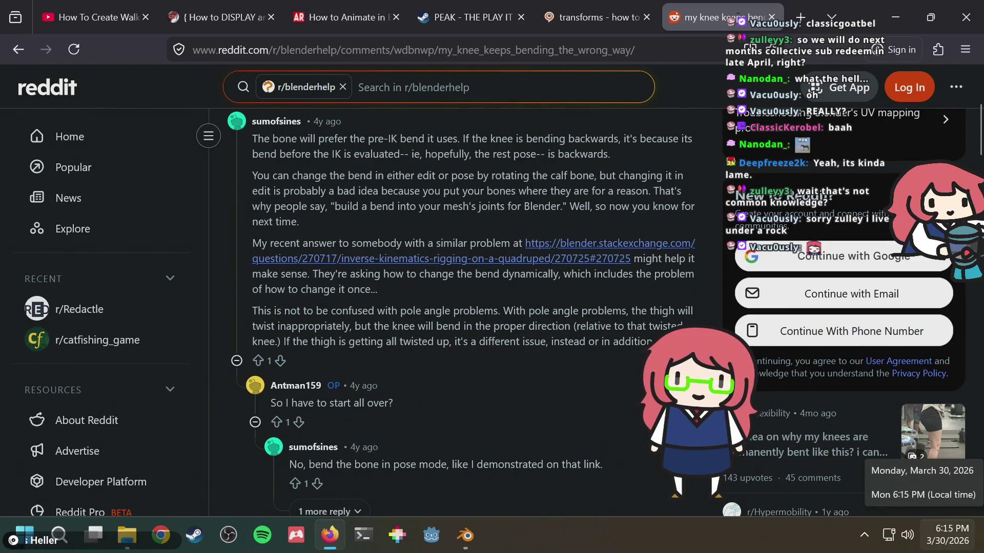
left_click_drag(522, 312, 535, 304)
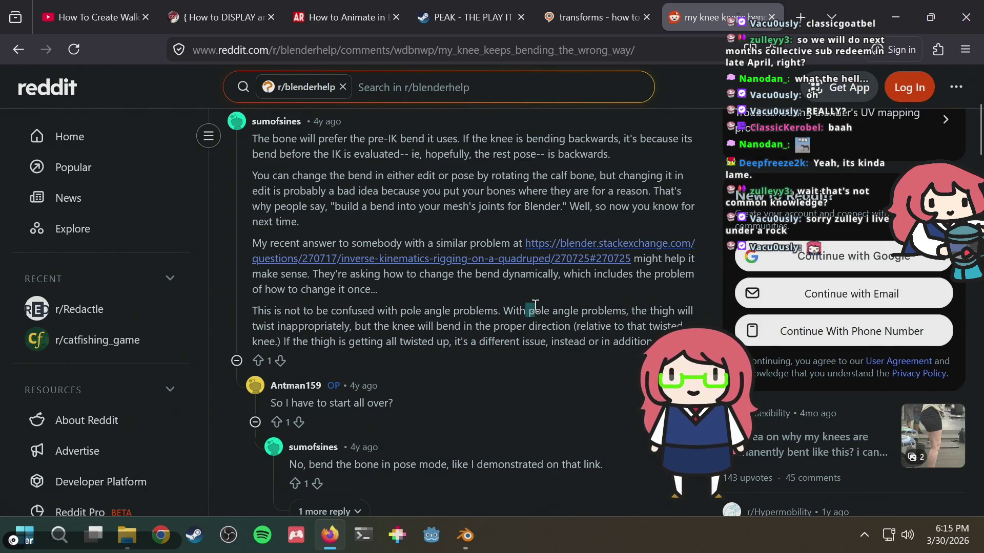
left_click(540, 310)
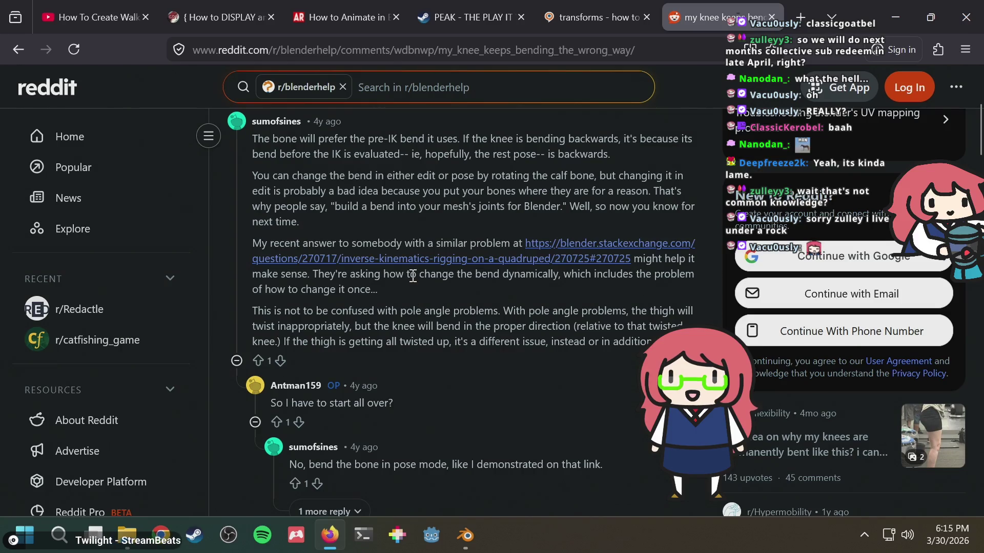
left_click_drag(350, 275, 456, 279)
left_click(484, 286)
left_click_drag(385, 305, 525, 316)
left_click(460, 318)
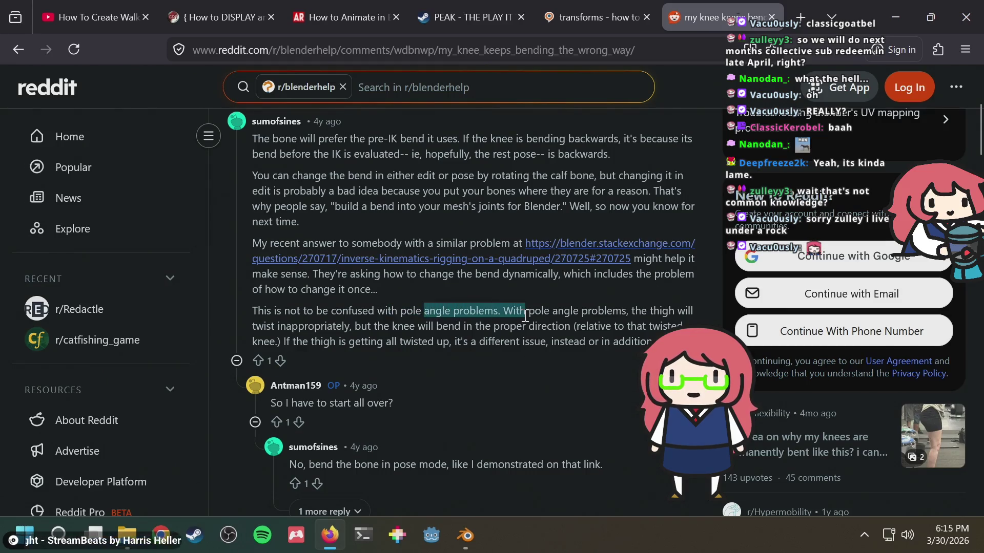
left_click(525, 316)
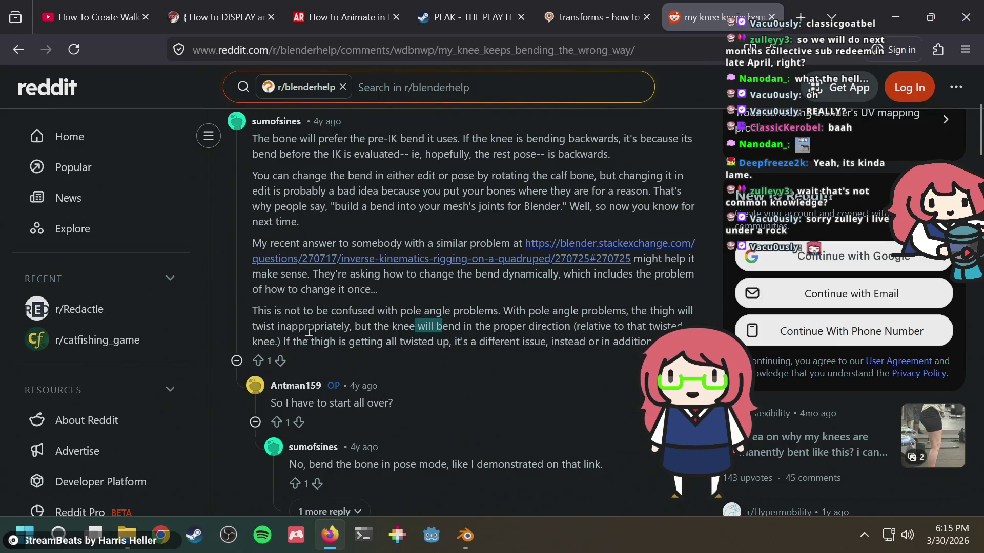
left_click_drag(406, 326, 464, 326)
left_click(463, 326)
Read the advice about building a bend into joints, then return to Blender.
scroll(463, 333, "down", 2)
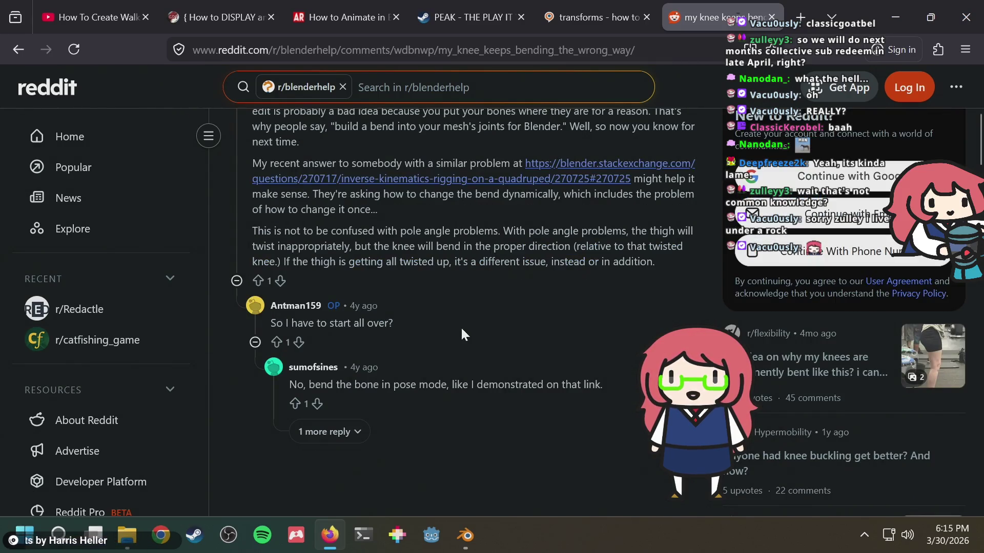
scroll(461, 328, "up", 4)
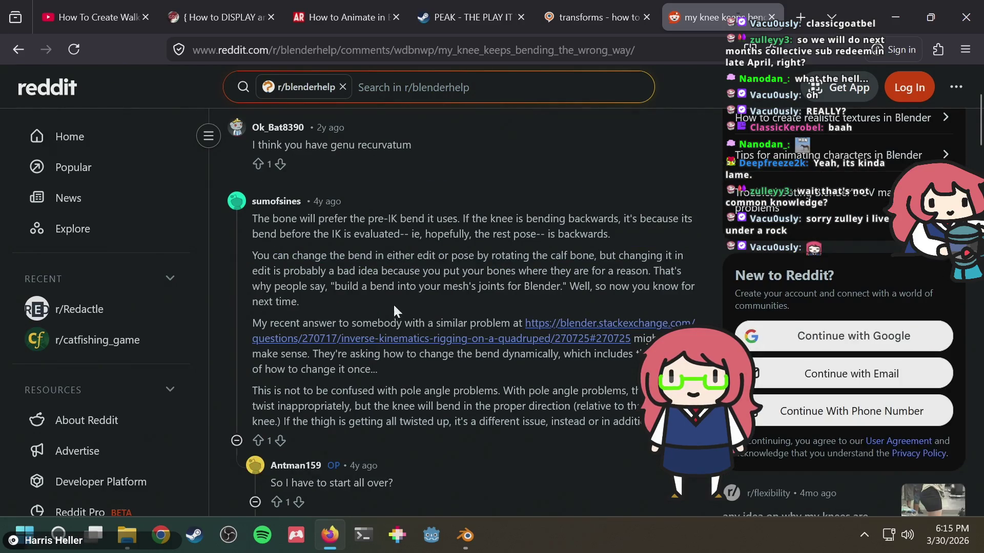
left_click_drag(459, 286, 303, 302)
left_click(410, 276)
left_click_drag(373, 286, 411, 286)
left_click(428, 287)
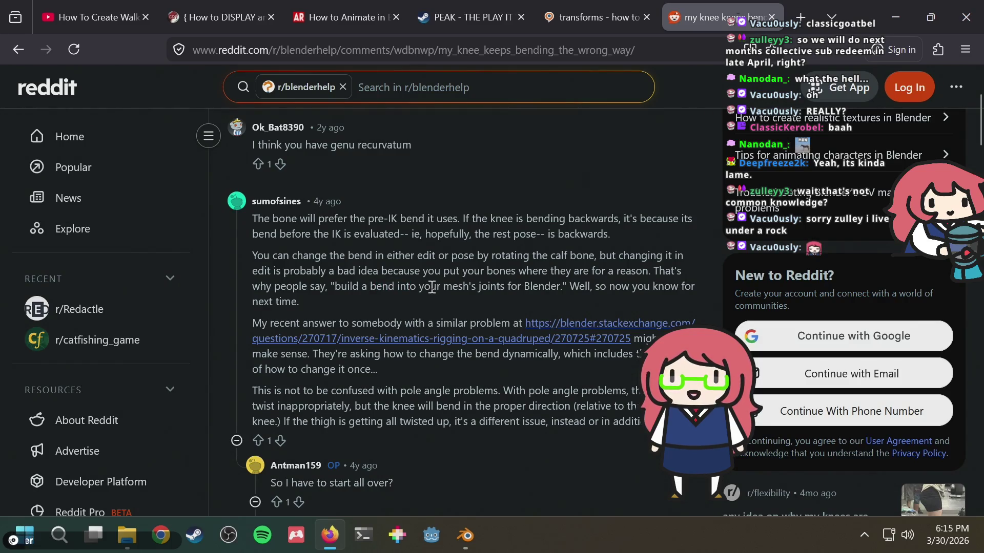
key("alt+Tab")
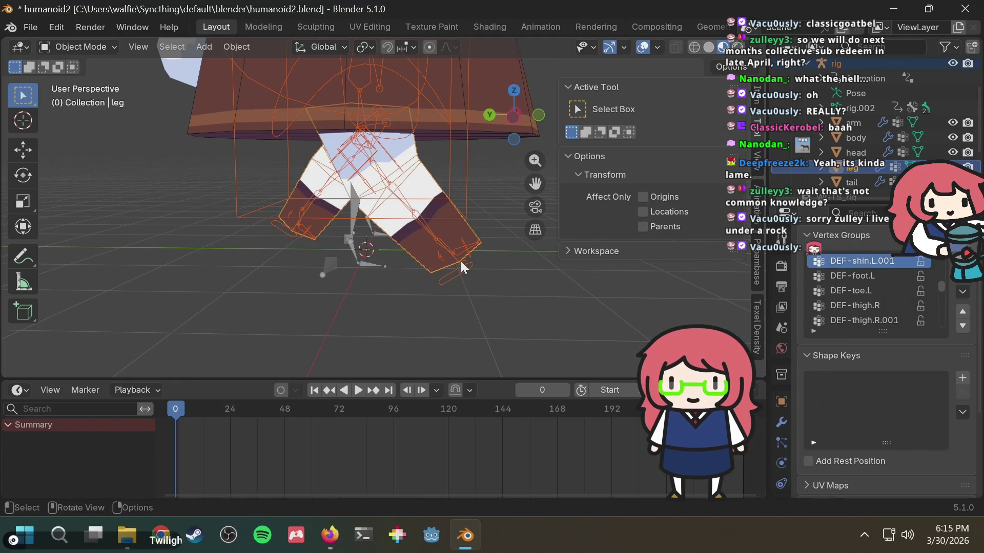
Clear the leg object's rotation with Alt+R.
key("alt+r")
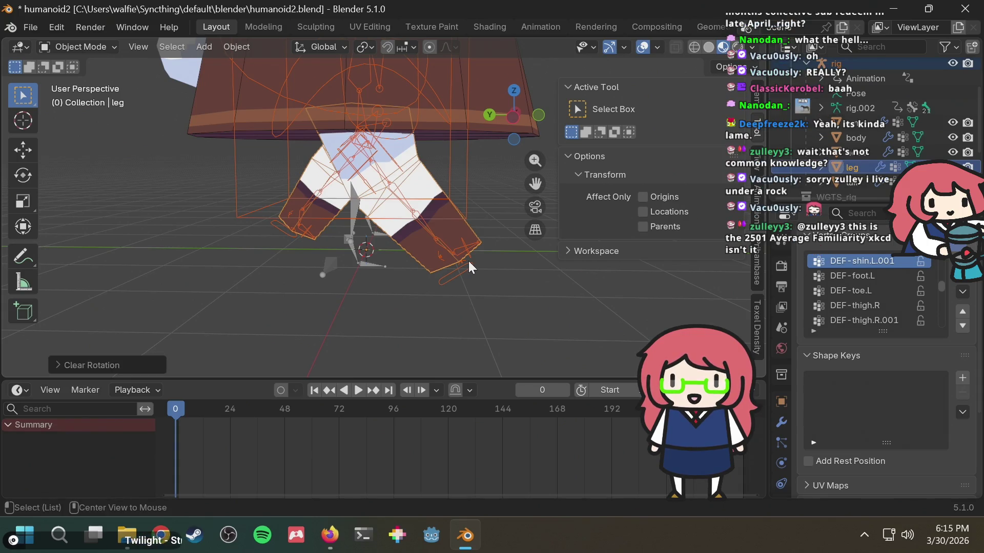
middle_click_drag(485, 209, 473, 215)
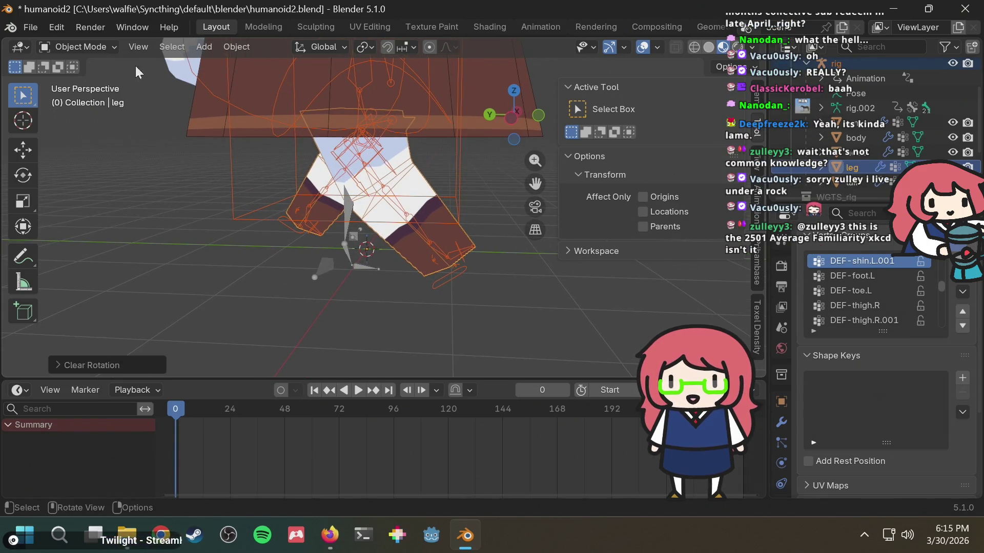
left_click(95, 47)
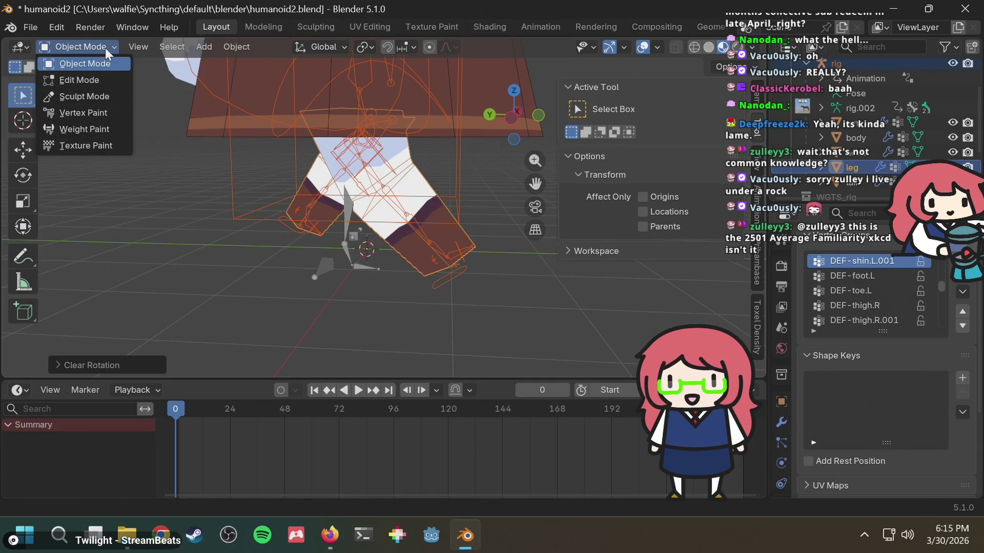
left_click(105, 47)
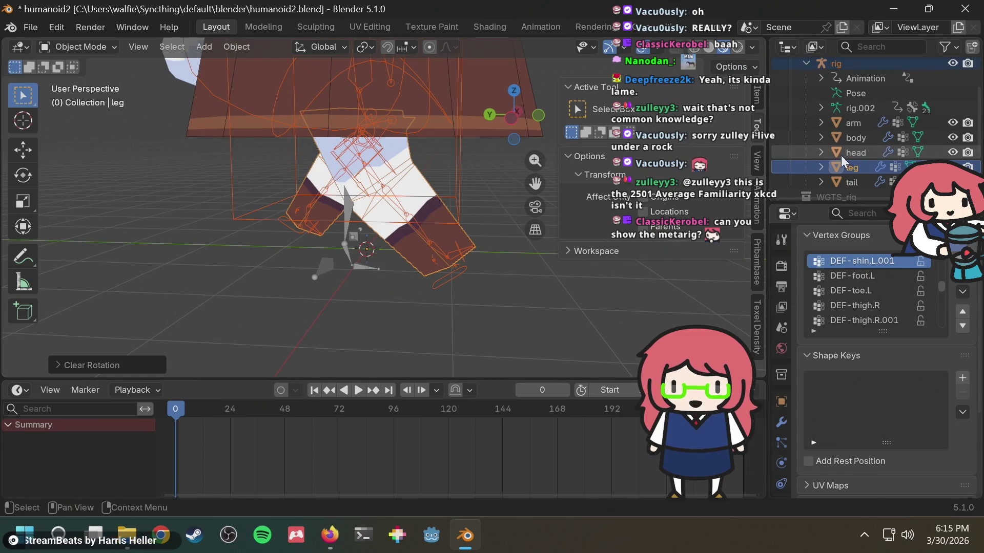
left_click(56, 50)
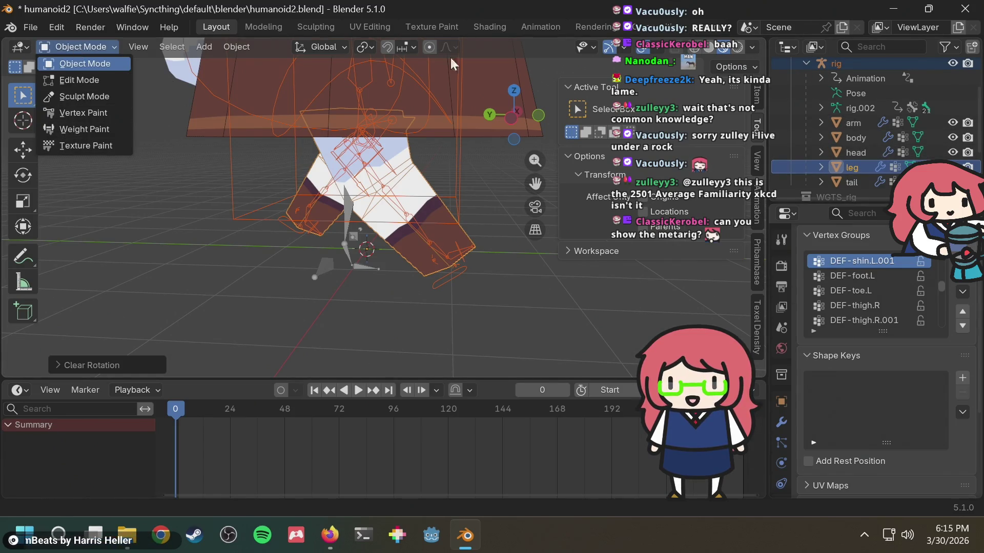
scroll(868, 79, "up", 2)
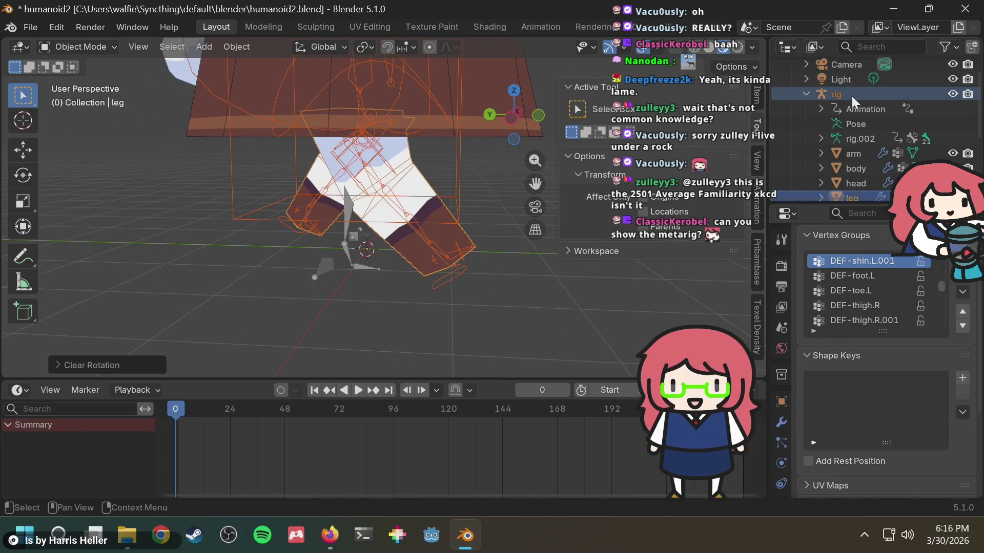
Put the rig in Pose Mode and clear the location of foot_ik.R and foot_ik.L.
left_click(851, 96)
left_click(94, 45)
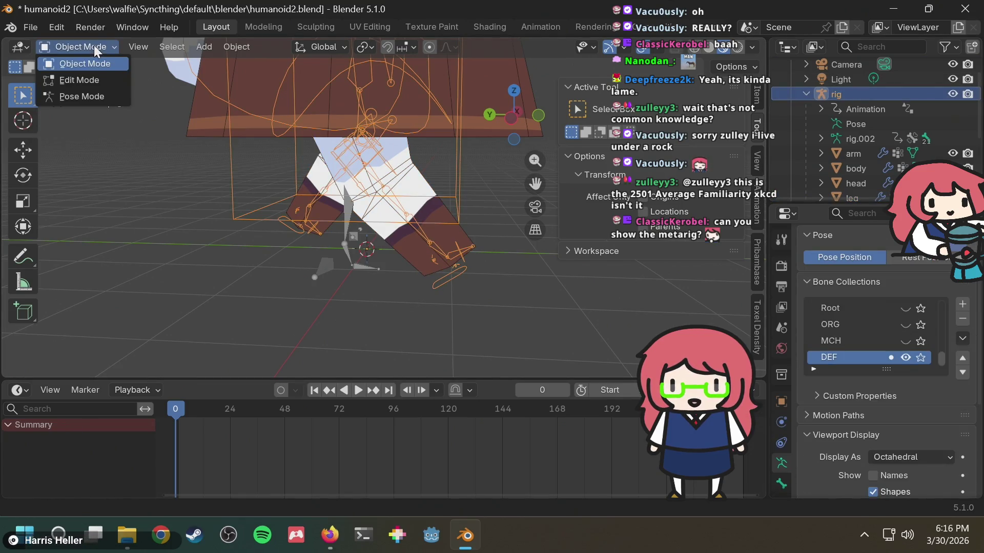
left_click(100, 106)
left_click(452, 277)
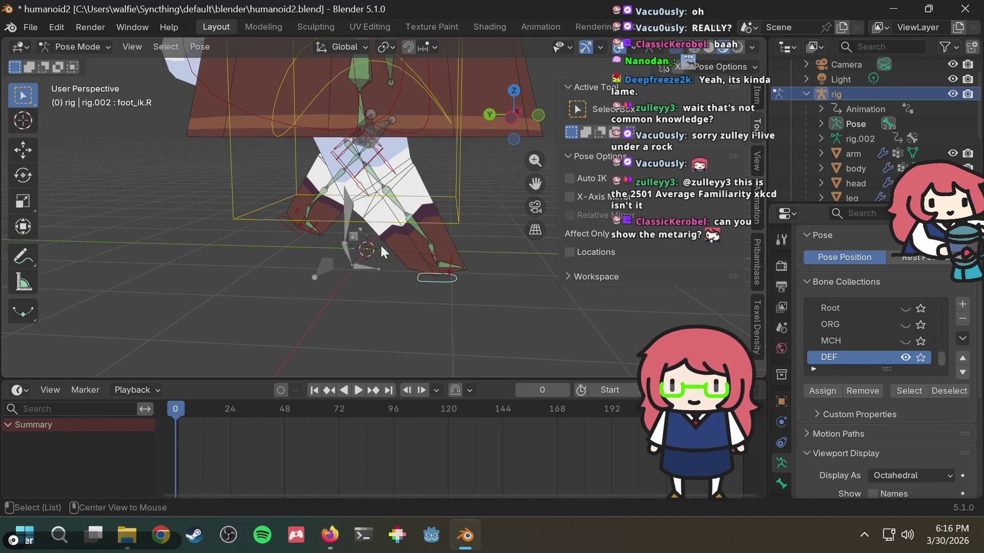
key("alt+g")
left_click(288, 228)
key("alt+g")
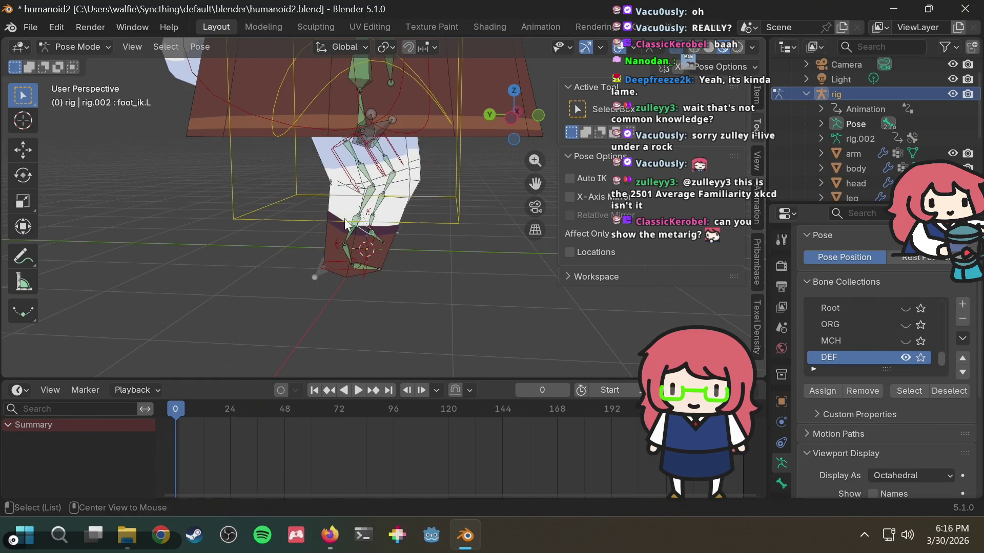
Clear the torso control's location so the legs hang straight.
mouse_move(450, 192)
middle_mouse_down()
mouse_move(361, 184)
mouse_move(368, 173)
middle_mouse_up()
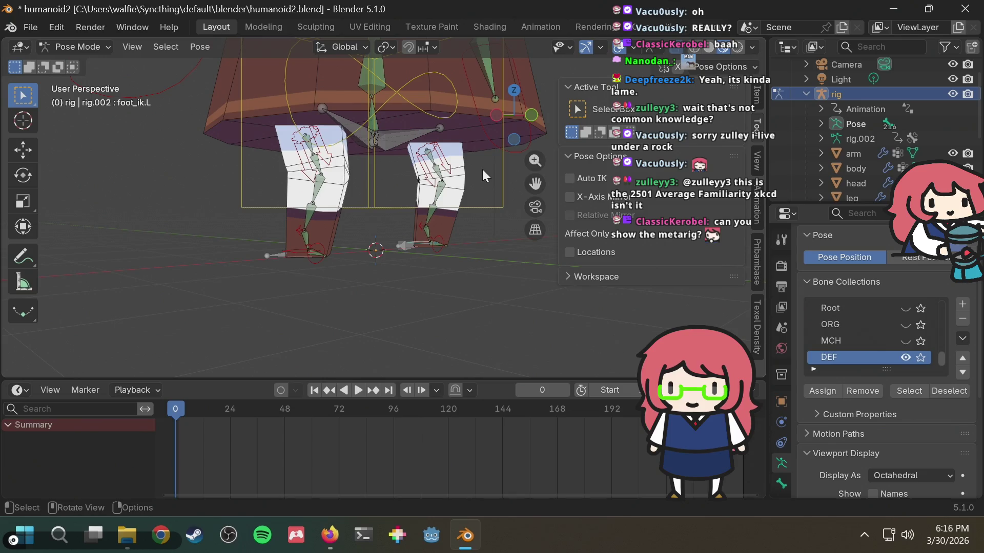
left_click(497, 203)
key("alt+g")
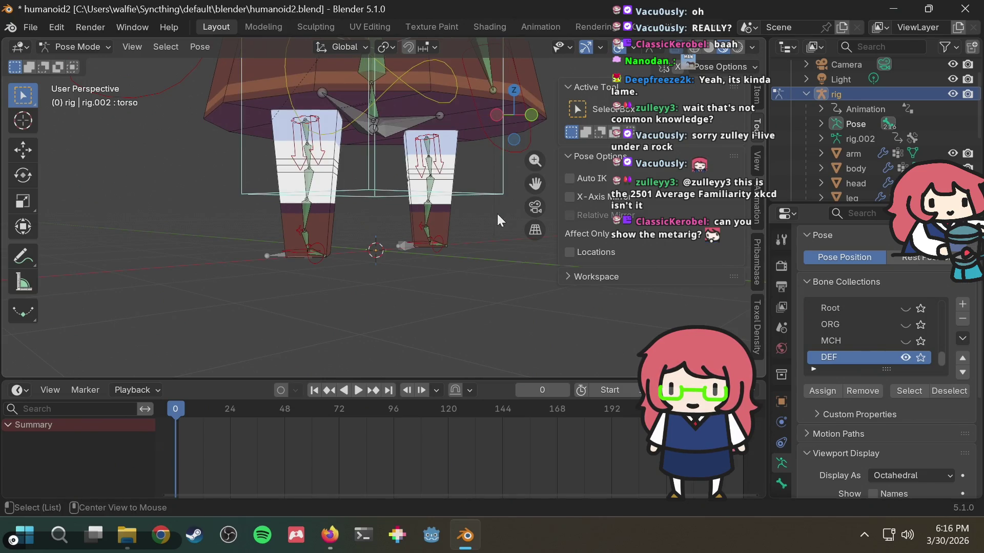
mouse_move(489, 225)
middle_mouse_down()
mouse_move(564, 241)
mouse_move(431, 251)
mouse_move(392, 223)
middle_mouse_up()
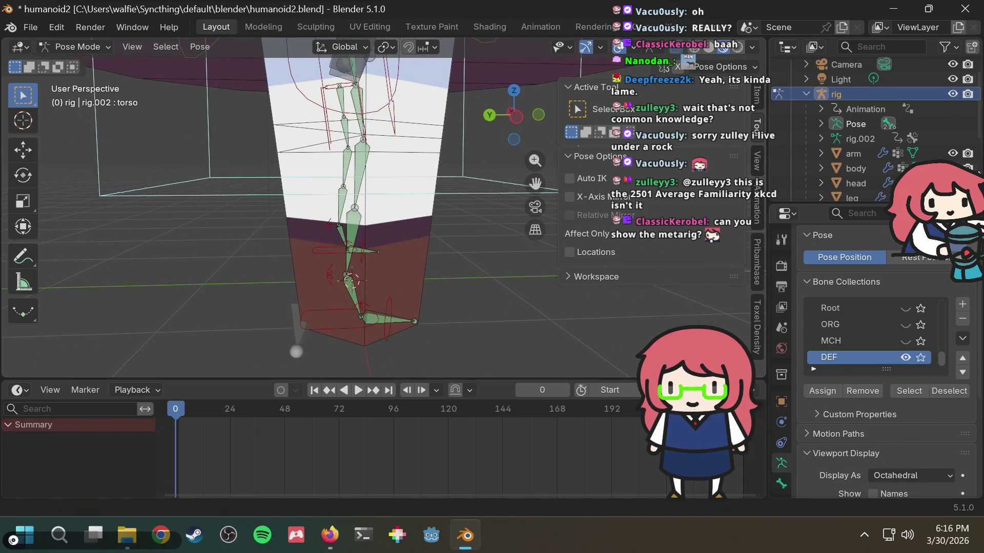
left_click(805, 93)
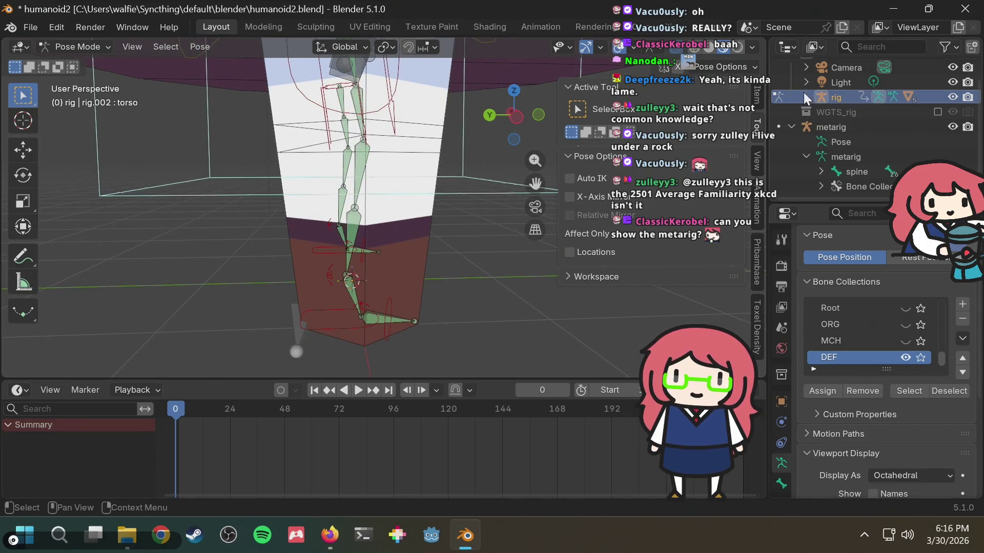
Return the rig to Object Mode and save humanoid2.blend.
left_click(848, 81)
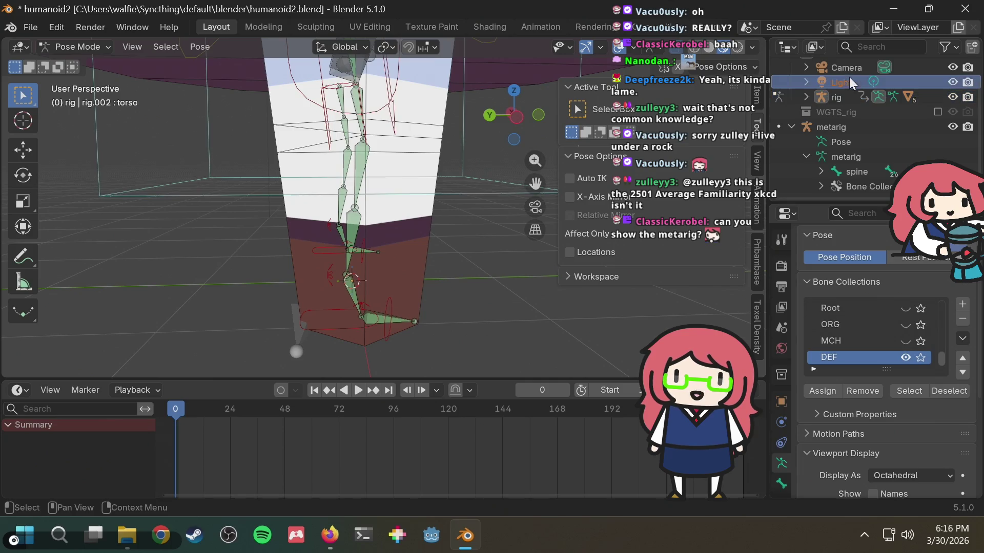
left_click(856, 155)
left_click(850, 121)
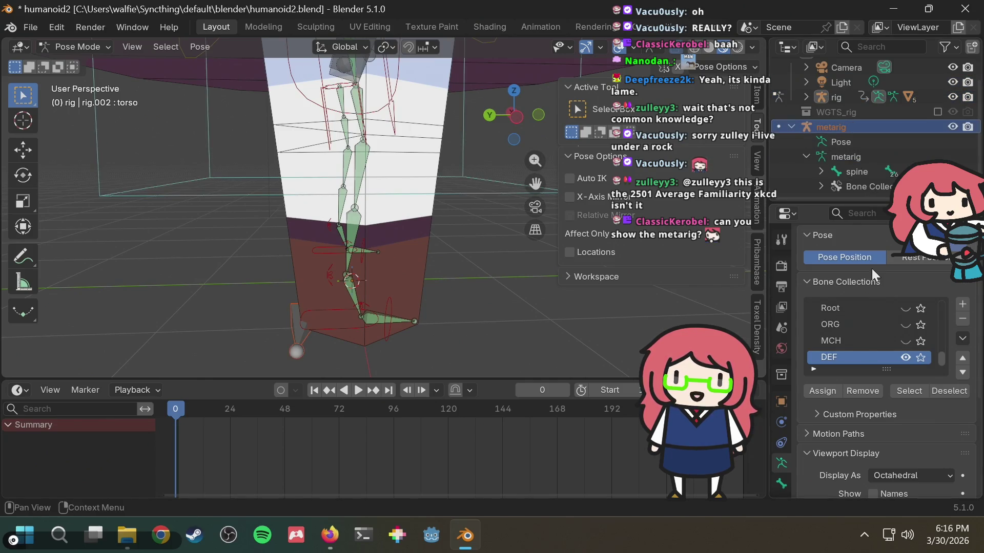
left_click(92, 48)
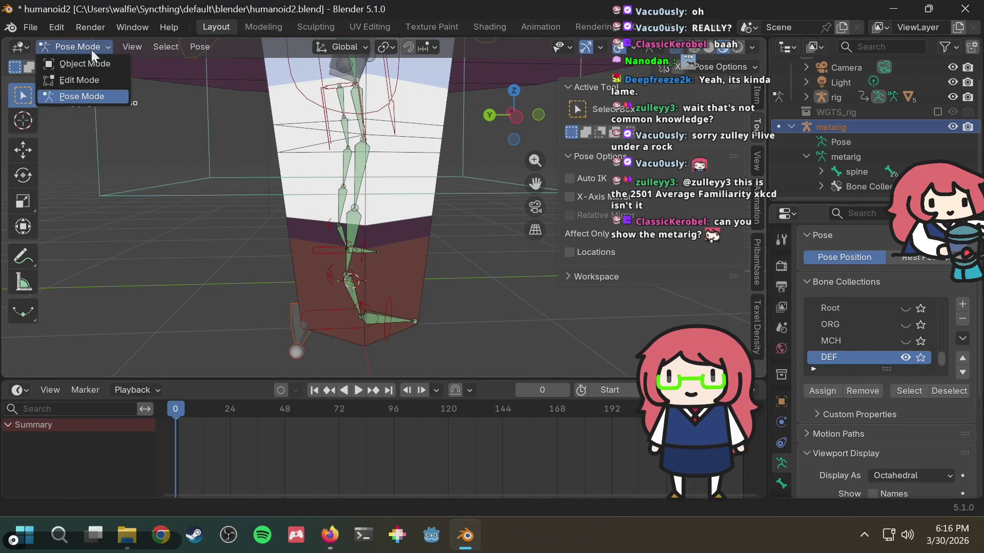
left_click(83, 62)
key("ctrl+s")
Make the metarig the active object and orbit around the mesh and metarig.
left_click(836, 158)
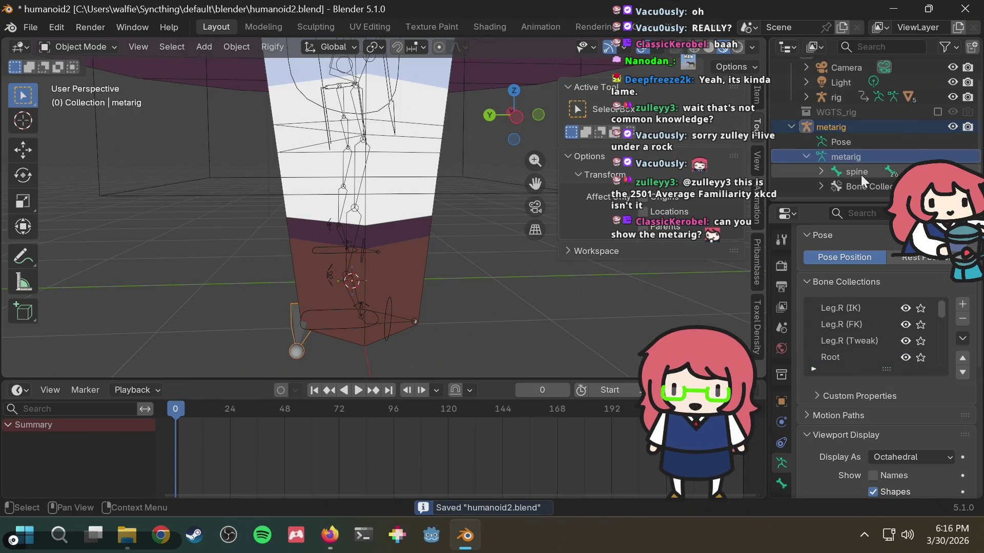
left_click(840, 128)
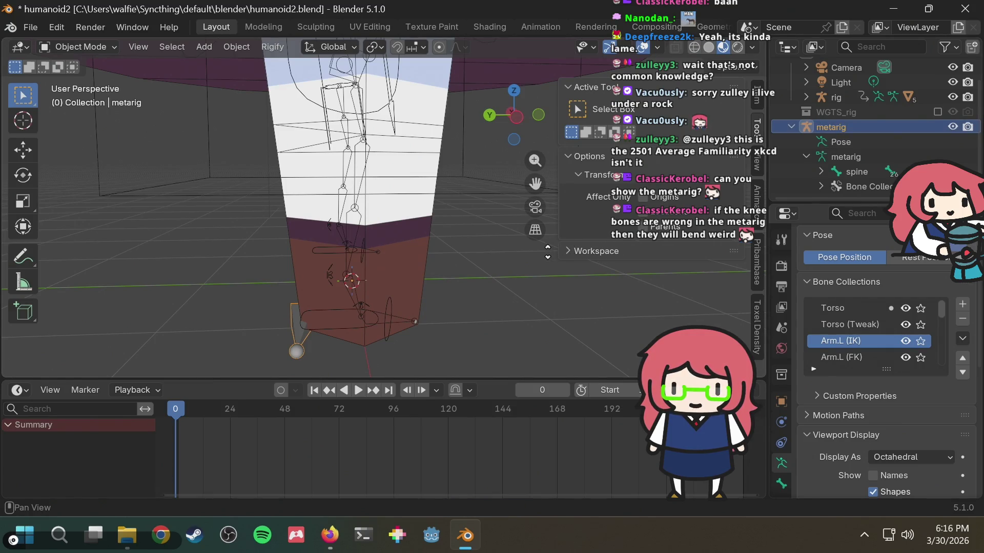
mouse_move(501, 256)
middle_mouse_down()
mouse_move(474, 271)
mouse_move(482, 260)
middle_mouse_up()
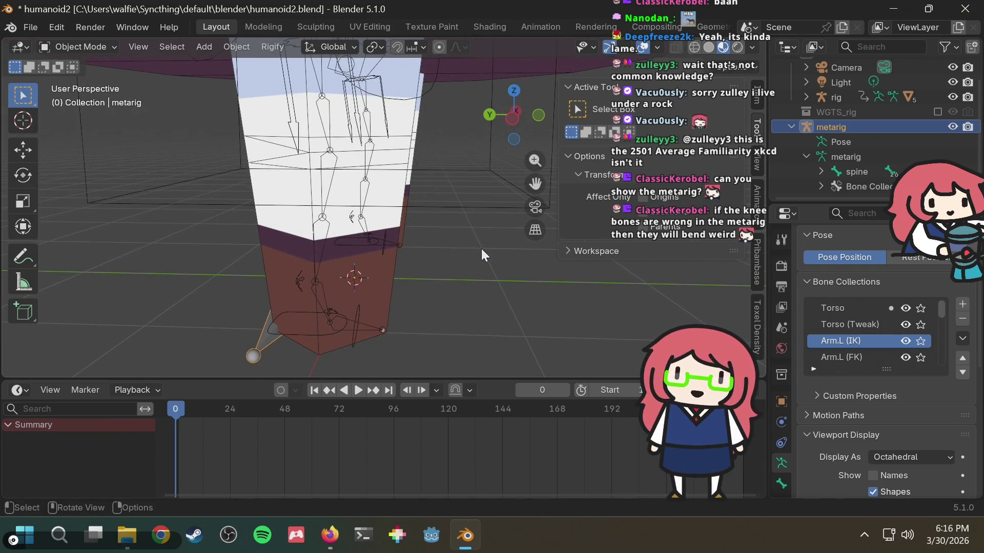
middle_click_drag(487, 242, 466, 242)
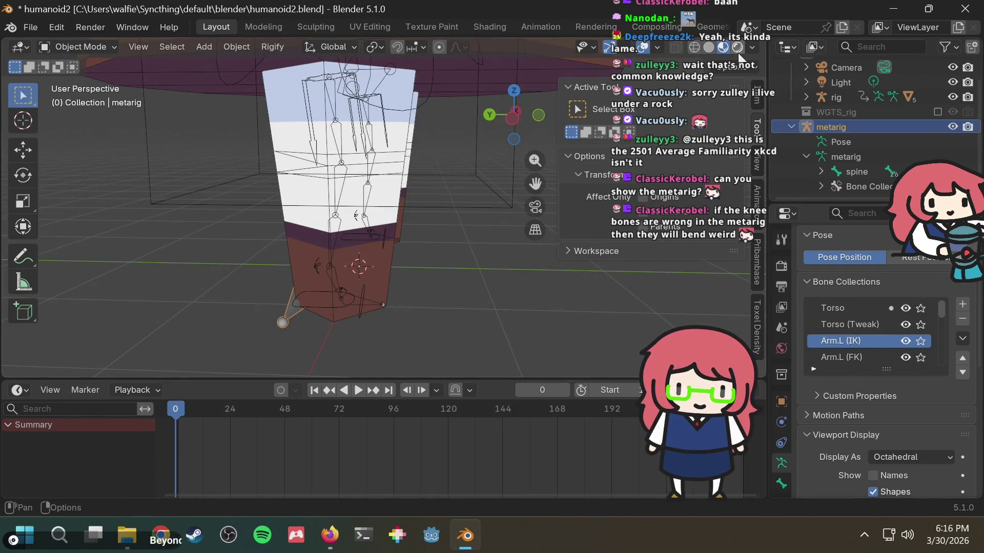
left_click(55, 48)
Switch the metarig to Edit Mode and enable In Front in its Viewport Display.
left_click(84, 81)
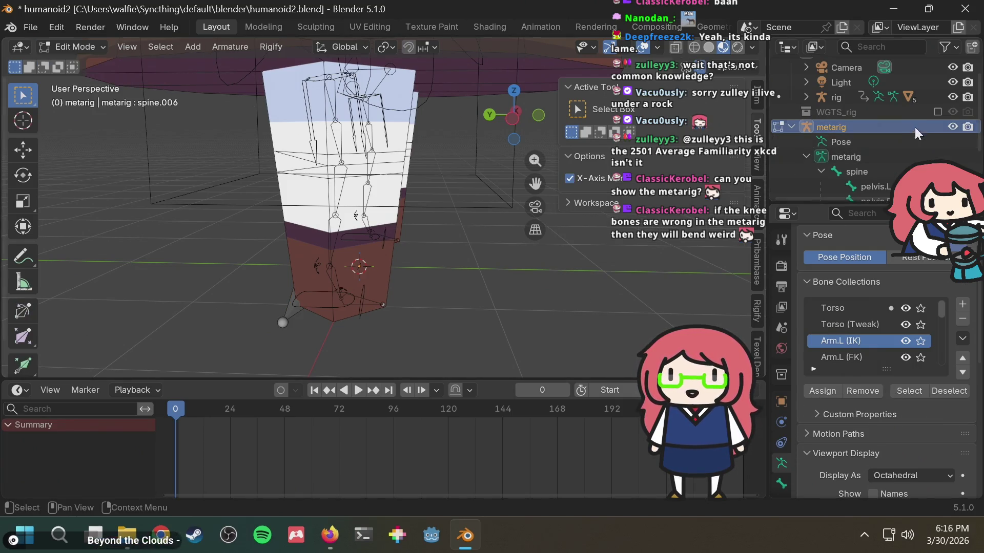
scroll(887, 347, "down", 1)
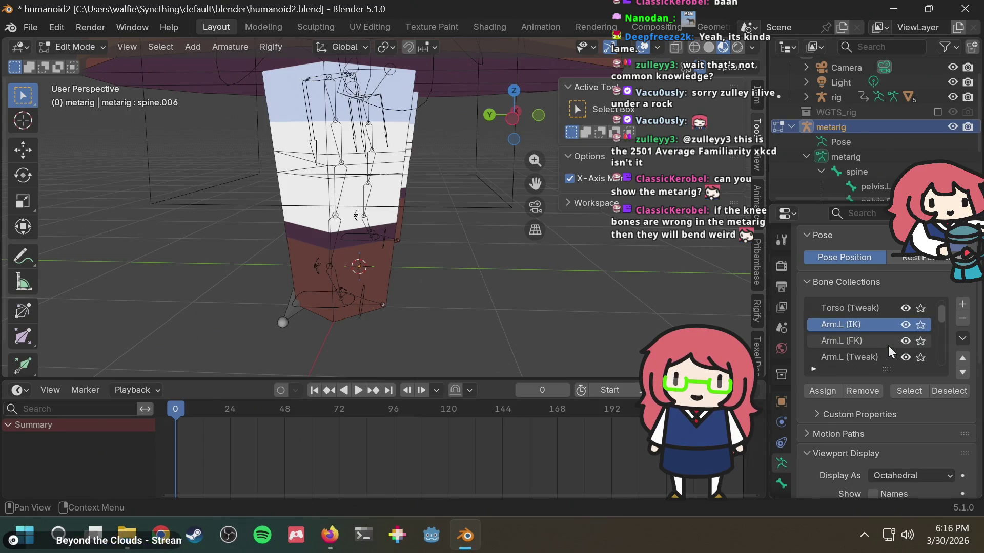
scroll(866, 132, "down", 3)
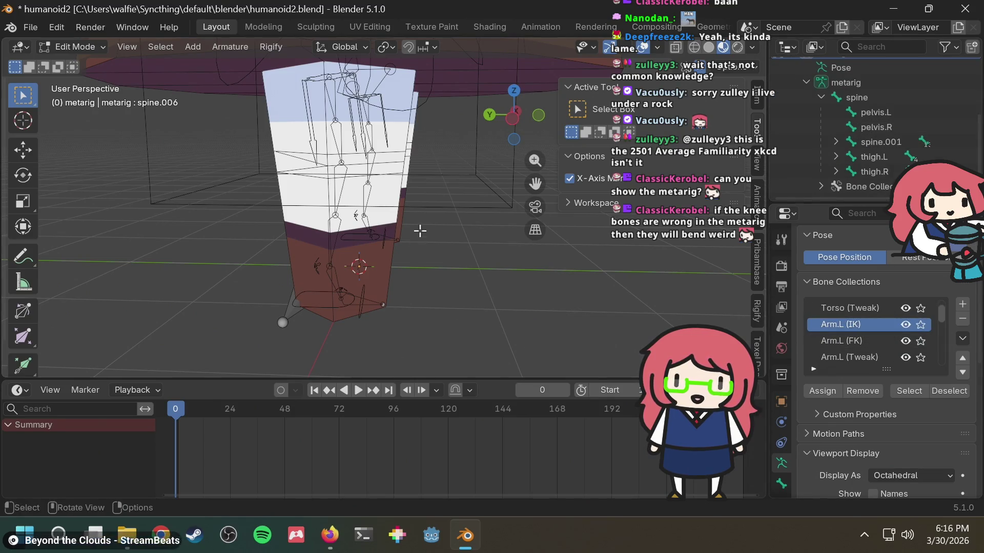
scroll(889, 403, "down", 5)
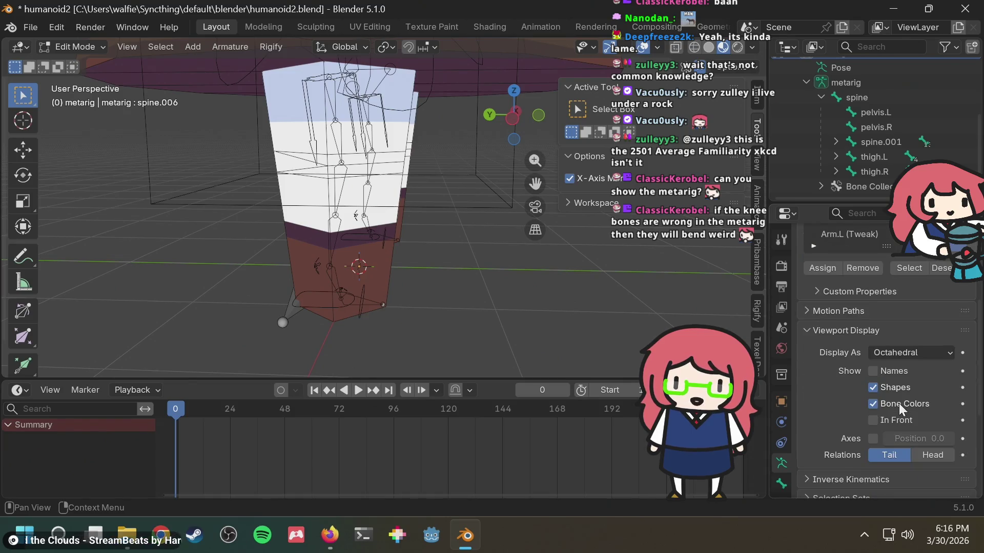
left_click(883, 419)
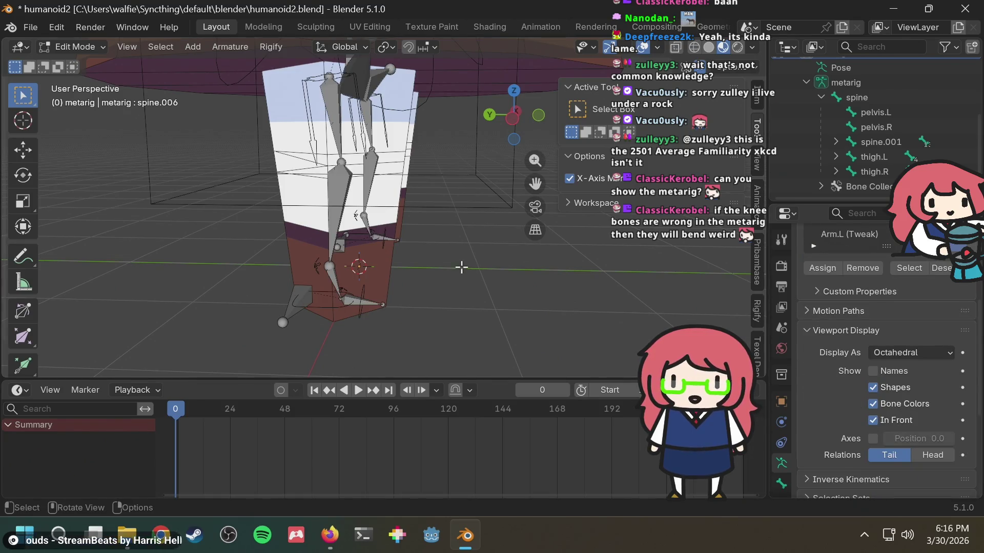
scroll(462, 268, "up", 2)
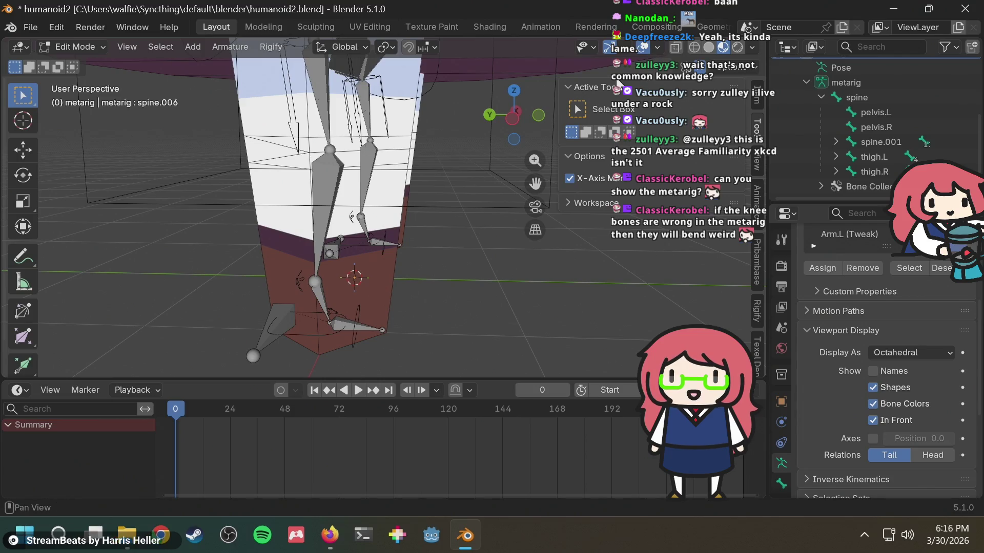
Switch to Left Orthographic view and pan up to the hips and spine.
left_click(514, 121)
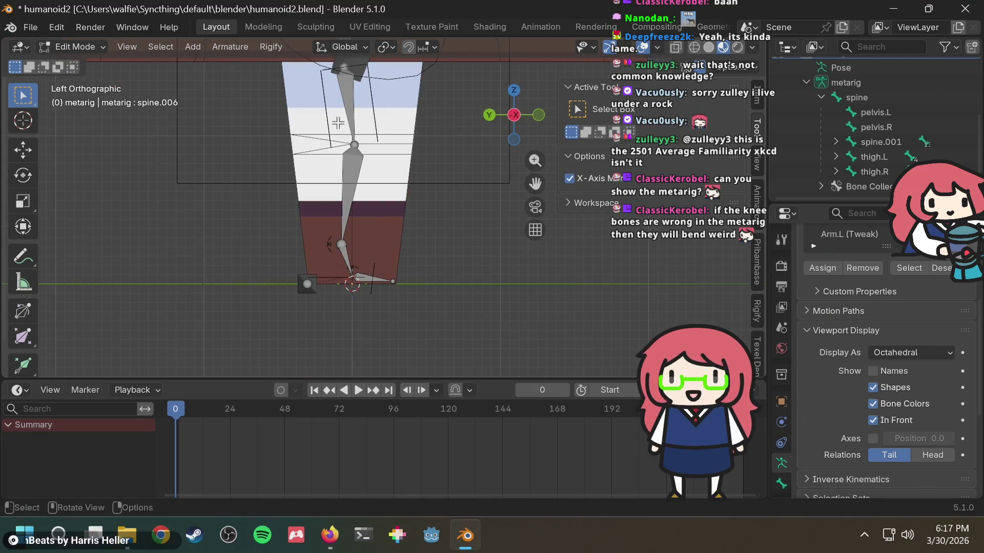
scroll(375, 121, "down", 1)
mouse_move(375, 121)
middle_mouse_down("shift")
mouse_move(368, 189)
mouse_move(365, 178)
mouse_move(377, 269)
middle_mouse_up("shift")
scroll(355, 201, "up", 1)
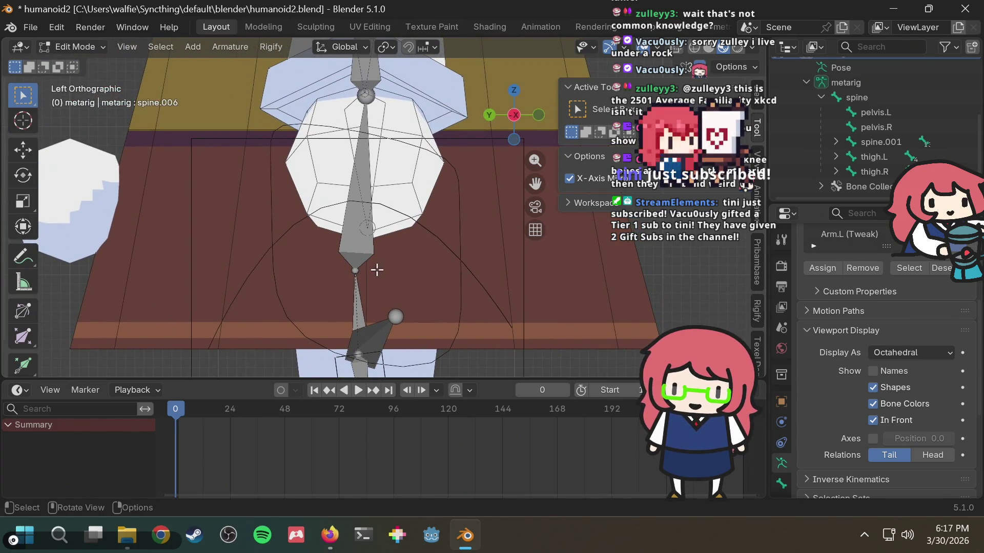
Select the spine bone's joint and orbit out of the side view toward the legs.
left_click(354, 270)
mouse_move(428, 280)
middle_mouse_down("shift")
mouse_move(441, 219)
mouse_move(435, 193)
middle_mouse_up("shift")
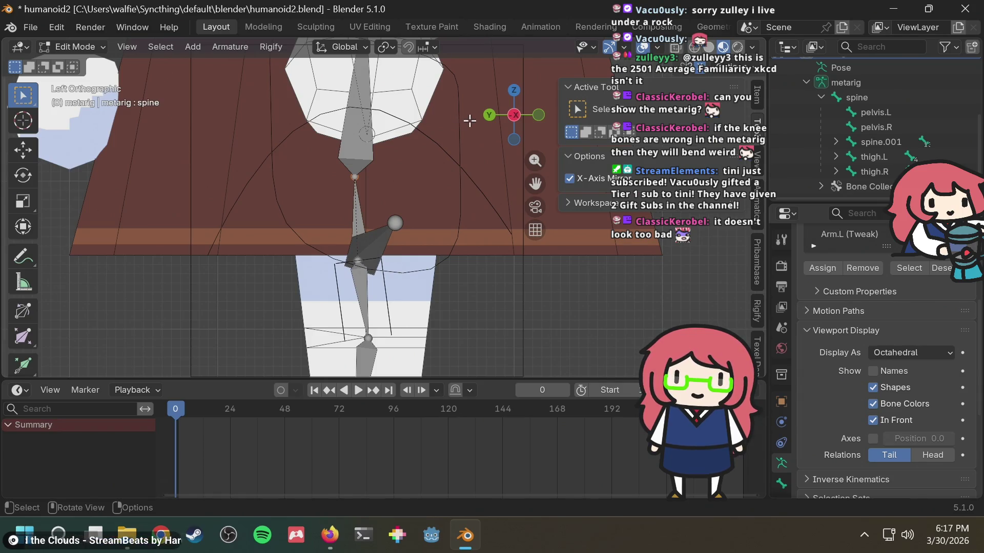
scroll(450, 200, "down", 4)
scroll(450, 199, "up", 4)
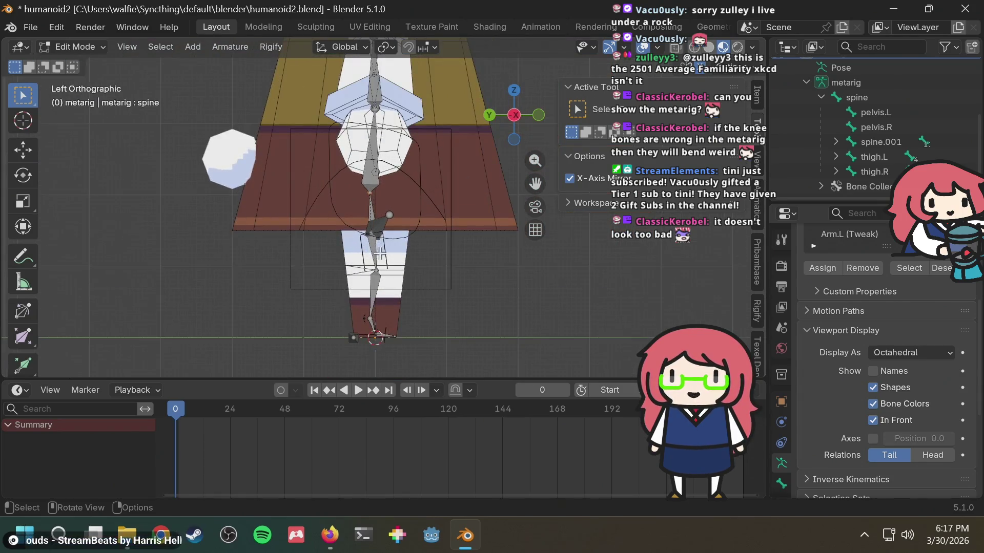
mouse_move(428, 246)
middle_mouse_down()
mouse_move(400, 271)
mouse_move(334, 236)
mouse_move(285, 235)
mouse_move(358, 226)
mouse_move(280, 219)
middle_mouse_up()
scroll(328, 239, "down", 5)
scroll(331, 241, "up", 7)
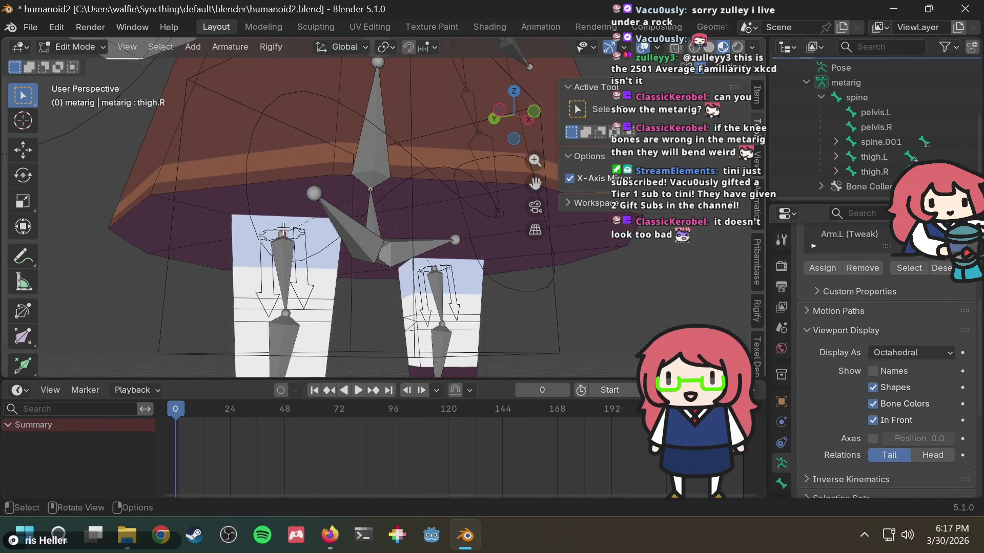
Bring the hips into Left Orthographic view and select the spine bone's lower end.
scroll(352, 197, "down", 1)
mouse_move(352, 197)
middle_mouse_down()
mouse_move(304, 244)
mouse_move(318, 211)
middle_mouse_up()
scroll(303, 233, "up", 2)
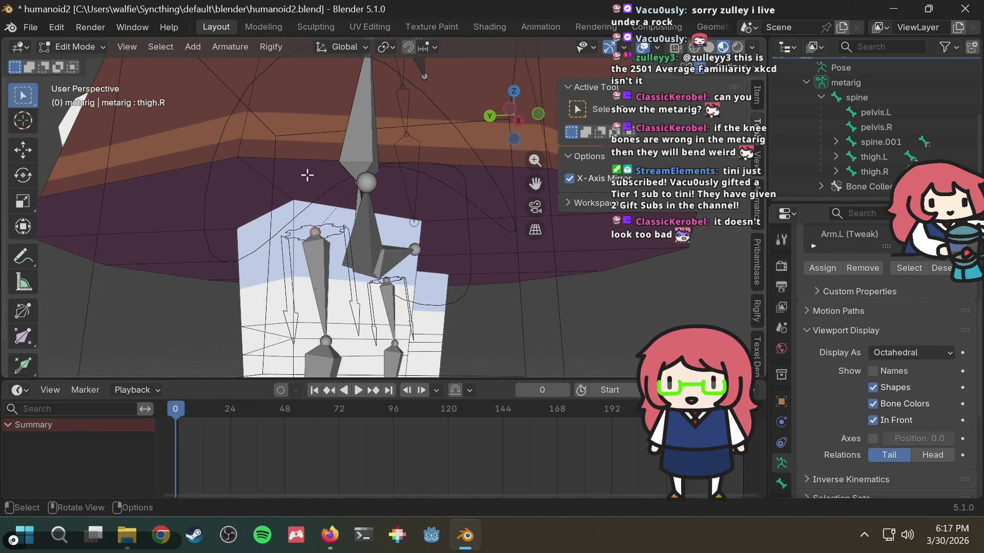
mouse_move(310, 158)
middle_mouse_down()
mouse_move(325, 195)
mouse_move(347, 206)
middle_mouse_up()
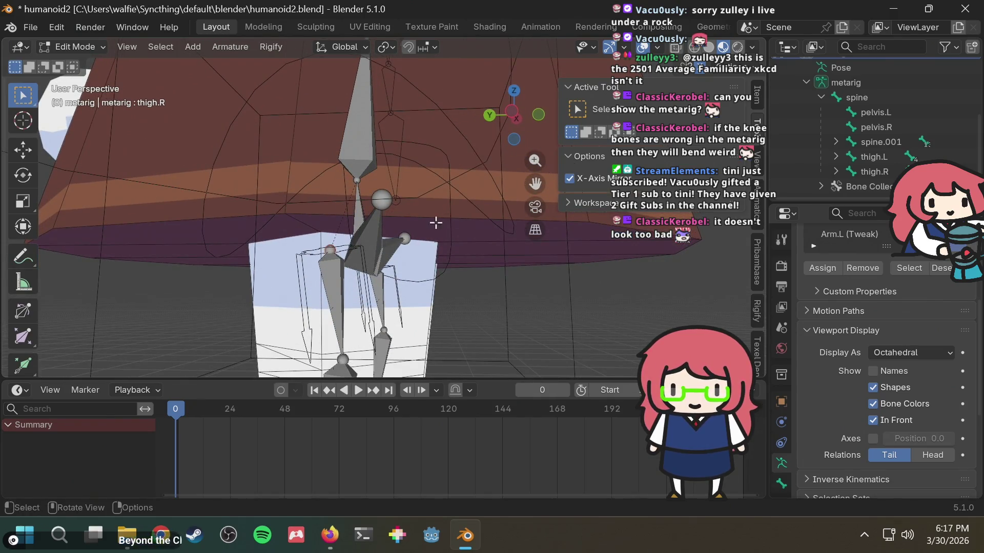
left_click(512, 110)
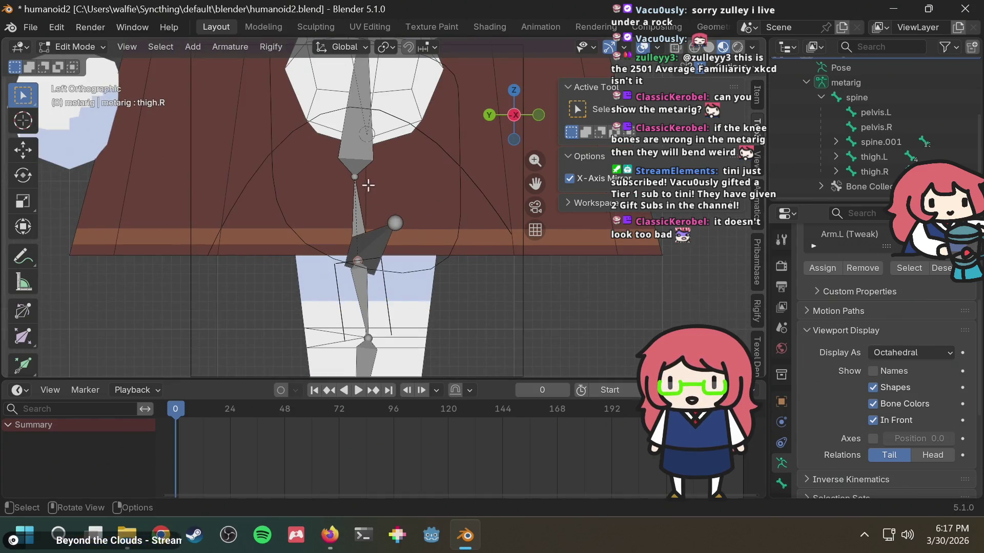
left_click(354, 178)
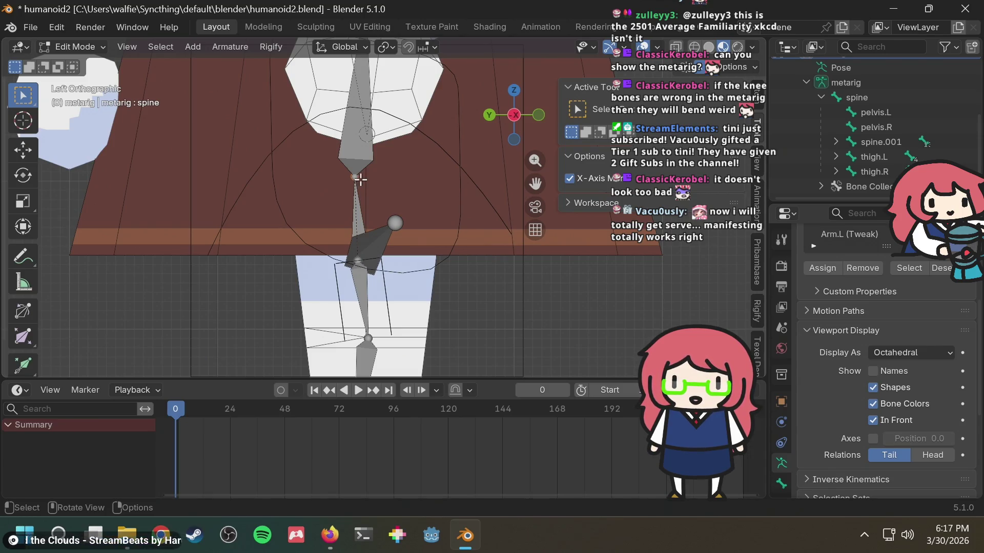
Move the lower spine joint along global Y to sit above the hips.
key("g")
key("y")
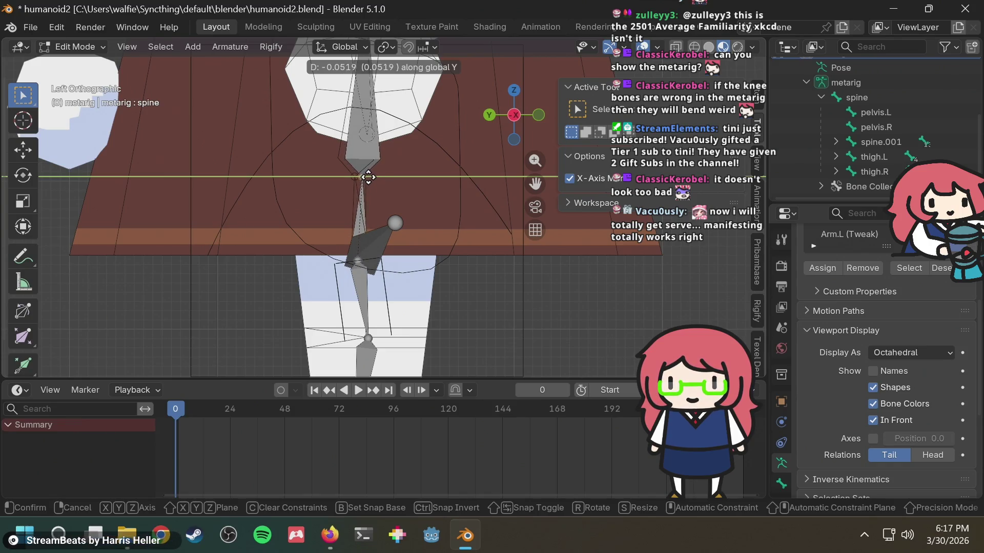
left_click(371, 176)
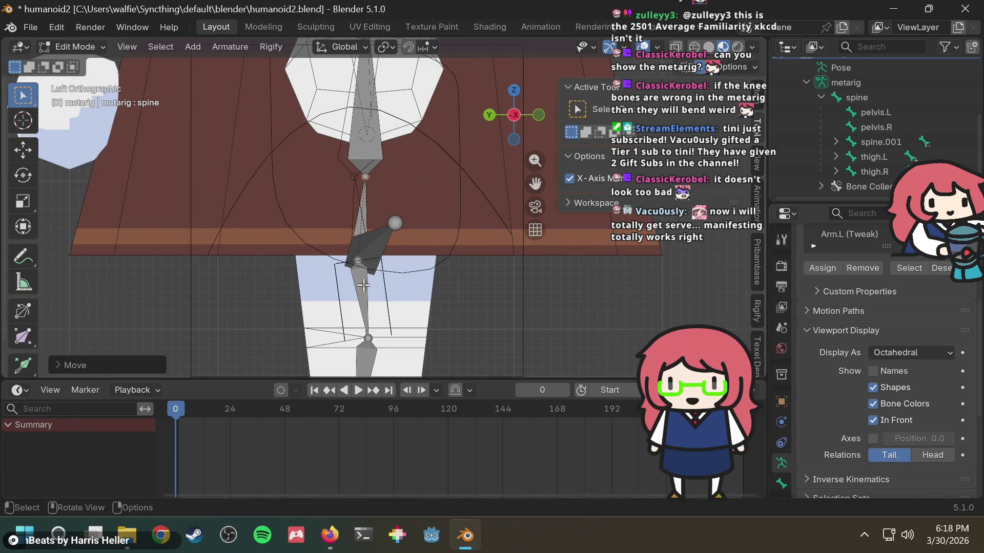
Select the right thigh bone, cancel its Y move, and orbit around the rig.
left_click(358, 262)
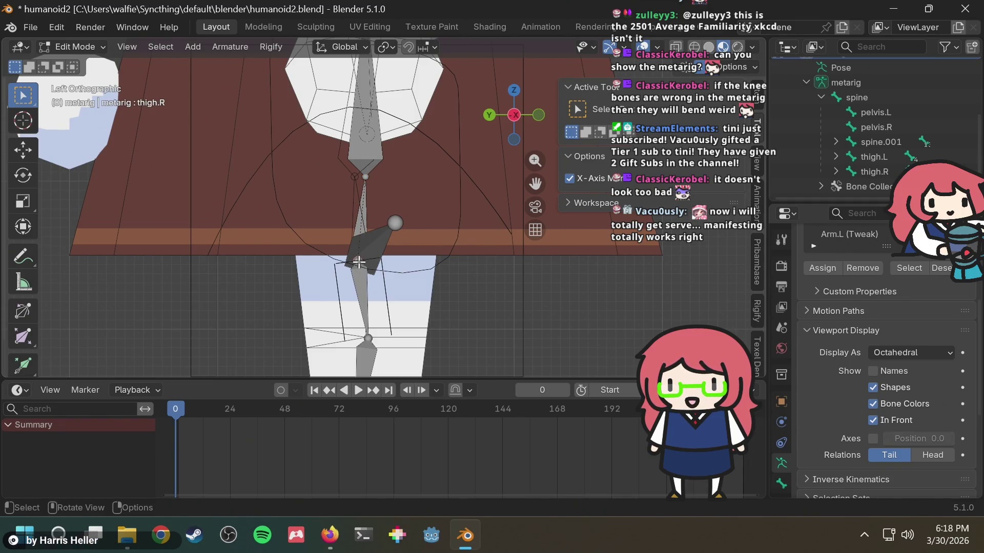
key("g")
key("y")
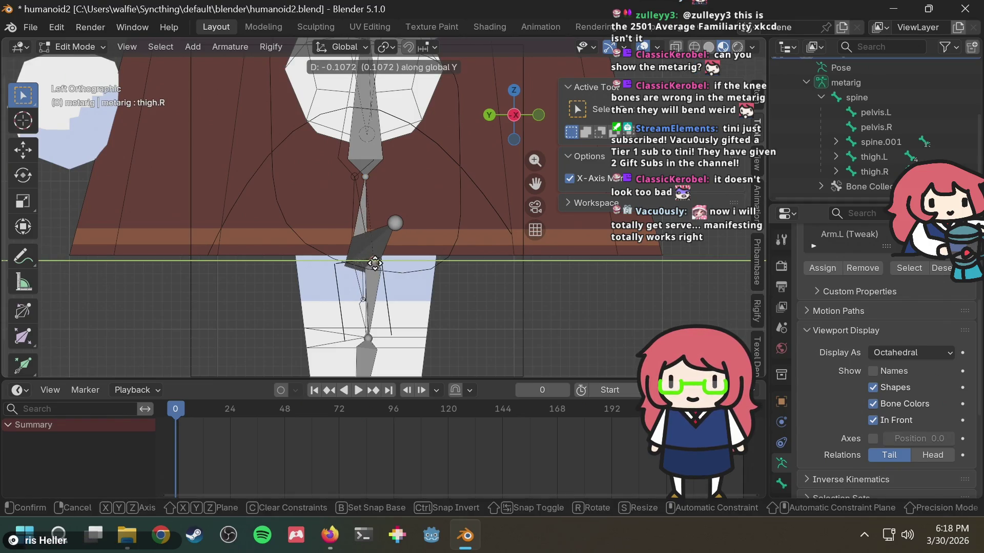
right_click(375, 262)
mouse_move(374, 263)
middle_mouse_down()
mouse_move(340, 222)
mouse_move(351, 213)
mouse_move(394, 240)
mouse_move(389, 249)
mouse_move(413, 228)
mouse_move(306, 234)
mouse_move(391, 257)
mouse_move(423, 235)
mouse_move(378, 246)
mouse_move(247, 220)
mouse_move(264, 316)
mouse_move(252, 358)
mouse_move(347, 264)
mouse_move(484, 232)
middle_mouse_up()
scroll(397, 237, "down", 3)
scroll(423, 236, "up", 3)
scroll(435, 242, "down", 4)
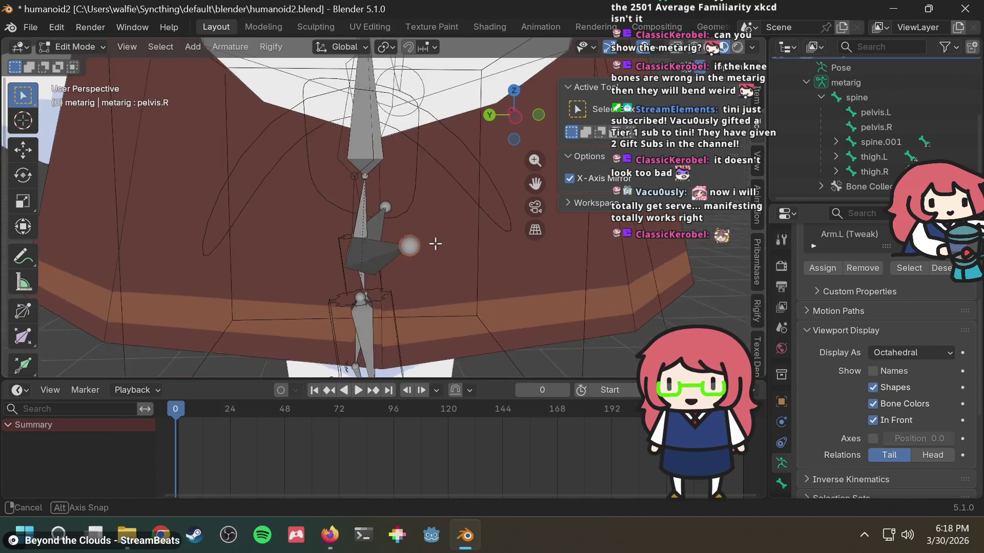
Move the right thigh bone along global Y.
scroll(435, 242, "down", 3)
scroll(423, 257, "up", 3)
mouse_move(416, 258)
middle_mouse_down()
mouse_move(419, 248)
mouse_move(415, 259)
middle_mouse_up()
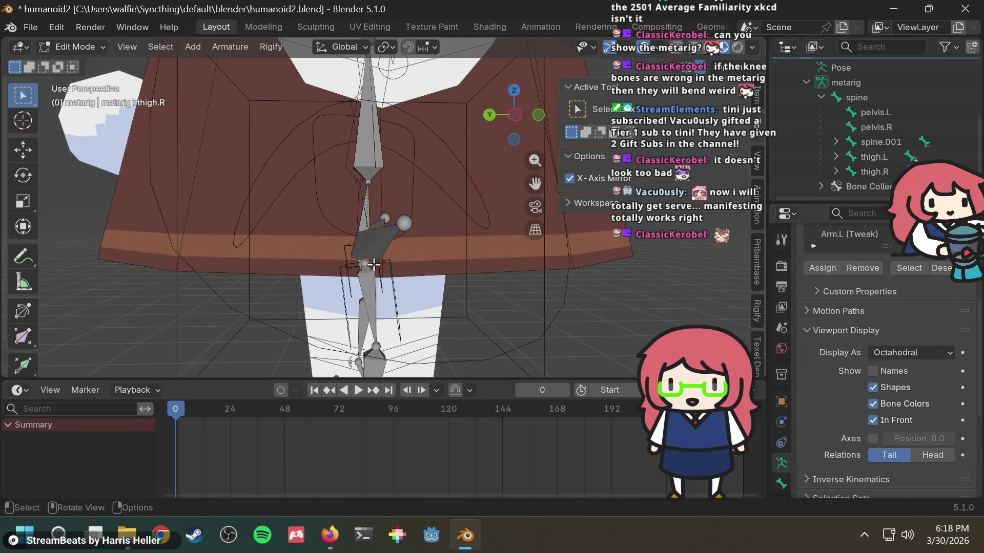
key("g")
key("y")
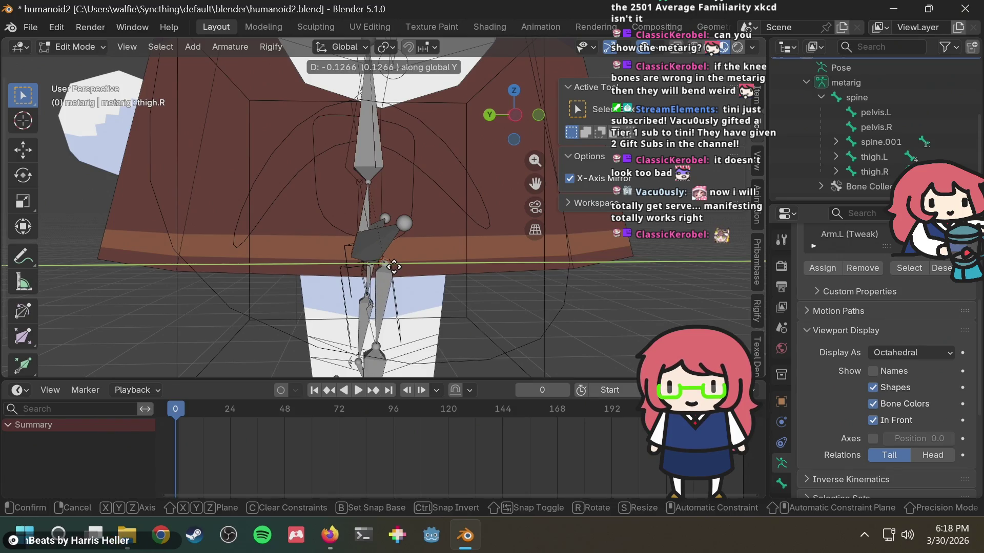
left_click(389, 264)
Check the thigh from below and show its coordinates: head Y -0.02324, tail Y -0.01572.
mouse_move(389, 264)
middle_mouse_down()
mouse_move(408, 252)
mouse_move(404, 268)
middle_mouse_up()
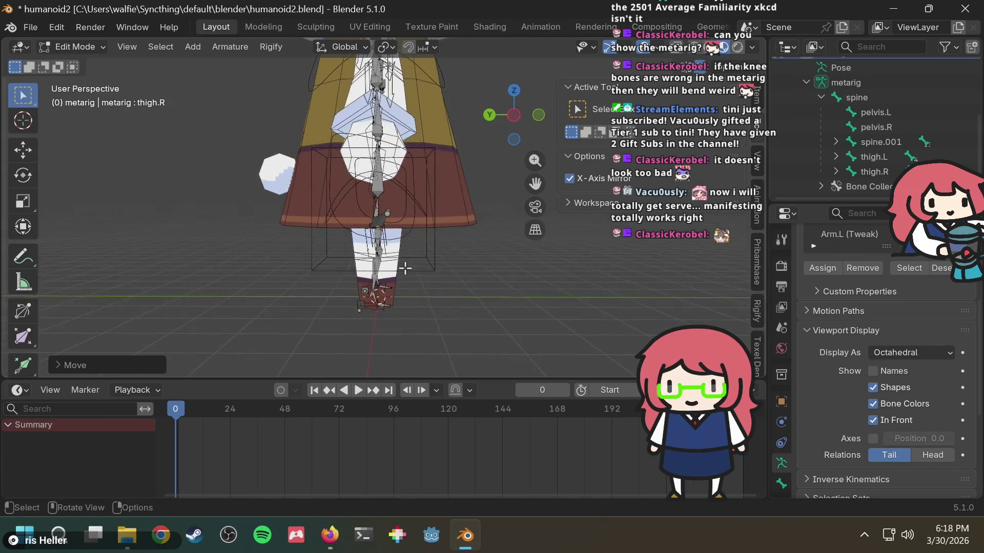
scroll(404, 268, "up", 5)
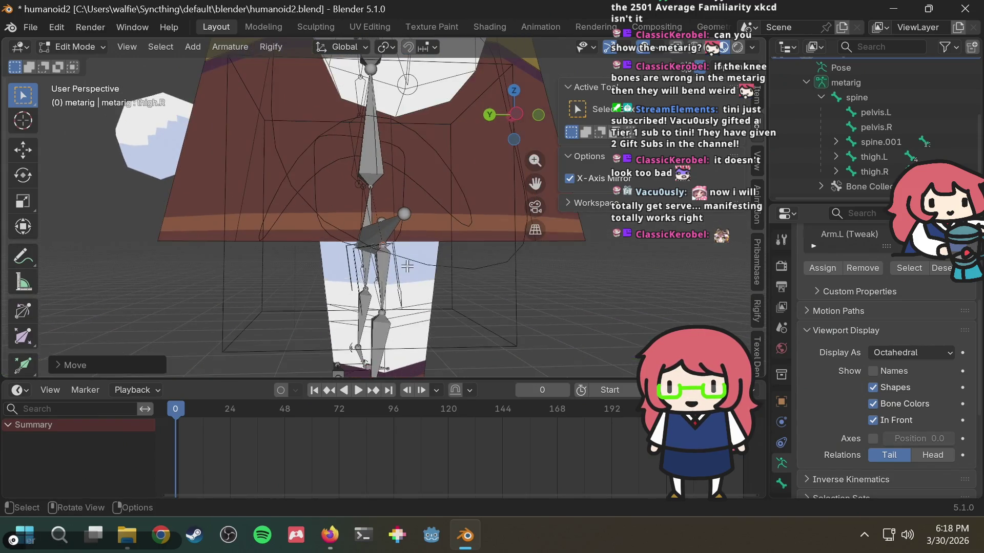
scroll(408, 266, "up", 2)
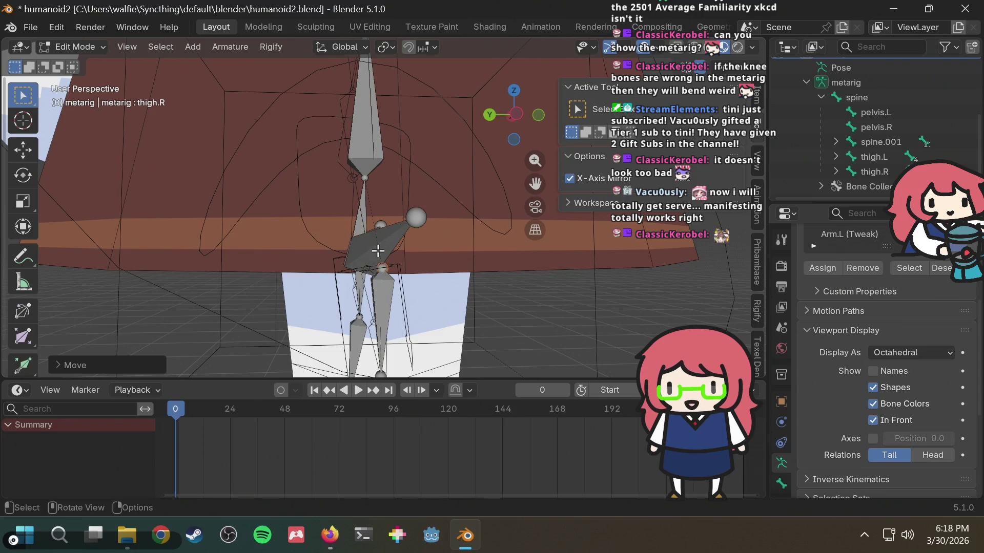
mouse_move(400, 266)
middle_mouse_down()
mouse_move(431, 287)
mouse_move(444, 272)
middle_mouse_up()
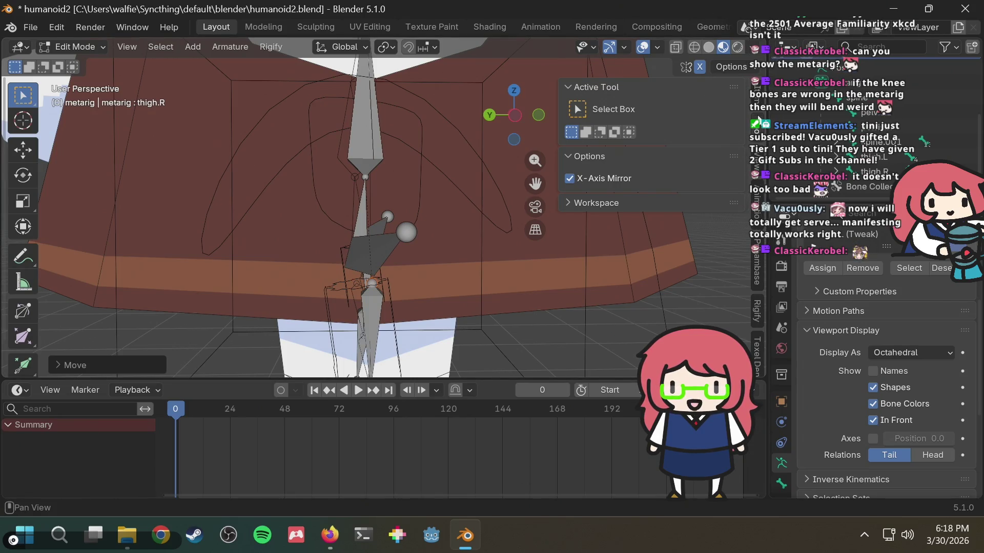
left_click(756, 98)
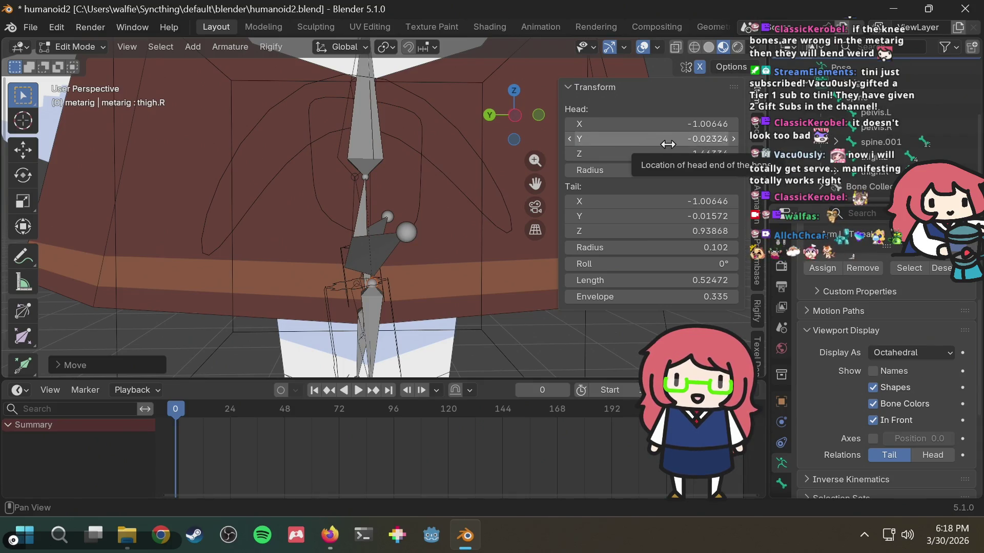
Set thigh.R's Head Y coordinate to 0.
left_click(685, 142)
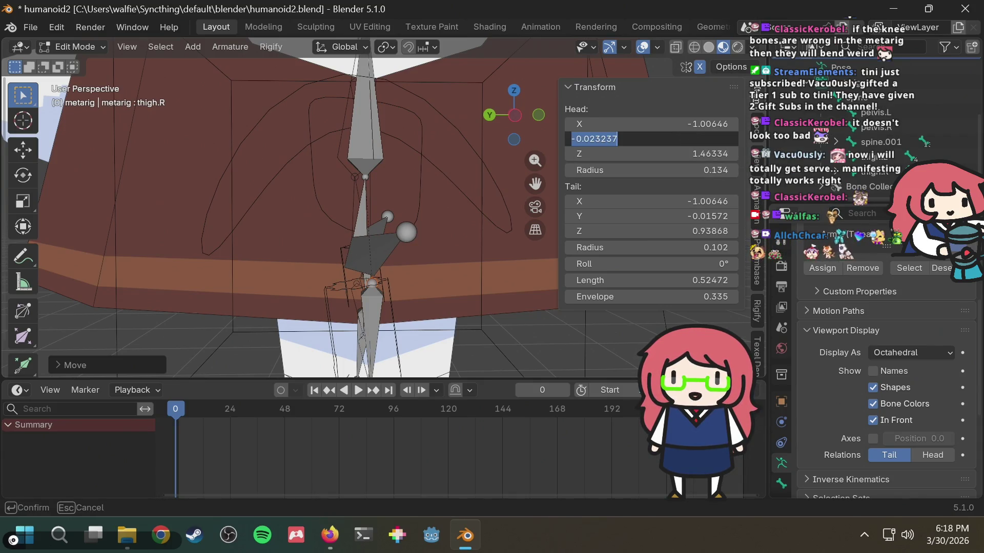
type("0")
key("Return")
middle_click_drag(463, 217, 422, 219)
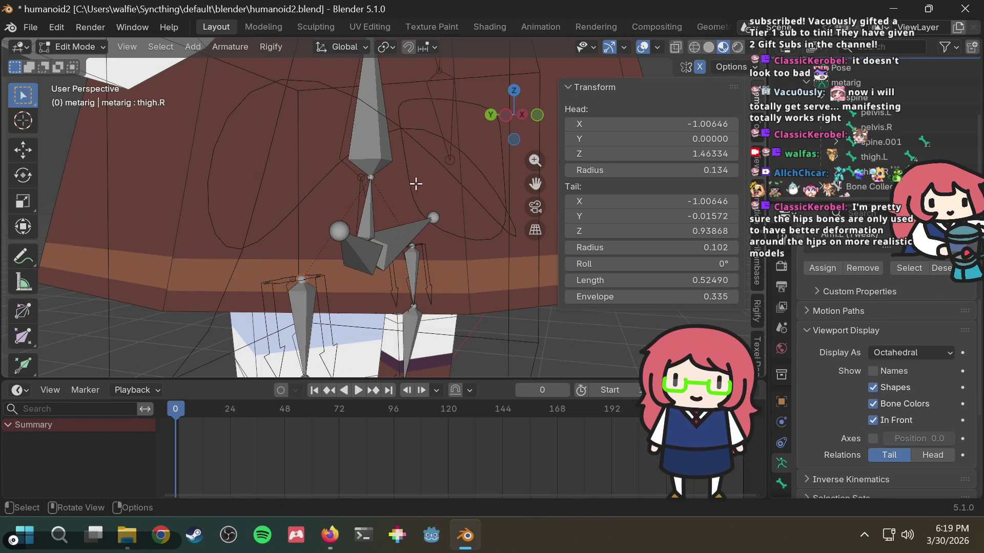
mouse_move(417, 180)
middle_mouse_down()
mouse_move(448, 180)
mouse_move(456, 194)
middle_mouse_up()
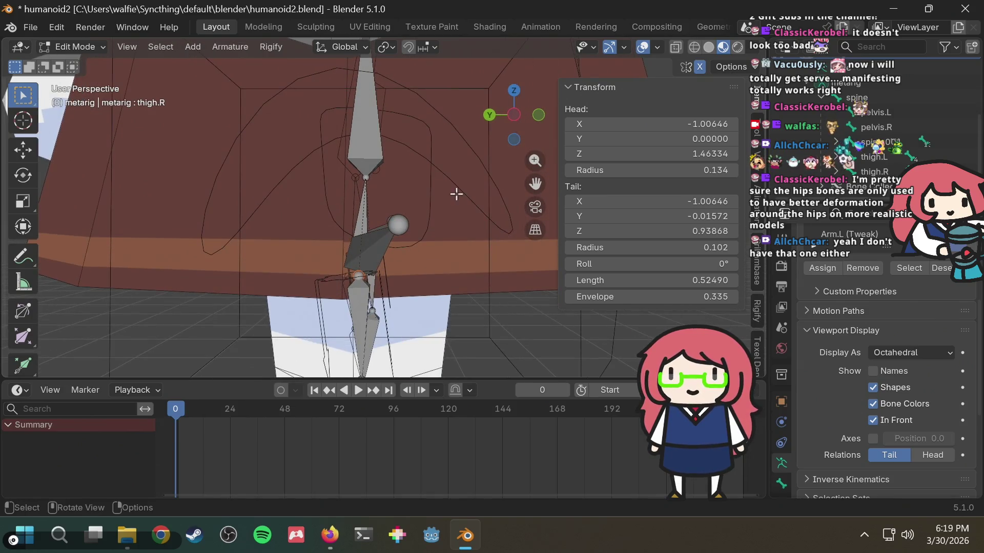
Move pelvis.R's tail to Y -0.09228, shortening the bone to length 1.01524.
left_click(400, 225)
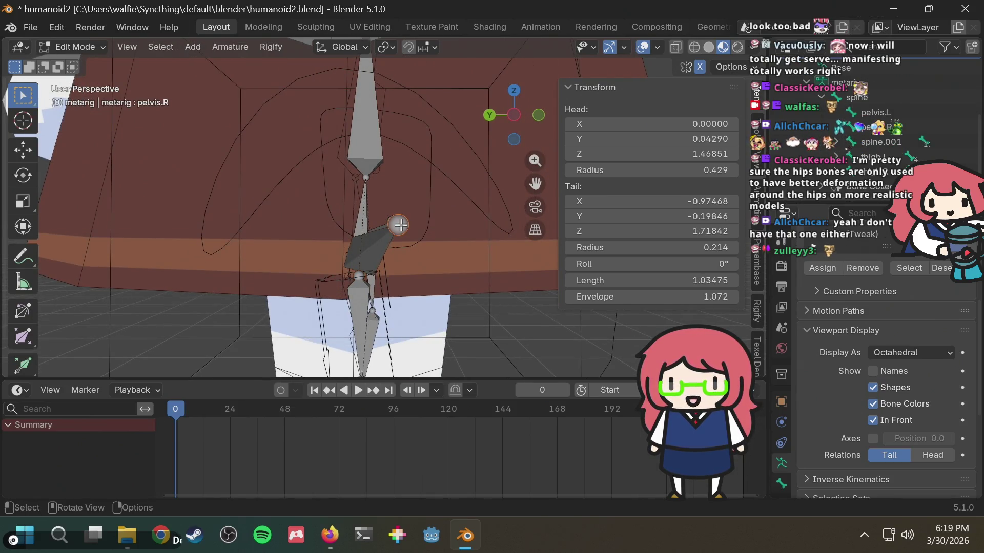
key("g")
left_click(392, 224)
mouse_move(392, 224)
middle_mouse_down()
mouse_move(437, 209)
mouse_move(433, 224)
mouse_move(418, 217)
mouse_move(402, 243)
middle_mouse_up()
scroll(433, 224, "down", 3)
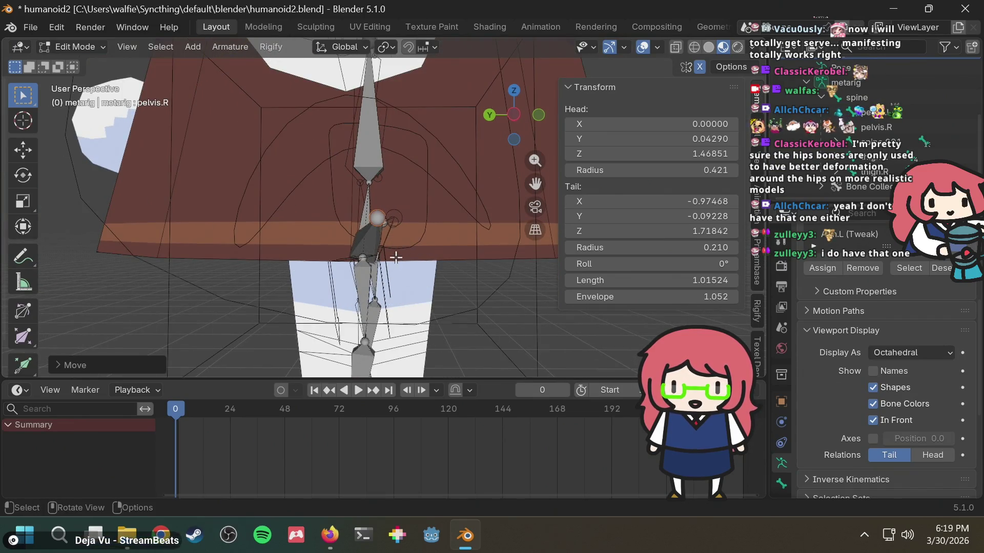
middle_click_drag(384, 288, 402, 242)
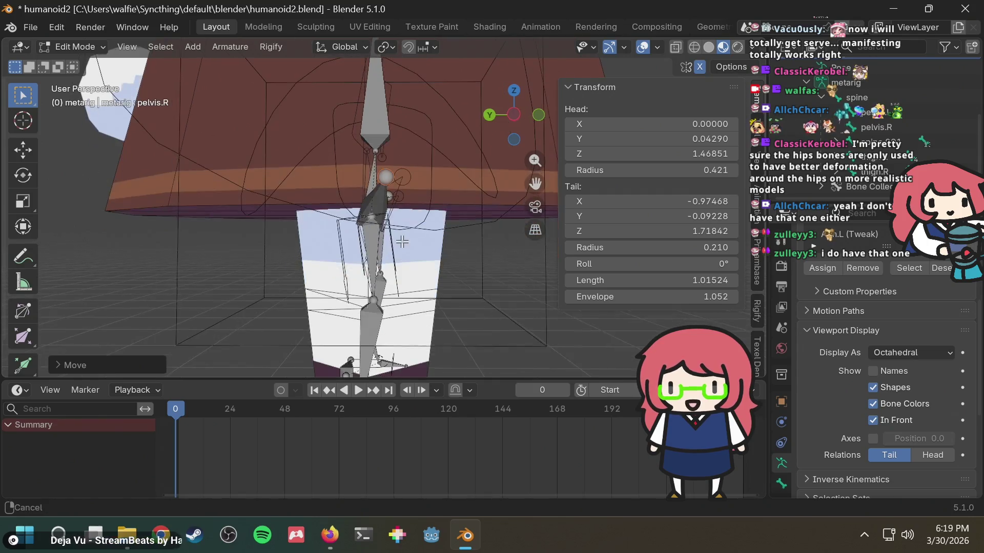
left_click(515, 115)
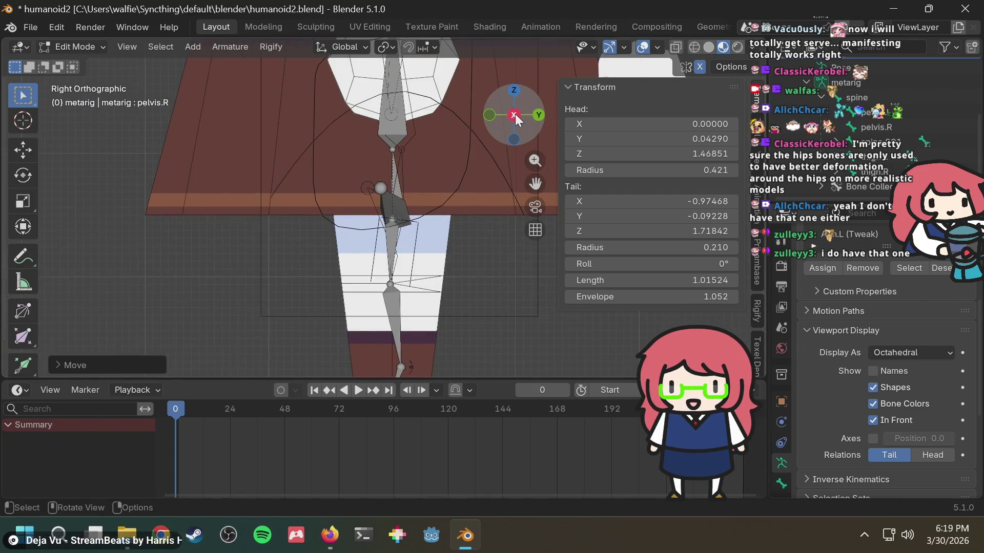
In the left-side view, set the right shin's tail Y to 0, keeping its head Y unchanged.
left_click(515, 114)
scroll(403, 212, "up", 3)
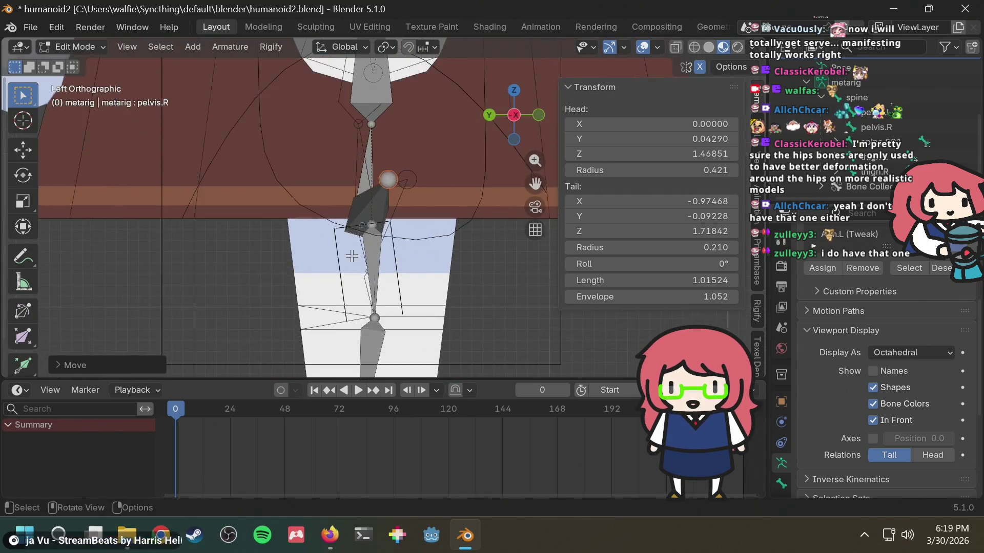
left_click(369, 231)
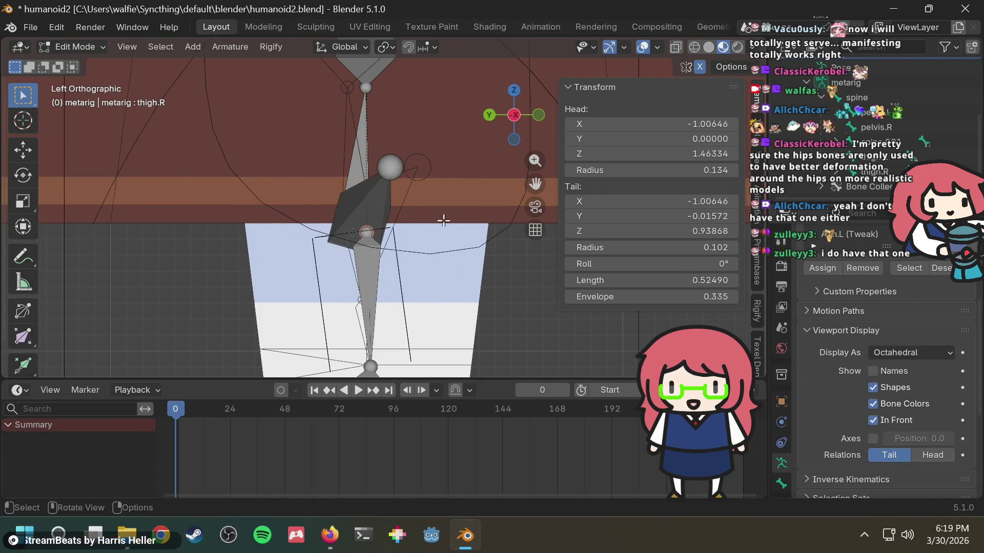
mouse_move(355, 268)
middle_mouse_down("ctrl")
mouse_move(386, 284)
mouse_move(431, 281)
mouse_move(386, 223)
middle_mouse_up("ctrl")
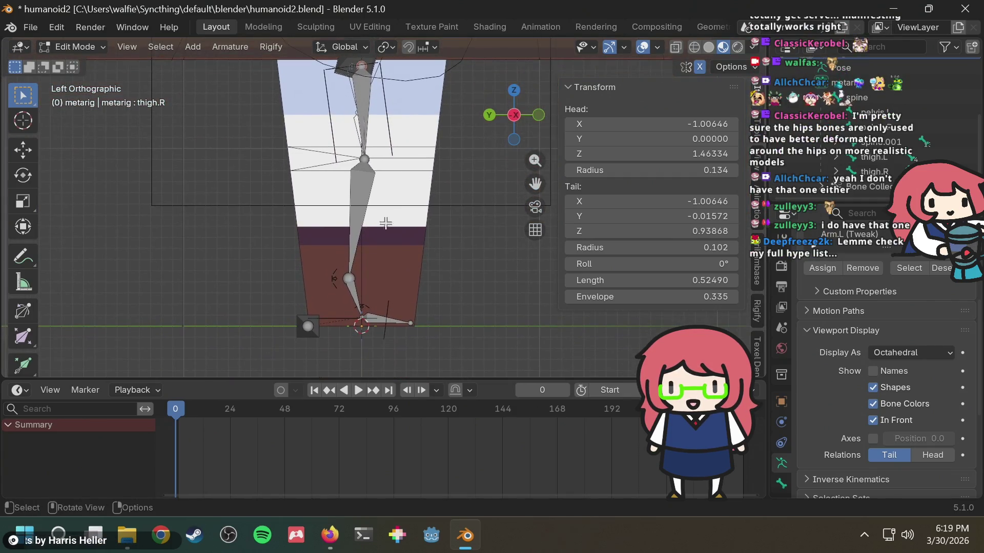
left_click(351, 283)
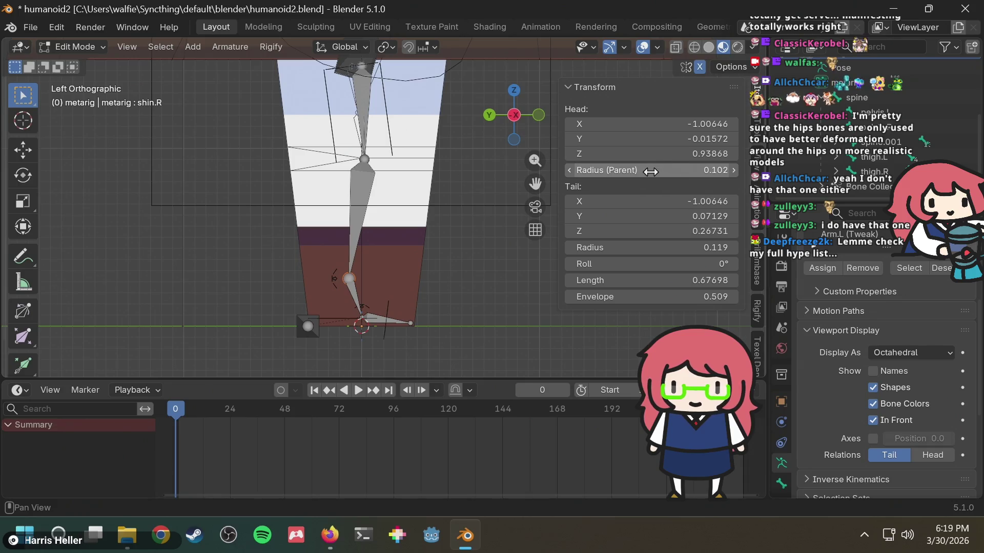
left_click(682, 136)
type("0")
key("Return")
key("ctrl+z")
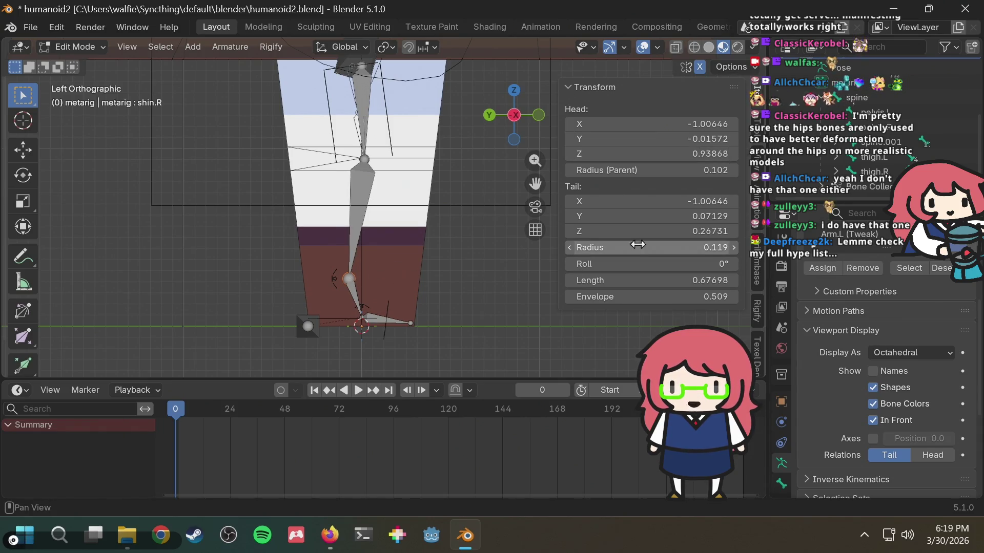
left_click(663, 215)
type("0")
key("Return")
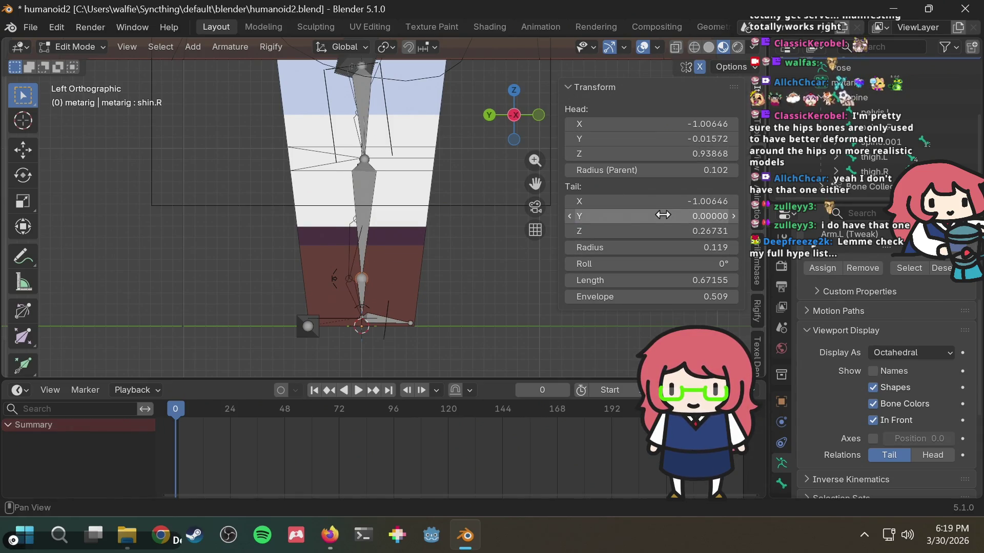
Keep the right thigh's head Y at 0 and set its tail Y to -0.05.
left_click(366, 157)
left_click(661, 139)
type("0")
key("Return")
left_click(693, 139)
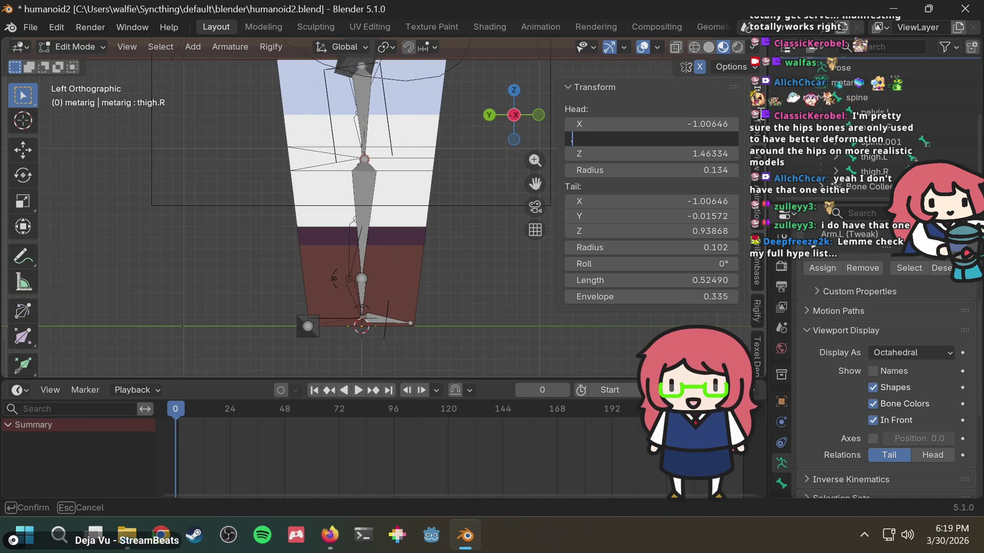
key("Return")
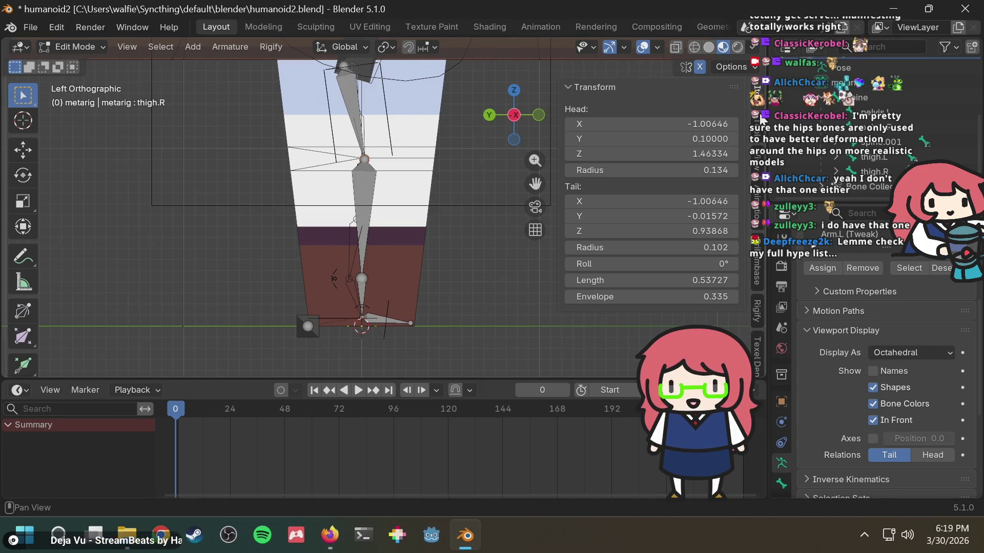
key("ctrl+z")
left_click(632, 216)
type(".1")
key("Return")
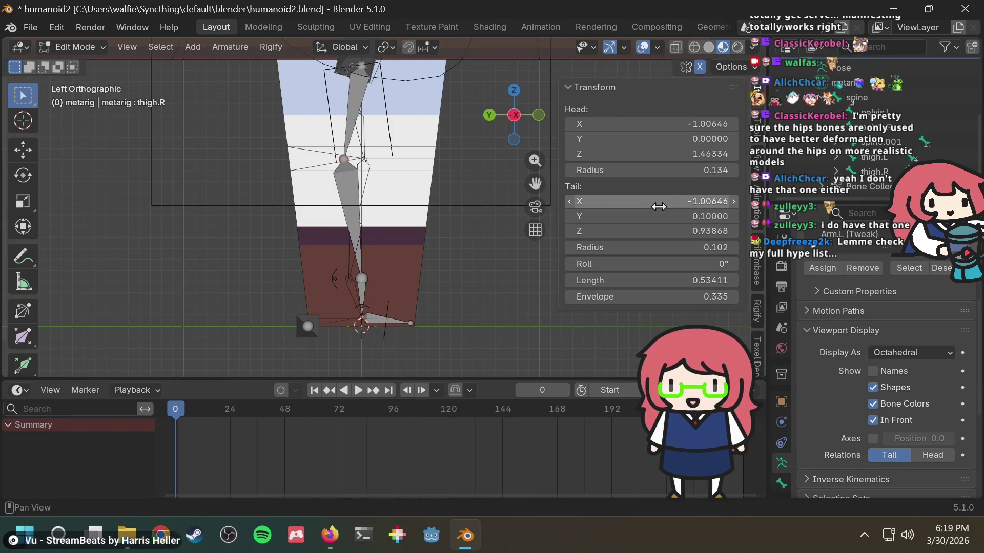
left_click(658, 214)
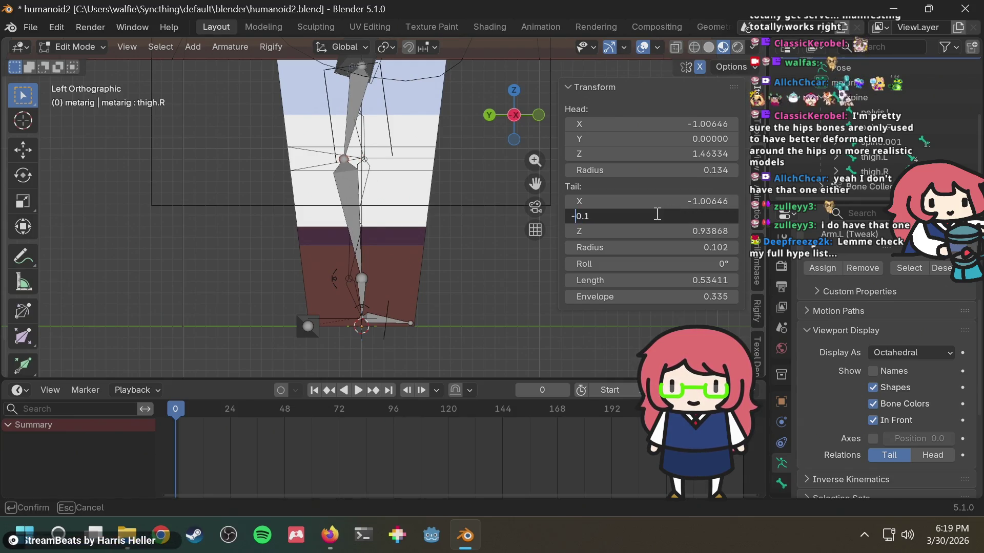
key("Return")
left_click(656, 214)
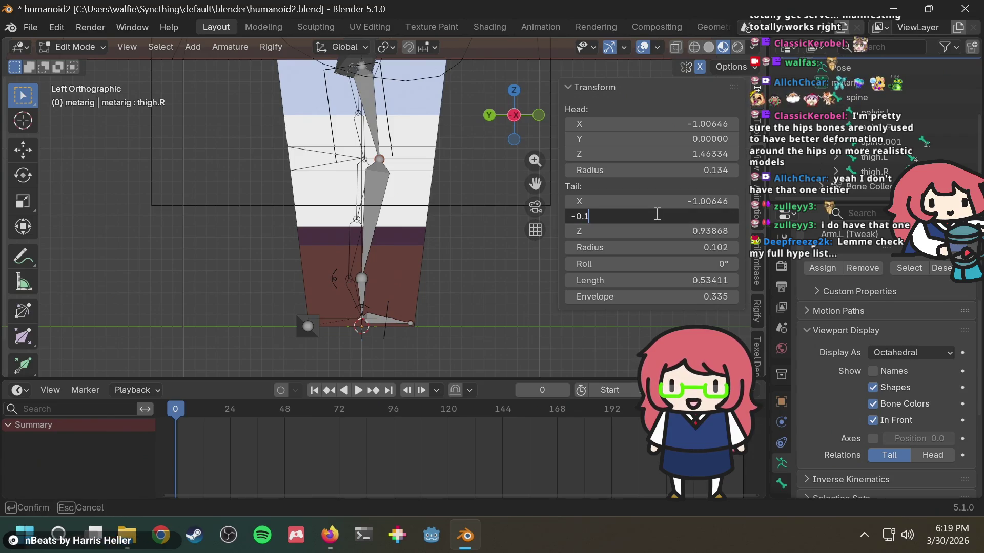
type("05")
key("Return")
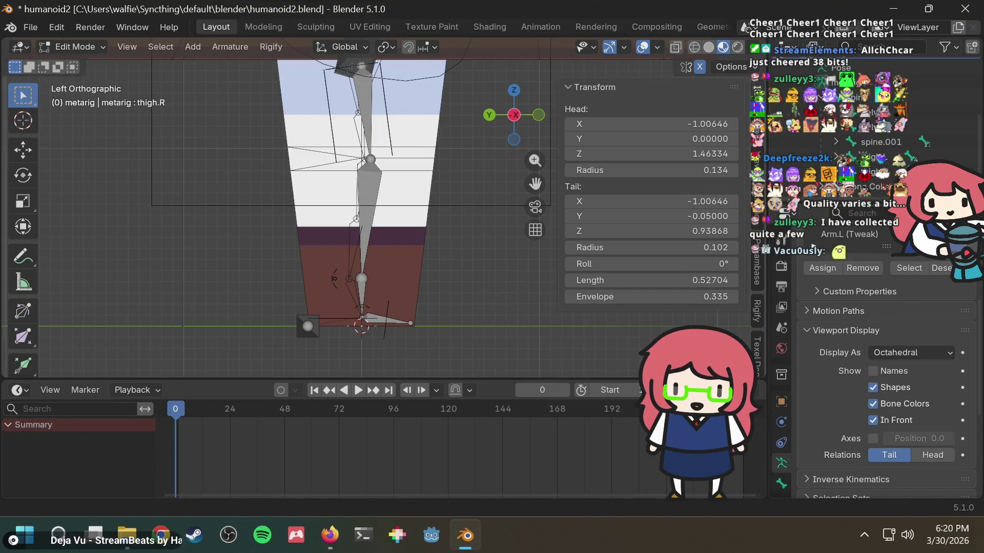
Orbit onto the right foot and select toe.R, showing head Y -0.002 and tail Y -0.27464.
mouse_move(465, 191)
middle_mouse_down()
mouse_move(441, 179)
mouse_move(455, 167)
mouse_move(429, 276)
middle_mouse_up()
scroll(423, 239, "up", 2)
mouse_move(375, 314)
middle_mouse_down()
mouse_move(463, 324)
mouse_move(375, 316)
mouse_move(369, 306)
middle_mouse_up()
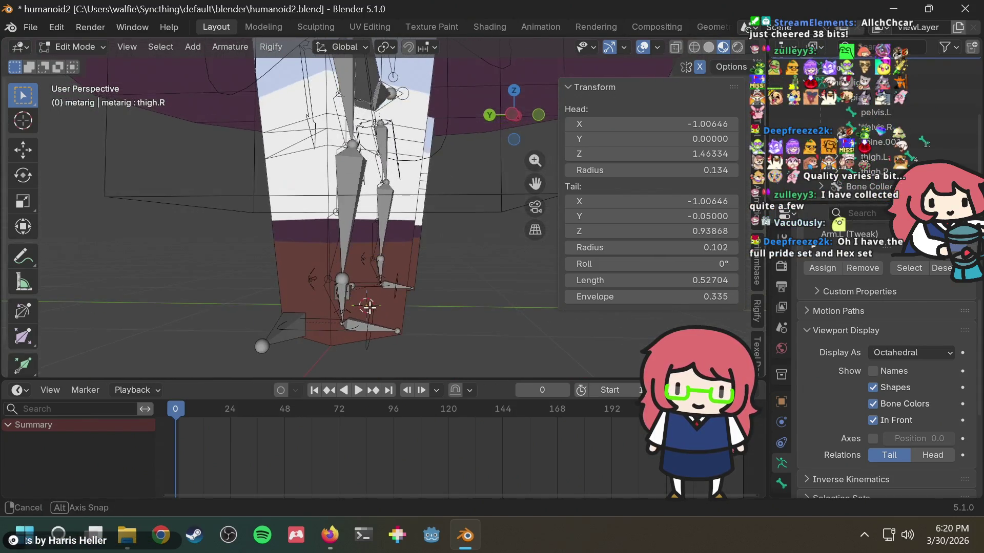
mouse_move(414, 278)
middle_mouse_down()
mouse_move(464, 275)
mouse_move(358, 286)
mouse_move(369, 275)
middle_mouse_up()
left_click(375, 280)
mouse_move(430, 246)
middle_mouse_down()
mouse_move(417, 268)
mouse_move(450, 263)
mouse_move(380, 257)
mouse_move(406, 237)
middle_mouse_up()
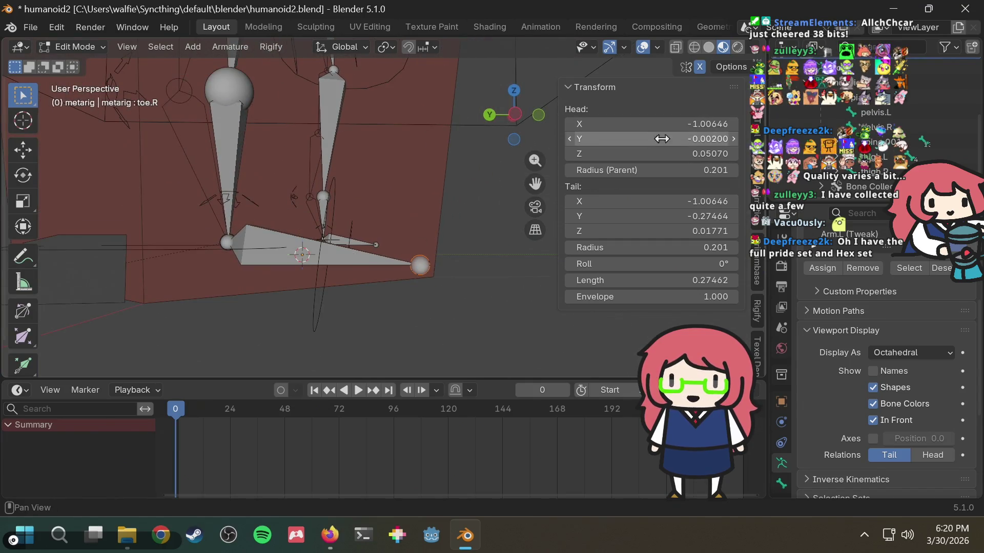
Set toe.R's tail Y to 0, leaving its head Z at 0.0507.
left_click(649, 152)
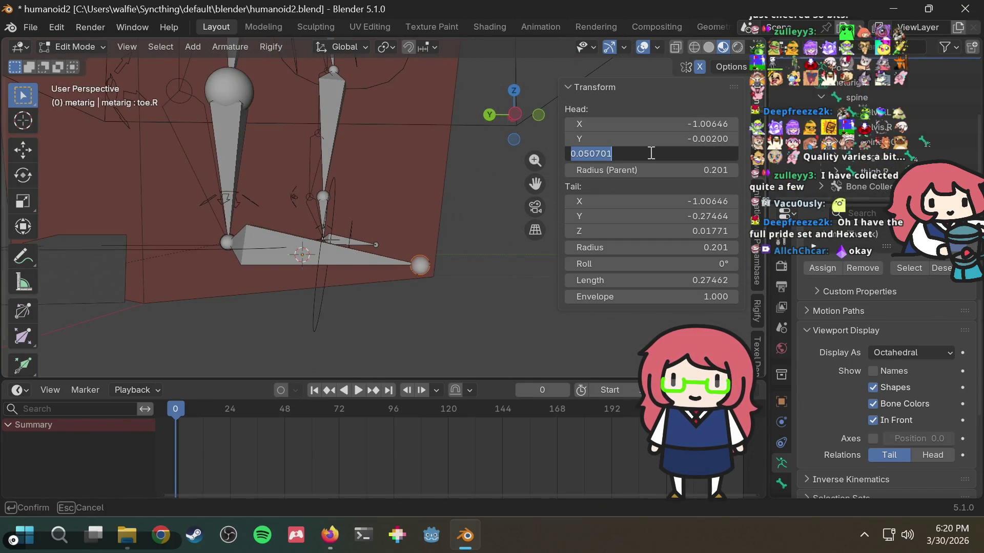
type("0")
key("Return")
key("ctrl+z")
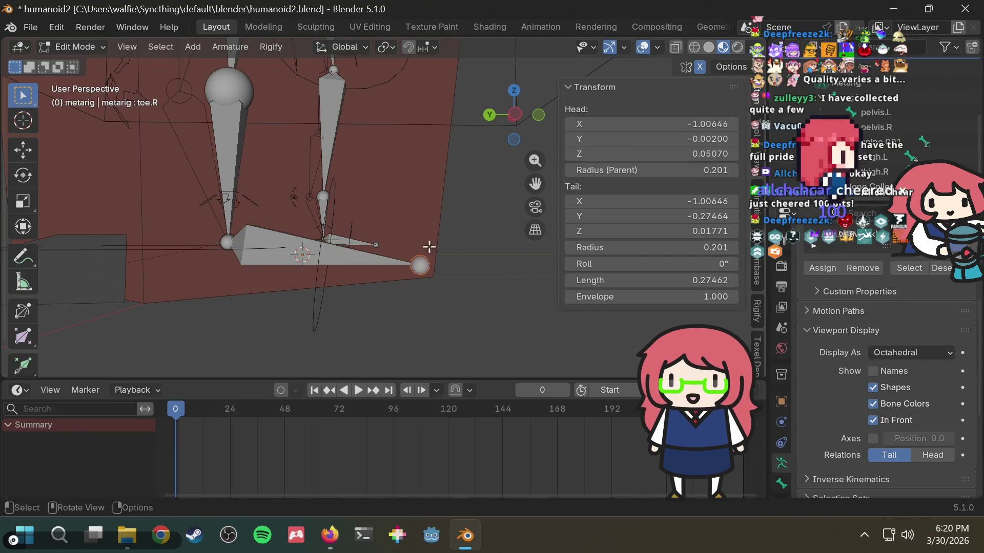
left_click(670, 220)
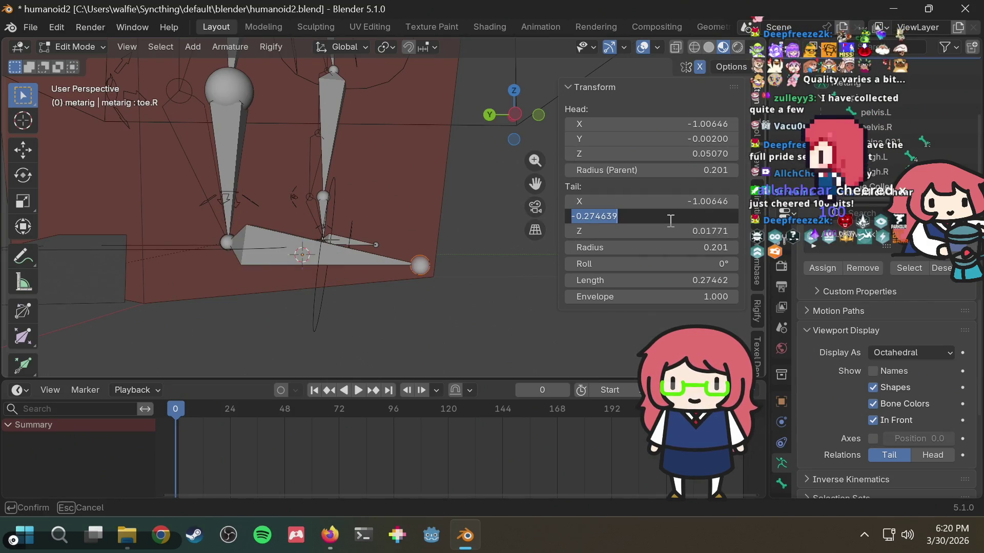
type("0")
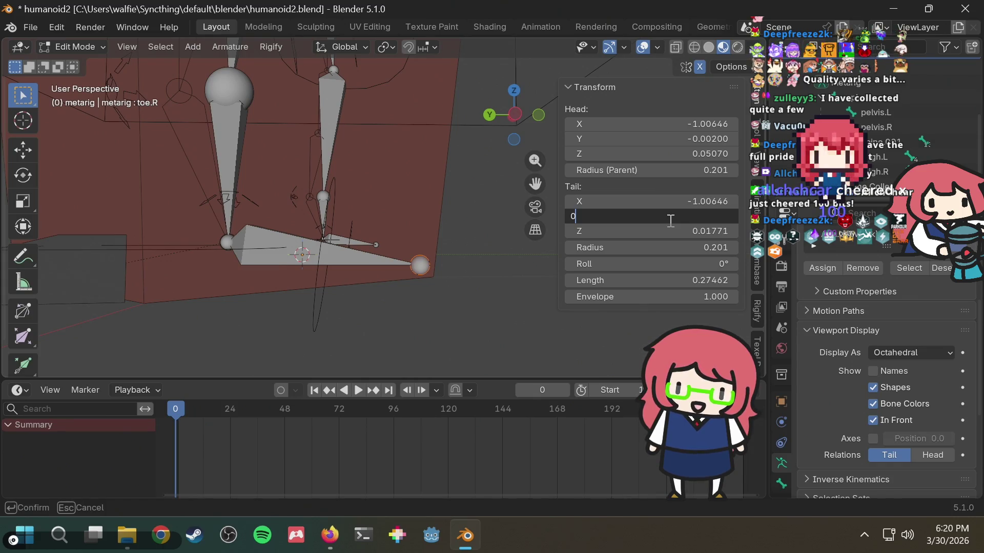
key("Return")
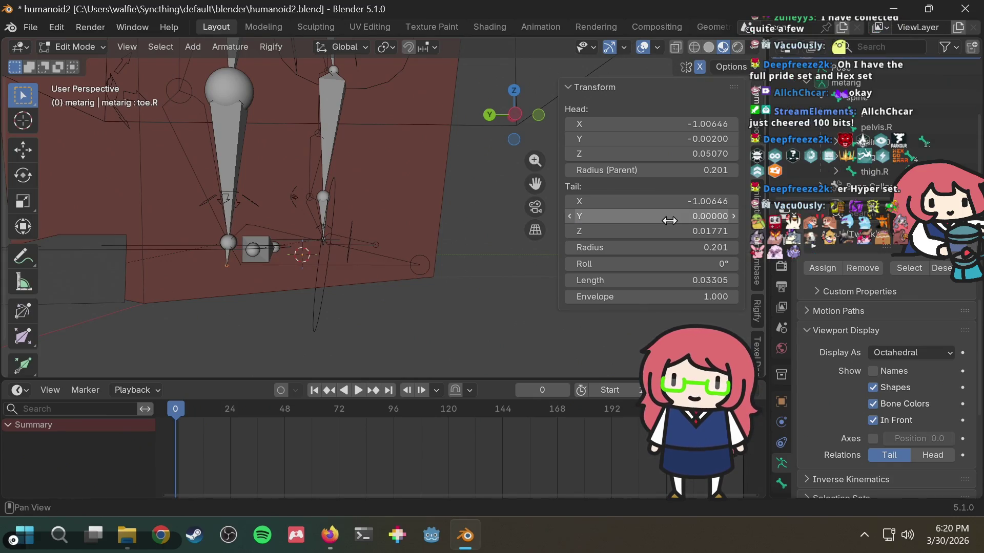
Select the right heel bone heel.02.R and orbit to view the legs from several angles.
scroll(468, 199, "down", 4)
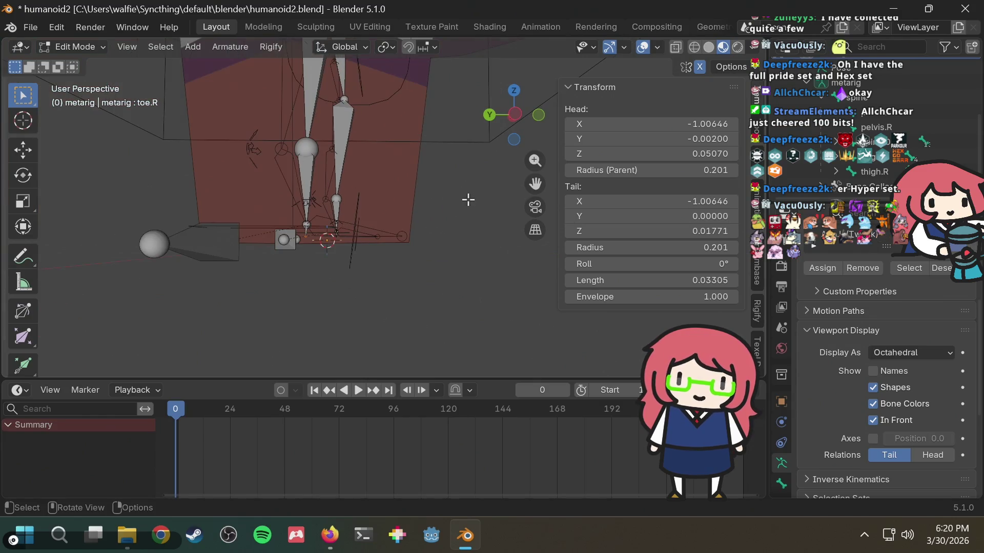
middle_click_drag(472, 185, 461, 197)
mouse_move(361, 221)
middle_mouse_down()
mouse_move(377, 204)
mouse_move(381, 219)
mouse_move(259, 239)
mouse_move(282, 243)
middle_mouse_up()
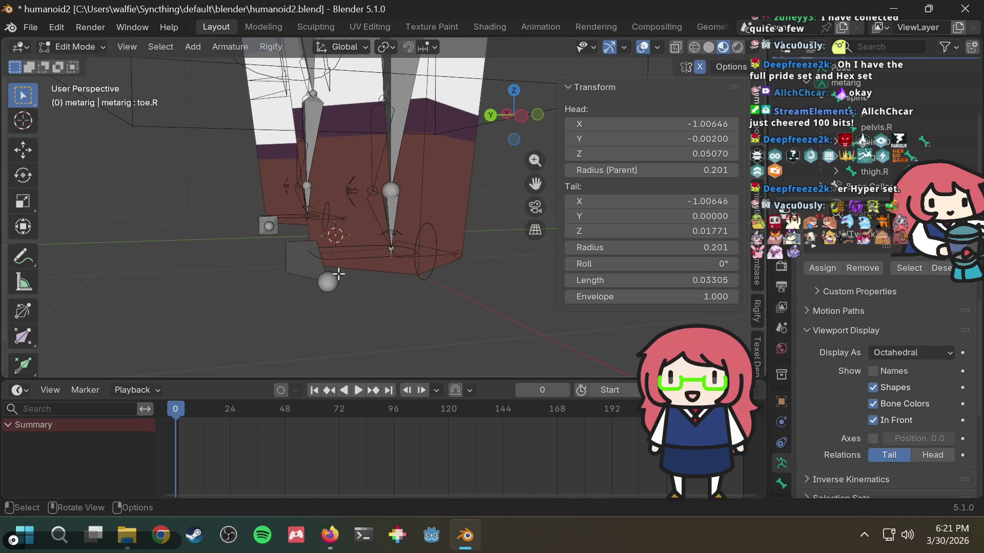
left_click(327, 282)
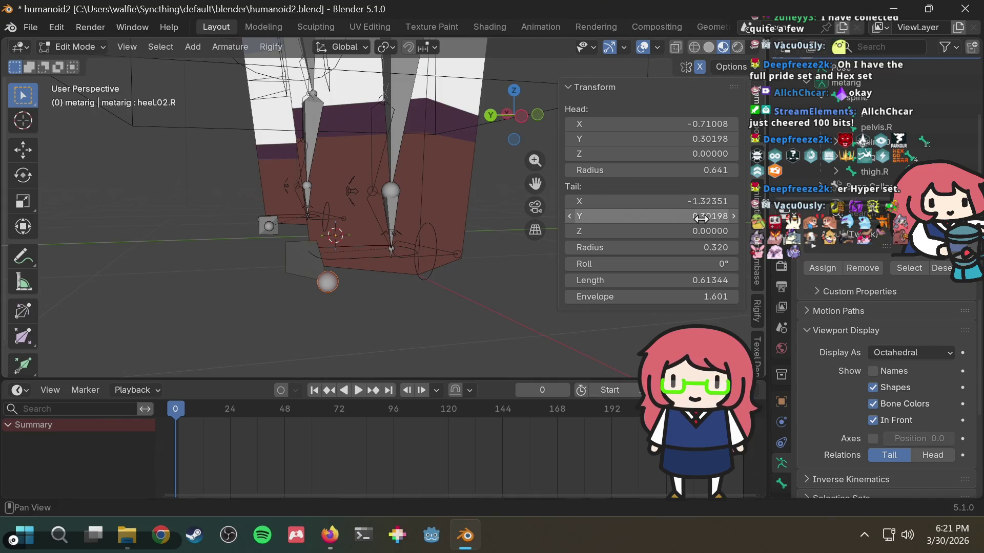
middle_click_drag(303, 250, 533, 253)
mouse_move(461, 239)
middle_mouse_down()
mouse_move(369, 245)
mouse_move(467, 203)
middle_mouse_up()
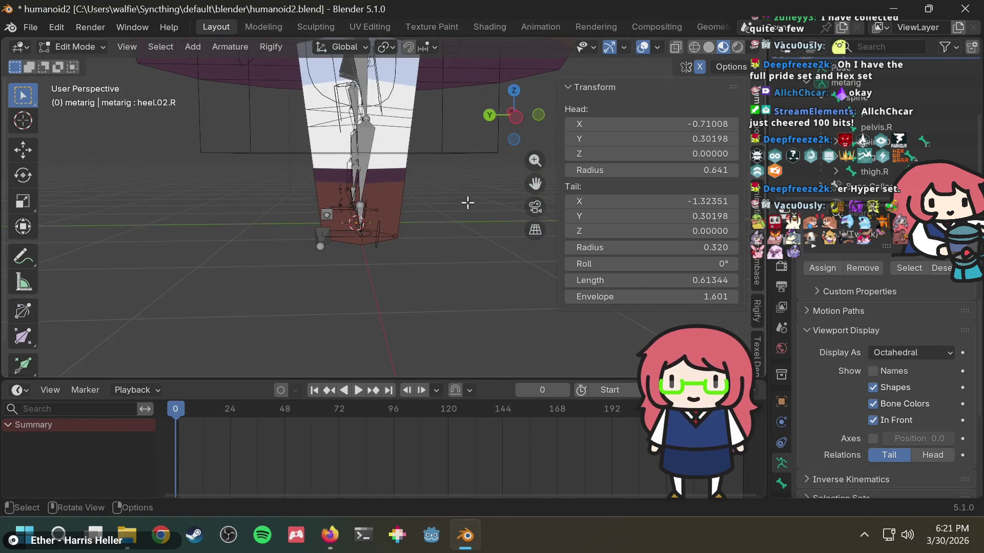
mouse_move(452, 204)
middle_mouse_down("shift")
mouse_move(435, 120)
mouse_move(394, 189)
middle_mouse_up("shift")
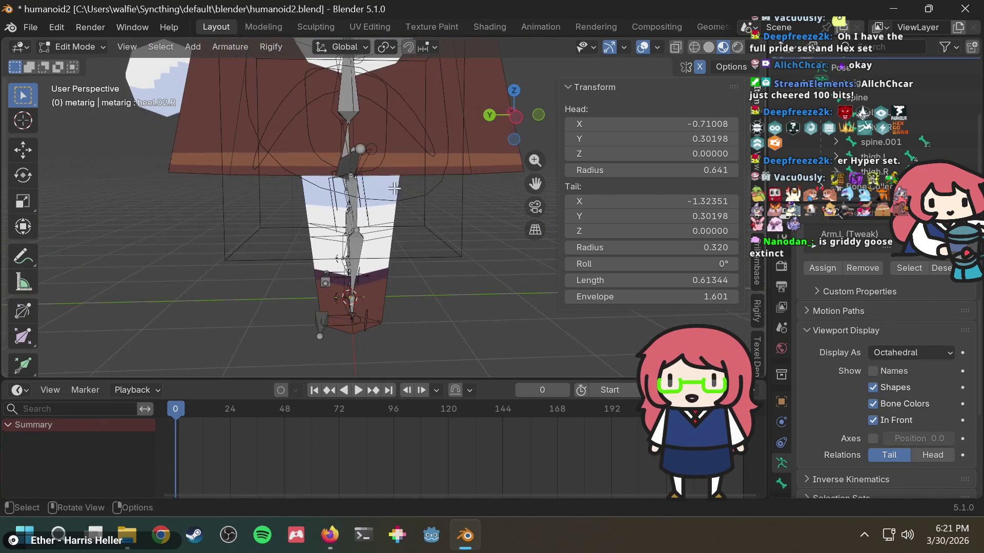
scroll(384, 153, "up", 4)
mouse_move(394, 139)
middle_mouse_down()
mouse_move(442, 158)
mouse_move(323, 135)
middle_mouse_up()
Set the spine bone's head Y to 0, shortening it to 0.46247 with tail Y 0.00307.
left_click(333, 135)
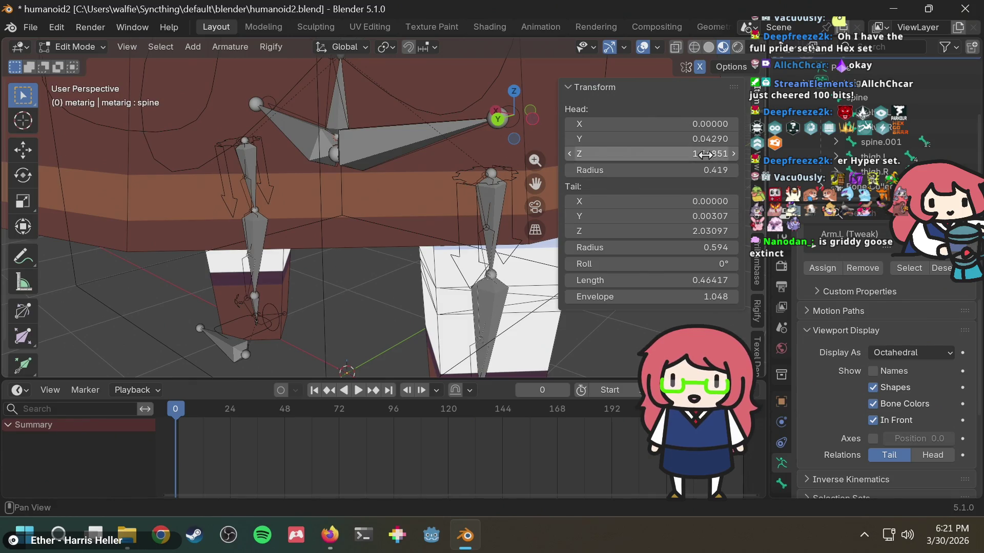
left_click(728, 139)
type("0")
key("Return")
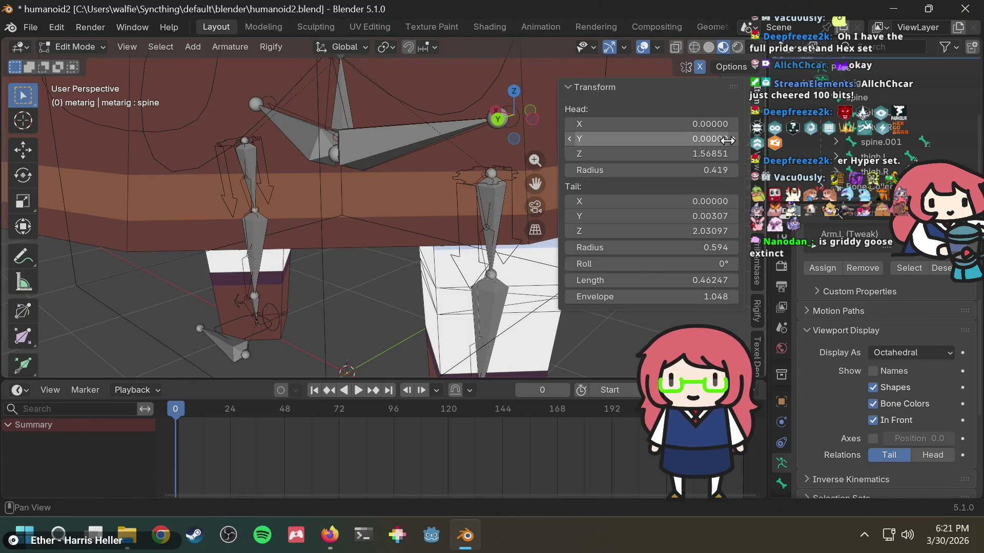
mouse_move(411, 217)
middle_mouse_down()
mouse_move(464, 205)
mouse_move(410, 199)
middle_mouse_up()
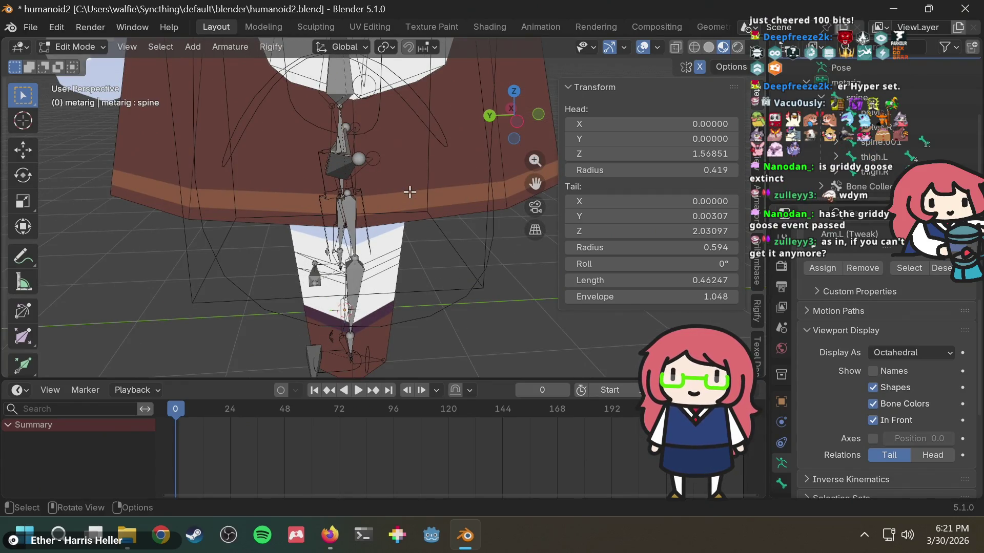
mouse_move(410, 192)
middle_mouse_down()
mouse_move(368, 169)
mouse_move(412, 142)
mouse_move(361, 131)
mouse_move(394, 149)
mouse_move(417, 131)
mouse_move(433, 136)
middle_mouse_up()
scroll(395, 151, "up", 1)
scroll(359, 110, "up", 1)
mouse_move(359, 111)
middle_mouse_down()
mouse_move(395, 116)
mouse_move(405, 105)
mouse_move(340, 113)
middle_mouse_up()
scroll(360, 114, "down", 4)
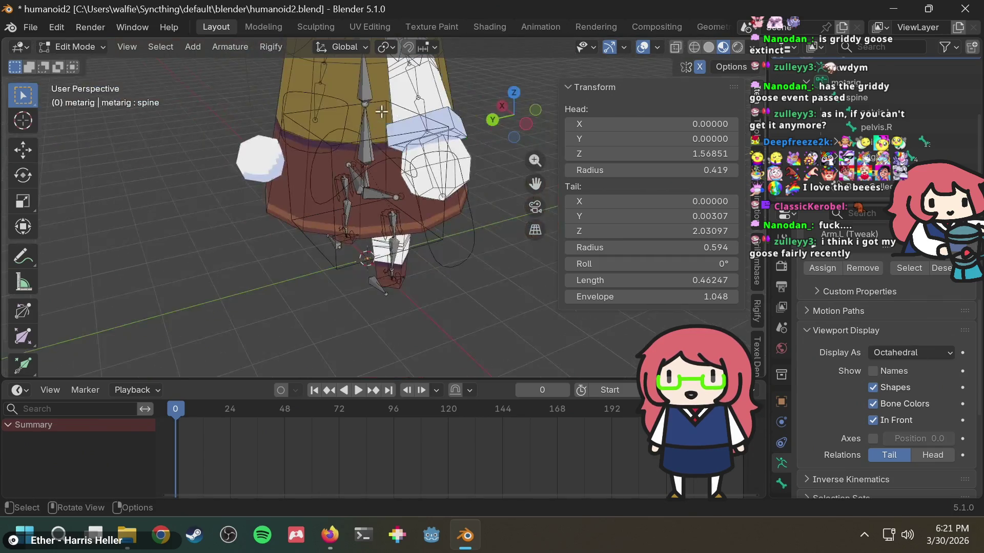
scroll(381, 111, "up", 1)
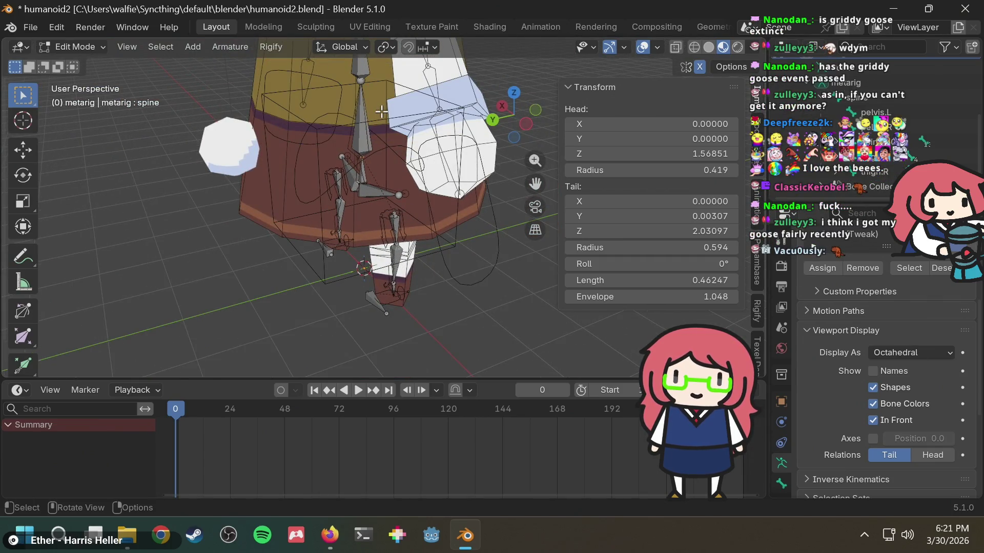
In the side orthographic view, set spine.003's tail Y to 0.
scroll(381, 111, "up", 1)
scroll(369, 115, "down", 2)
scroll(357, 119, "up", 1)
middle_click_drag(358, 119, 334, 117)
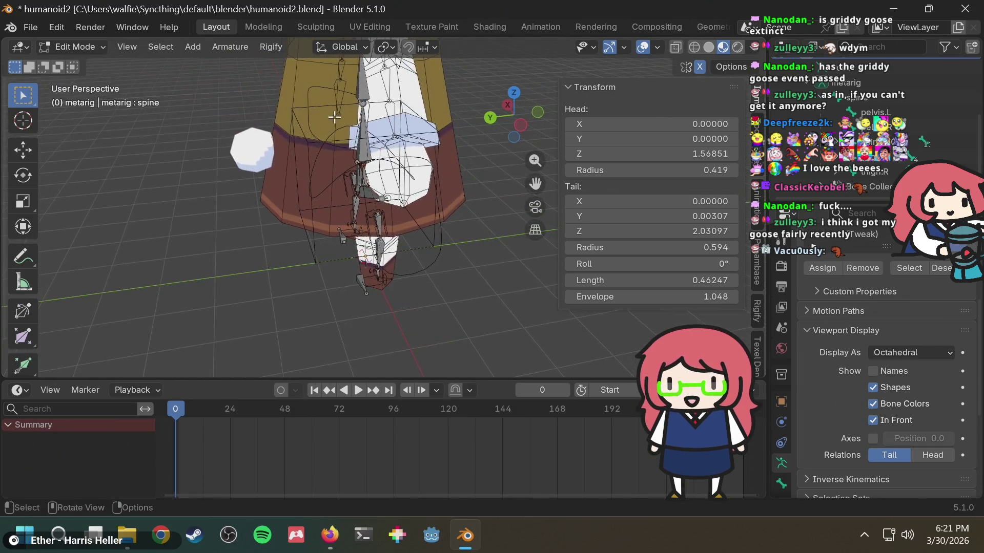
left_click(518, 124)
key("b")
scroll(395, 207, "up", 4)
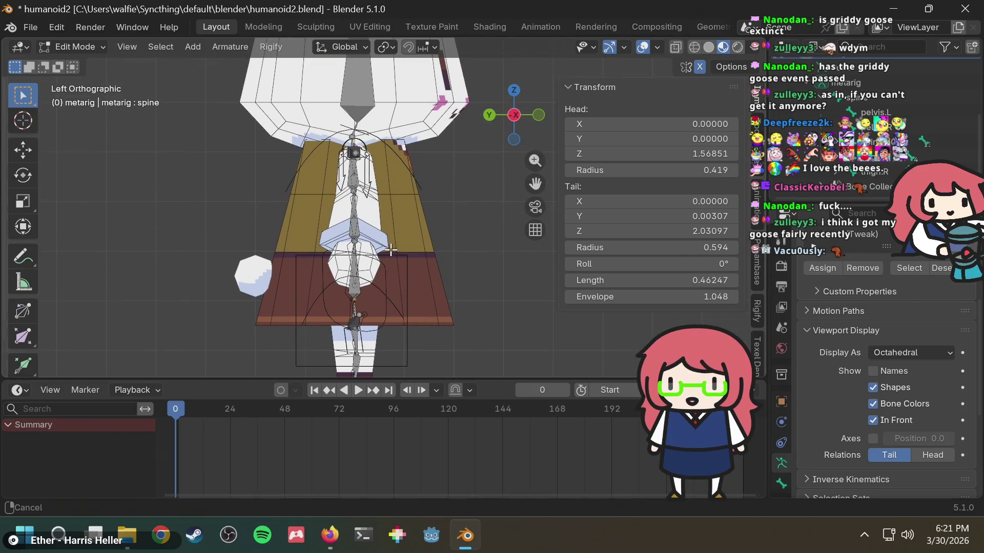
key("Escape")
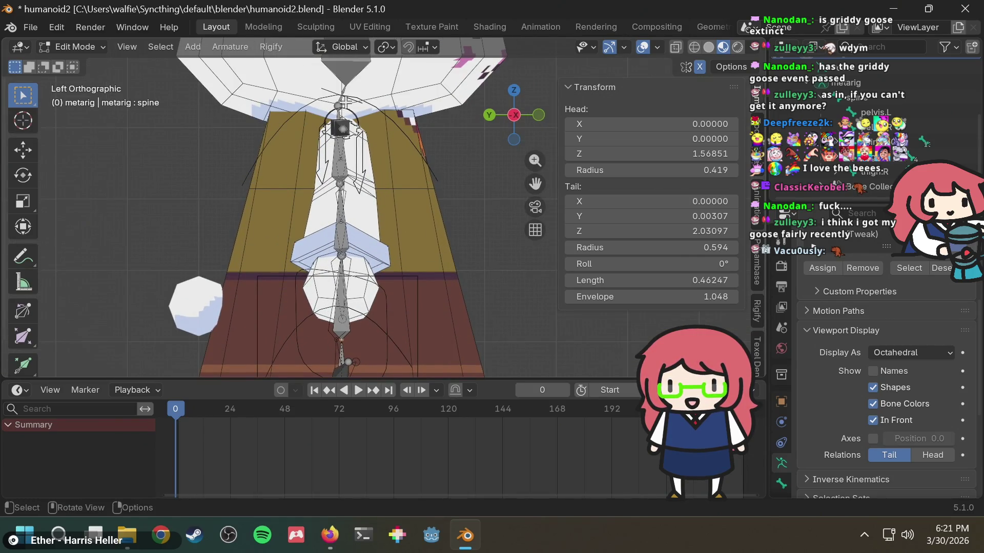
left_click(339, 106)
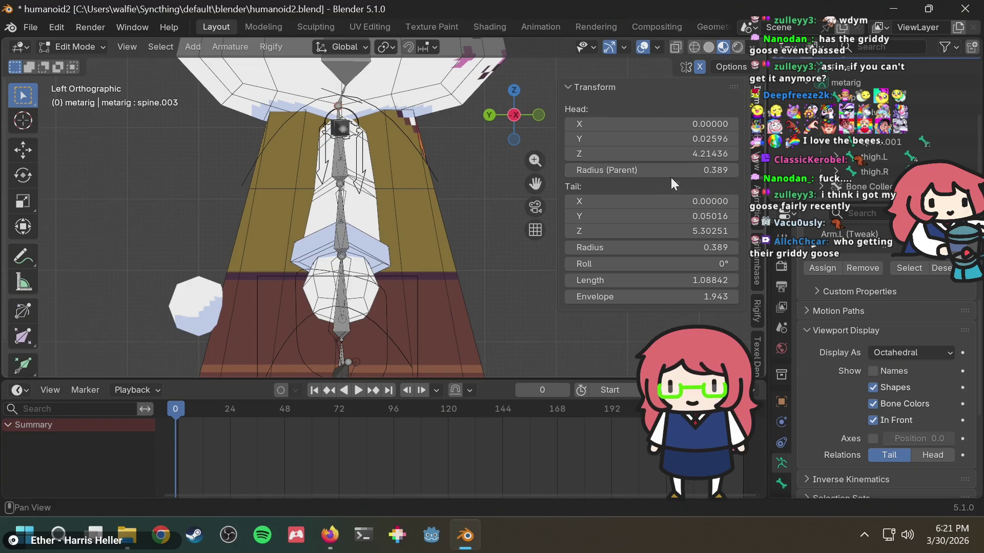
left_click(694, 216)
type("0")
key("Return")
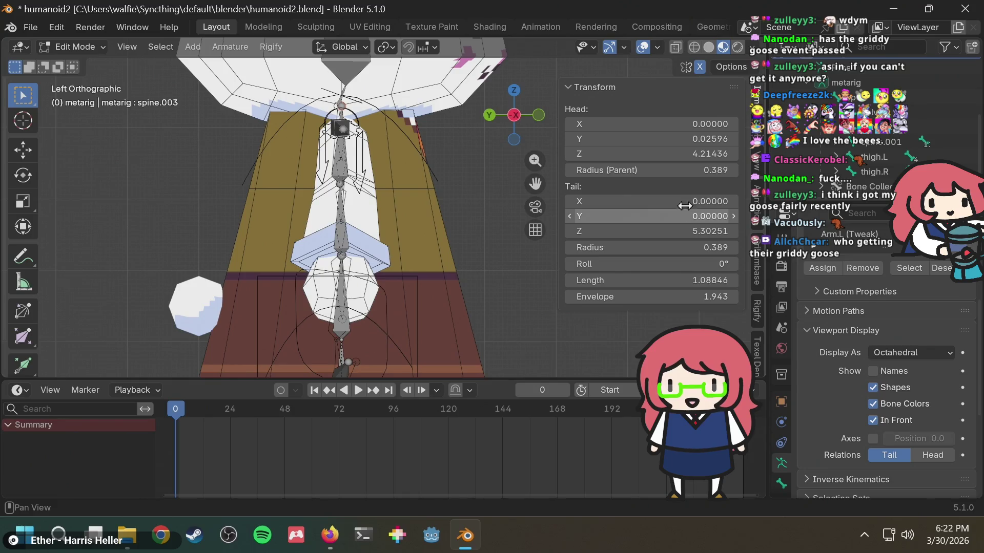
Set spine.004's head Y to 0, leaving its tail Y unchanged.
scroll(366, 154, "up", 4)
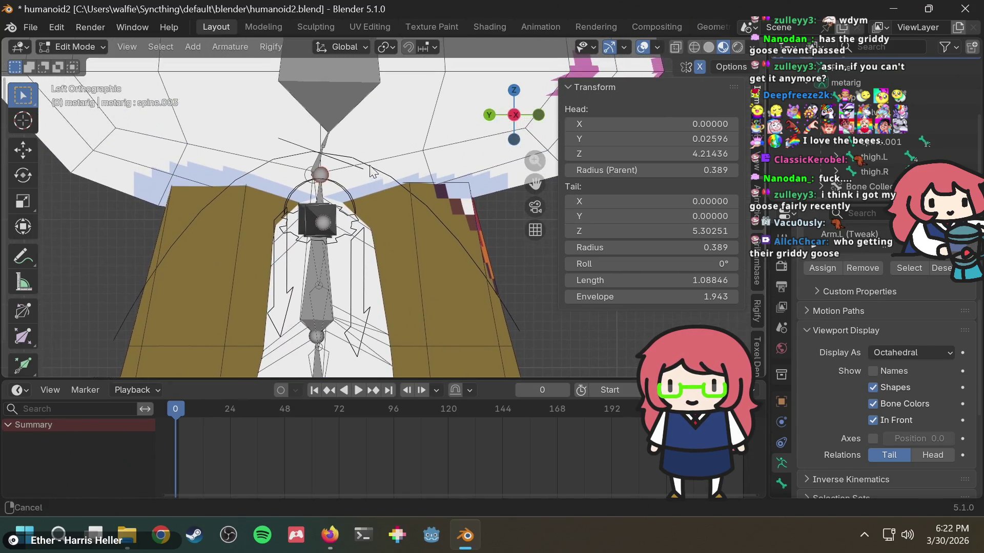
scroll(300, 178, "up", 3)
left_click(268, 156)
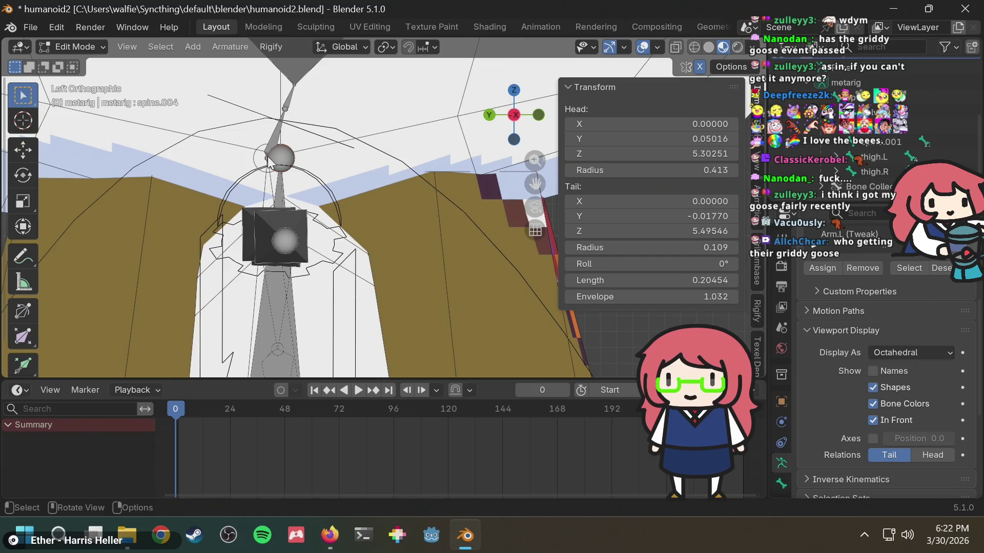
left_click(665, 216)
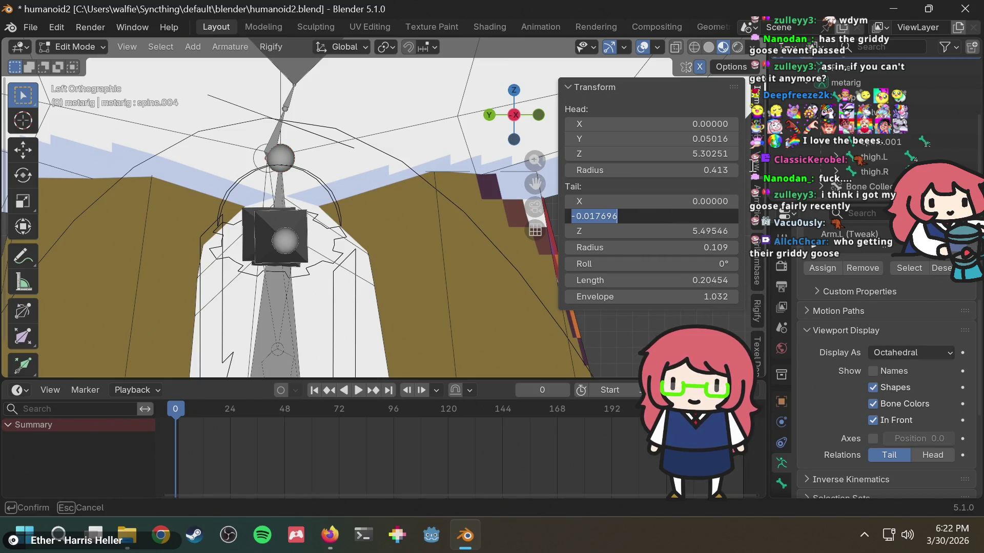
type("0")
key("Return")
key("ctrl+z")
left_click(686, 138)
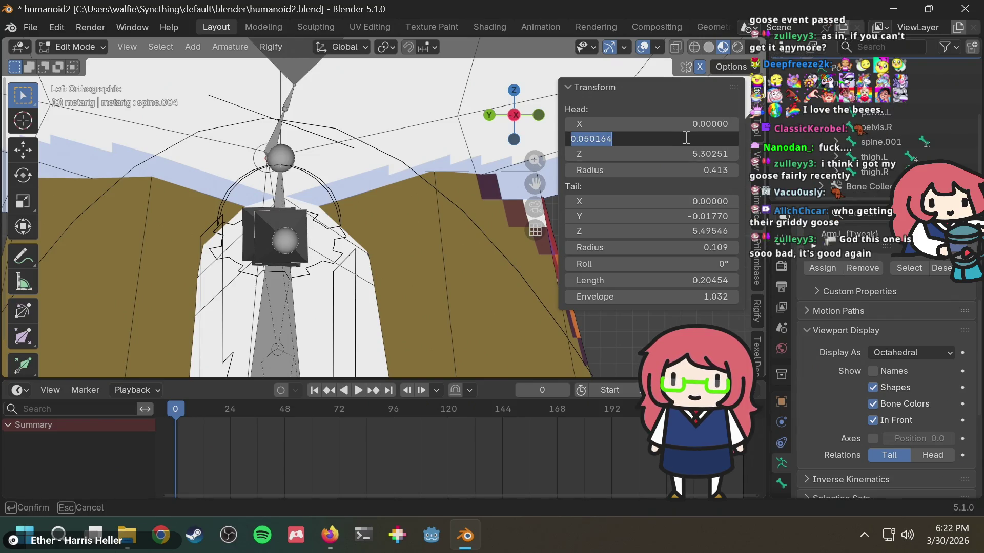
type("0.00000")
key("Return")
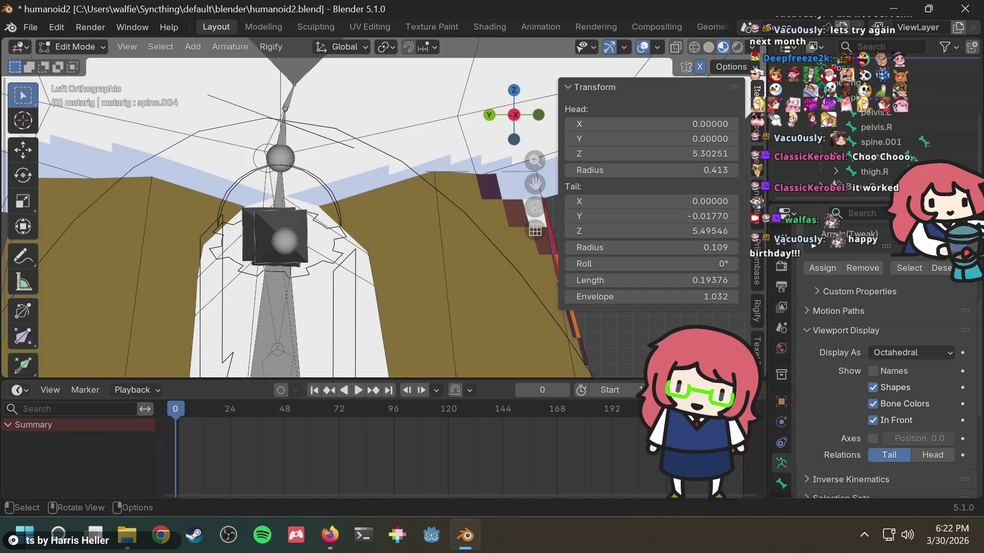
mouse_move(287, 87)
middle_mouse_down()
mouse_move(317, 149)
mouse_move(452, 158)
mouse_move(407, 169)
middle_mouse_up()
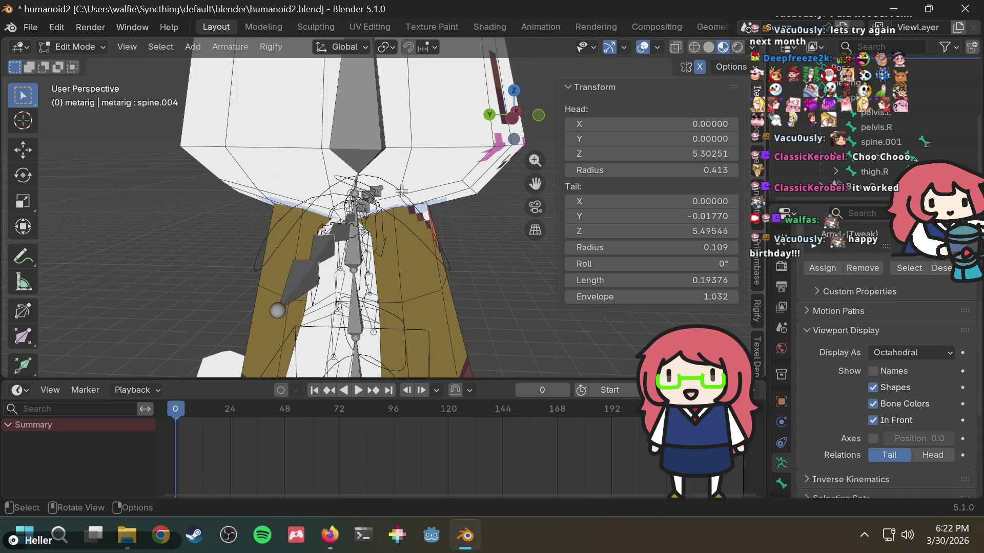
scroll(402, 229, "up", 3)
scroll(406, 213, "up", 2)
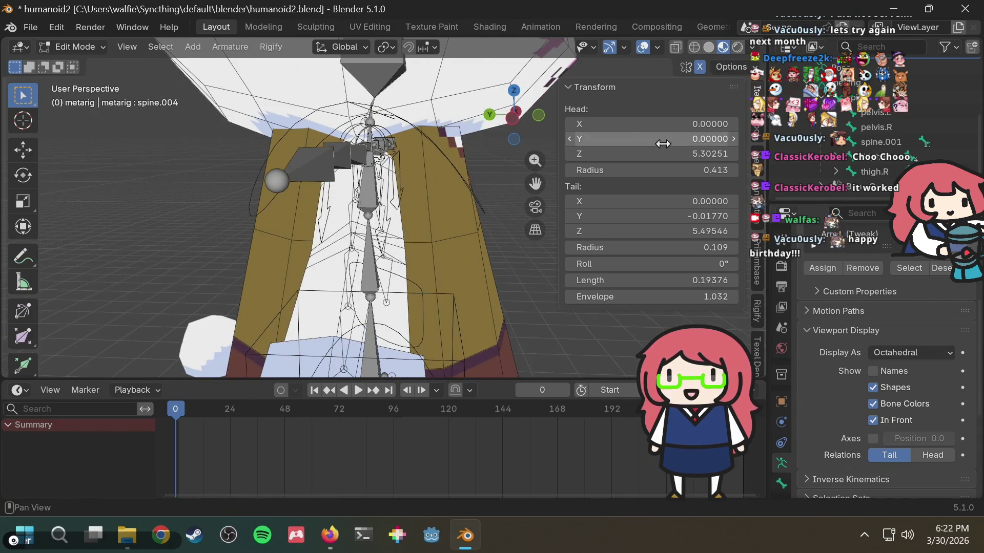
left_click(539, 115)
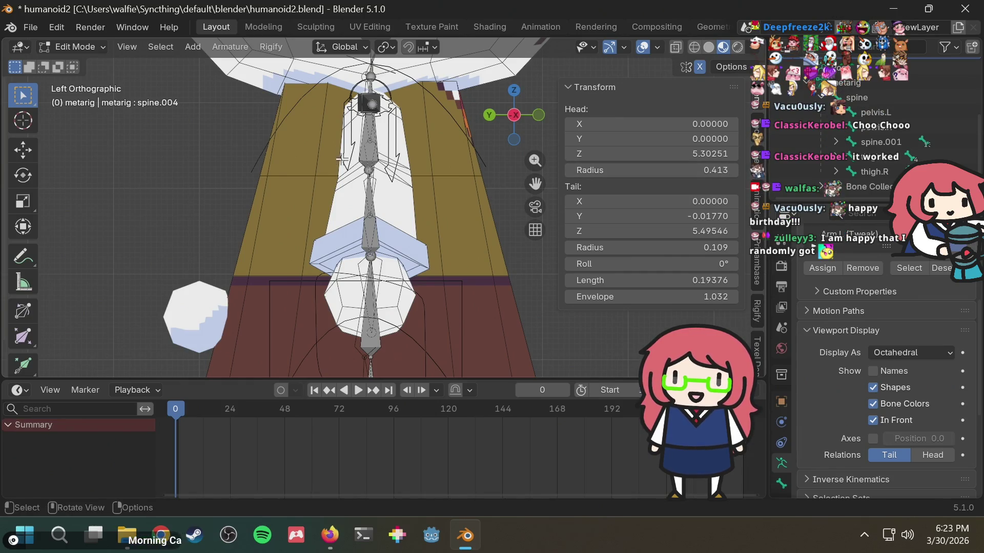
scroll(352, 170, "up", 1)
middle_click_drag(429, 235, 395, 173, "shift")
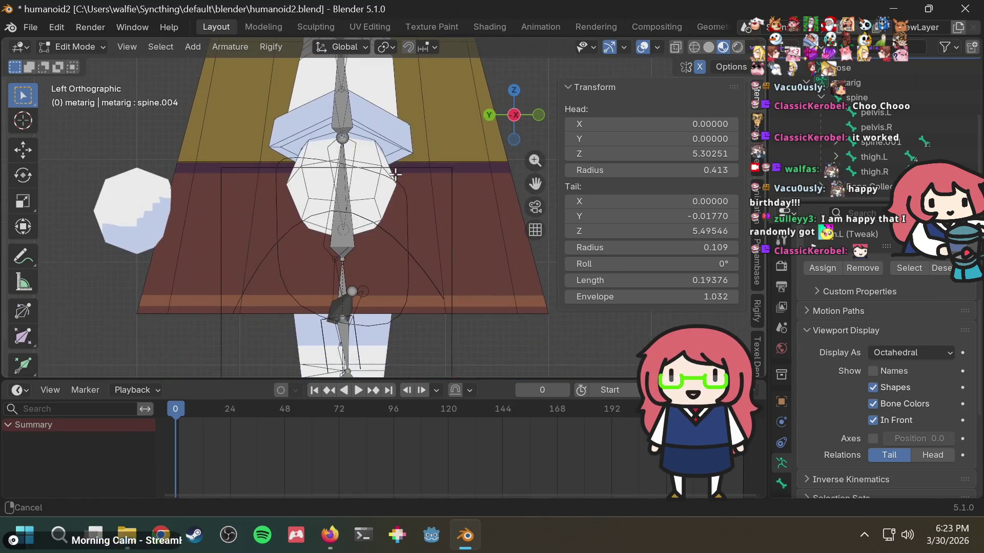
mouse_move(389, 229)
middle_mouse_down("shift")
mouse_move(395, 153)
mouse_move(375, 240)
mouse_move(386, 209)
mouse_move(350, 246)
middle_mouse_up("shift")
left_click(309, 165)
scroll(384, 171, "down", 4)
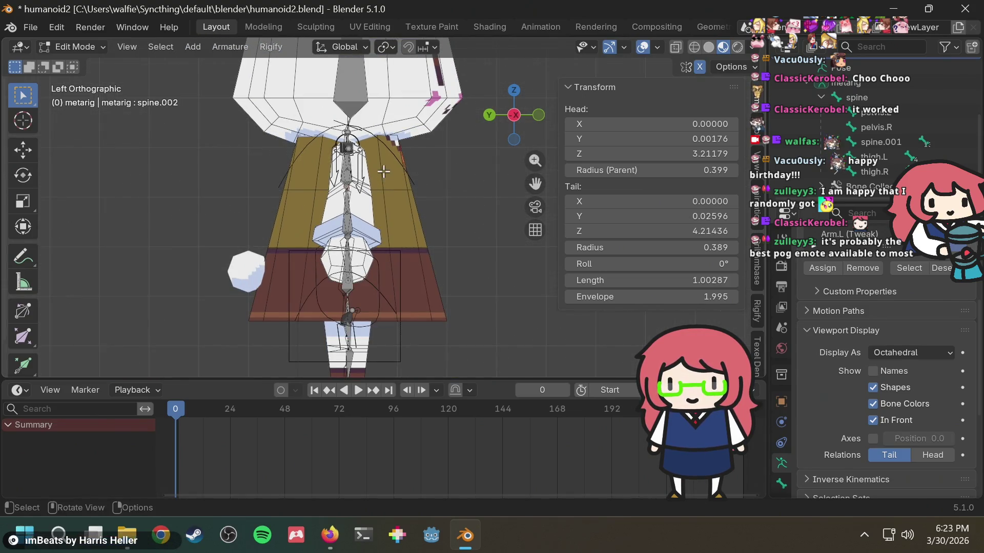
scroll(405, 170, "up", 2)
mouse_move(428, 167)
middle_mouse_down()
mouse_move(244, 183)
mouse_move(434, 195)
middle_mouse_up()
scroll(435, 196, "up", 4)
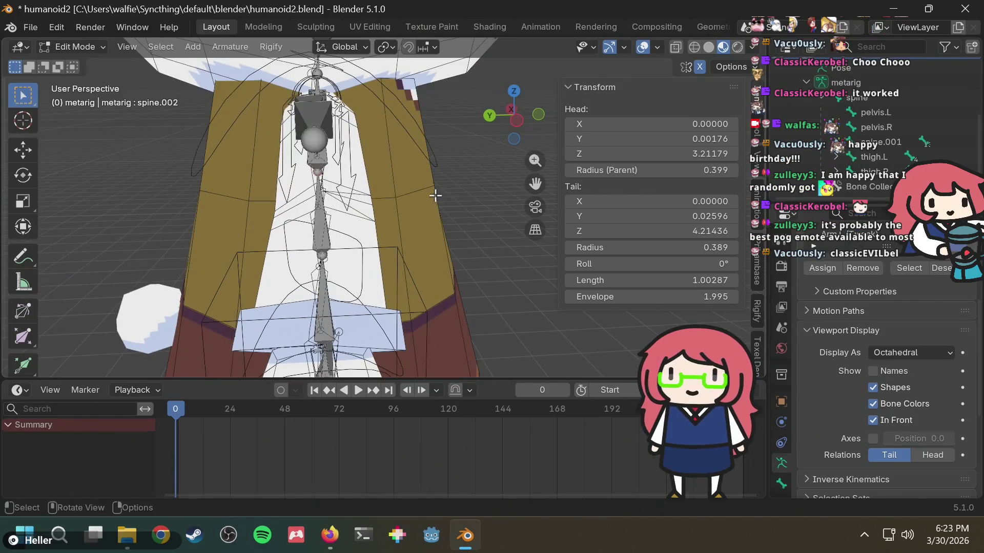
scroll(436, 190, "up", 3)
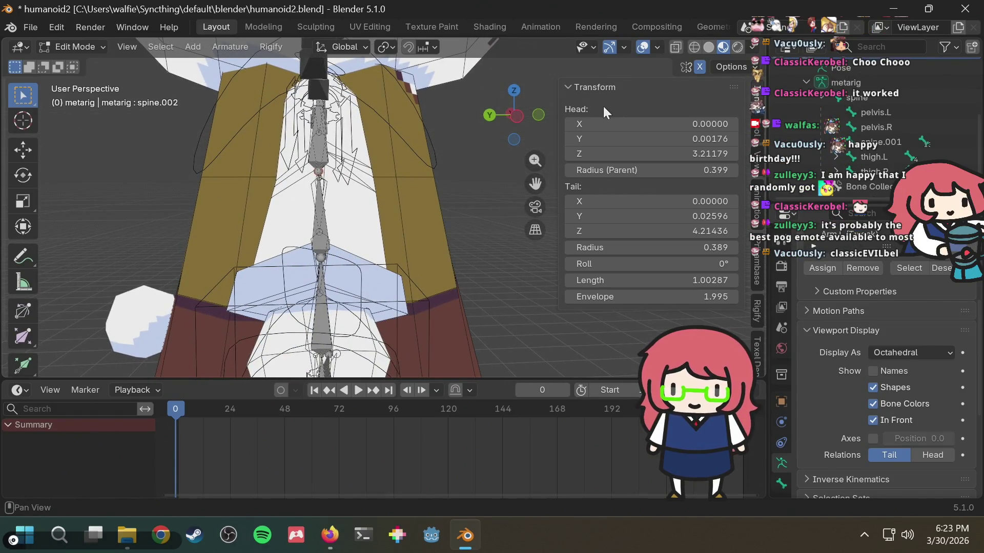
left_click(514, 120)
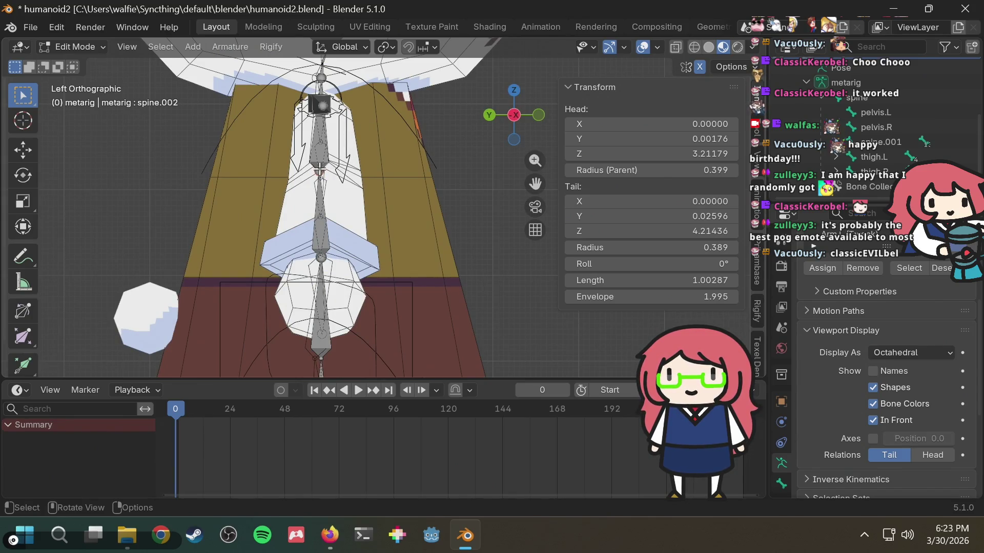
scroll(371, 110, "up", 2)
middle_click_drag(373, 105, 391, 171, "shift")
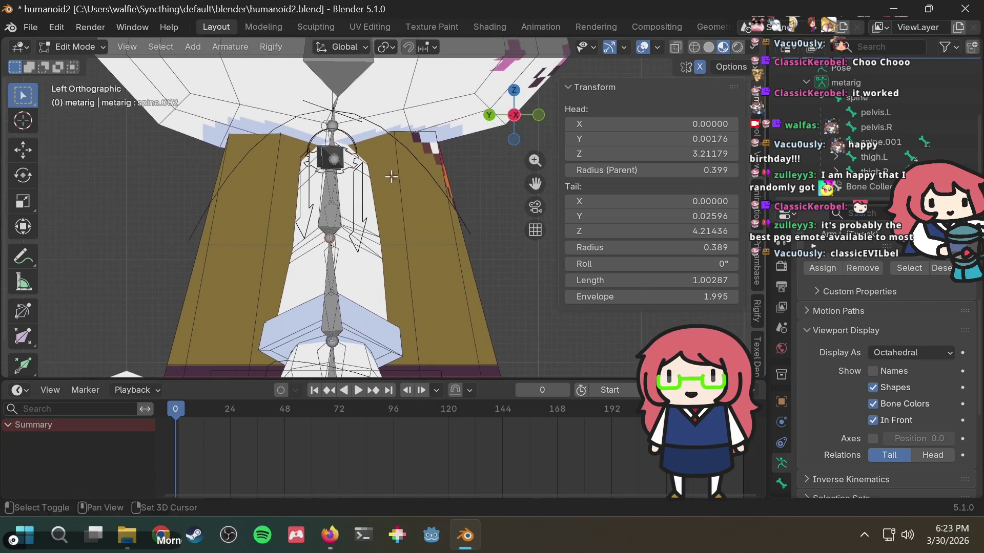
Set spine.003's tail Y to 0.05 after trying 0.01 and 0.1.
left_click(338, 134)
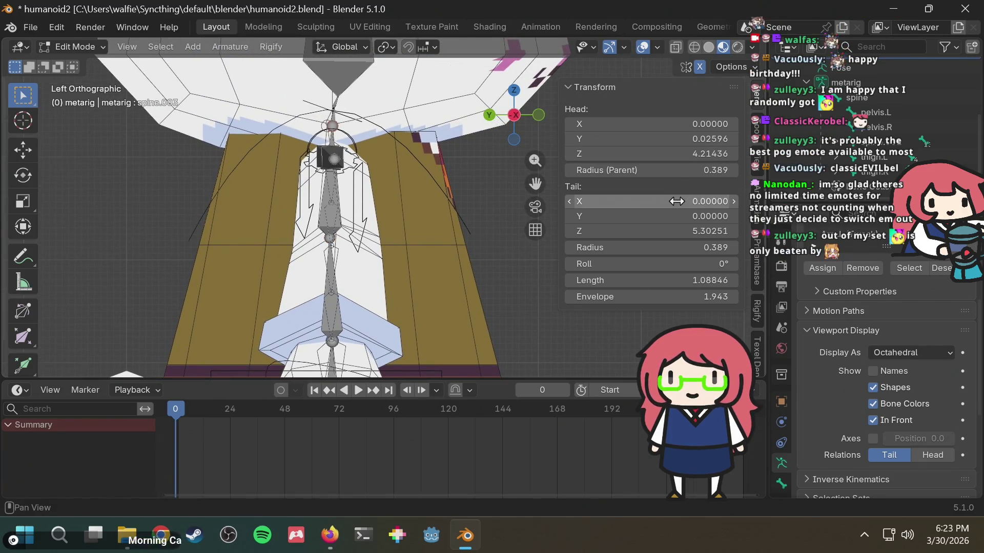
type(".01")
key("Return")
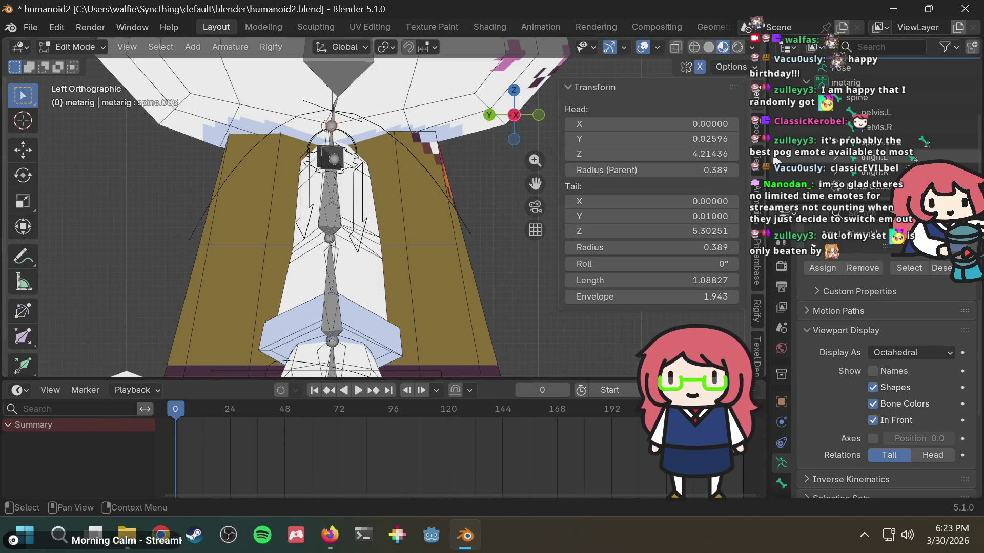
double_click(710, 215)
type("0.1")
key("Return")
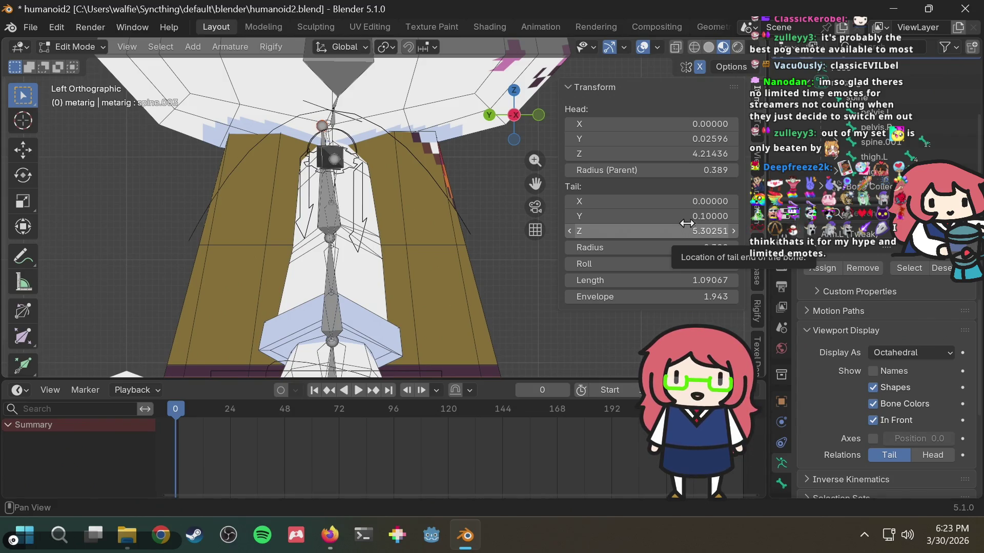
left_click(688, 216)
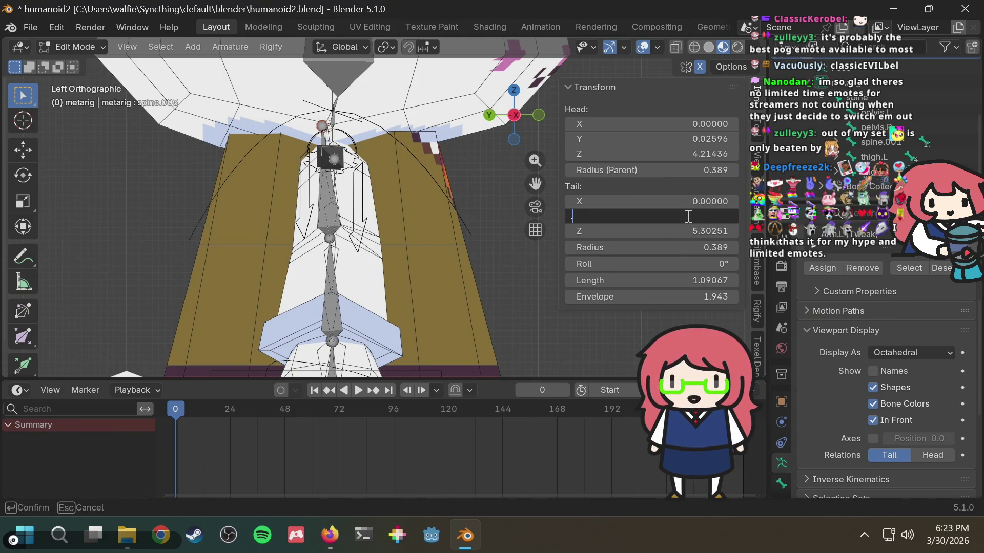
type("0.05")
key("Return")
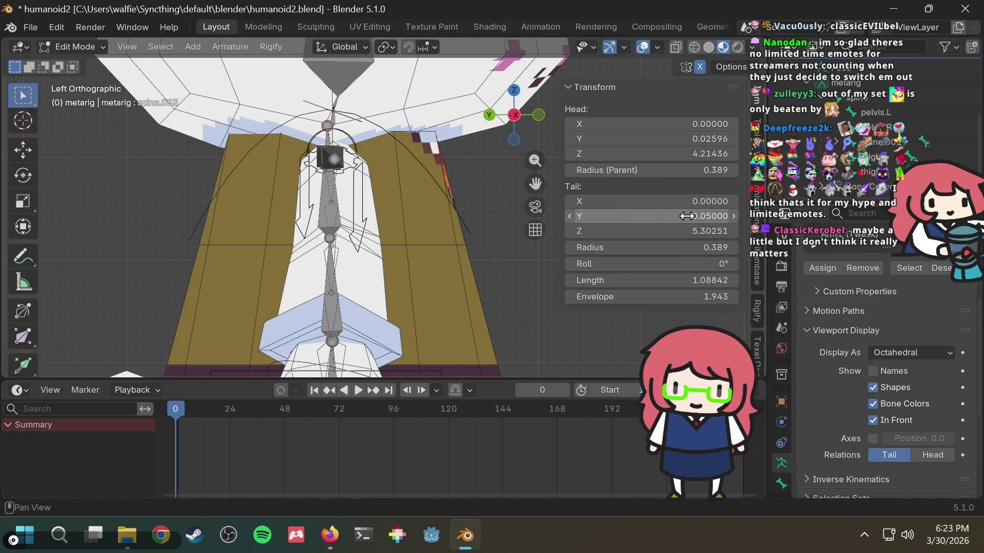
middle_click_drag(468, 228, 437, 233)
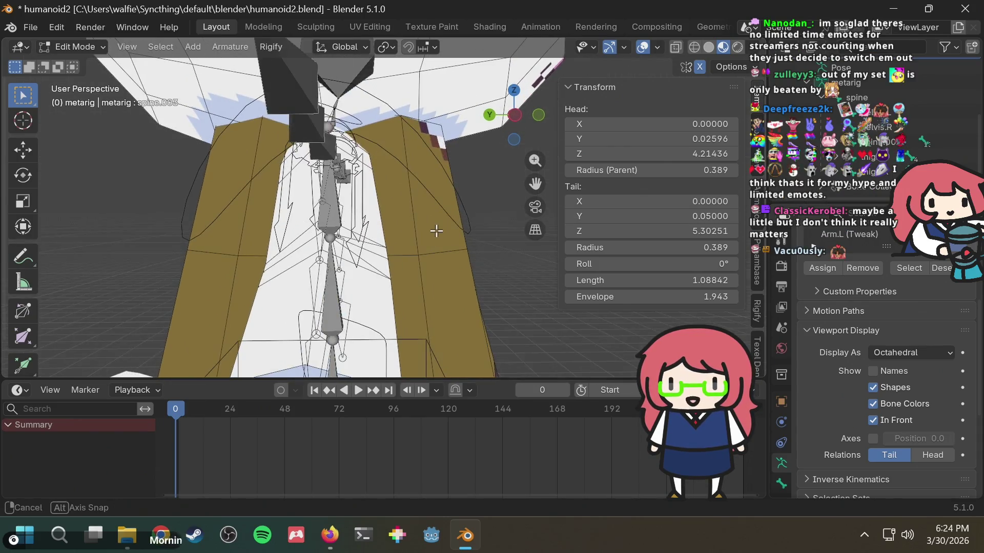
In the left view, trial a head Y of 0.05 on spine.001, then undo it.
left_click(516, 114)
middle_click_drag(392, 311, 403, 283, "shift")
left_click(355, 313)
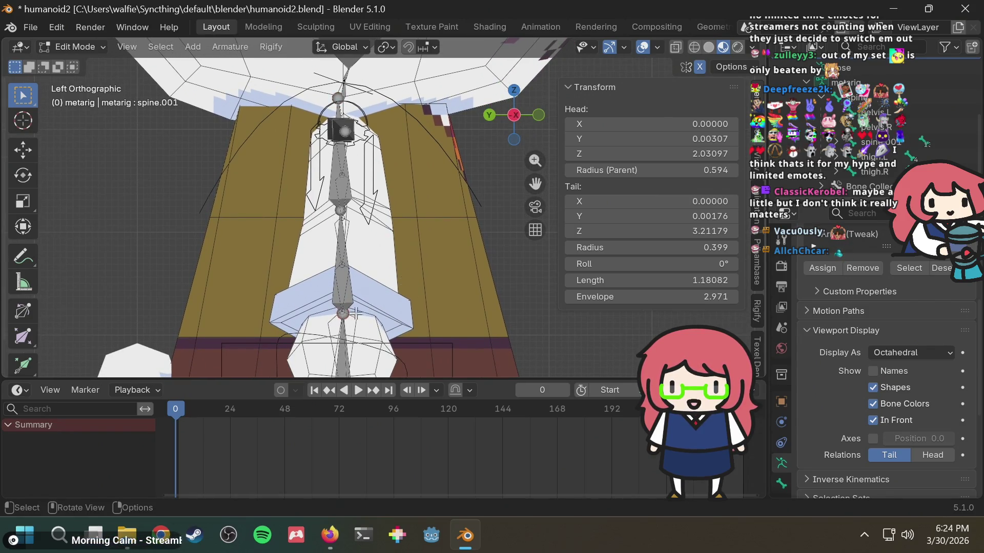
left_click(678, 139)
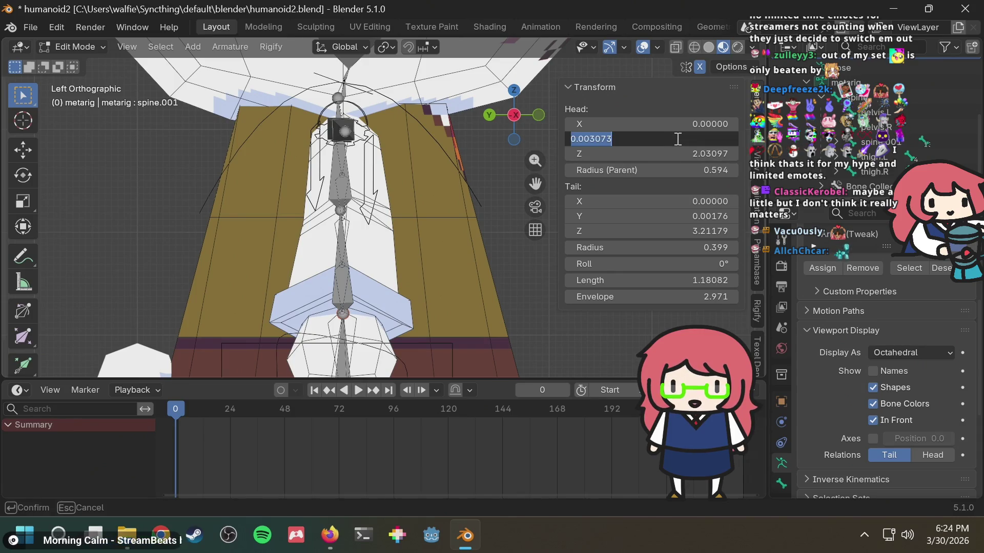
key("BackSpace")
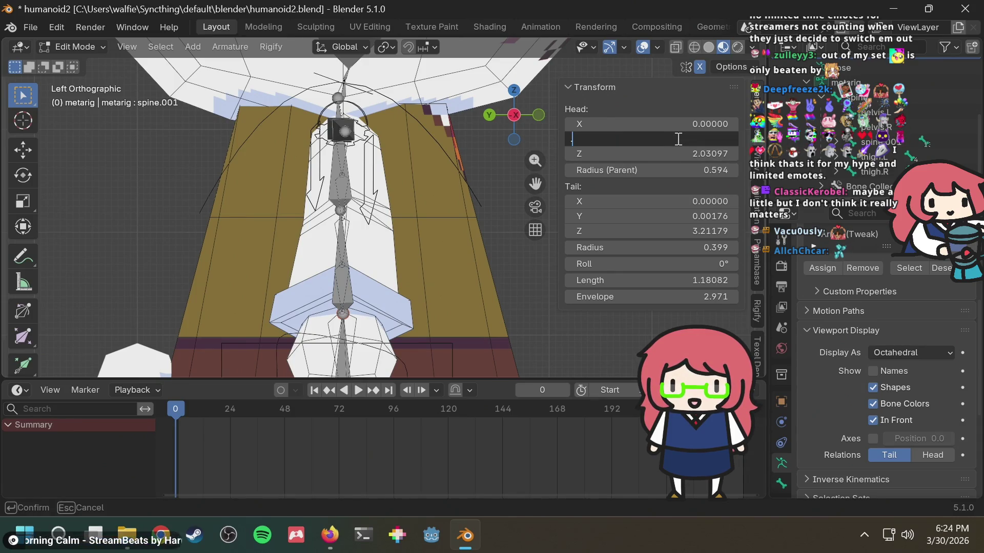
type("0.05")
key("Return")
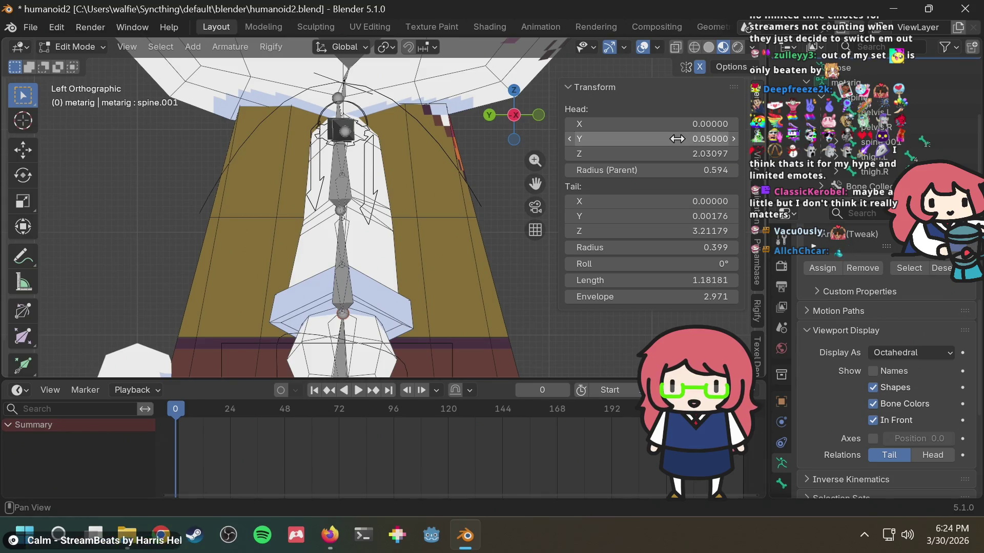
key("ctrl+z")
middle_click_drag(461, 169, 457, 202)
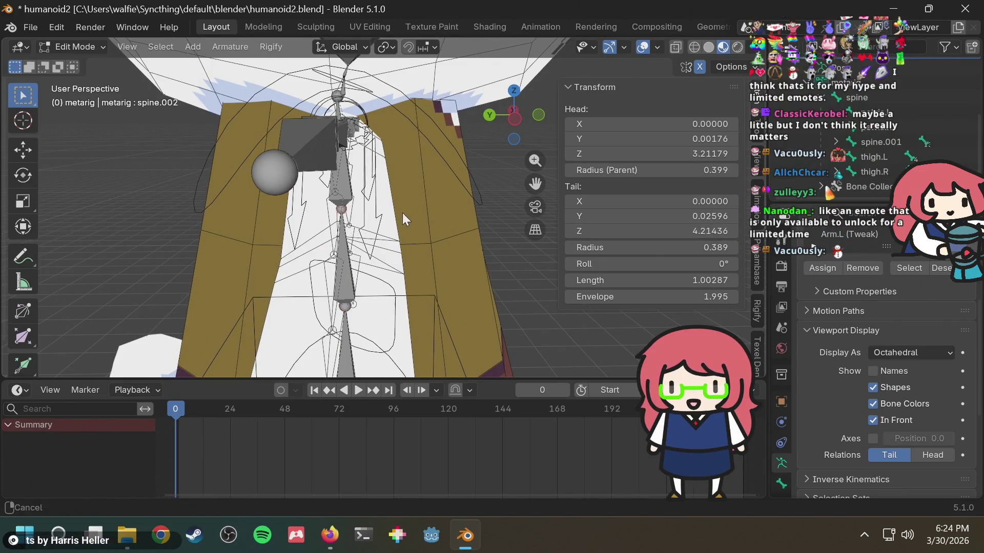
Set spine.002's head Y to 0.01, shortening the bone to 1.00270.
left_click(342, 210)
left_click(690, 140)
key("BackSpace")
type("0.01")
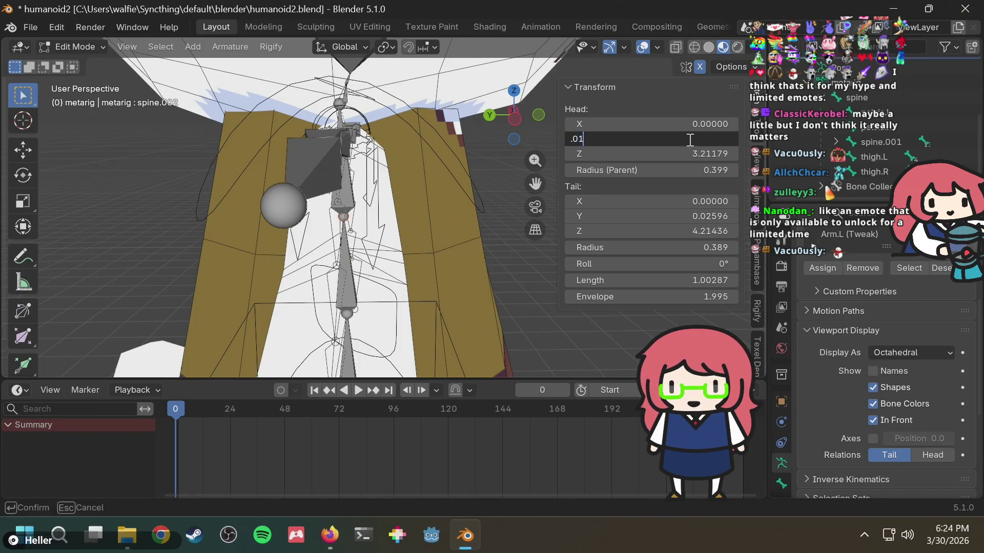
key("Return")
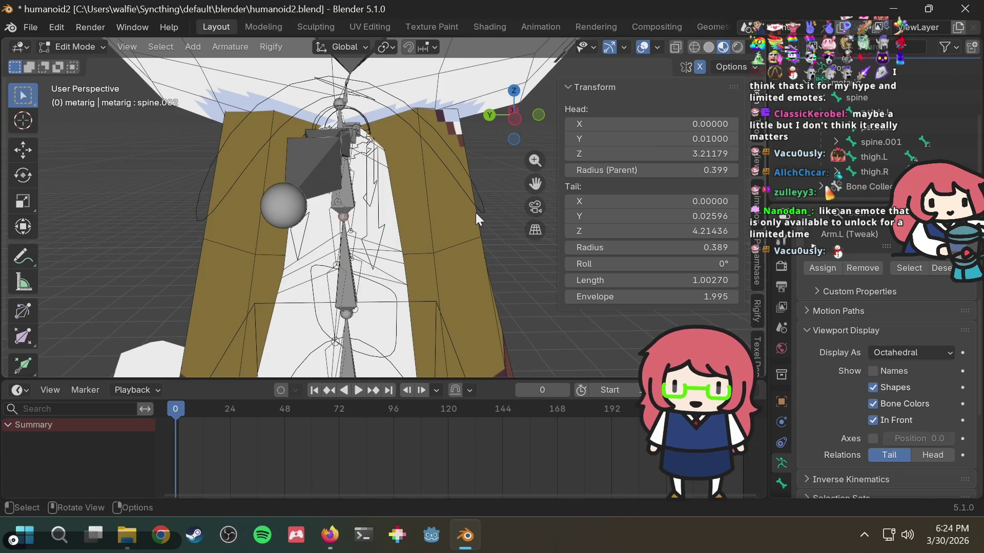
In the left side view, zoom in and select the spine.006 neck bone.
scroll(475, 213, "down", 3)
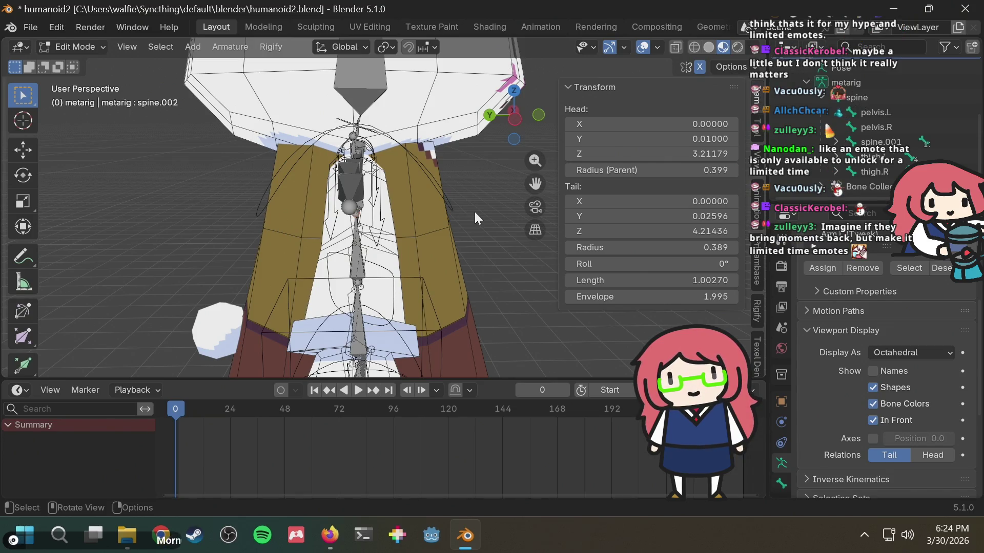
scroll(475, 214, "down", 2)
middle_click_drag(460, 220, 467, 197)
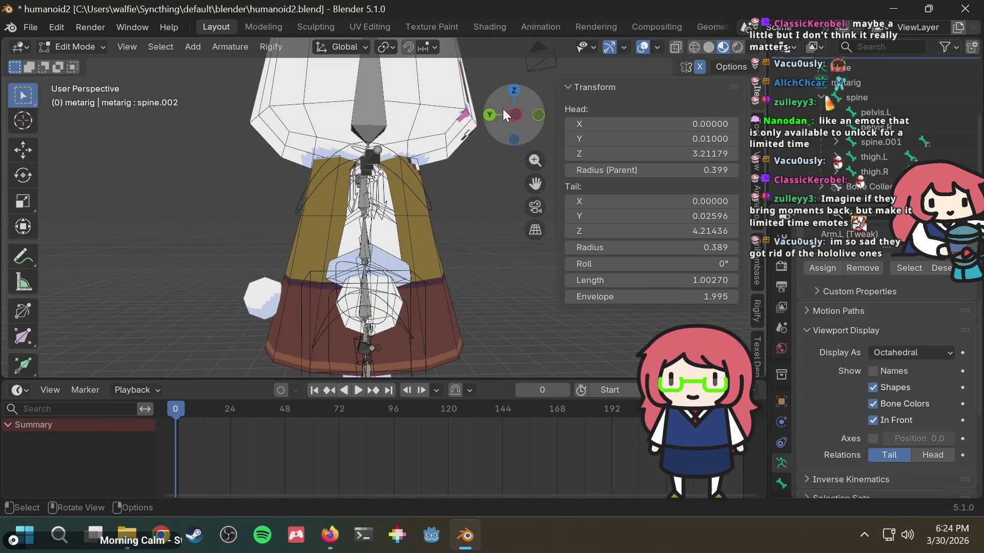
left_click(514, 116)
left_click(515, 115)
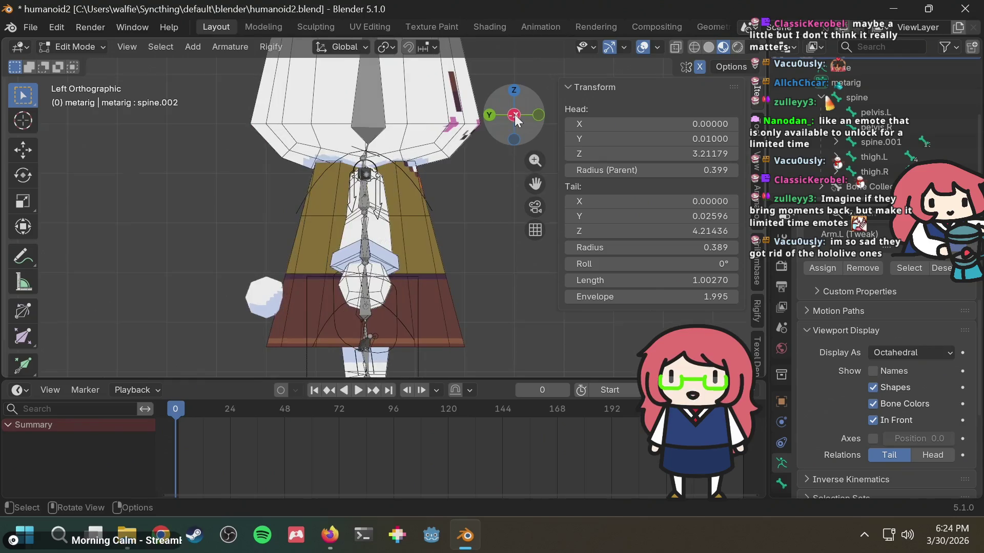
scroll(480, 229, "down", 2)
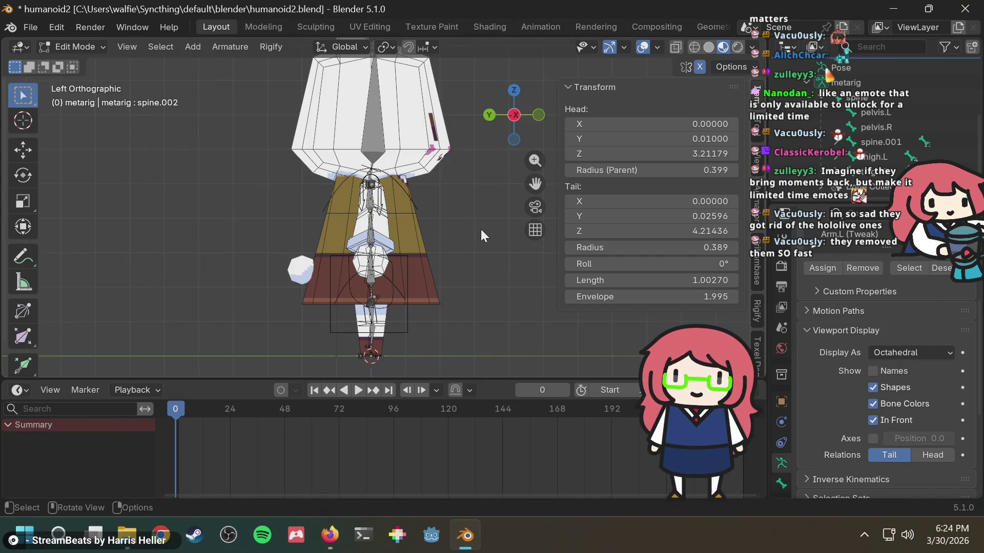
mouse_move(481, 229)
middle_mouse_down("ctrl")
mouse_move(459, 174)
mouse_move(426, 260)
mouse_move(407, 149)
mouse_move(404, 176)
mouse_move(429, 219)
mouse_move(394, 176)
middle_mouse_up("ctrl")
left_click(347, 132)
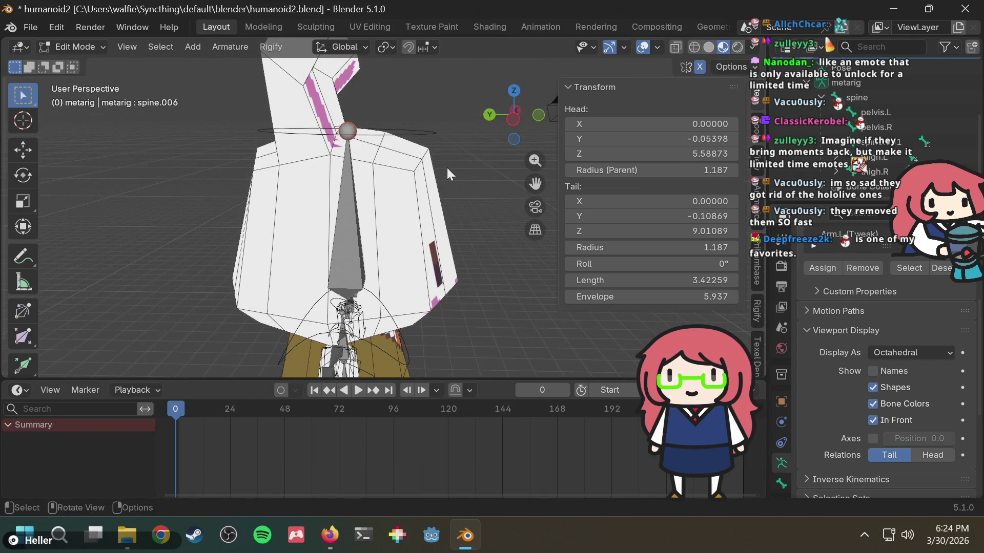